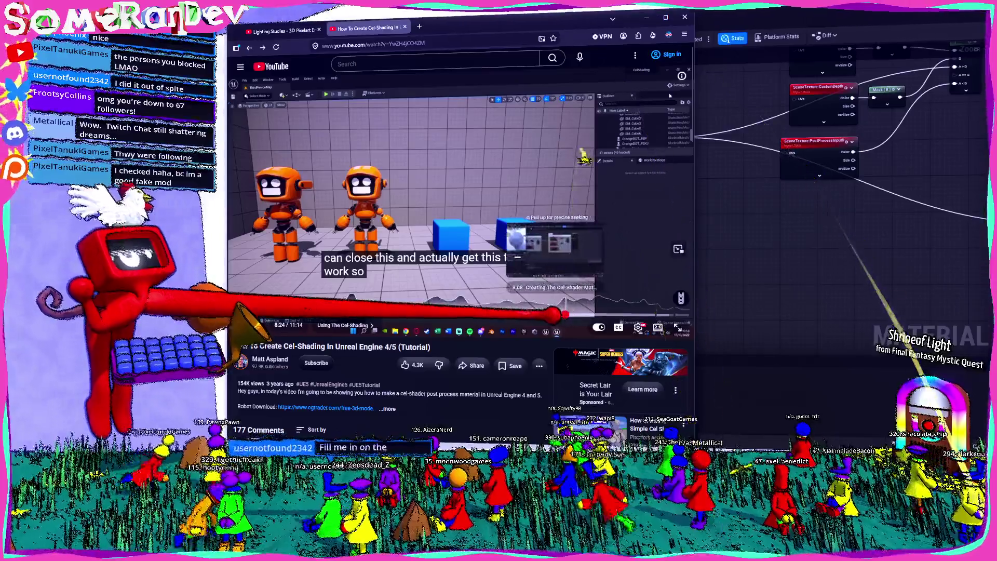
- Full-screen the cel-shading tutorial near 9:52 and pause it at 9:44 on the emissive colour explanation
{"action": "left_click_drag", "start_coordinate": [629, 314], "coordinate": [670, 315]}
{"action": "left_click", "coordinate": [676, 327]}
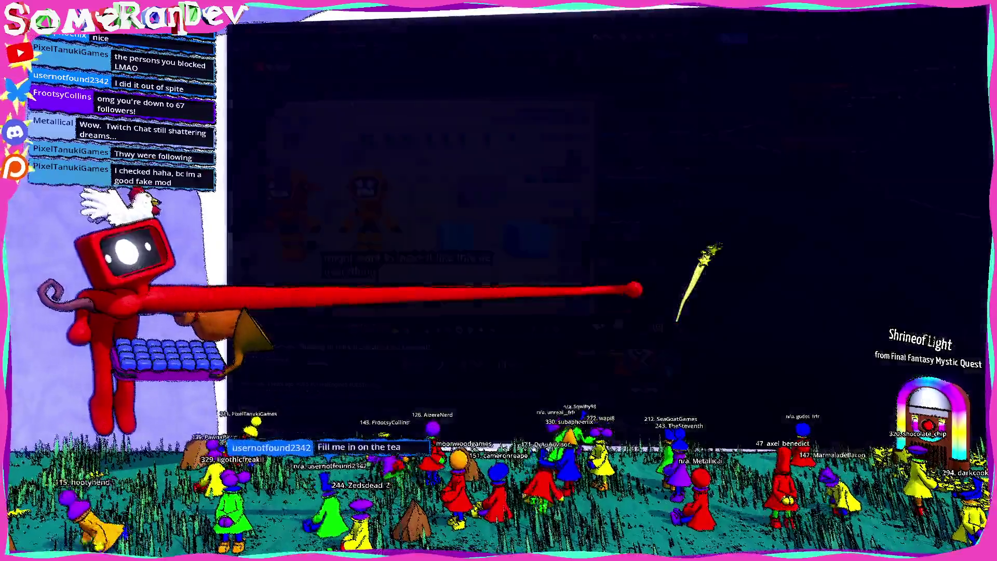
{"action": "key", "text": "Left"}
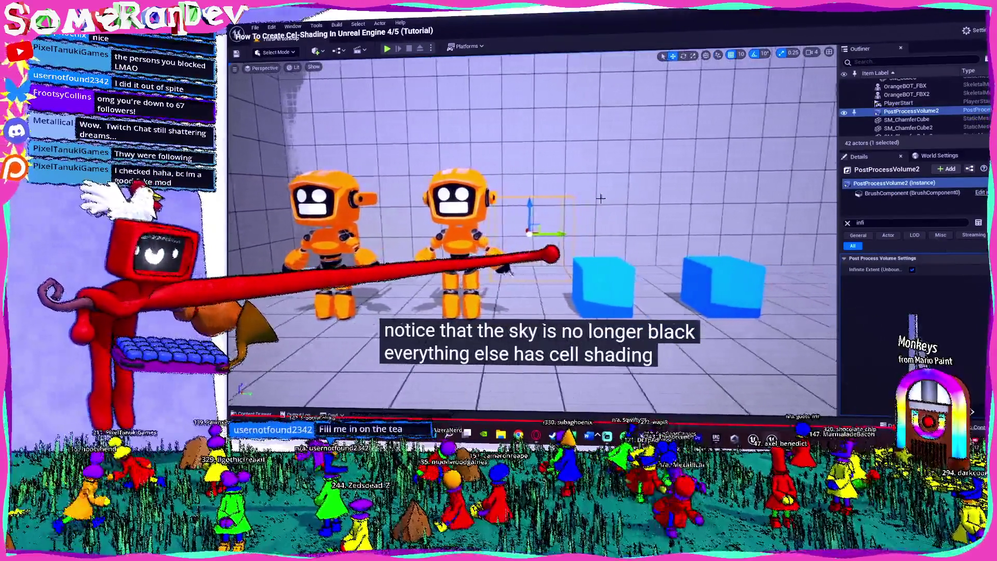
{"action": "key", "text": "Left"}
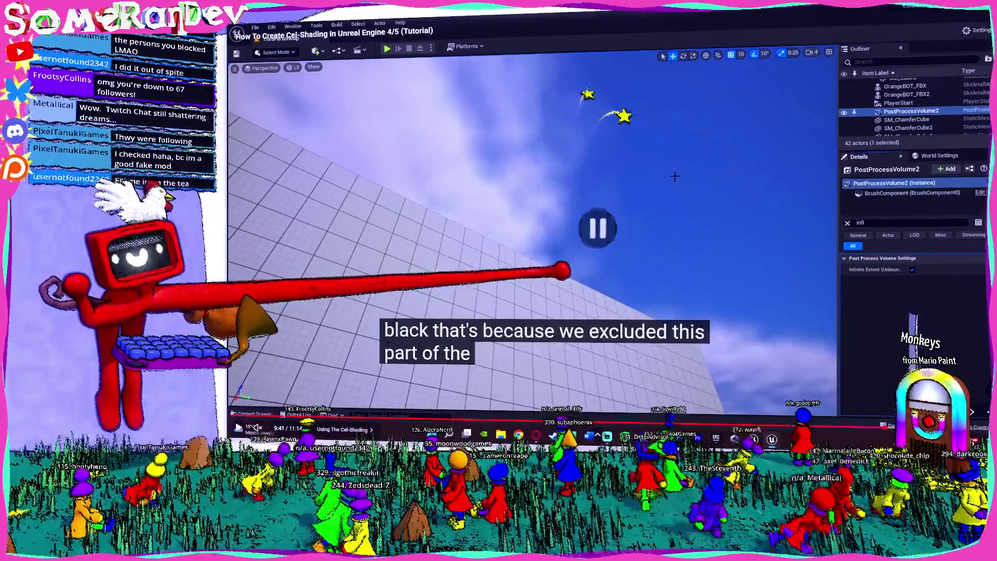
{"action": "key", "text": "Left"}
{"action": "key", "text": "Right"}
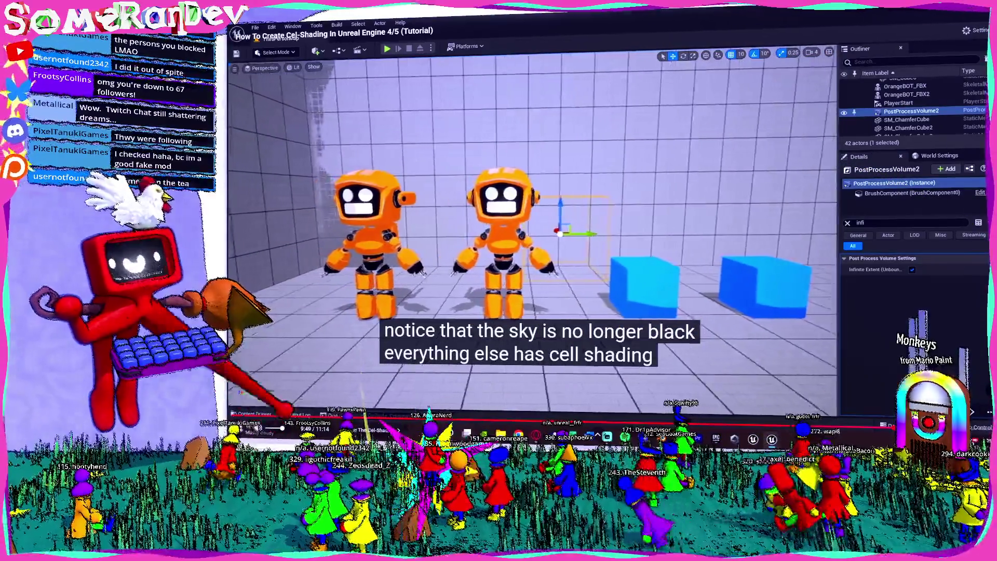
{"action": "key", "text": "space"}
{"action": "key", "text": "Left"}
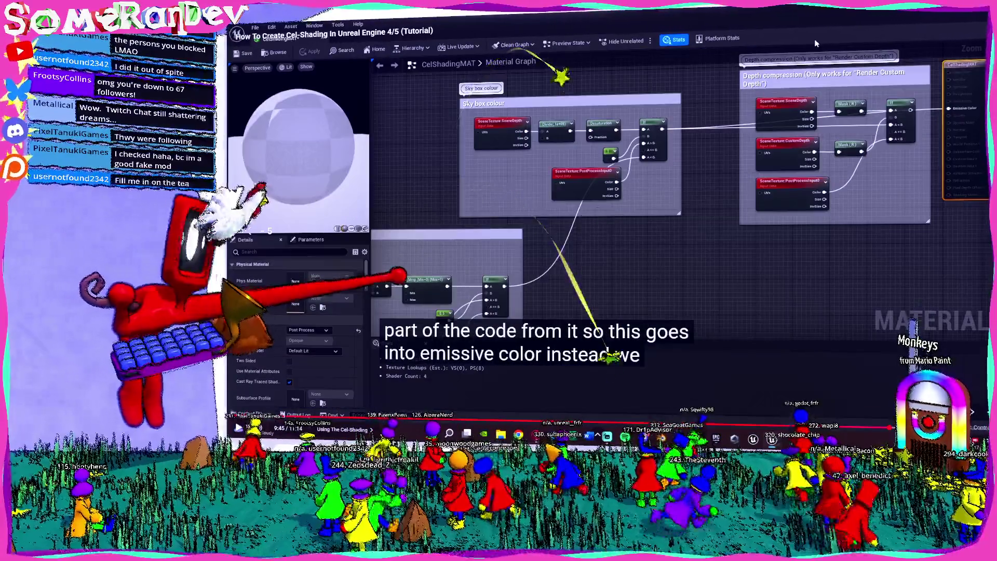
{"action": "key", "text": "space"}
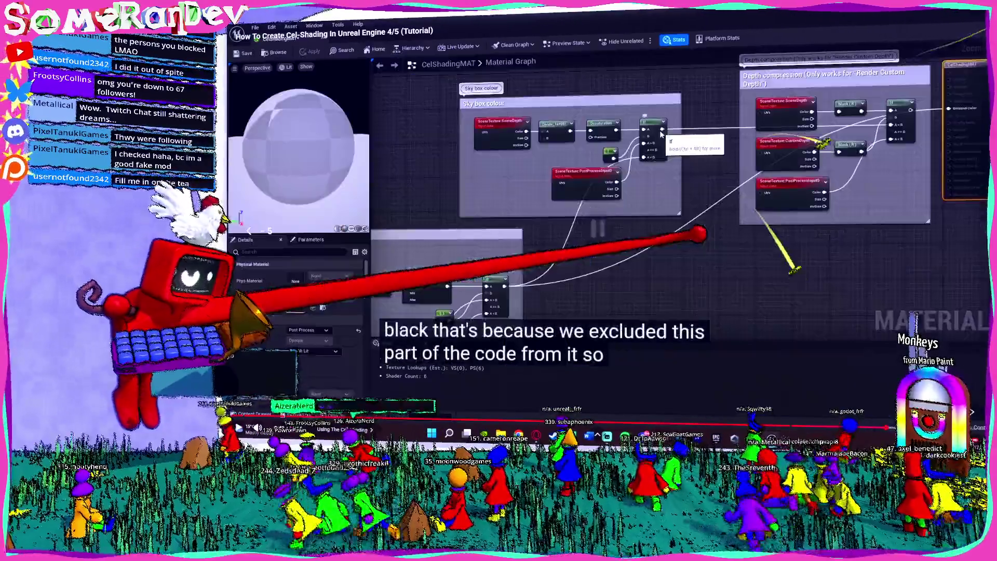
{"action": "key", "text": "j"}
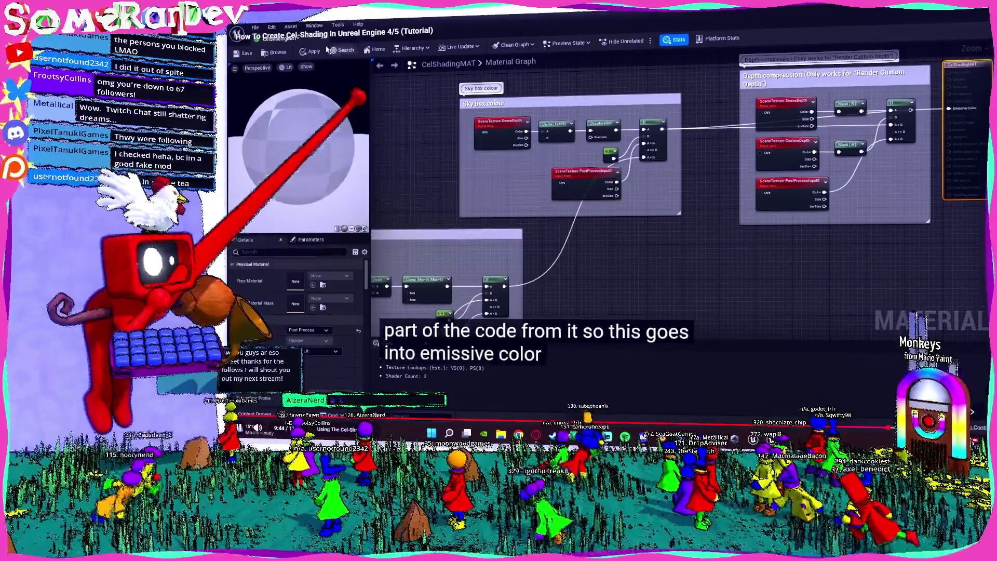
{"action": "key", "text": "space"}
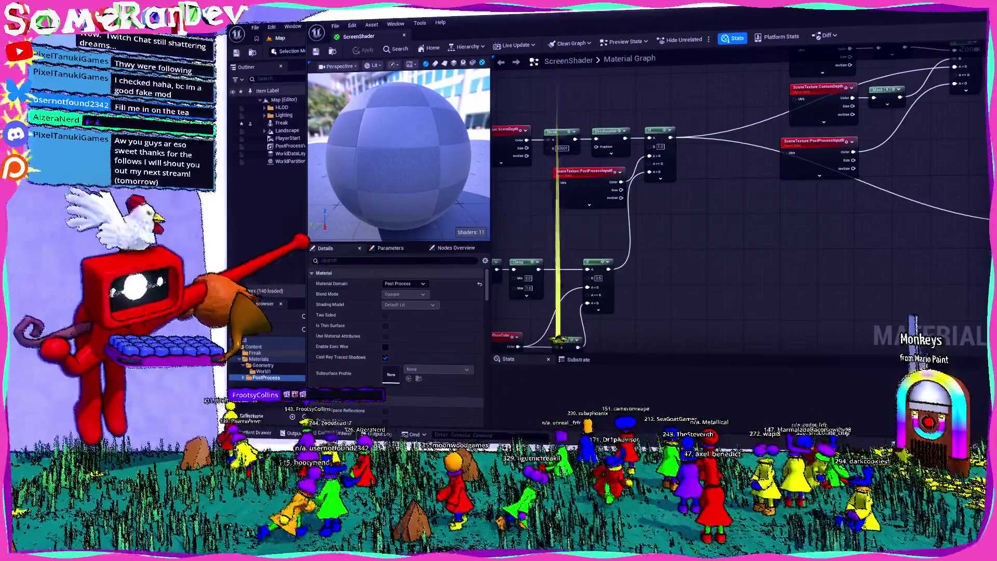
- Change the SceneDepth Divide node's Const B from 10000 to 100000
{"action": "left_click", "coordinate": [565, 134]}
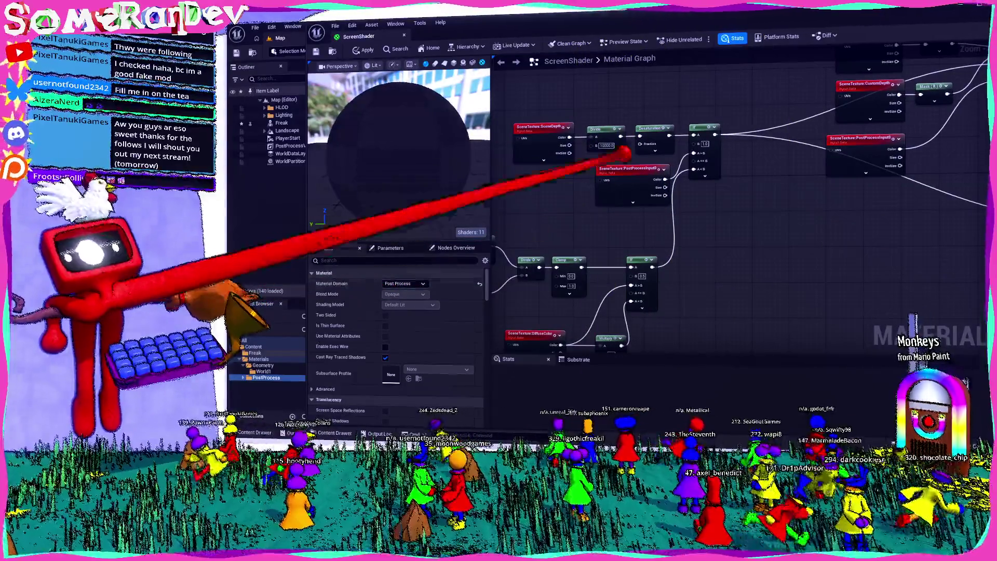
{"action": "left_click", "coordinate": [602, 129]}
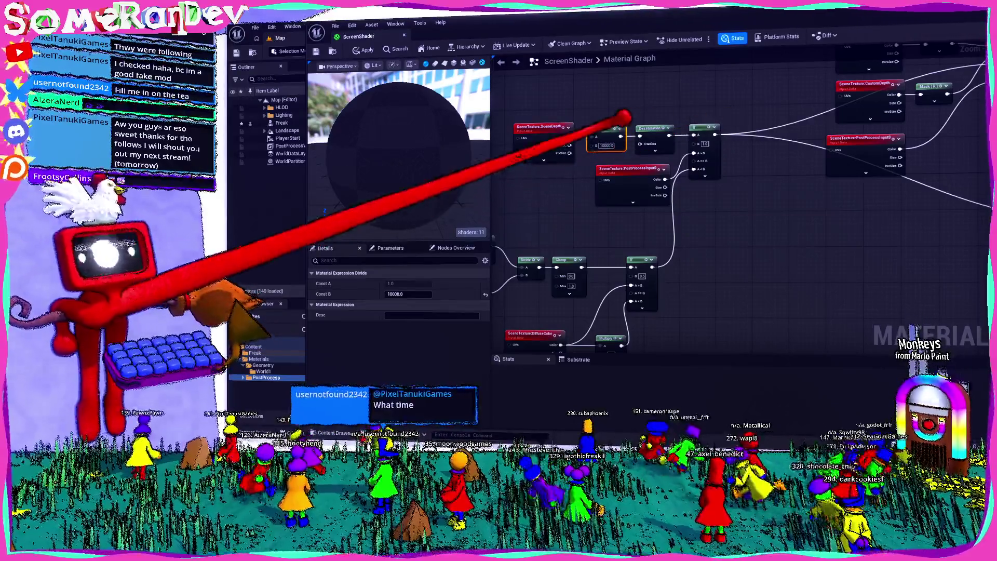
{"action": "scroll", "coordinate": [589, 138], "scroll_direction": "up", "scroll_amount": 1}
{"action": "scroll", "coordinate": [623, 156], "scroll_direction": "up", "scroll_amount": 1}
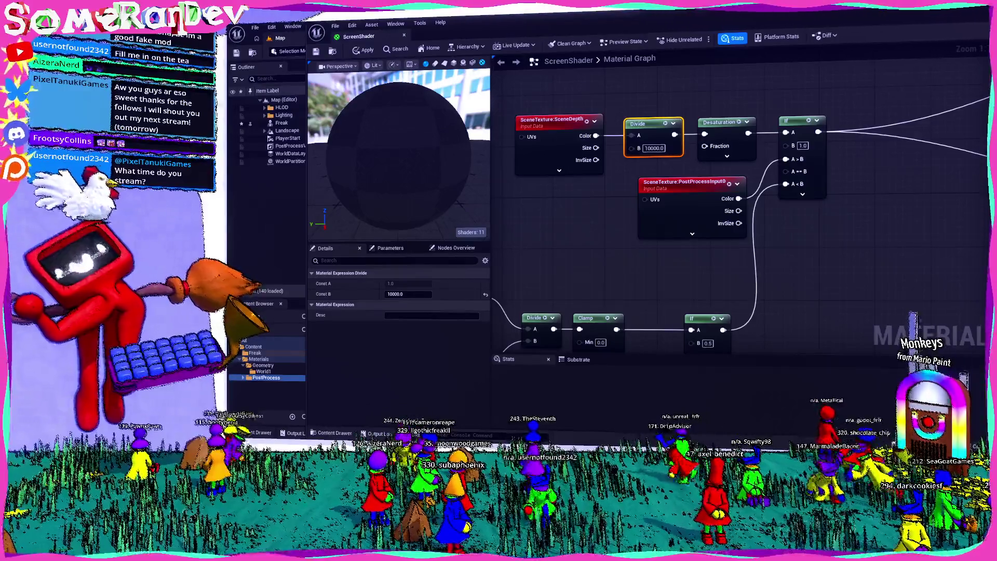
{"action": "left_click", "coordinate": [653, 148]}
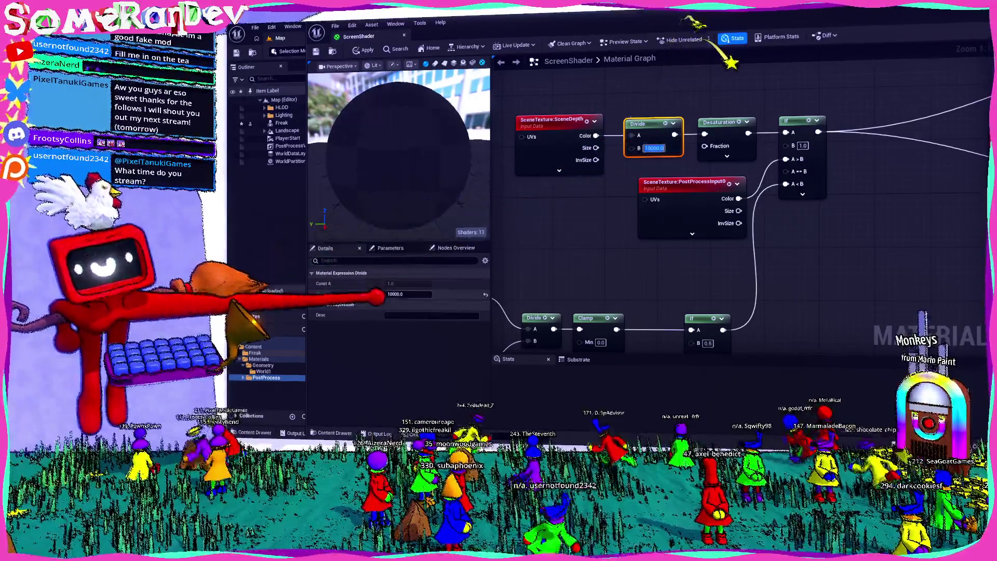
{"action": "key", "text": "Return"}
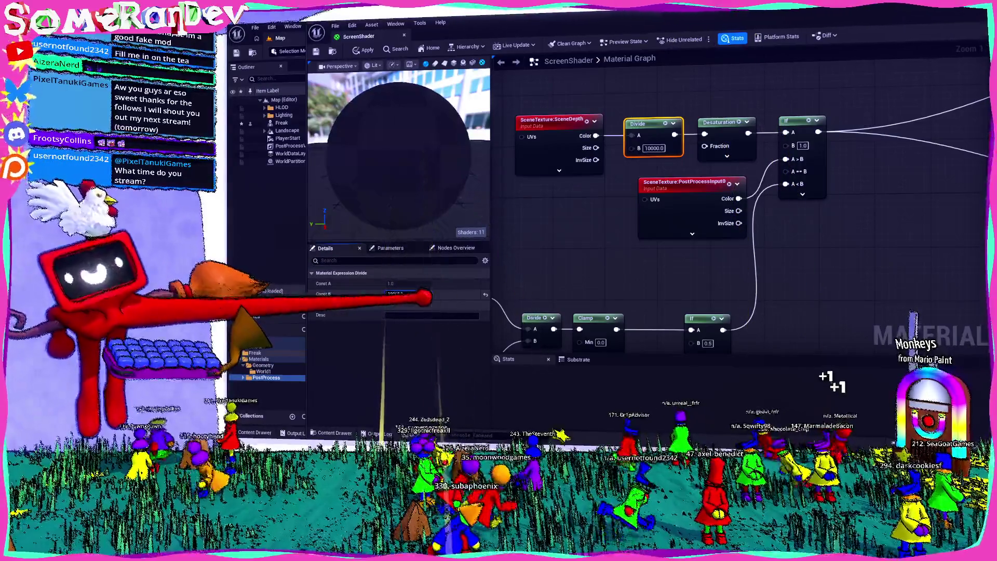
{"action": "type", "text": "100000"}
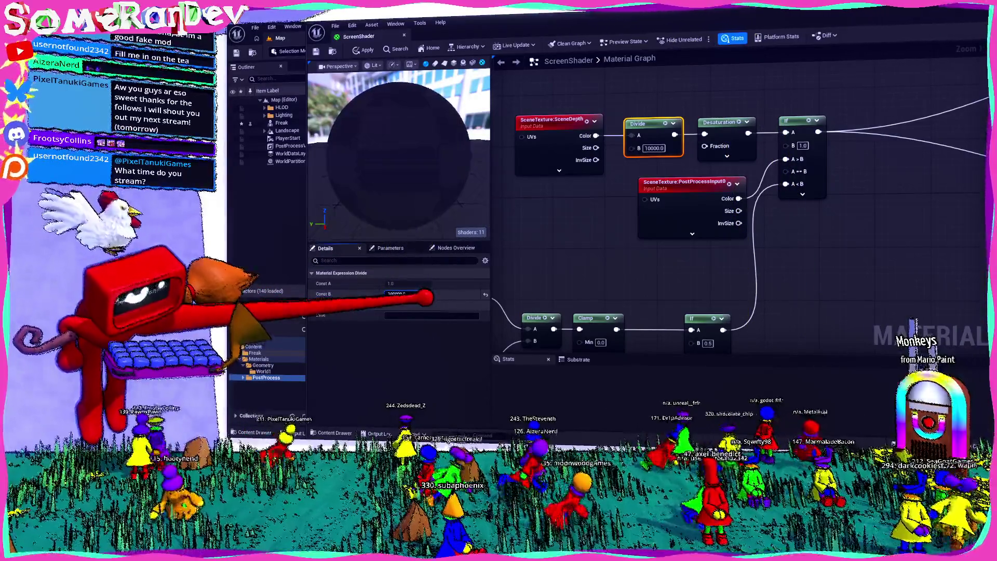
{"action": "key", "text": "Return"}
{"action": "left_click", "coordinate": [662, 94]}
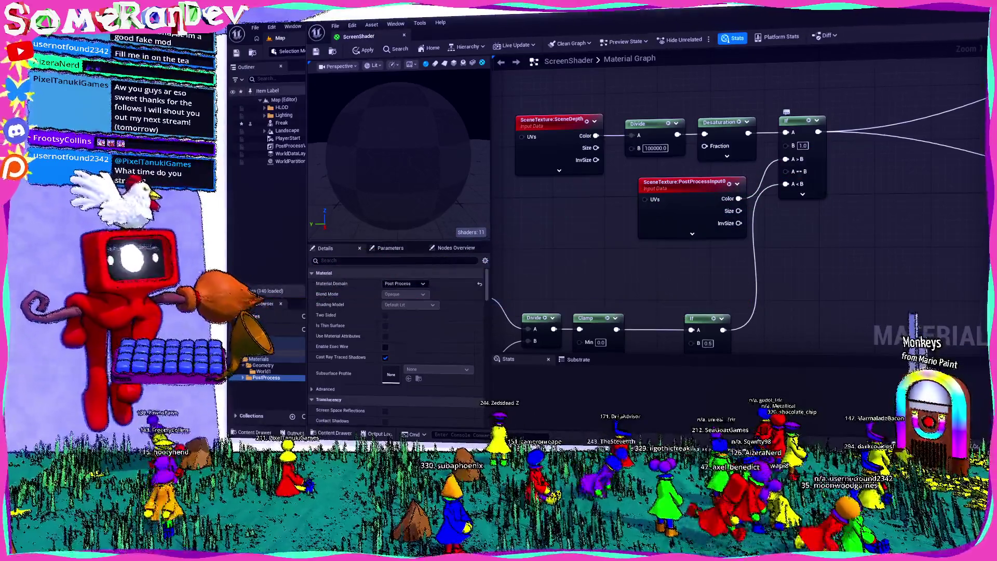
{"action": "mouse_move", "coordinate": [957, 229]}
{"action": "left_mouse_down"}
{"action": "mouse_move", "coordinate": [772, 238]}
{"action": "mouse_move", "coordinate": [575, 310]}
{"action": "left_mouse_up"}
{"action": "scroll", "coordinate": [802, 267], "scroll_direction": "down", "scroll_amount": 2}
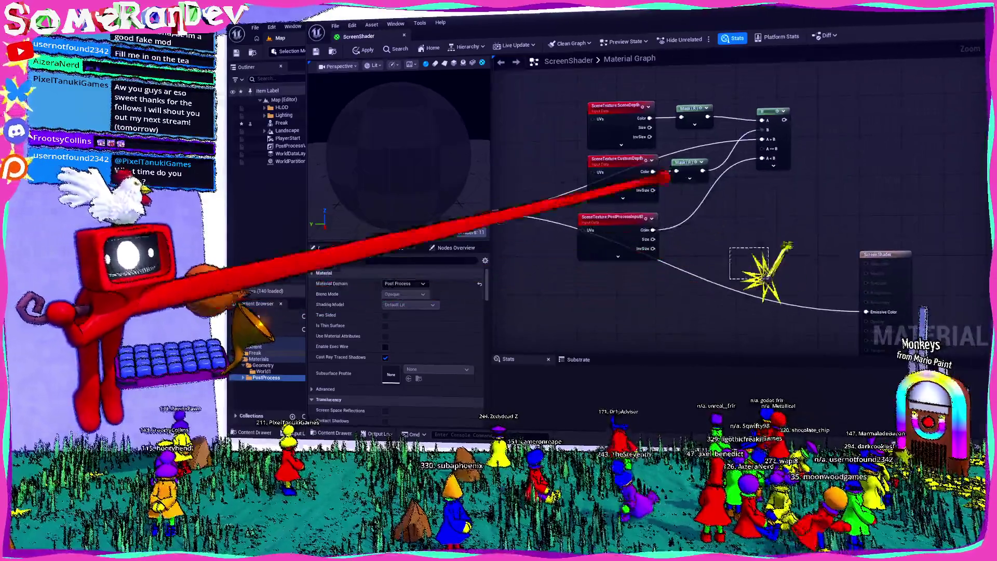
{"action": "left_click_drag", "start_coordinate": [799, 265], "coordinate": [632, 87]}
{"action": "left_click", "coordinate": [638, 220]}
{"action": "scroll", "coordinate": [663, 256], "scroll_direction": "down", "scroll_amount": 5}
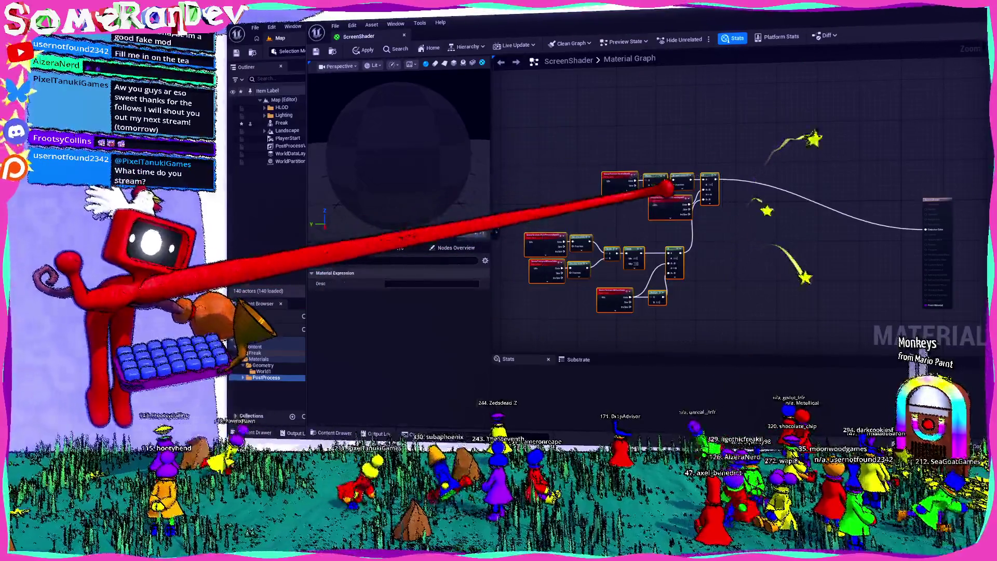
{"action": "left_click_drag", "start_coordinate": [668, 189], "coordinate": [789, 244]}
{"action": "scroll", "coordinate": [917, 273], "scroll_direction": "up", "scroll_amount": 4}
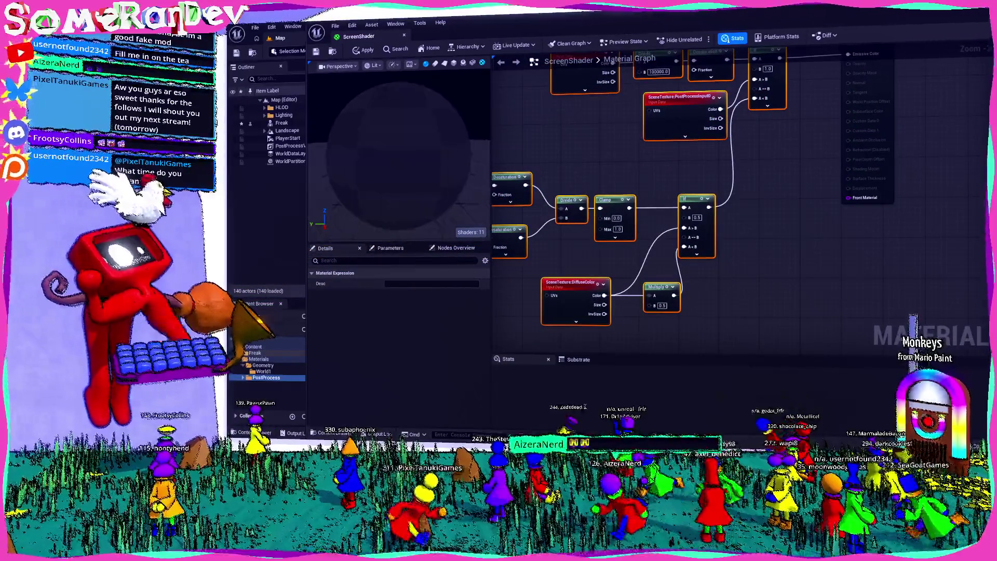
{"action": "left_click_drag", "start_coordinate": [561, 262], "coordinate": [691, 266]}
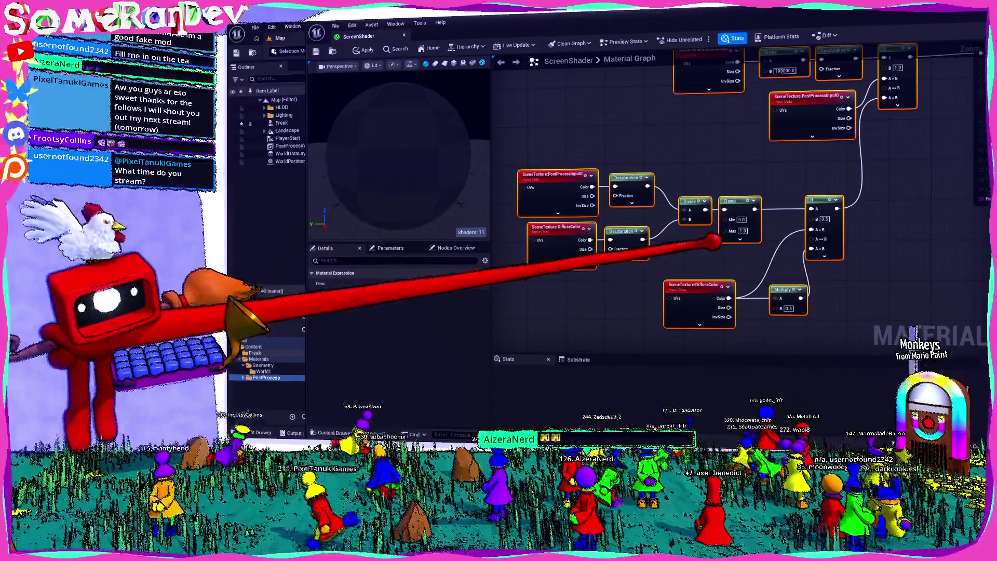
{"action": "left_click_drag", "start_coordinate": [856, 234], "coordinate": [723, 222]}
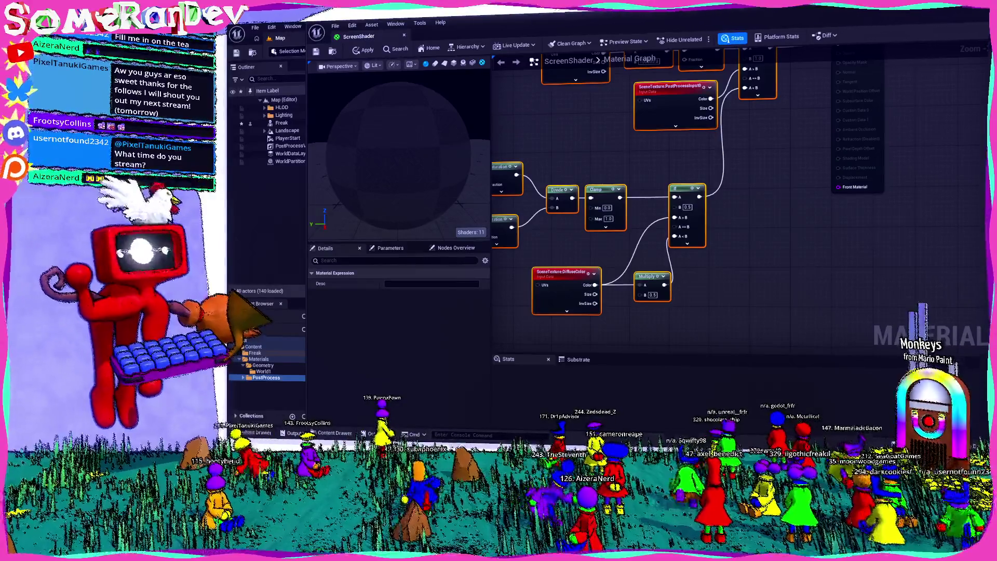
{"action": "key", "text": "alt+Tab"}
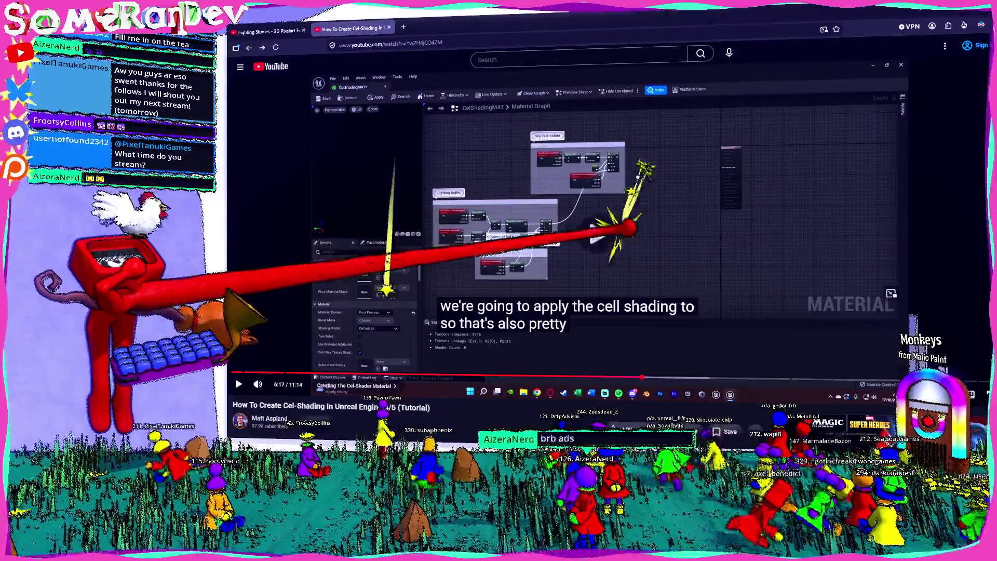
{"action": "key", "text": "f"}
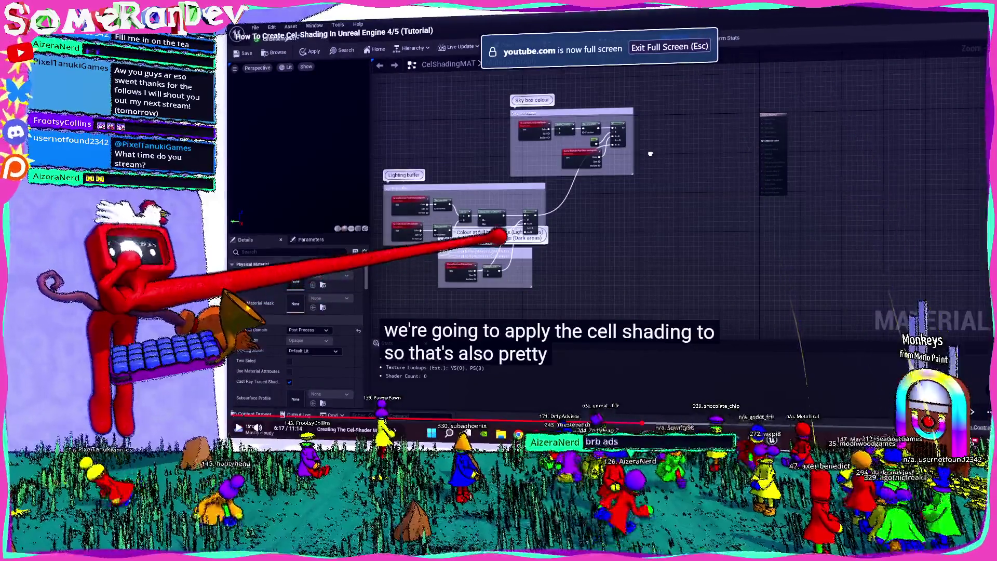
{"action": "key", "text": "Escape"}
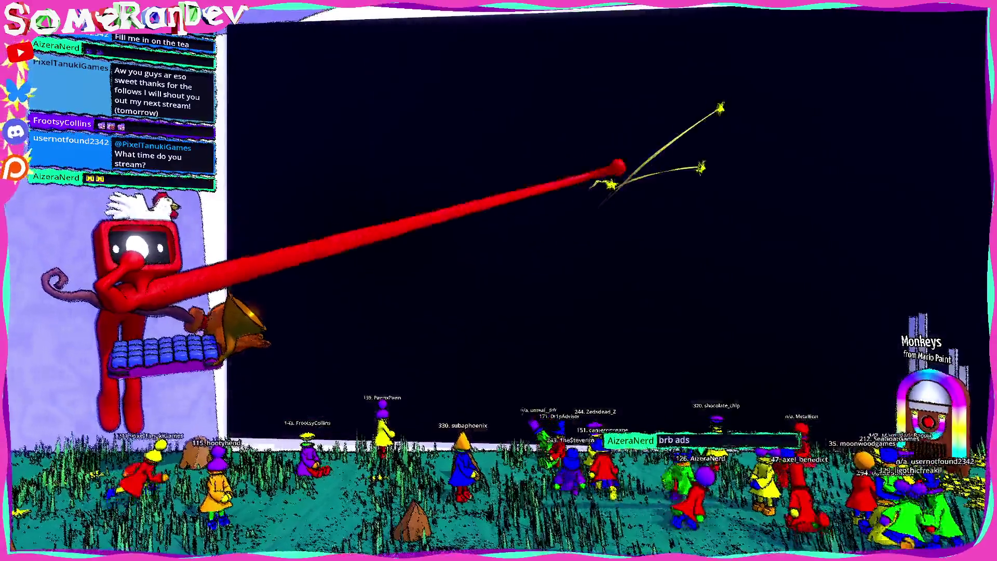
{"action": "key", "text": "alt+Tab"}
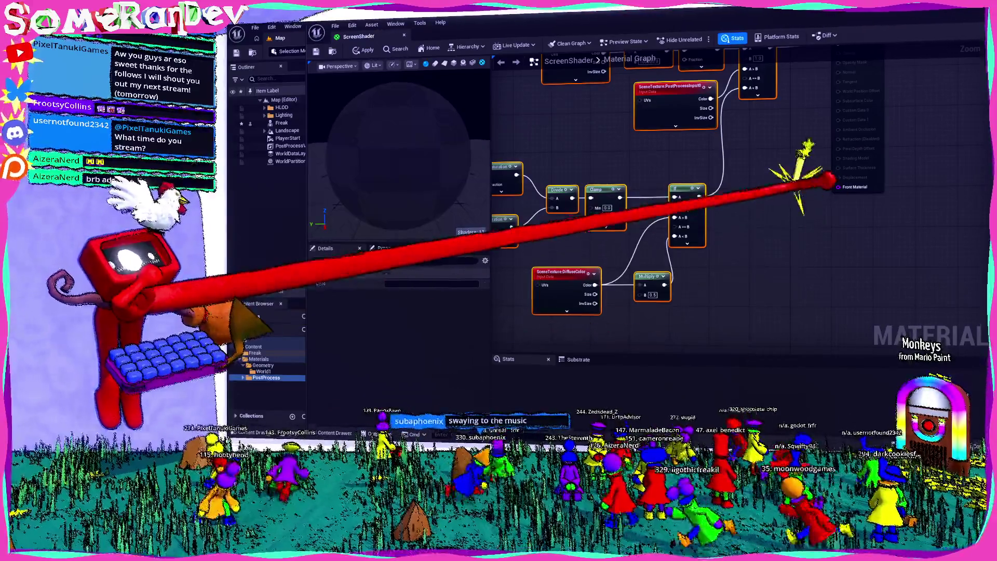
- Compile ScreenShader with Ctrl+S, then reopen it from the Materials/PostProcess folder in the level editor
{"action": "key", "text": "ctrl+s"}
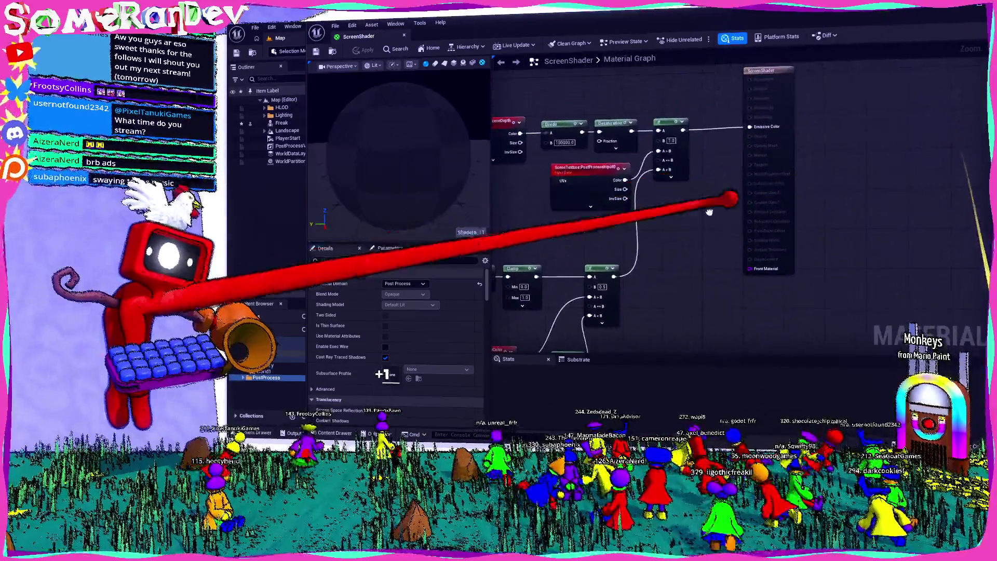
{"action": "key", "text": "alt+Tab"}
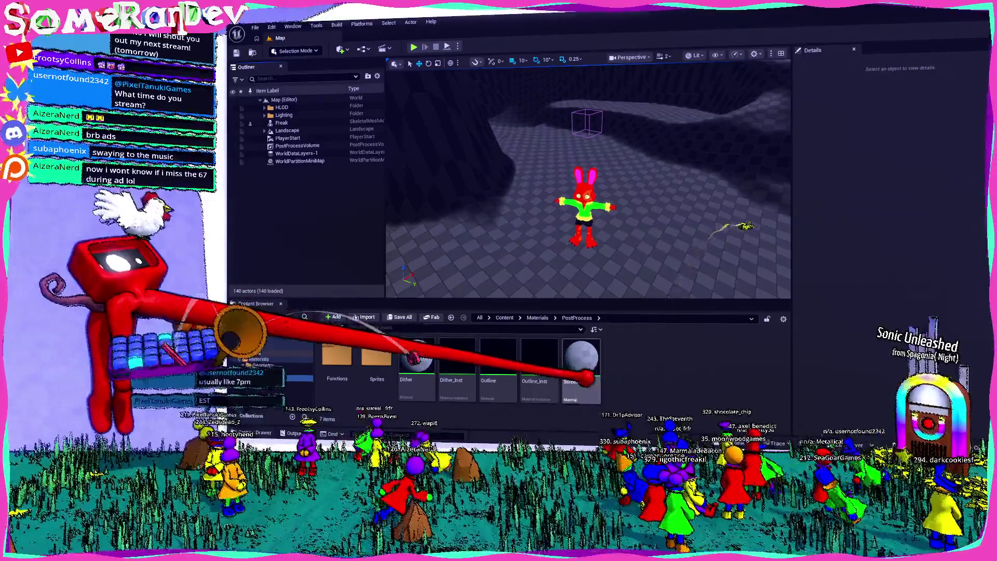
{"action": "key", "text": "Return"}
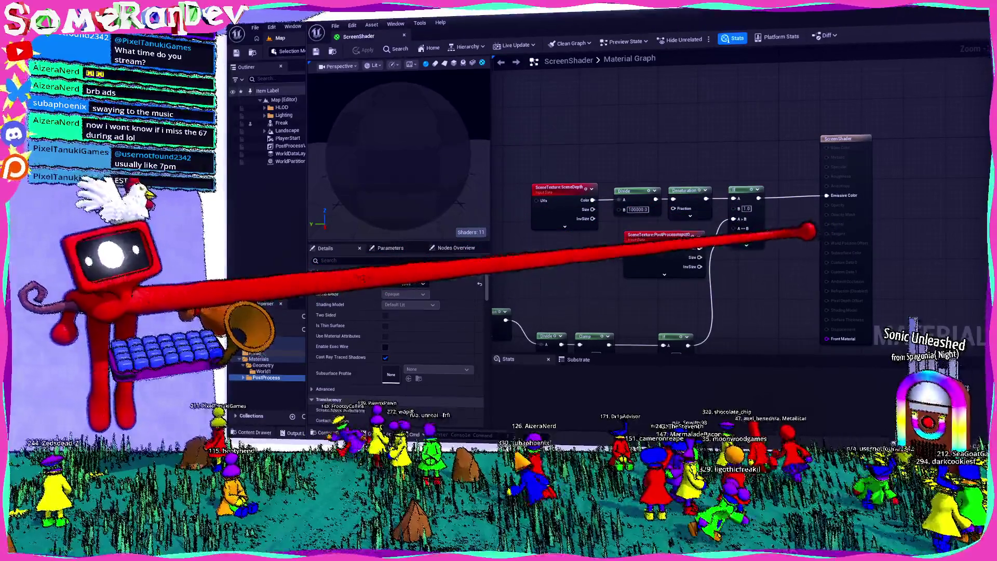
- Wire the lower If node's output into the ScreenShader result node's Emissive Color pin
{"action": "scroll", "coordinate": [749, 212], "scroll_direction": "up", "scroll_amount": 2}
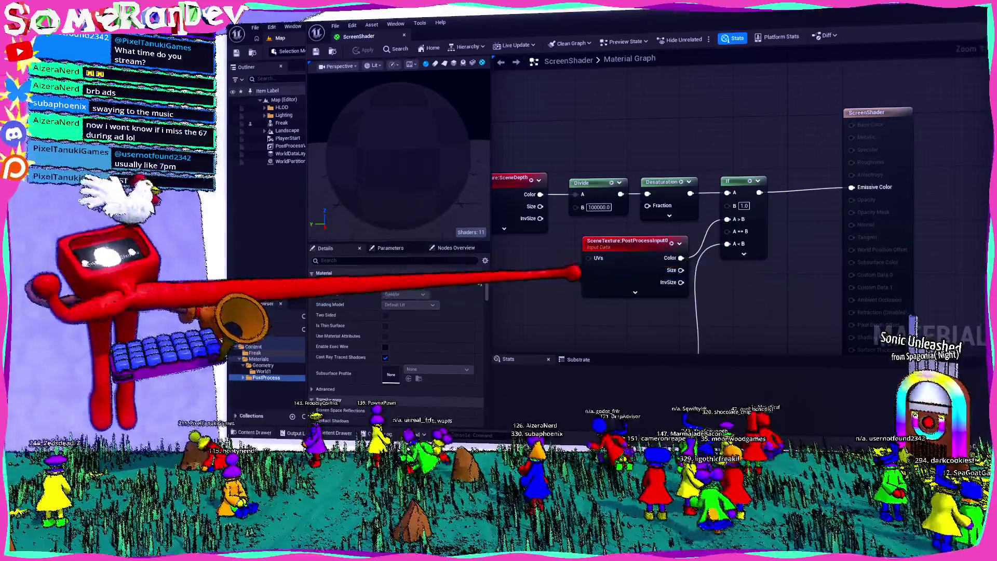
{"action": "scroll", "coordinate": [750, 211], "scroll_direction": "down", "scroll_amount": 1}
{"action": "scroll", "coordinate": [749, 212], "scroll_direction": "up", "scroll_amount": 1}
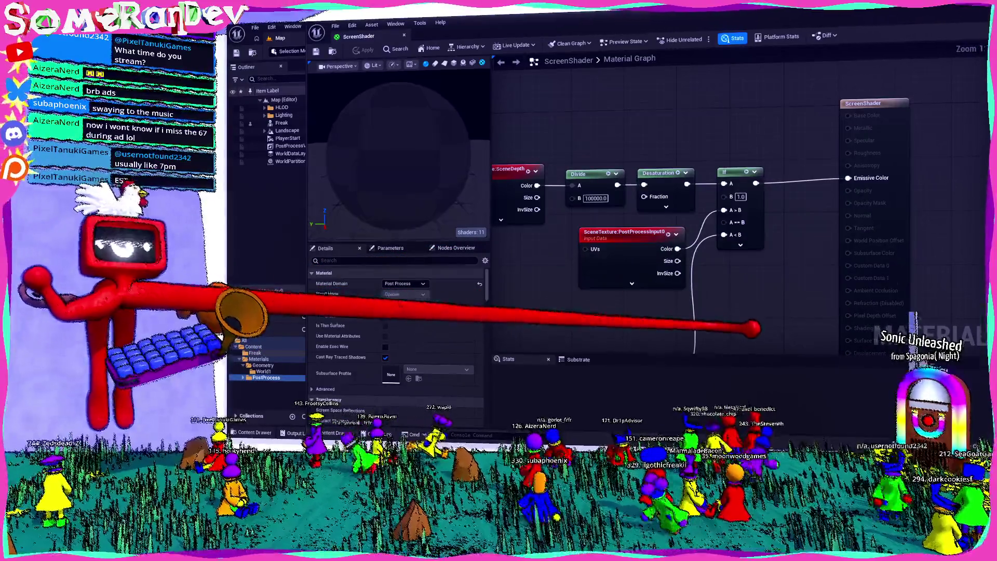
{"action": "left_click_drag", "start_coordinate": [749, 212], "coordinate": [738, 182]}
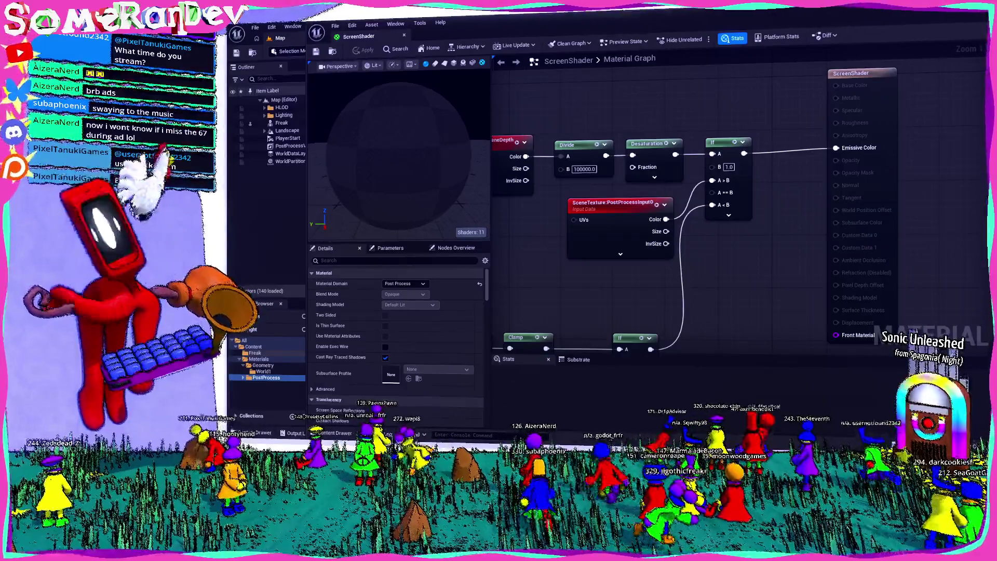
{"action": "left_click_drag", "start_coordinate": [675, 291], "coordinate": [750, 127]}
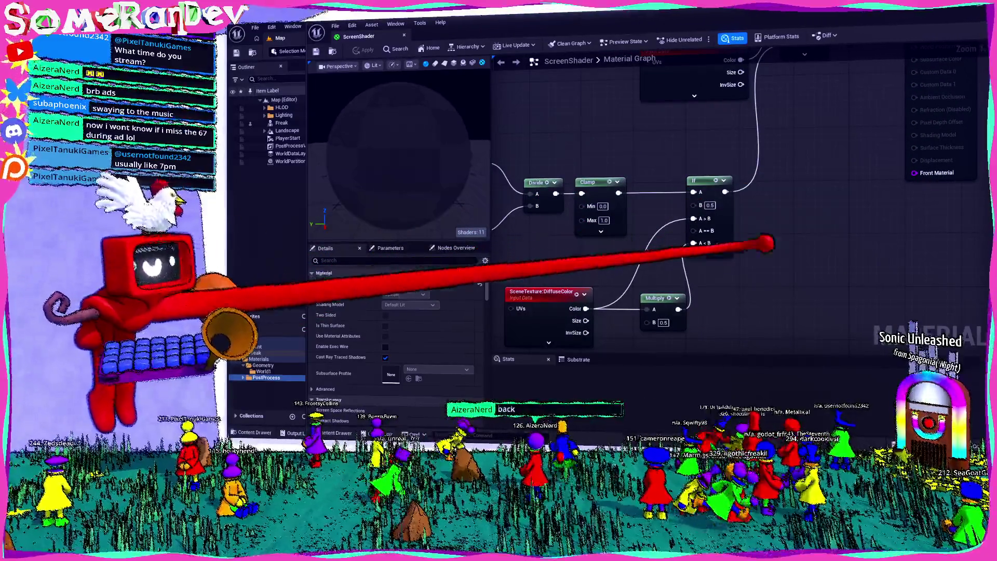
{"action": "left_click_drag", "start_coordinate": [727, 130], "coordinate": [916, 123]}
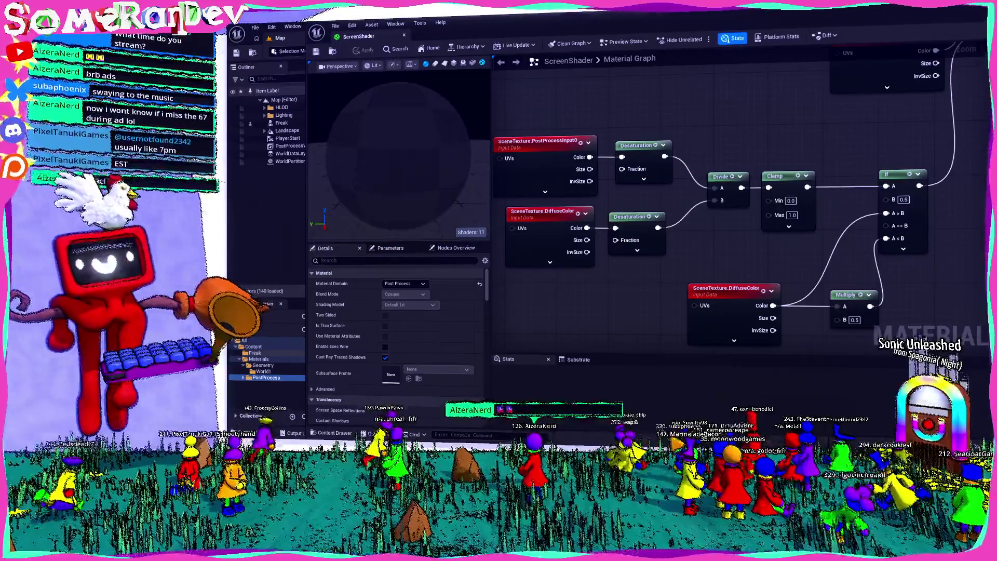
{"action": "left_click_drag", "start_coordinate": [777, 263], "coordinate": [593, 264]}
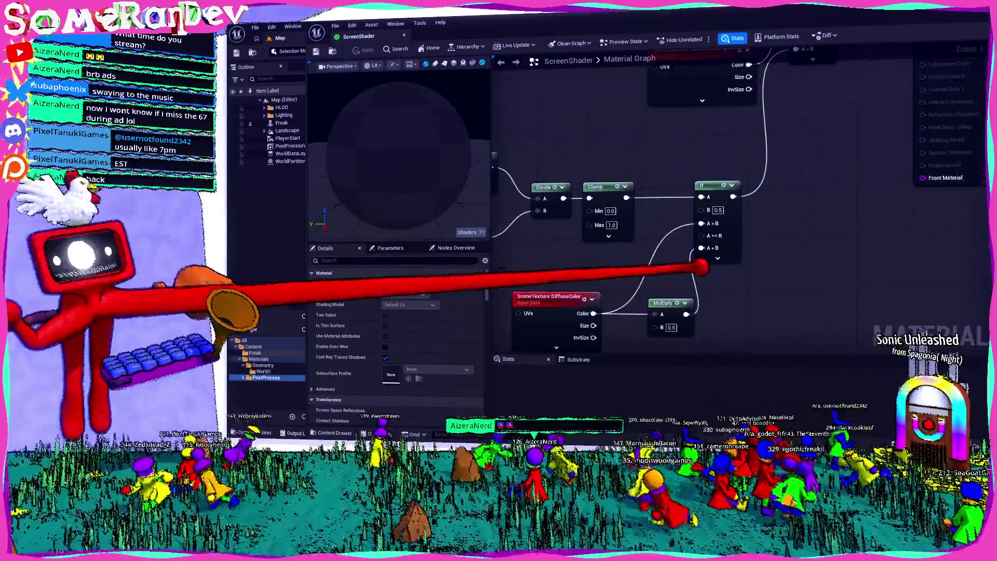
{"action": "scroll", "coordinate": [592, 265], "scroll_direction": "down", "scroll_amount": 3}
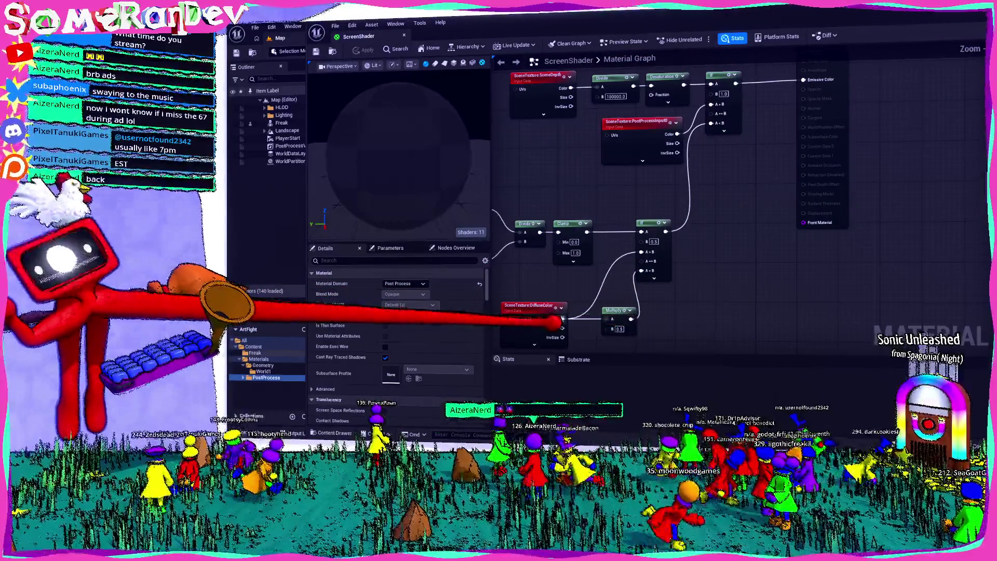
{"action": "left_click_drag", "start_coordinate": [767, 136], "coordinate": [803, 80]}
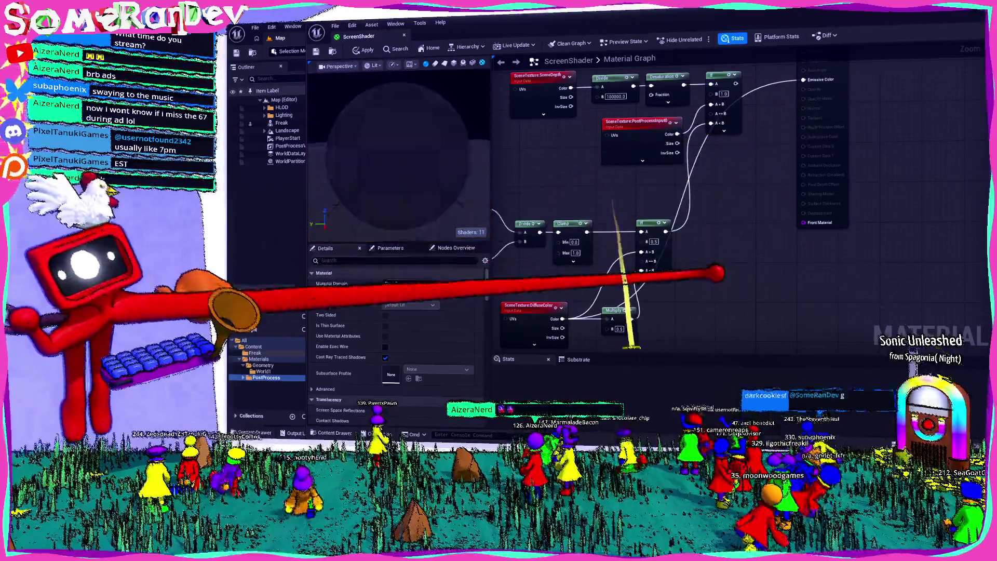
{"action": "scroll", "coordinate": [722, 193], "scroll_direction": "up", "scroll_amount": 3}
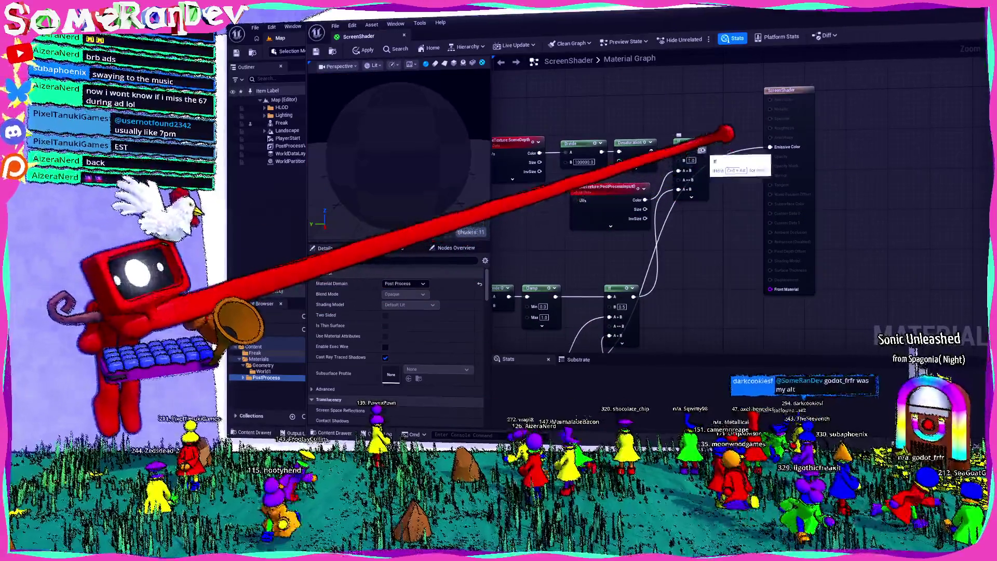
- Move the If node left and edit its B comparison value
{"action": "left_click", "coordinate": [737, 136]}
{"action": "left_click_drag", "start_coordinate": [759, 140], "coordinate": [715, 146]}
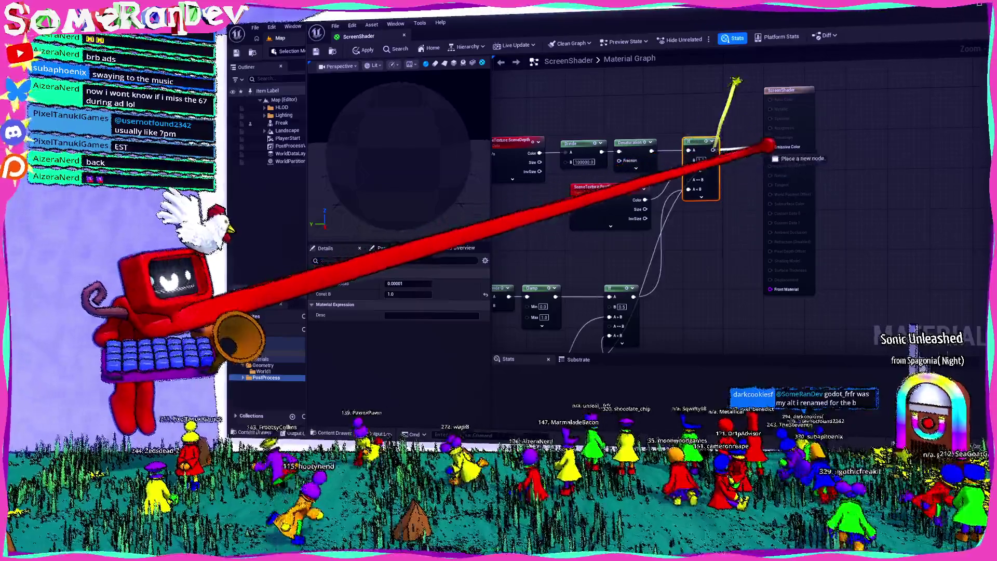
{"action": "left_click_drag", "start_coordinate": [734, 285], "coordinate": [812, 141]}
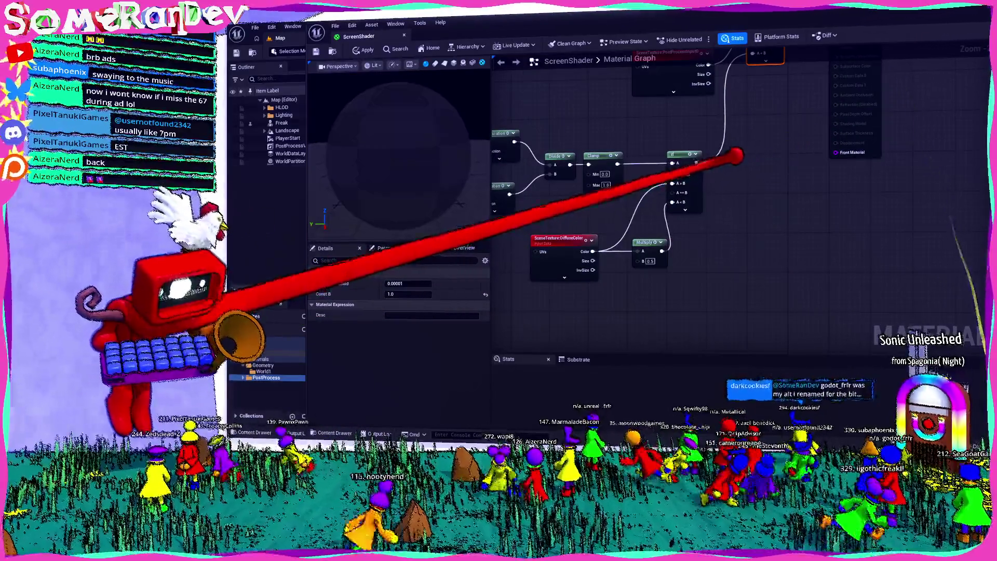
{"action": "scroll", "coordinate": [668, 152], "scroll_direction": "up", "scroll_amount": 2}
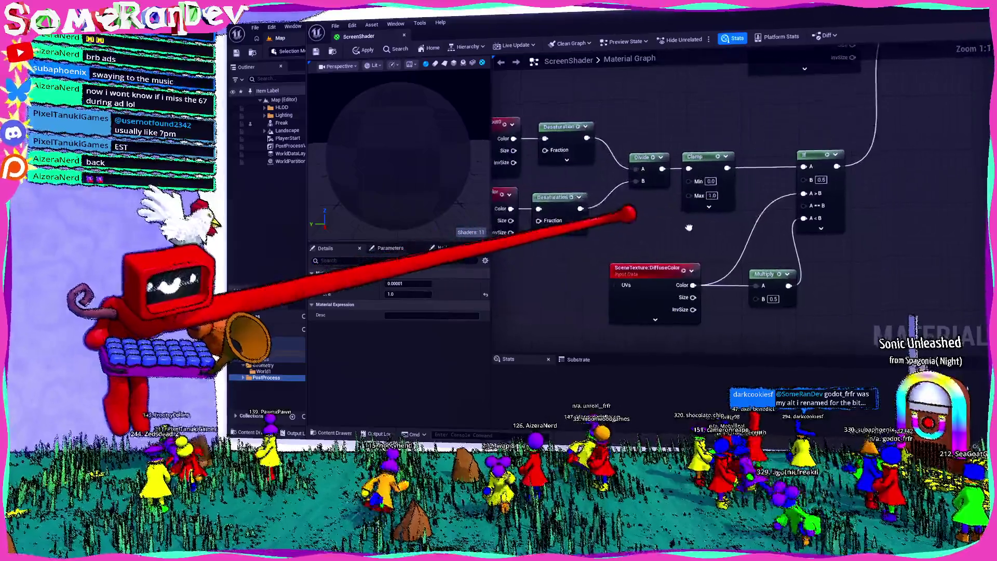
{"action": "left_click_drag", "start_coordinate": [630, 211], "coordinate": [784, 216]}
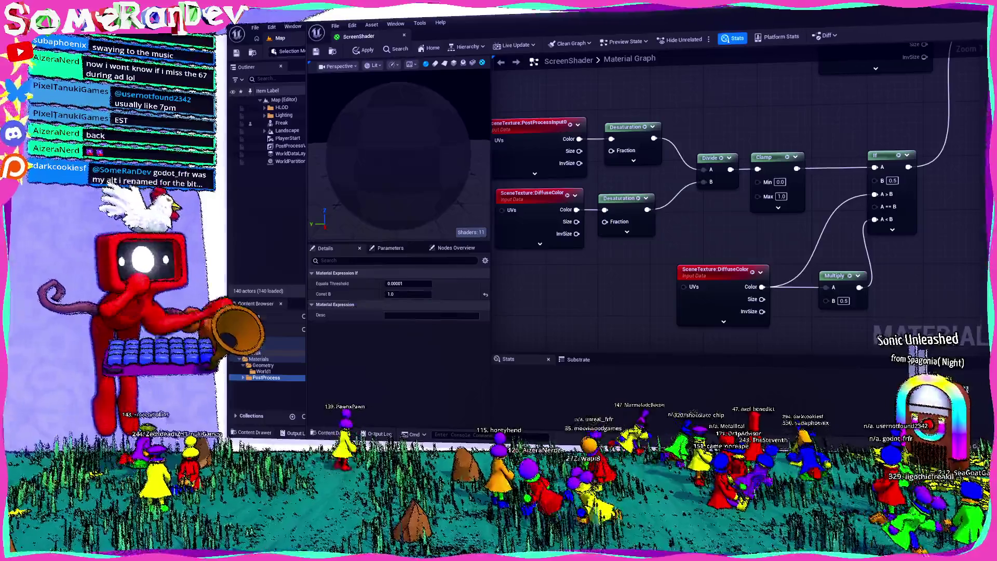
{"action": "mouse_move", "coordinate": [714, 215]}
{"action": "left_mouse_down"}
{"action": "mouse_move", "coordinate": [734, 222]}
{"action": "mouse_move", "coordinate": [703, 223]}
{"action": "left_mouse_up"}
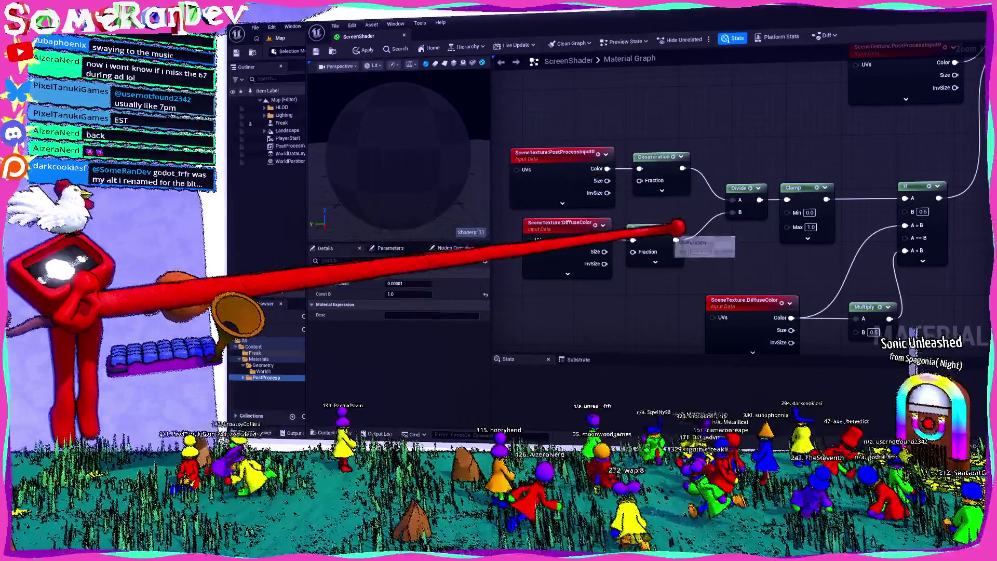
{"action": "left_click_drag", "start_coordinate": [762, 273], "coordinate": [742, 272]}
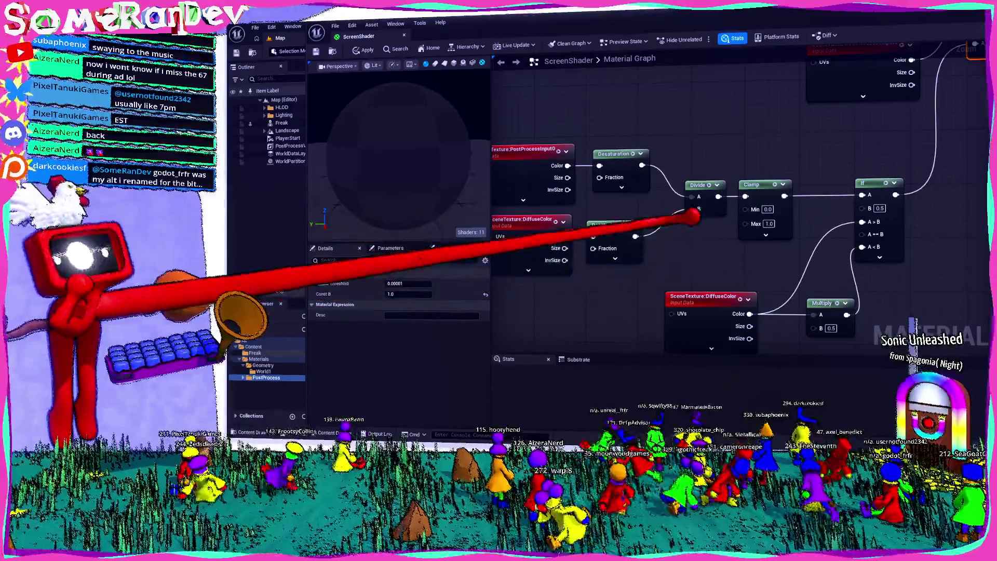
{"action": "left_click_drag", "start_coordinate": [707, 138], "coordinate": [741, 116]}
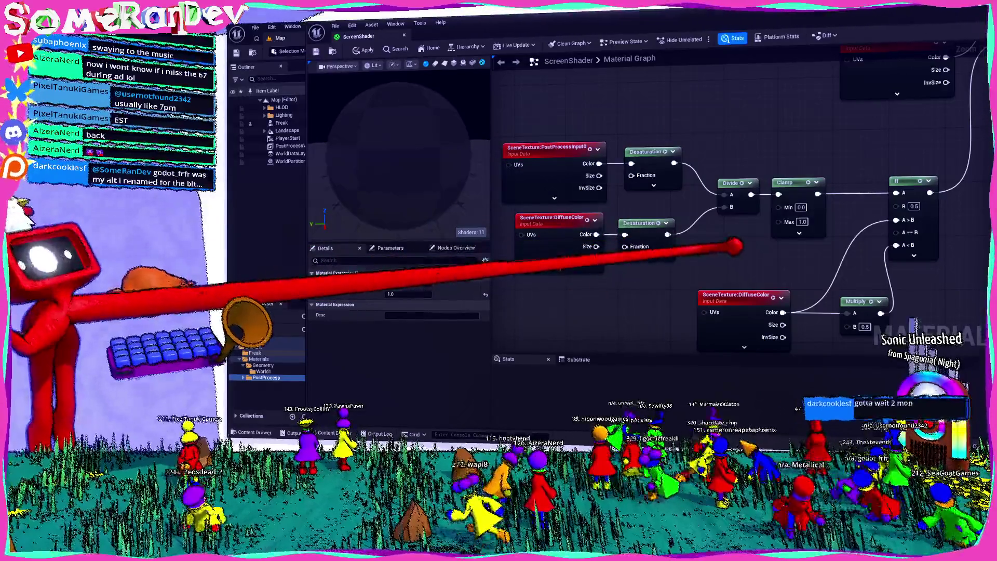
{"action": "mouse_move", "coordinate": [734, 248]}
{"action": "left_mouse_down"}
{"action": "mouse_move", "coordinate": [606, 270]}
{"action": "mouse_move", "coordinate": [683, 239]}
{"action": "left_mouse_up"}
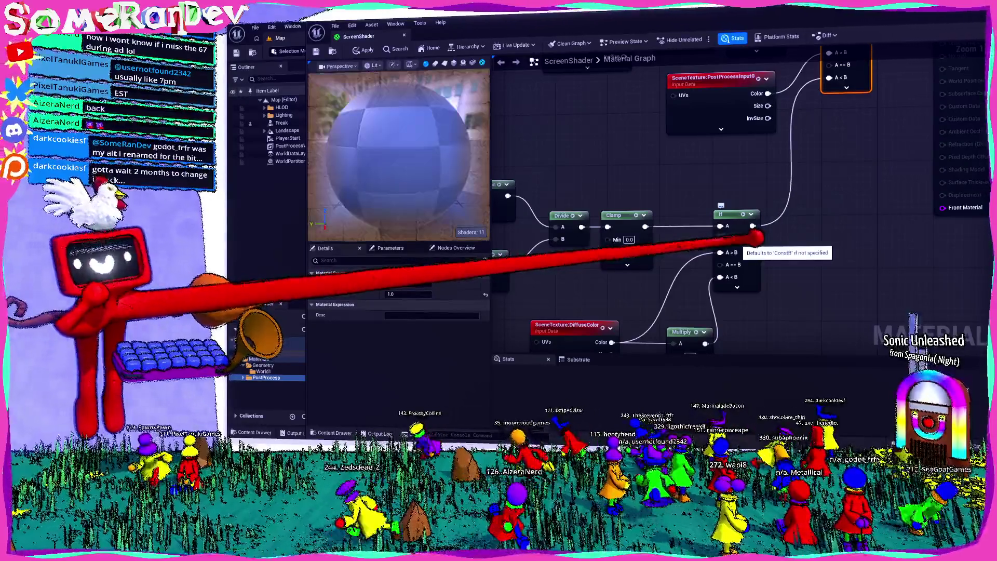
{"action": "left_click", "coordinate": [742, 240]}
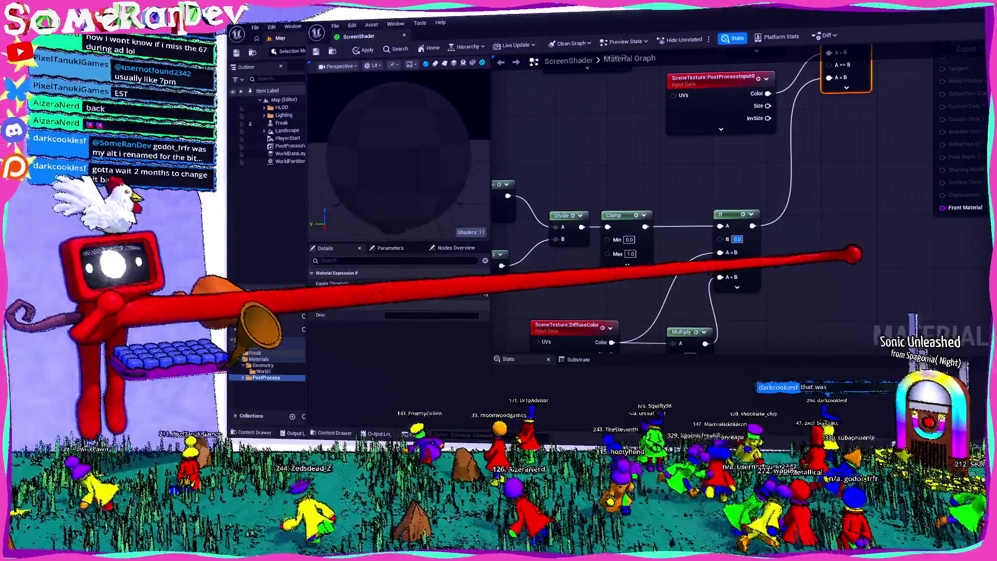
{"action": "mouse_move", "coordinate": [600, 293]}
{"action": "left_mouse_down"}
{"action": "mouse_move", "coordinate": [670, 283]}
{"action": "mouse_move", "coordinate": [691, 262]}
{"action": "left_mouse_up"}
- Shift the SceneTexture, Desaturation and Divide nodes left and insert an R-only Mask before Clamp
{"action": "left_click_drag", "start_coordinate": [555, 118], "coordinate": [639, 268]}
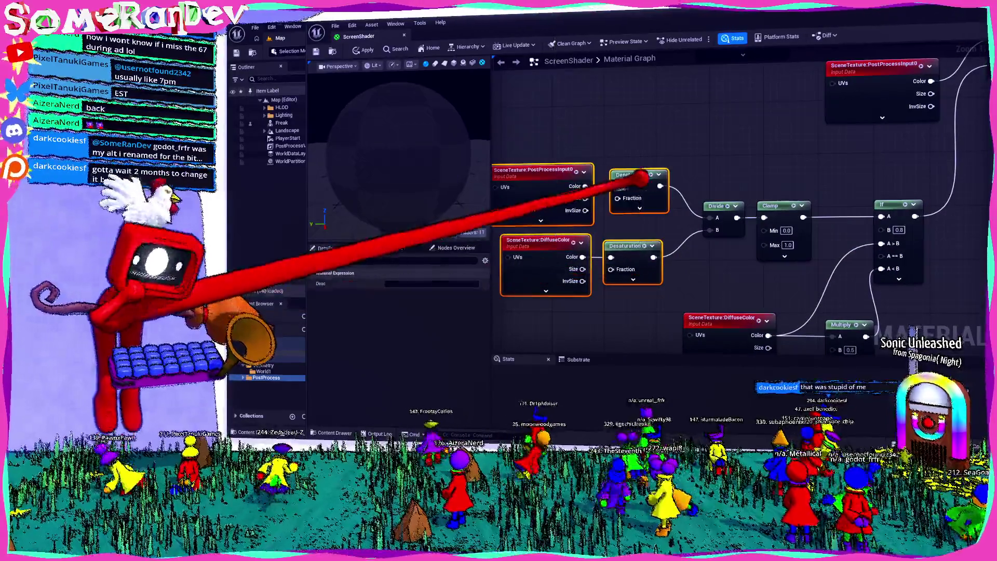
{"action": "left_click", "coordinate": [711, 208], "text": "shift"}
{"action": "mouse_move", "coordinate": [711, 207]}
{"action": "left_mouse_down"}
{"action": "mouse_move", "coordinate": [616, 212]}
{"action": "mouse_move", "coordinate": [696, 212]}
{"action": "left_mouse_up"}
{"action": "type", "text": "mASK"}
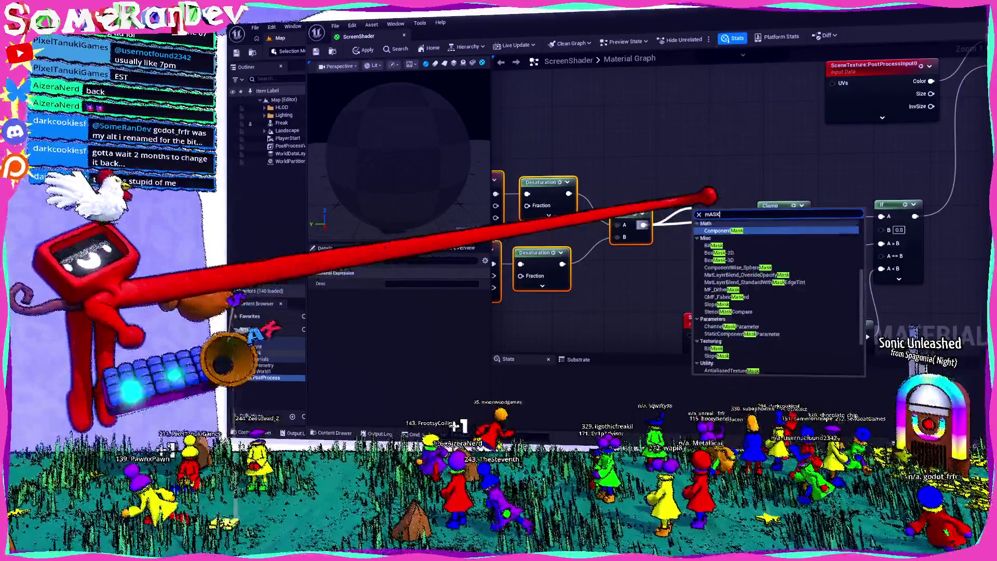
{"action": "key", "text": "Return"}
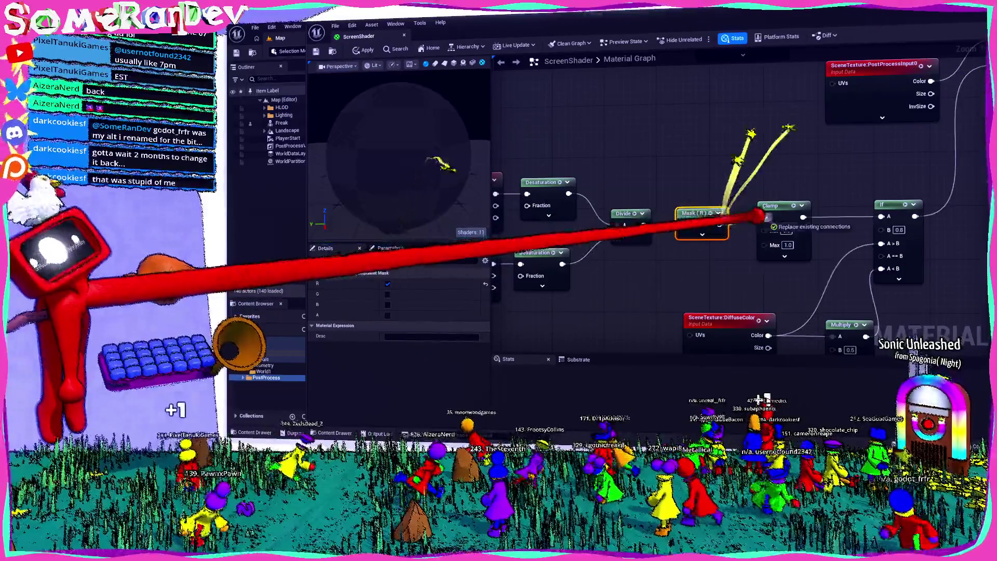
{"action": "left_click", "coordinate": [485, 293]}
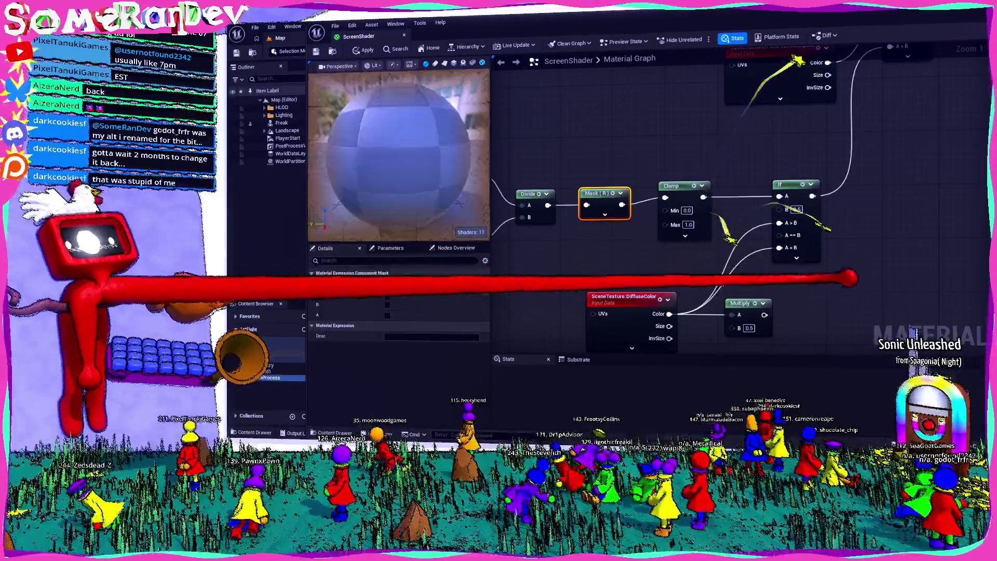
- Connect the 2.0 Multiply to the If node's A<B input and save ScreenShader
{"action": "mouse_move", "coordinate": [764, 315]}
{"action": "left_mouse_down"}
{"action": "mouse_move", "coordinate": [790, 327]}
{"action": "mouse_move", "coordinate": [779, 248]}
{"action": "left_mouse_up"}
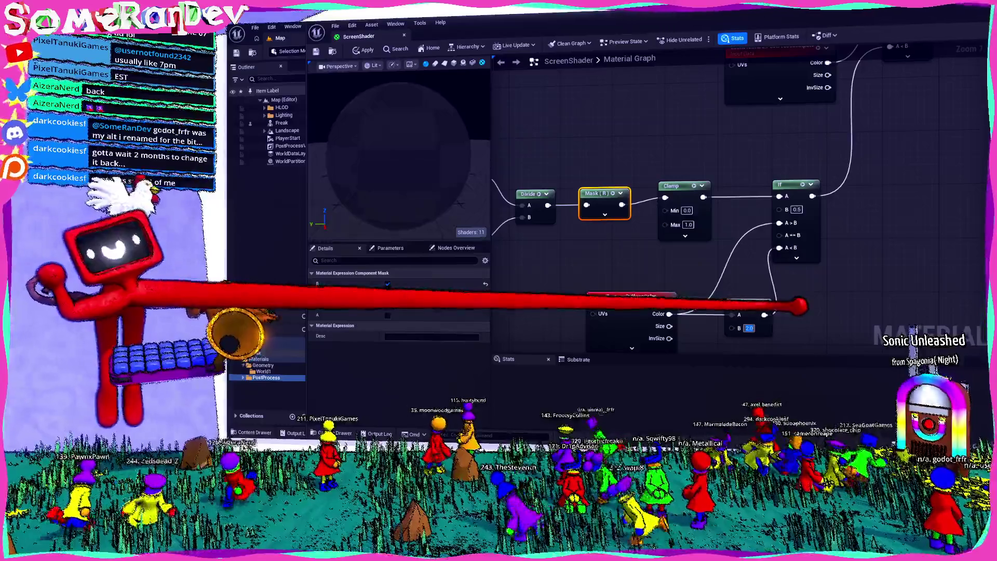
{"action": "key", "text": "ctrl+s"}
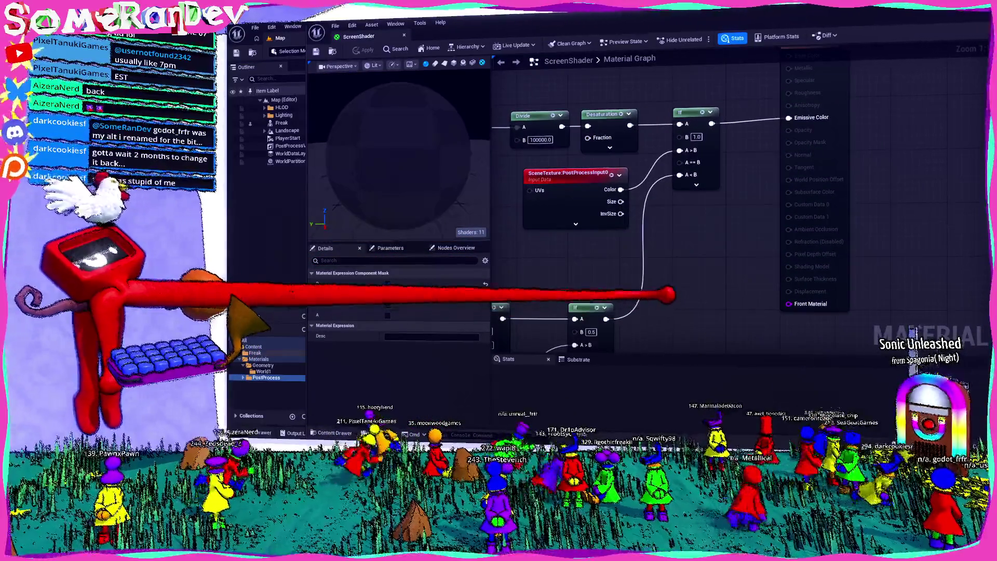
{"action": "left_click_drag", "start_coordinate": [675, 291], "coordinate": [810, 303]}
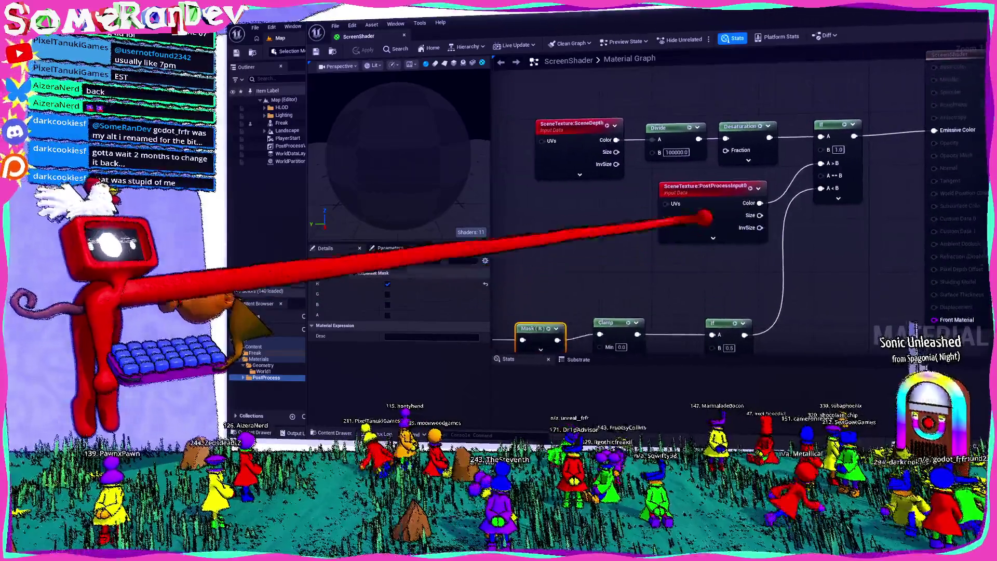
{"action": "left_click", "coordinate": [705, 218]}
{"action": "mouse_move", "coordinate": [749, 299]}
{"action": "left_mouse_down"}
{"action": "mouse_move", "coordinate": [572, 298]}
{"action": "mouse_move", "coordinate": [752, 128]}
{"action": "left_mouse_up"}
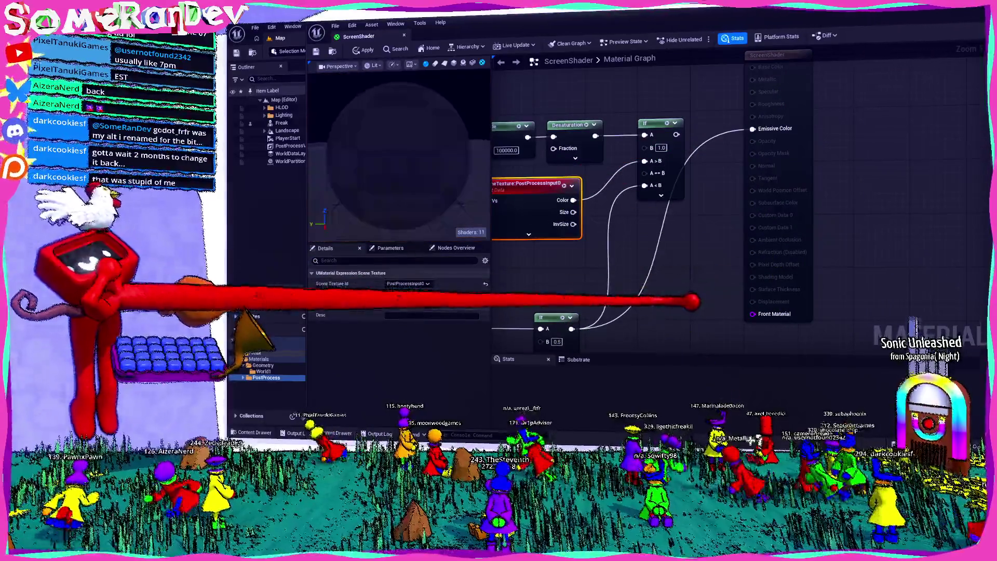
{"action": "mouse_move", "coordinate": [692, 301]}
{"action": "left_mouse_down"}
{"action": "mouse_move", "coordinate": [784, 278]}
{"action": "mouse_move", "coordinate": [735, 147]}
{"action": "mouse_move", "coordinate": [798, 151]}
{"action": "left_mouse_up"}
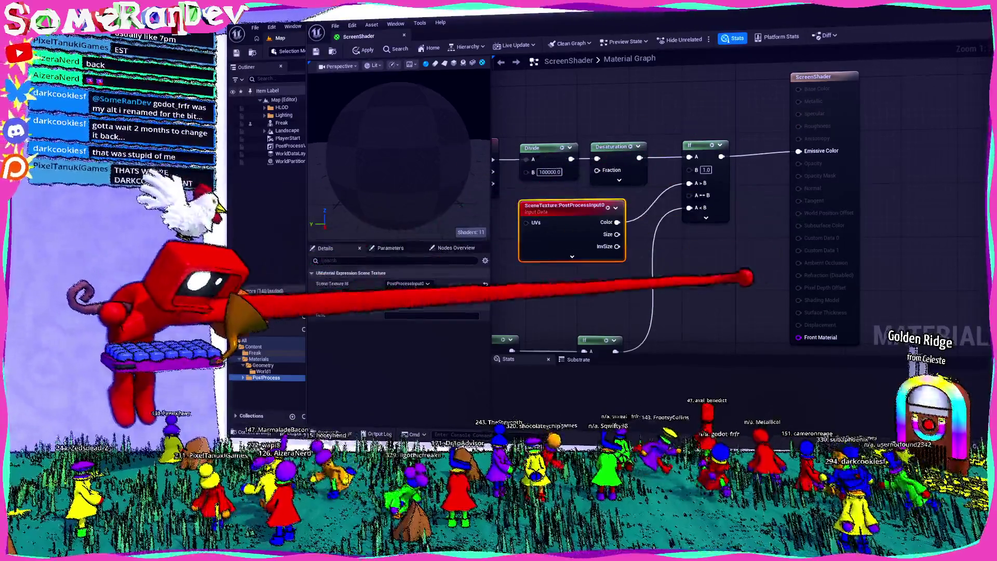
- Shift the input and Desaturation node group so its wires run straight
{"action": "left_click_drag", "start_coordinate": [601, 285], "coordinate": [733, 114]}
{"action": "left_click_drag", "start_coordinate": [631, 107], "coordinate": [861, 104]}
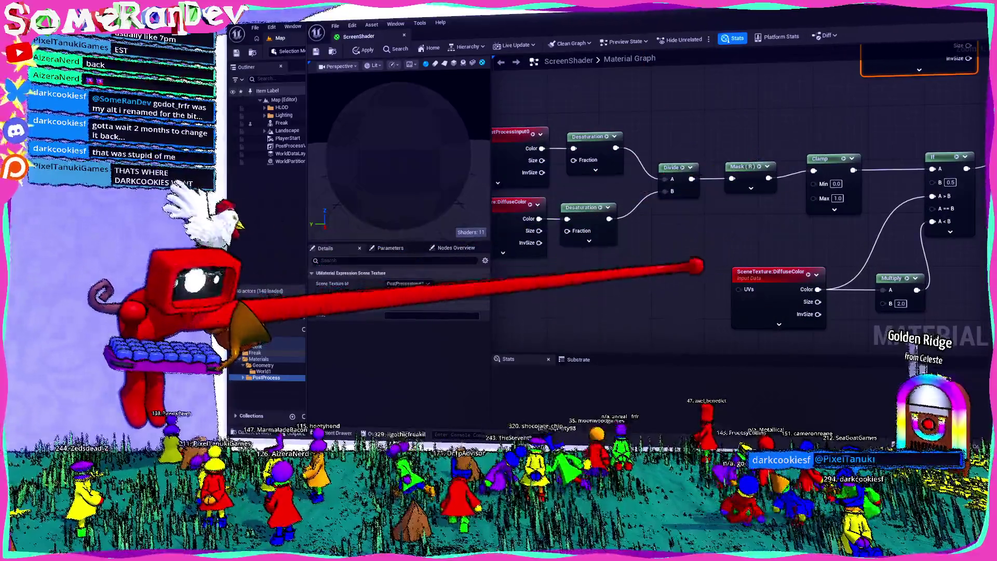
{"action": "mouse_move", "coordinate": [742, 266]}
{"action": "left_mouse_down"}
{"action": "mouse_move", "coordinate": [617, 210]}
{"action": "mouse_move", "coordinate": [561, 130]}
{"action": "left_mouse_up"}
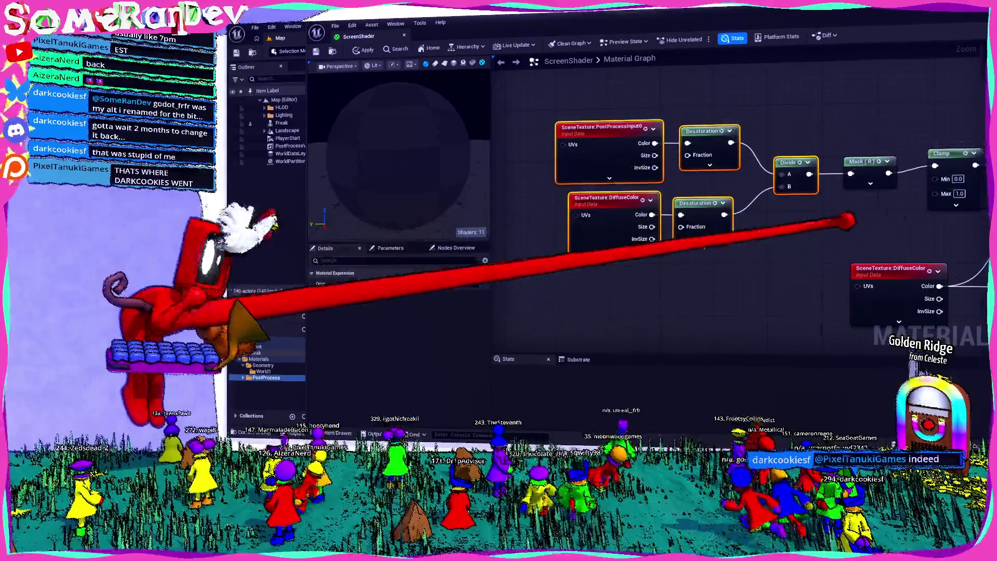
{"action": "left_click_drag", "start_coordinate": [747, 178], "coordinate": [761, 171]}
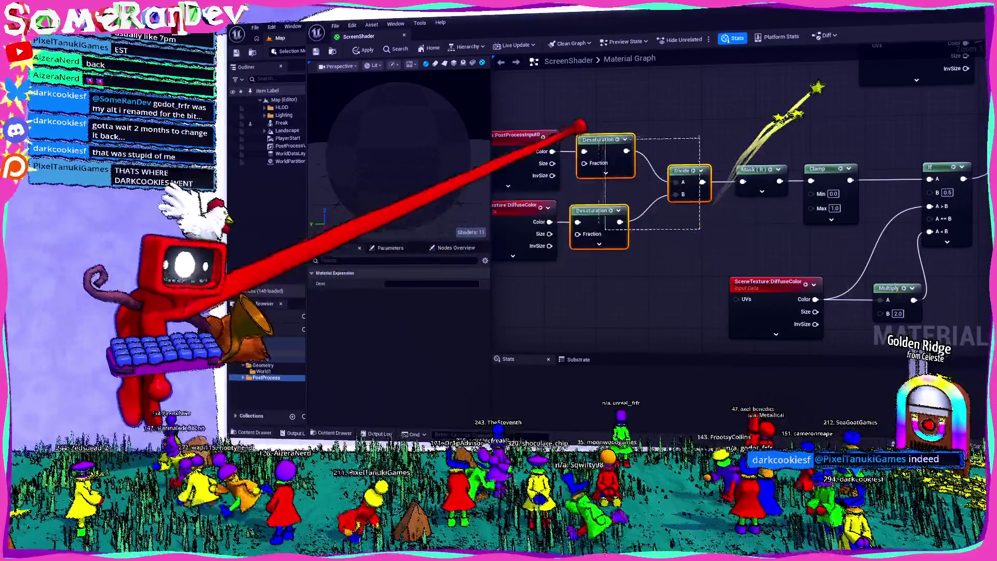
{"action": "left_click_drag", "start_coordinate": [690, 167], "coordinate": [702, 167]}
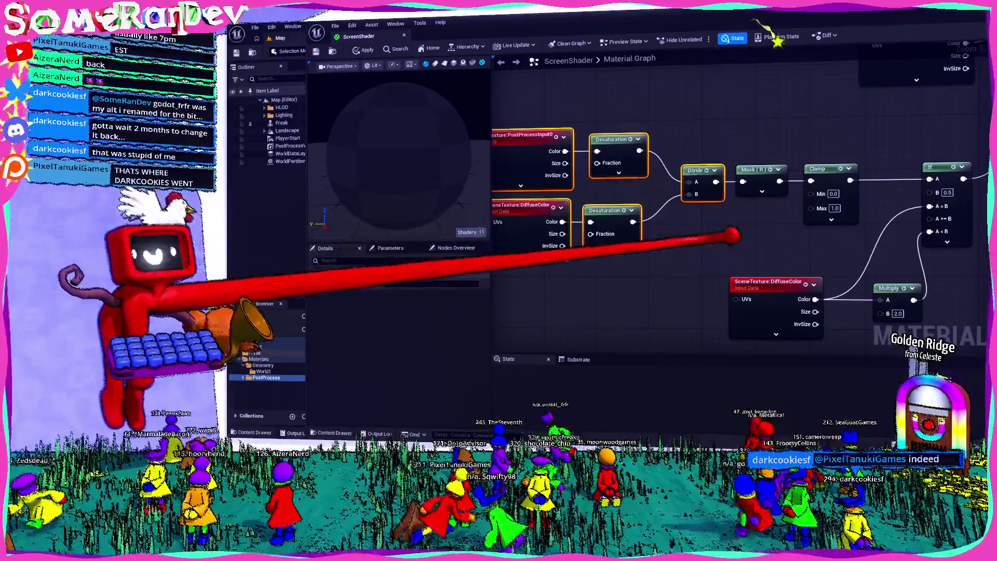
{"action": "left_click", "coordinate": [742, 233]}
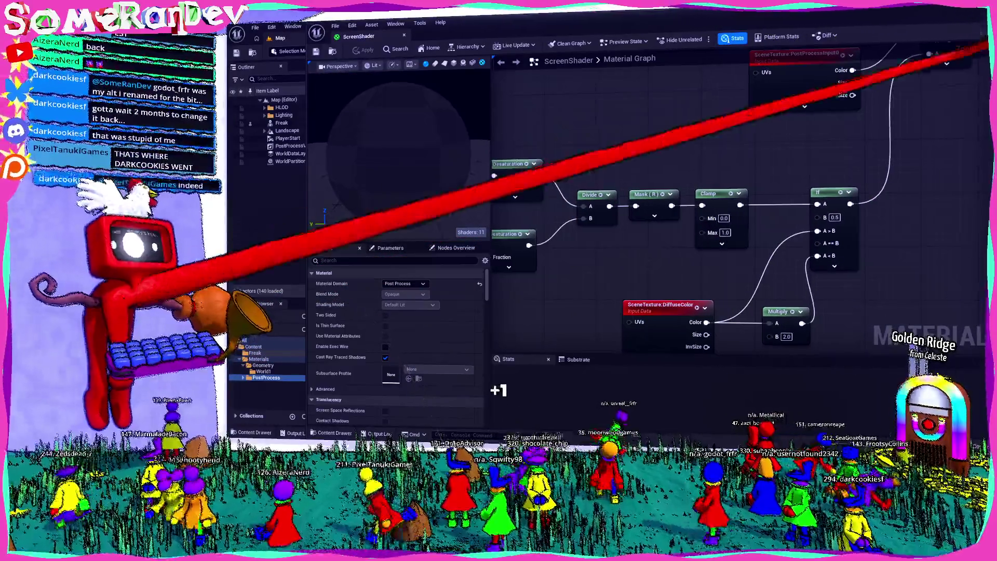
- Close and reopen ScreenShader, then connect the lower If node's output to Emissive Color
{"action": "left_click", "coordinate": [977, 15]}
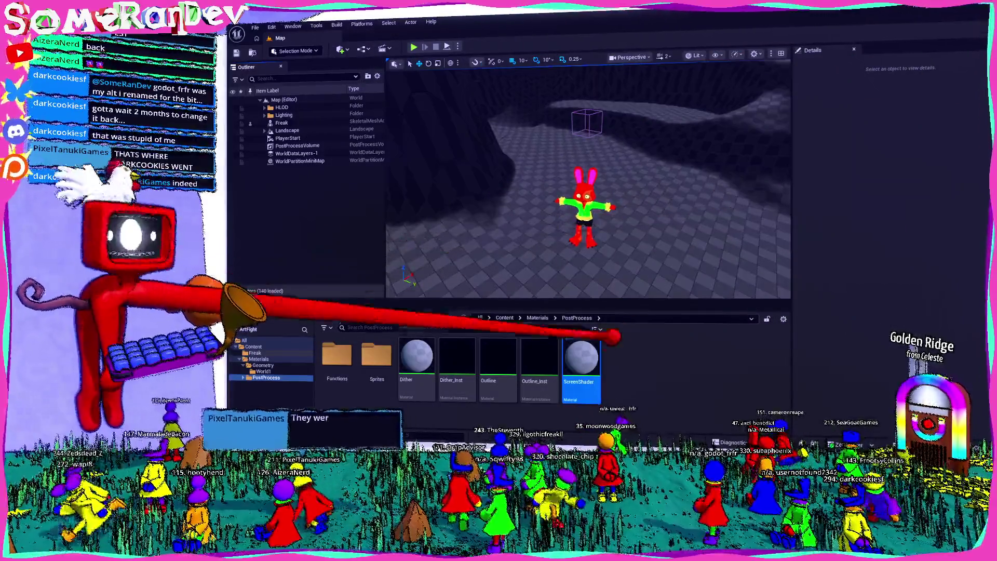
{"action": "double_click", "coordinate": [582, 372]}
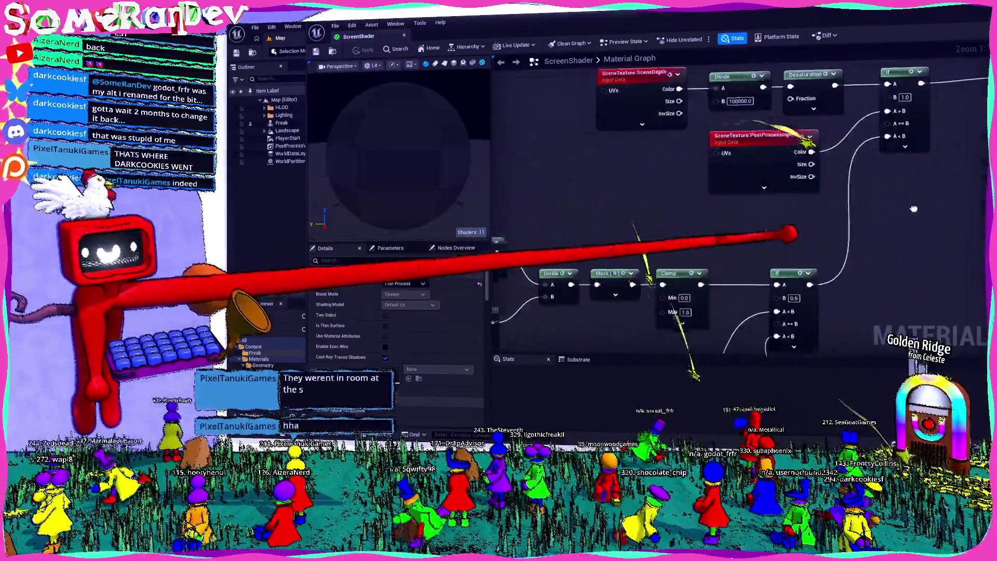
{"action": "scroll", "coordinate": [727, 233], "scroll_direction": "down", "scroll_amount": 1}
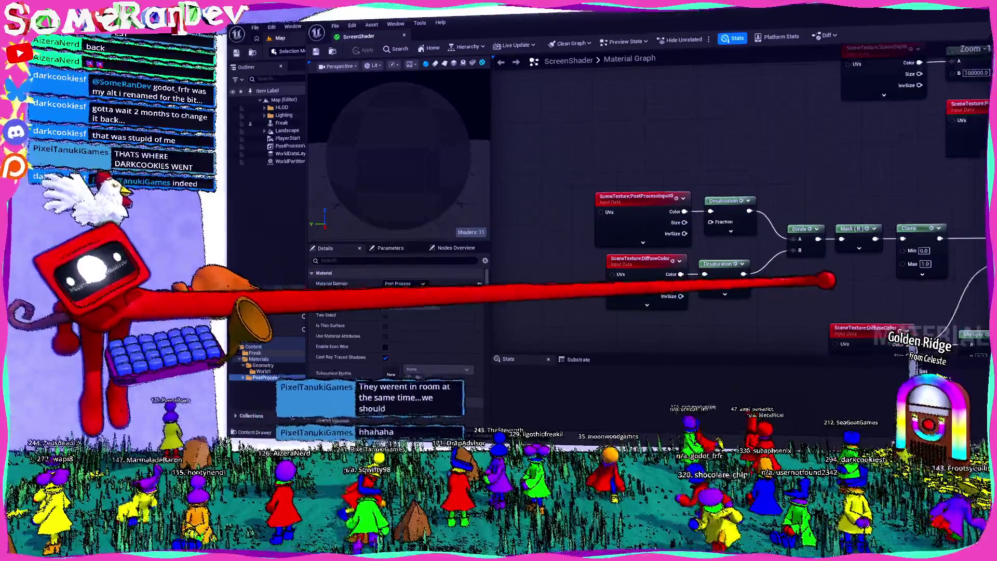
{"action": "left_click_drag", "start_coordinate": [646, 218], "coordinate": [594, 270]}
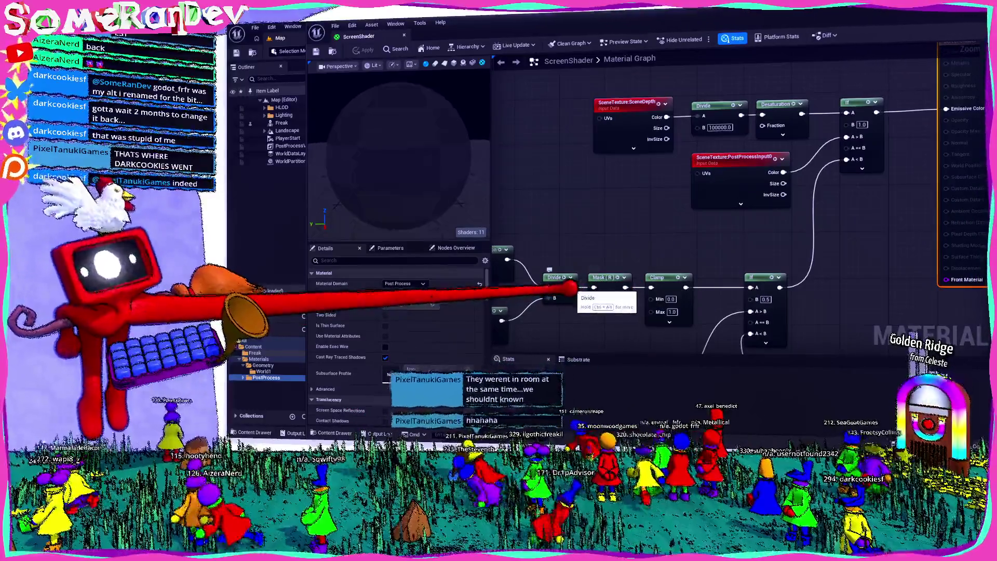
{"action": "scroll", "coordinate": [693, 243], "scroll_direction": "down", "scroll_amount": 3}
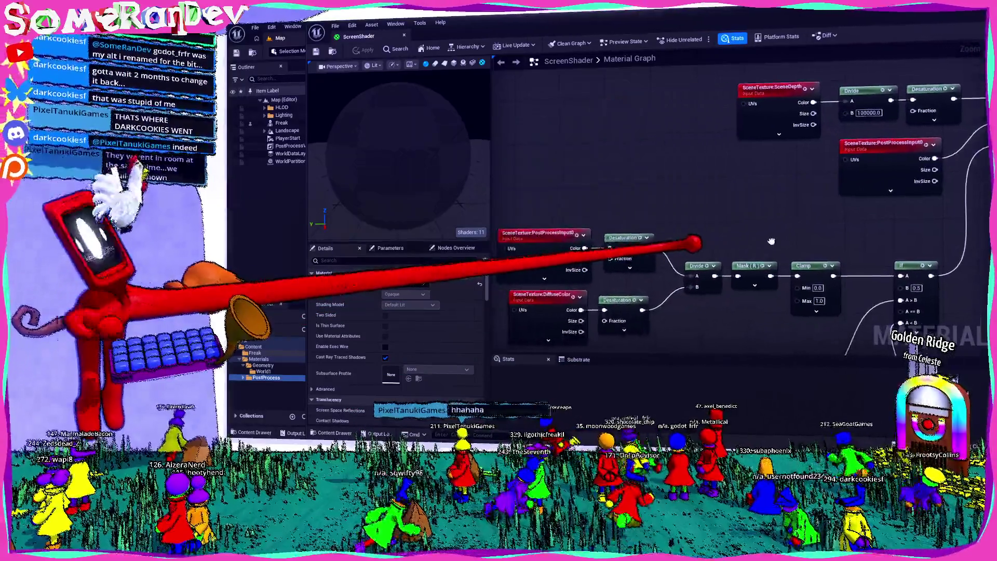
{"action": "mouse_move", "coordinate": [664, 237]}
{"action": "left_mouse_down"}
{"action": "mouse_move", "coordinate": [584, 254]}
{"action": "mouse_move", "coordinate": [924, 130]}
{"action": "mouse_move", "coordinate": [914, 135]}
{"action": "left_mouse_up"}
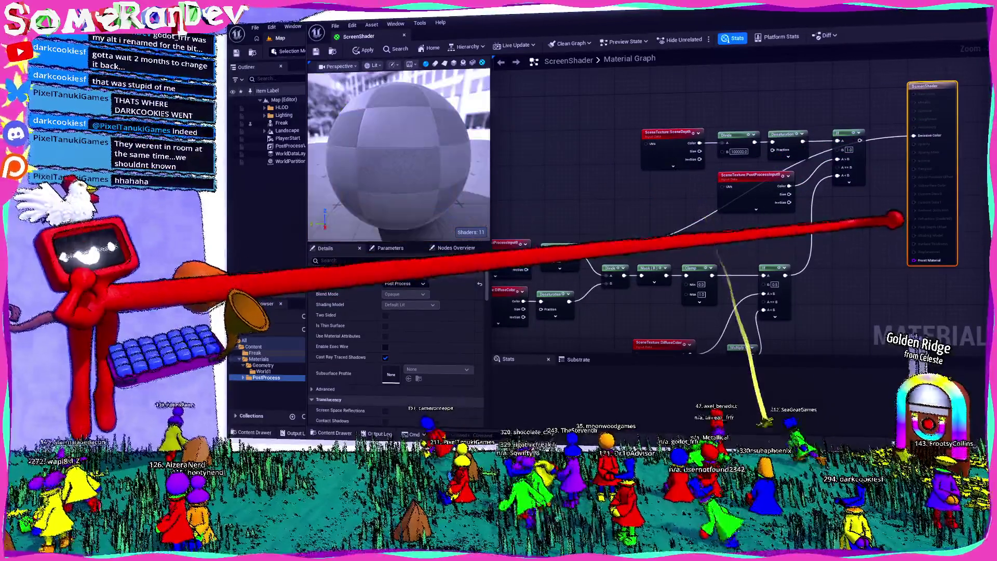
{"action": "left_click_drag", "start_coordinate": [572, 300], "coordinate": [914, 135]}
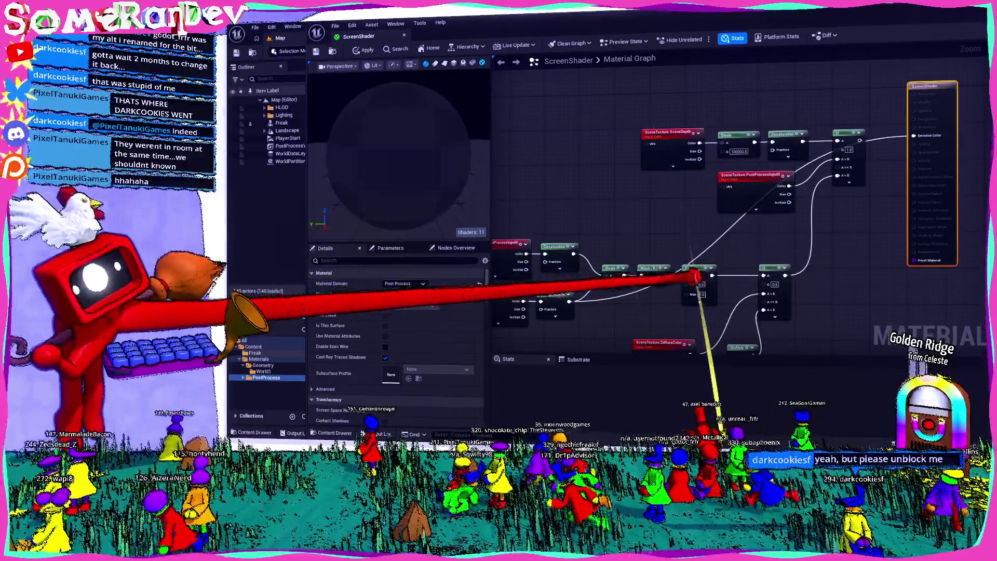
{"action": "left_click_drag", "start_coordinate": [631, 274], "coordinate": [914, 134]}
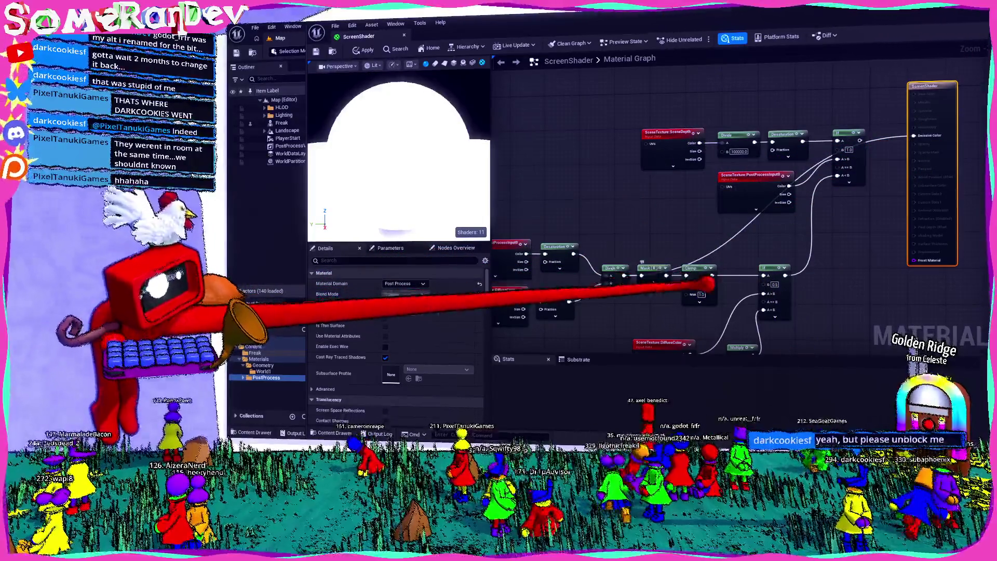
{"action": "left_click_drag", "start_coordinate": [817, 275], "coordinate": [914, 135]}
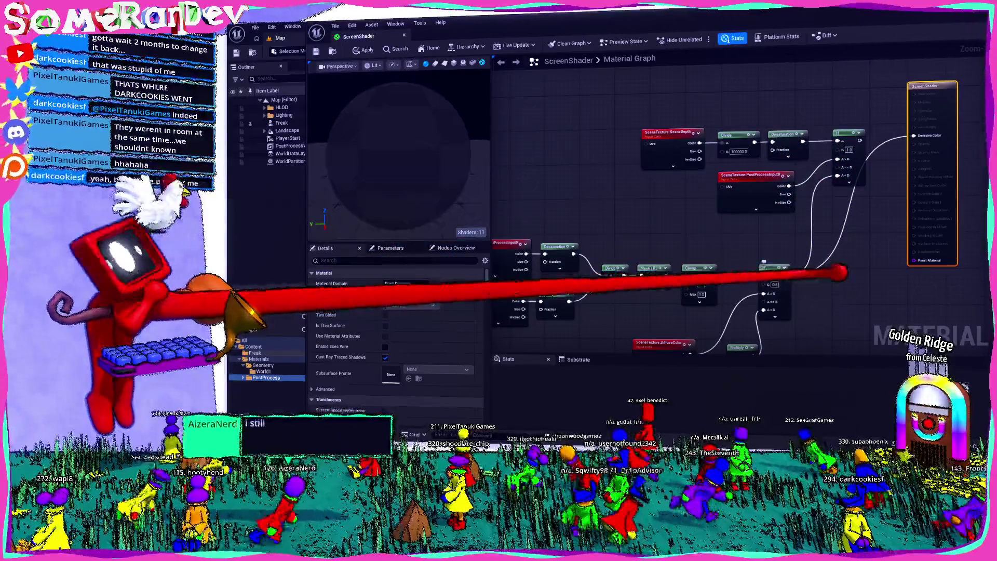
{"action": "left_click_drag", "start_coordinate": [839, 272], "coordinate": [821, 235]}
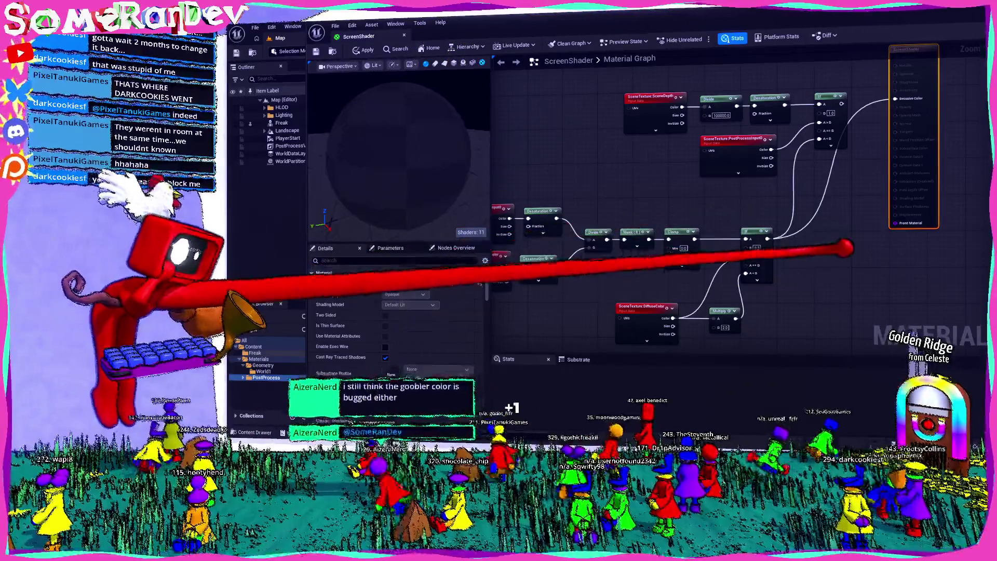
{"action": "left_click_drag", "start_coordinate": [821, 236], "coordinate": [761, 260]}
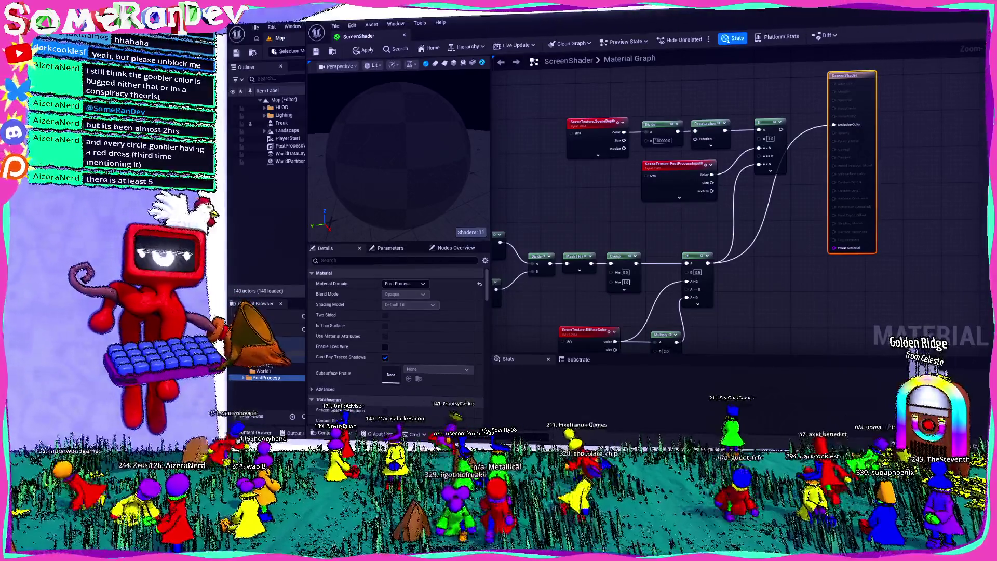
- Set the Multiply node's B to 0.5 and dismiss the stray node search menu
{"action": "scroll", "coordinate": [768, 201], "scroll_direction": "up", "scroll_amount": 4}
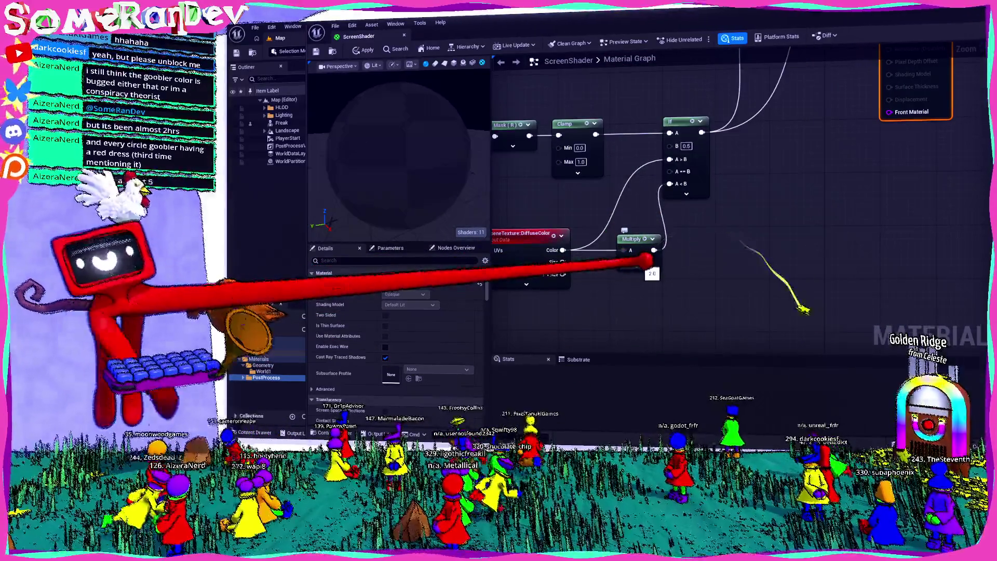
{"action": "left_click", "coordinate": [639, 263]}
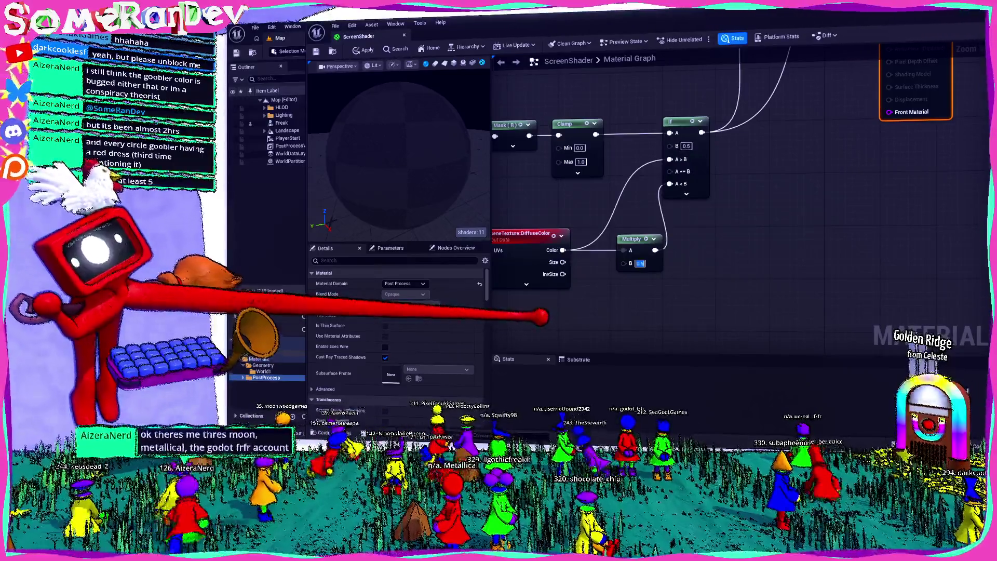
{"action": "mouse_move", "coordinate": [668, 285]}
{"action": "left_mouse_down"}
{"action": "mouse_move", "coordinate": [623, 318]}
{"action": "mouse_move", "coordinate": [665, 306]}
{"action": "left_mouse_up"}
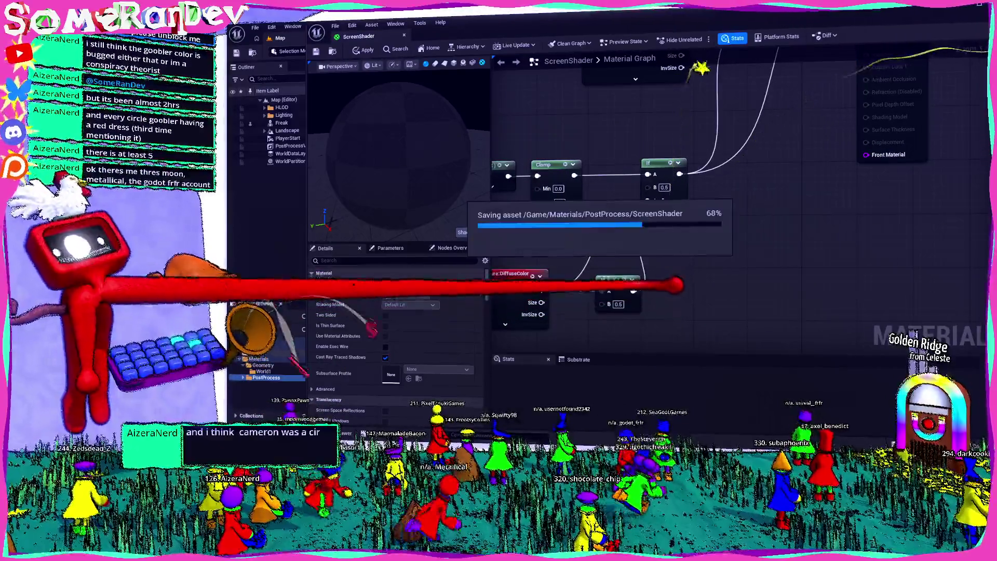
{"action": "right_click", "coordinate": [680, 141]}
{"action": "key", "text": "Escape"}
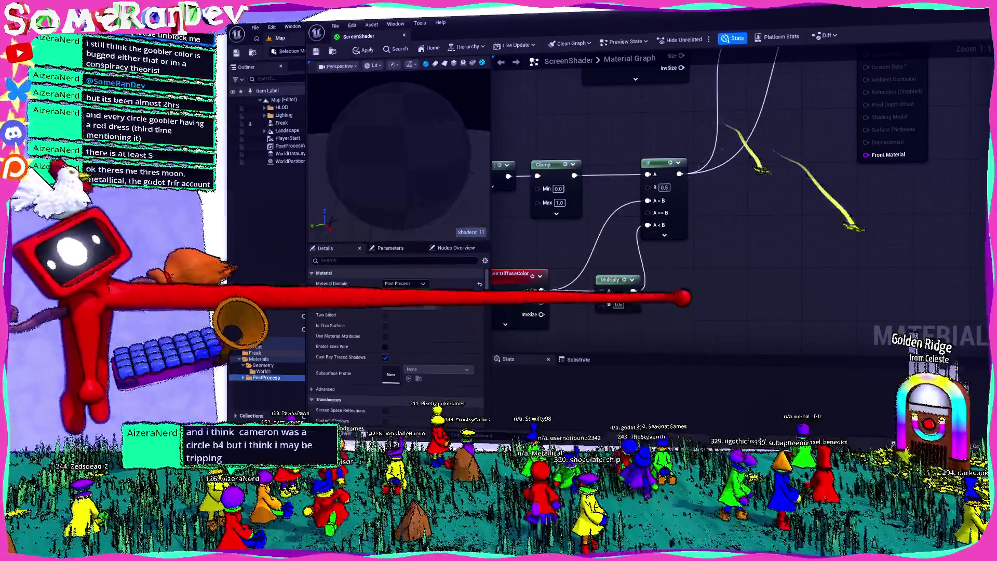
{"action": "left_click_drag", "start_coordinate": [683, 290], "coordinate": [867, 277]}
{"action": "left_click", "coordinate": [525, 122]}
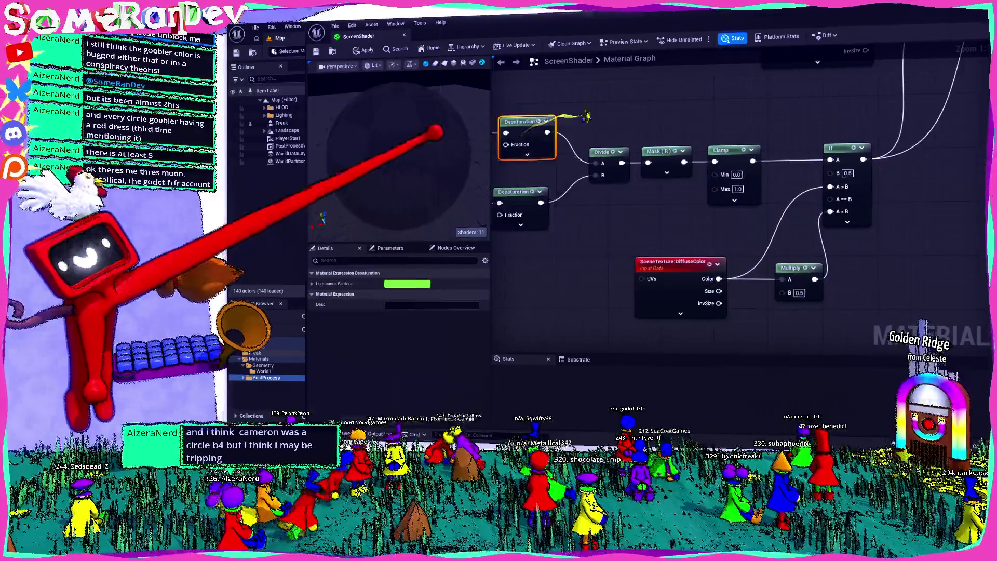
{"action": "scroll", "coordinate": [727, 208], "scroll_direction": "down", "scroll_amount": 2}
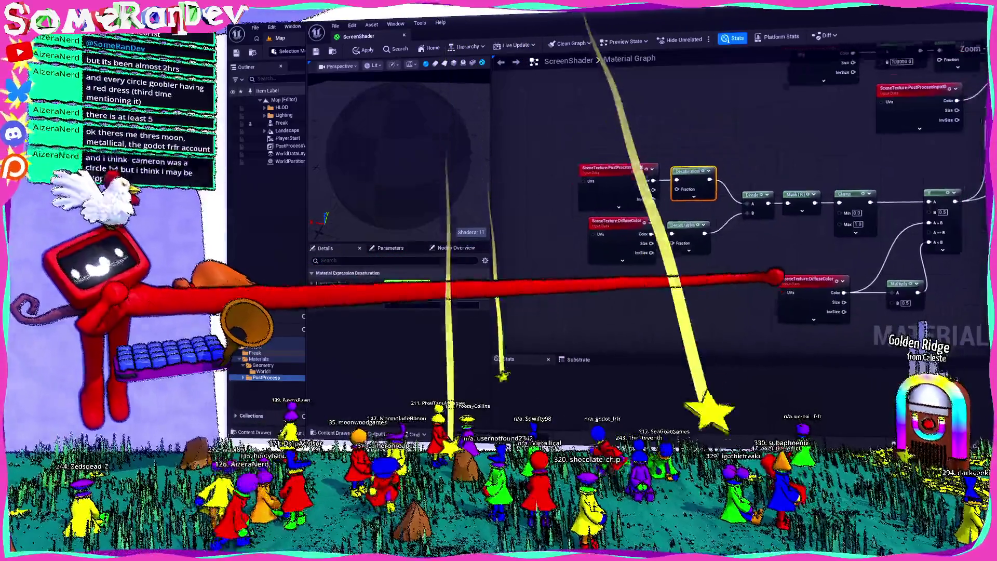
{"action": "scroll", "coordinate": [646, 237], "scroll_direction": "up", "scroll_amount": 1}
{"action": "left_click", "coordinate": [644, 234]}
{"action": "key", "text": "space"}
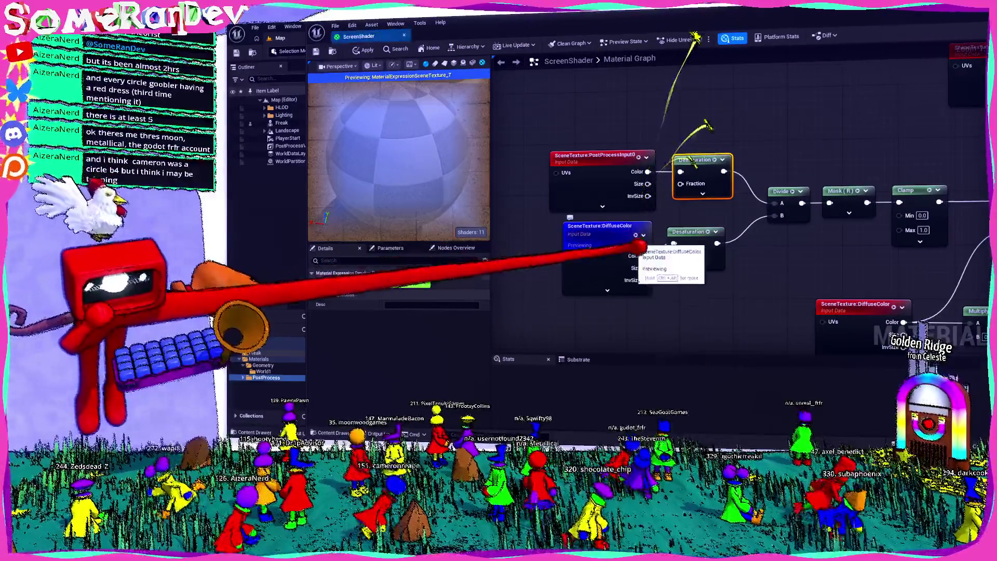
{"action": "scroll", "coordinate": [586, 207], "scroll_direction": "down", "scroll_amount": 2}
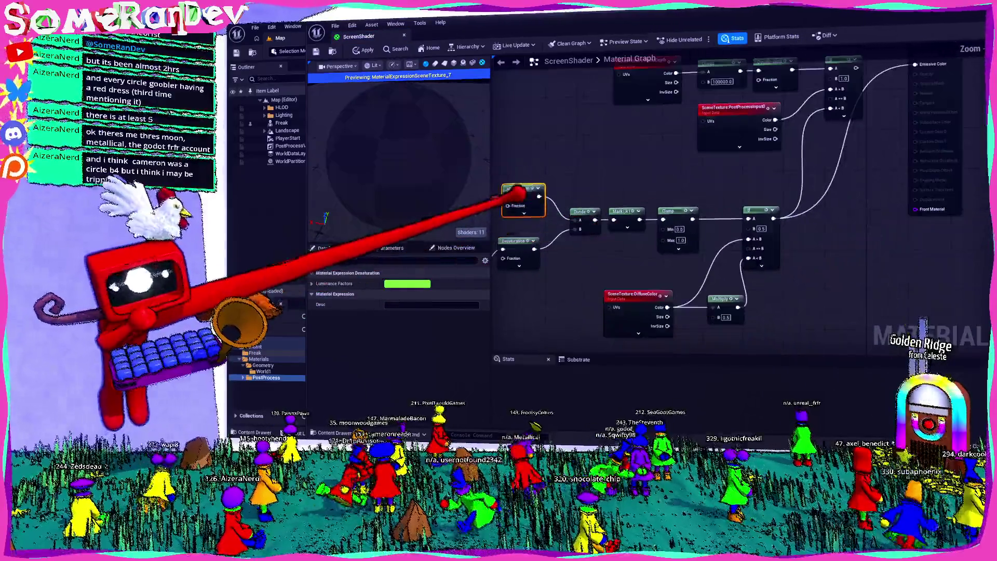
{"action": "key", "text": "space"}
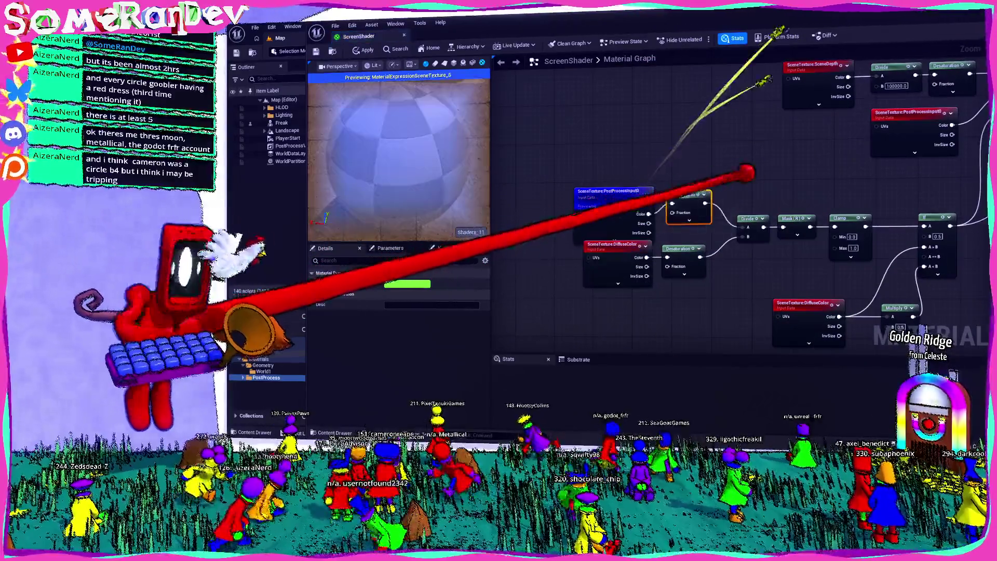
{"action": "scroll", "coordinate": [916, 182], "scroll_direction": "down", "scroll_amount": 2}
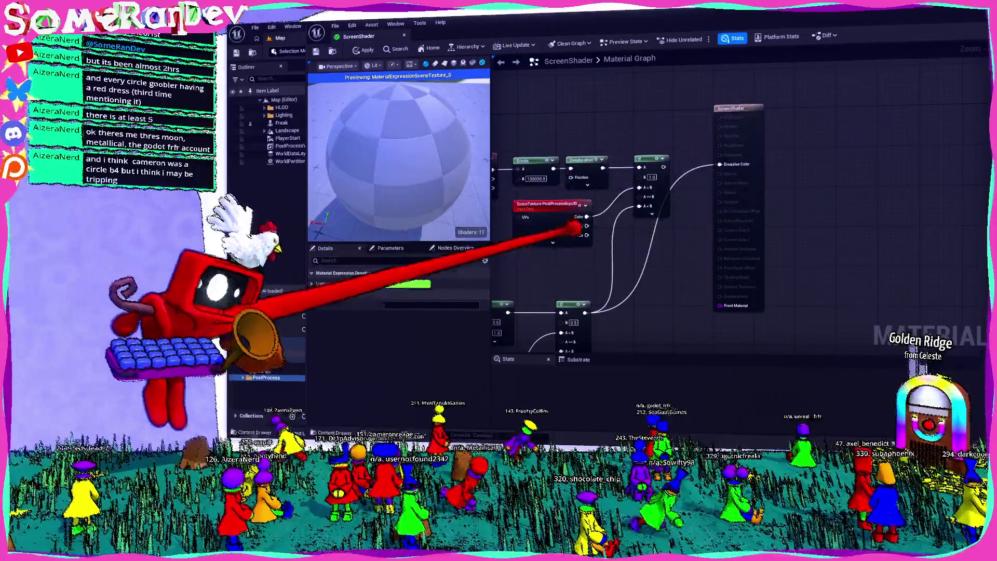
{"action": "scroll", "coordinate": [916, 181], "scroll_direction": "up", "scroll_amount": 2}
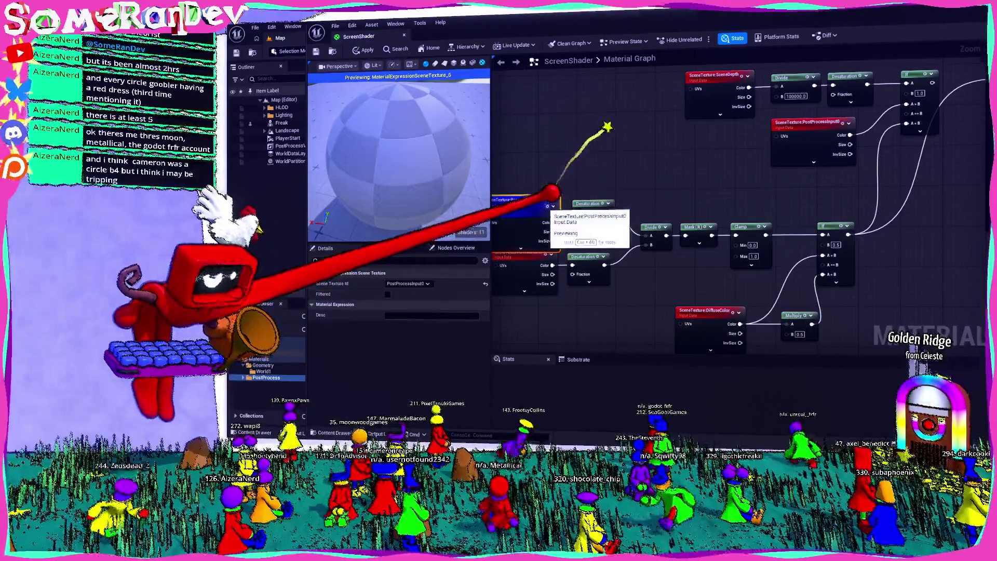
{"action": "left_click", "coordinate": [524, 200]}
{"action": "key", "text": "space"}
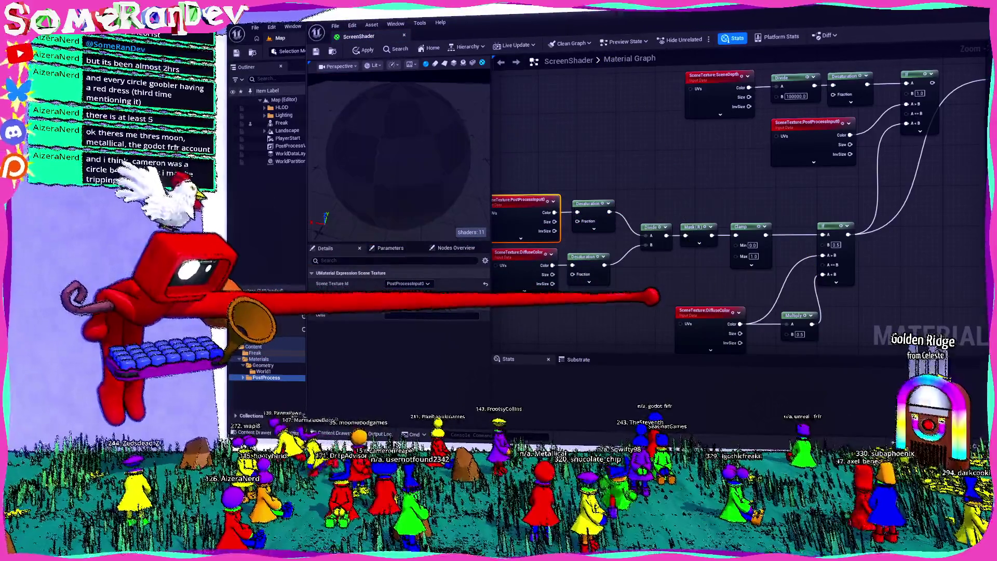
{"action": "left_click_drag", "start_coordinate": [675, 155], "coordinate": [621, 133]}
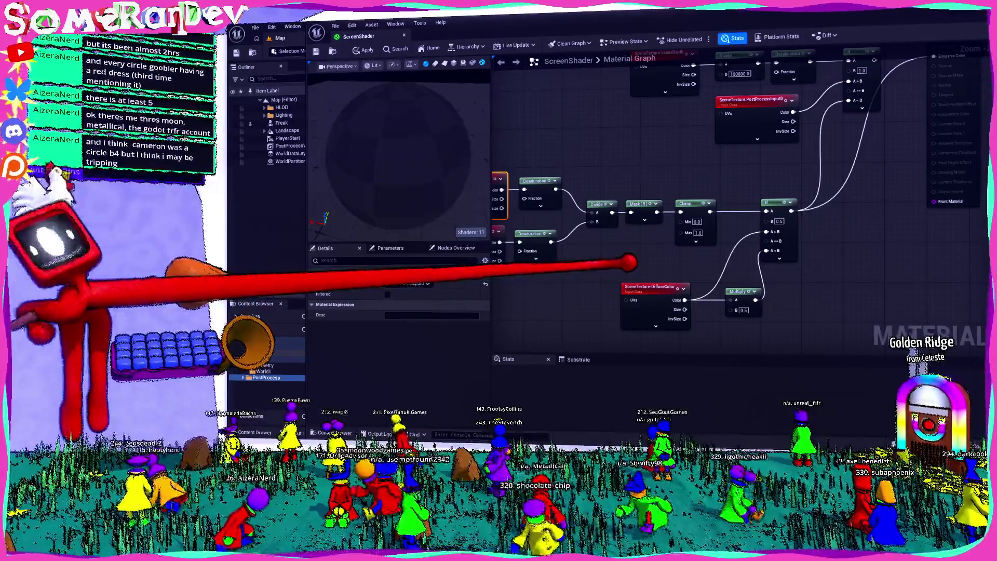
{"action": "key", "text": "Home"}
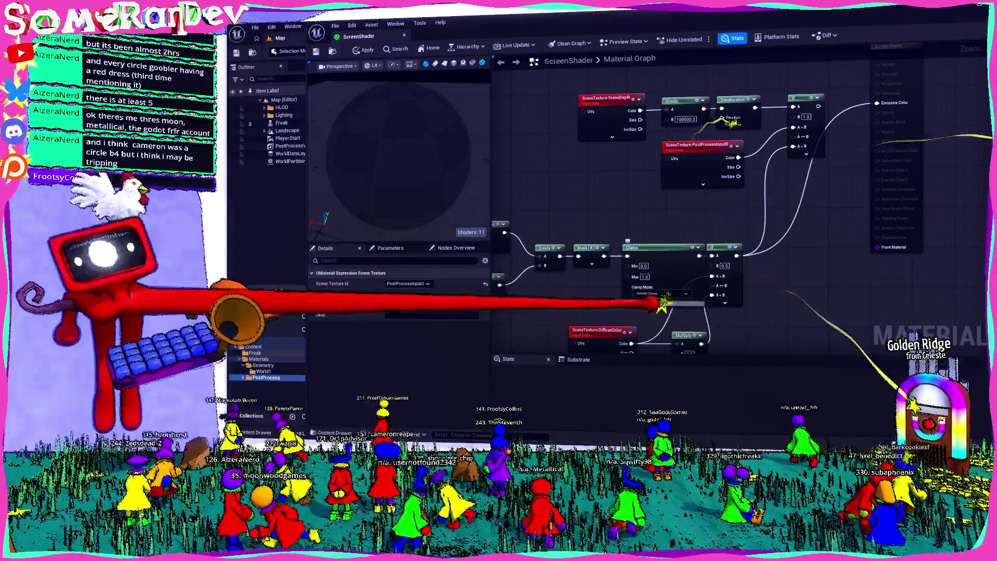
{"action": "scroll", "coordinate": [701, 208], "scroll_direction": "up", "scroll_amount": 2}
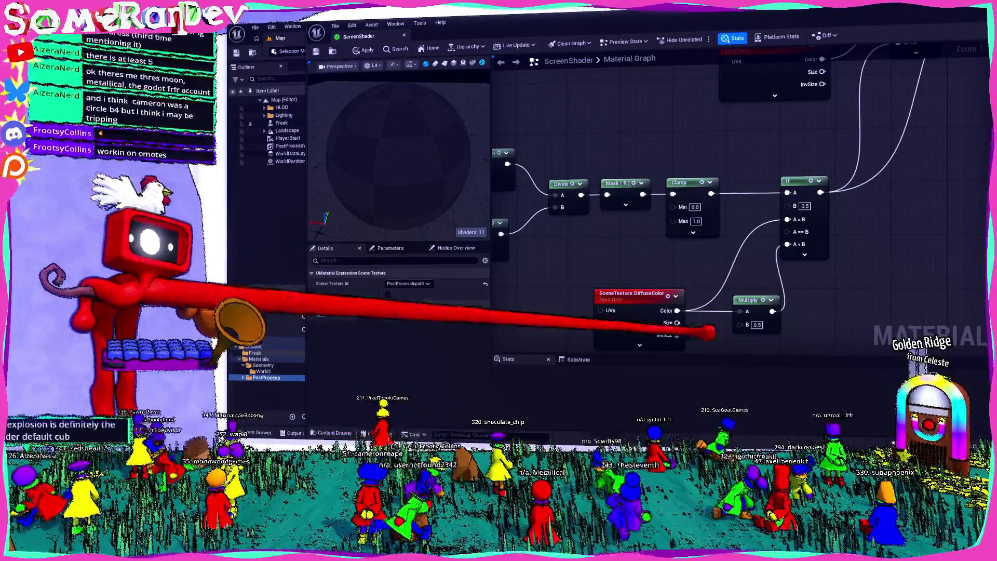
- Enter 100000 as the If node's B threshold
{"action": "mouse_move", "coordinate": [779, 234]}
{"action": "left_mouse_down"}
{"action": "mouse_move", "coordinate": [639, 238]}
{"action": "mouse_move", "coordinate": [727, 208]}
{"action": "mouse_move", "coordinate": [700, 103]}
{"action": "mouse_move", "coordinate": [638, 151]}
{"action": "left_mouse_up"}
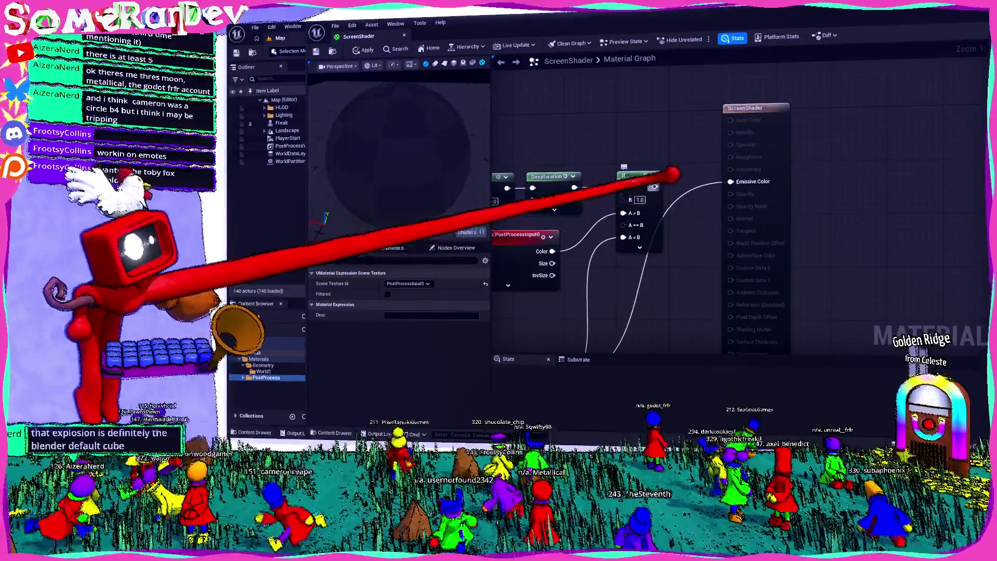
{"action": "left_click_drag", "start_coordinate": [730, 182], "coordinate": [743, 239]}
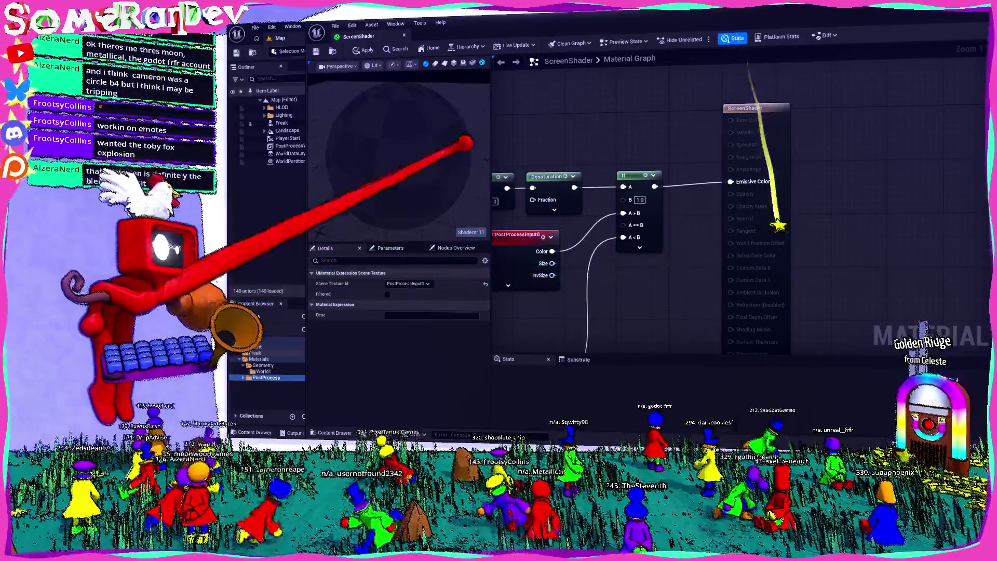
{"action": "scroll", "coordinate": [597, 301], "scroll_direction": "down", "scroll_amount": 2}
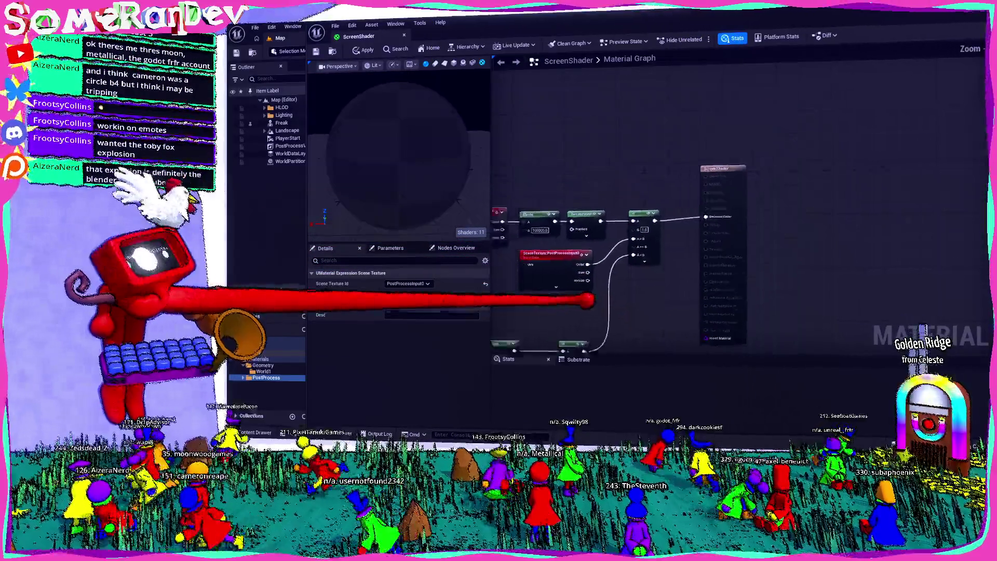
{"action": "scroll", "coordinate": [623, 205], "scroll_direction": "up", "scroll_amount": 2}
{"action": "left_click", "coordinate": [571, 255]}
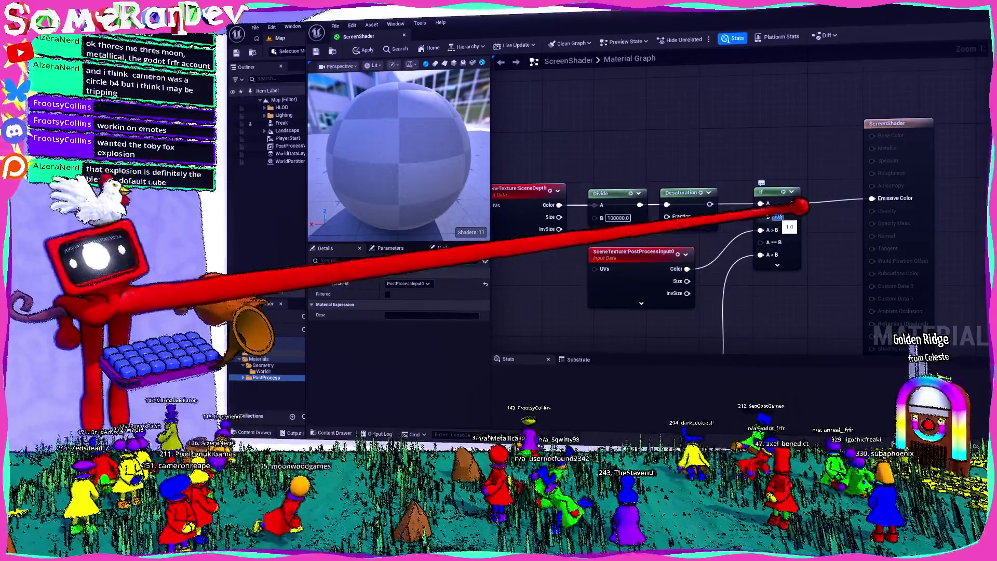
{"action": "type", "text": "100000"}
{"action": "key", "text": "Return"}
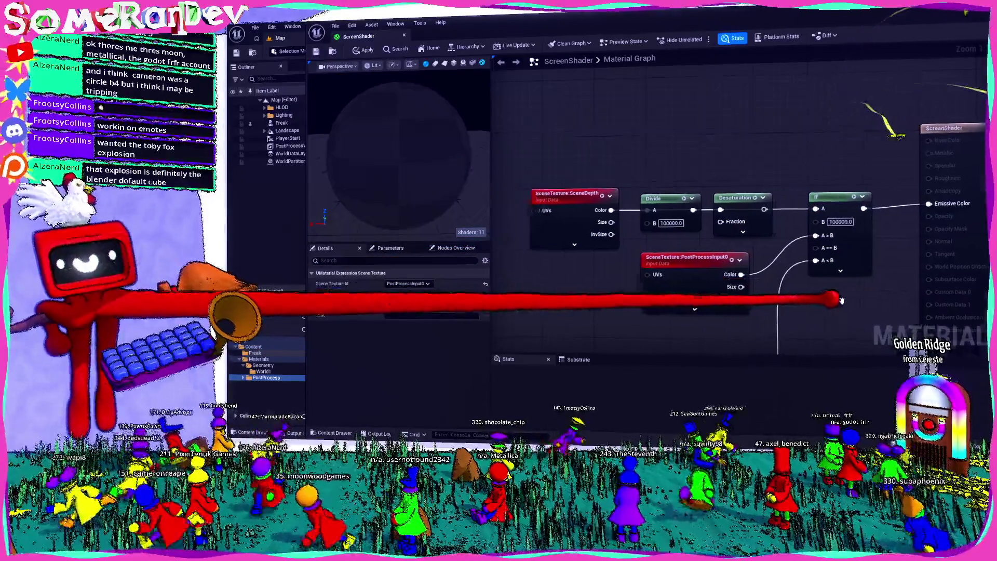
- Change the If node's B to 1000.0 and move the SceneDepth node up and right
{"action": "left_click_drag", "start_coordinate": [822, 256], "coordinate": [835, 296]}
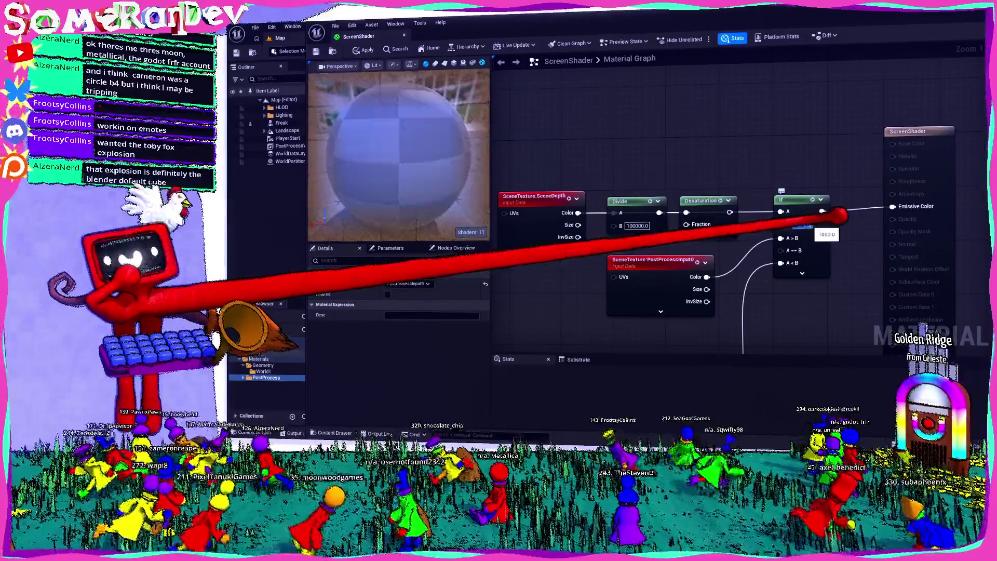
{"action": "left_click", "coordinate": [803, 225]}
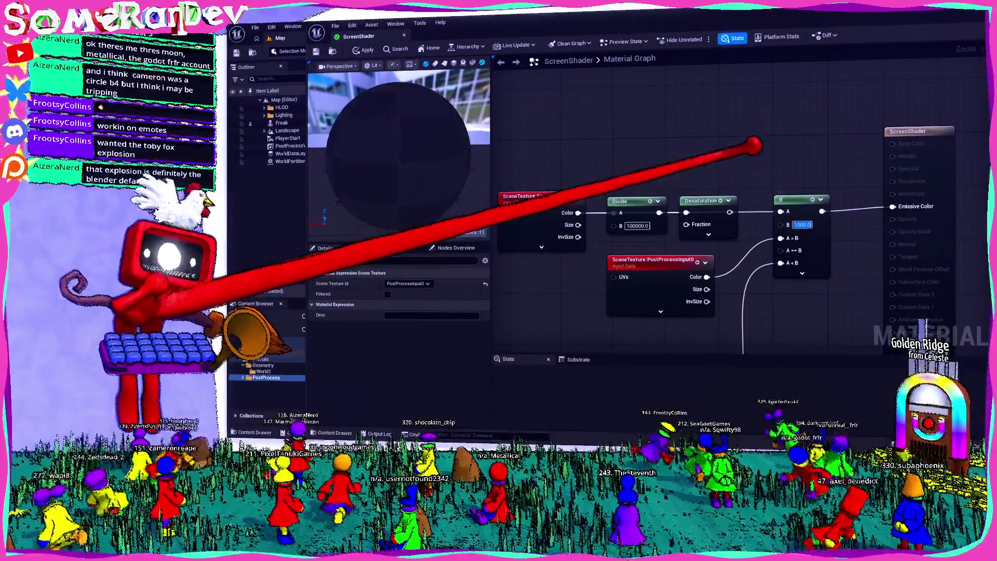
{"action": "key", "text": "Return"}
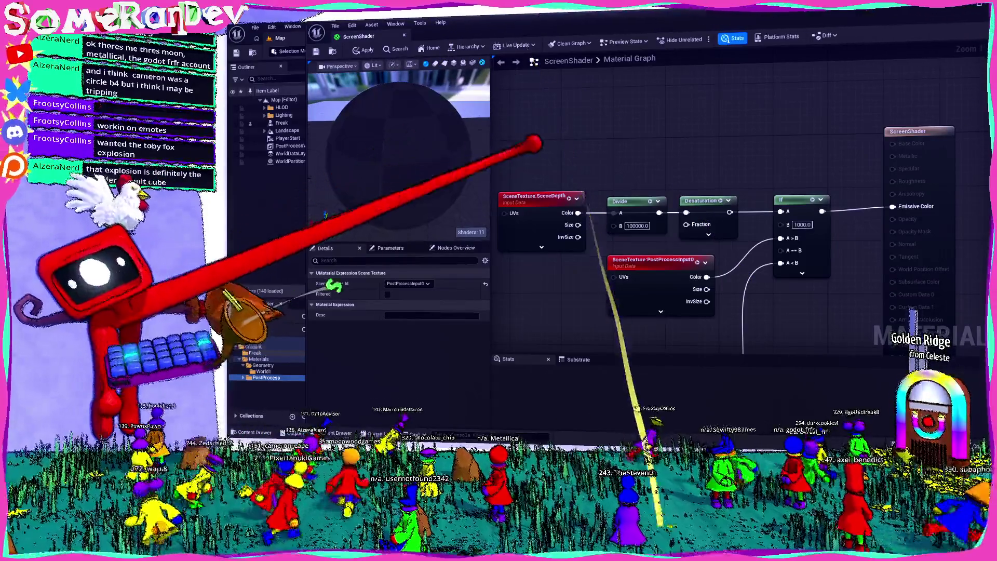
{"action": "scroll", "coordinate": [671, 174], "scroll_direction": "down", "scroll_amount": 1}
{"action": "left_click_drag", "start_coordinate": [524, 186], "coordinate": [598, 112]}
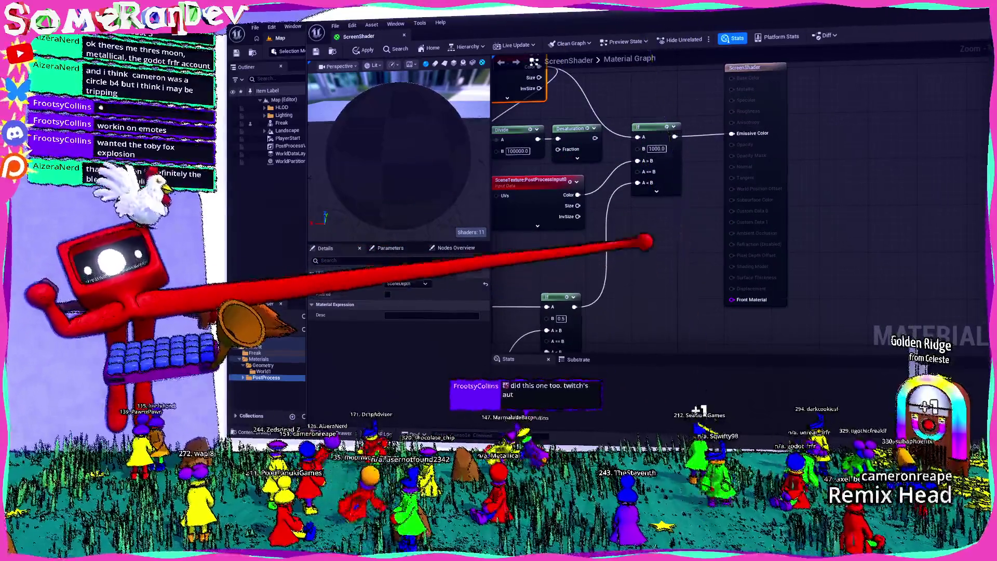
{"action": "mouse_move", "coordinate": [654, 246]}
{"action": "left_mouse_down"}
{"action": "mouse_move", "coordinate": [667, 182]}
{"action": "mouse_move", "coordinate": [893, 150]}
{"action": "left_mouse_up"}
{"action": "left_click_drag", "start_coordinate": [708, 191], "coordinate": [713, 214]}
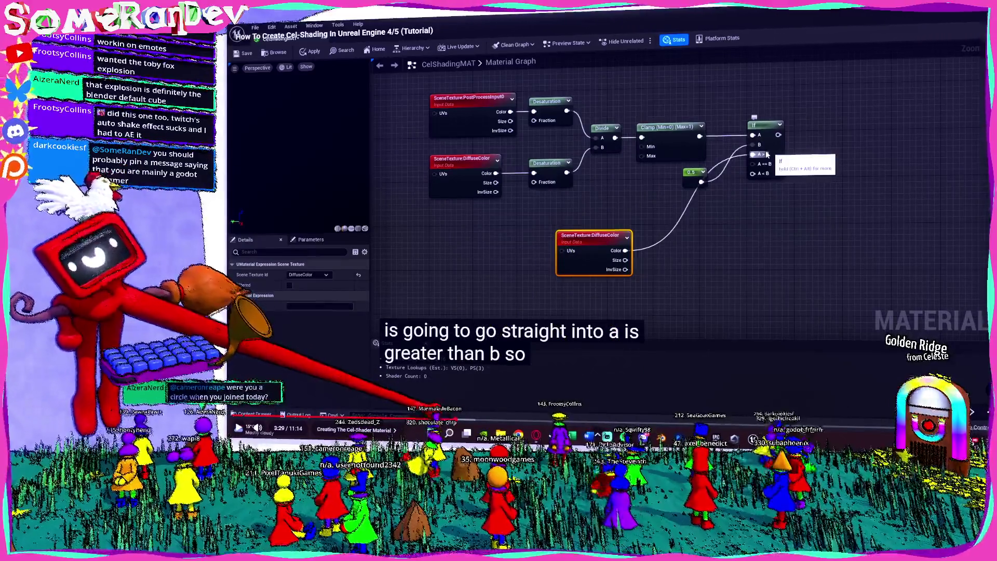
- Scrub the tutorial back to about 2:07, exit fullscreen and return to the Unreal Editor
{"action": "left_click_drag", "start_coordinate": [442, 419], "coordinate": [411, 419]}
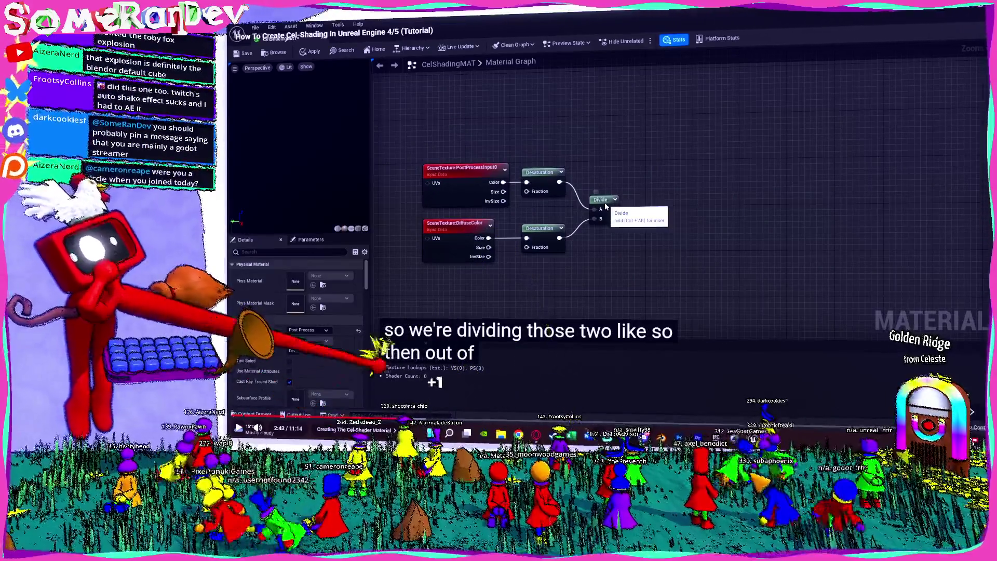
{"action": "left_click_drag", "start_coordinate": [411, 419], "coordinate": [387, 419]}
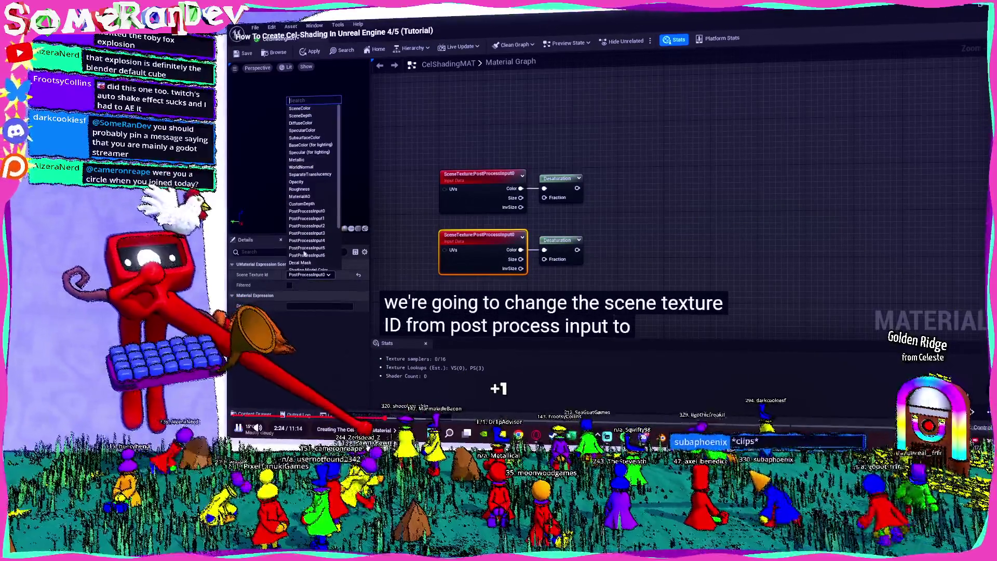
{"action": "left_click", "coordinate": [374, 419]}
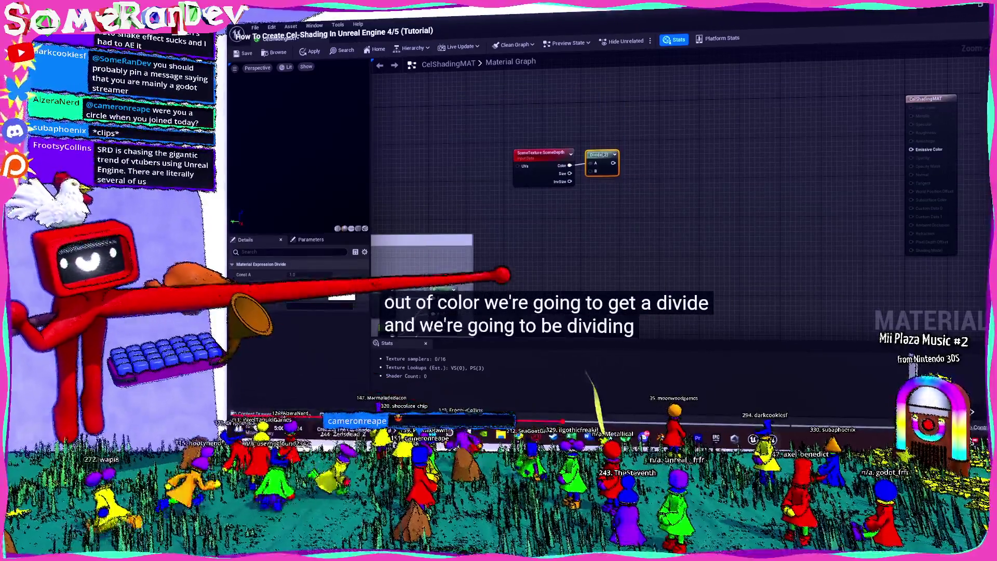
{"action": "key", "text": "Escape"}
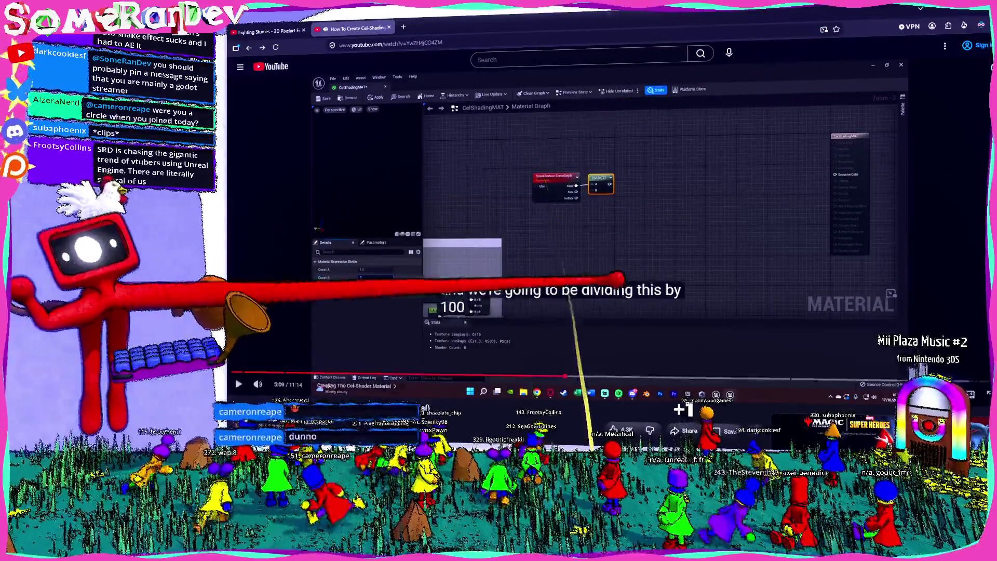
{"action": "scroll", "coordinate": [607, 312], "scroll_direction": "down", "scroll_amount": 2}
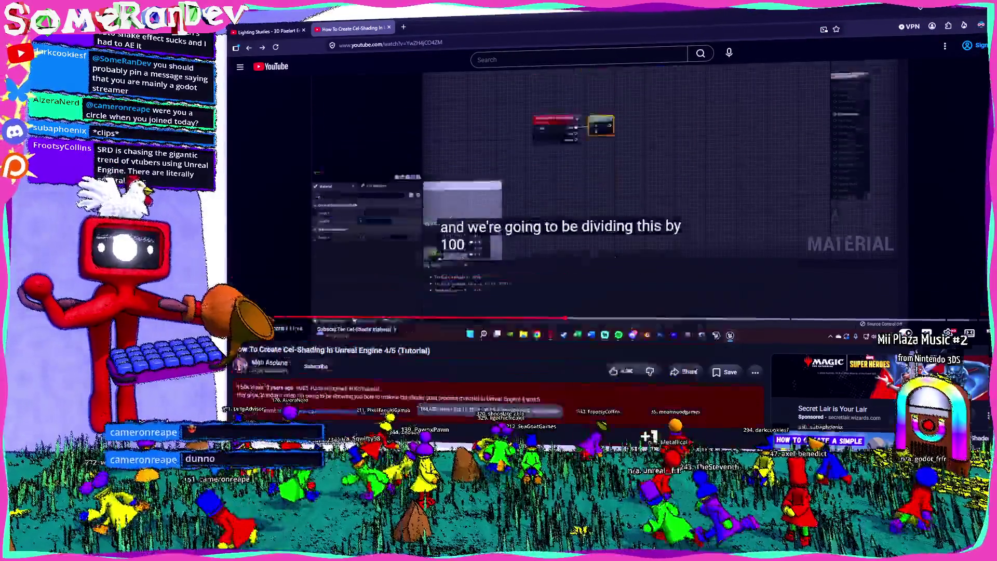
{"action": "scroll", "coordinate": [607, 311], "scroll_direction": "up", "scroll_amount": 2}
{"action": "key", "text": "alt+Tab"}
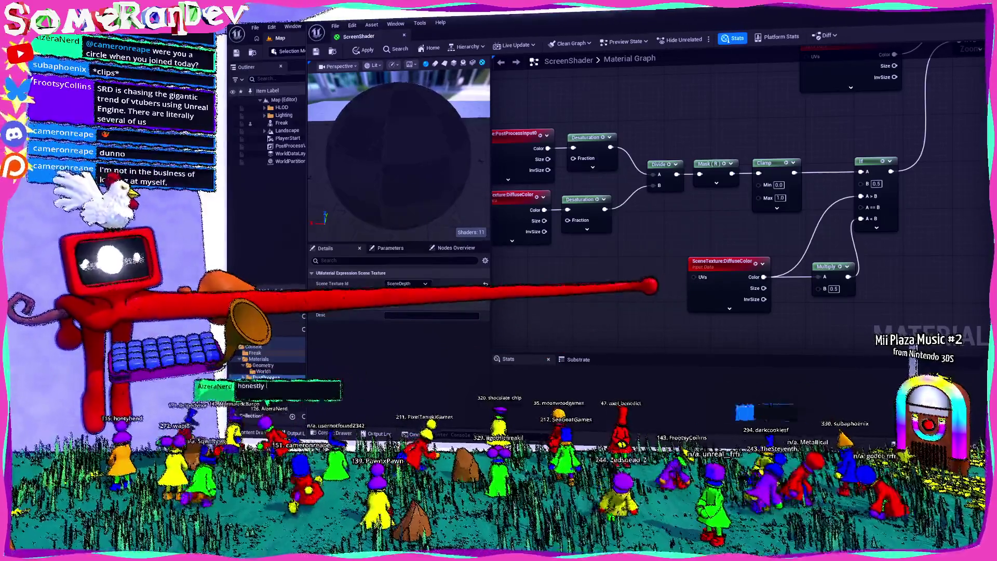
- Pan to the Clamp and If chain and open the node search on empty graph space
{"action": "left_click_drag", "start_coordinate": [659, 245], "coordinate": [634, 218]}
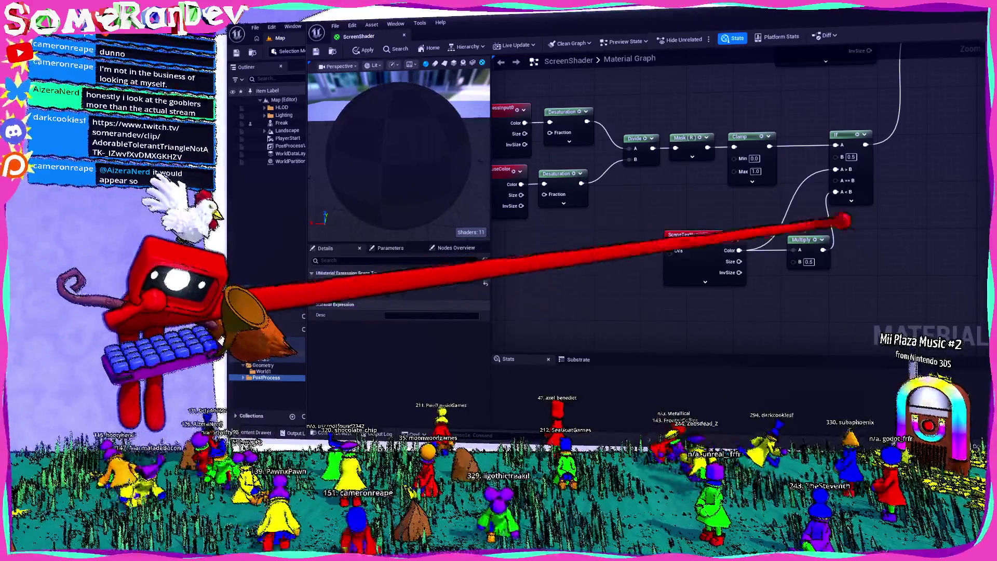
{"action": "scroll", "coordinate": [727, 234], "scroll_direction": "down", "scroll_amount": 2}
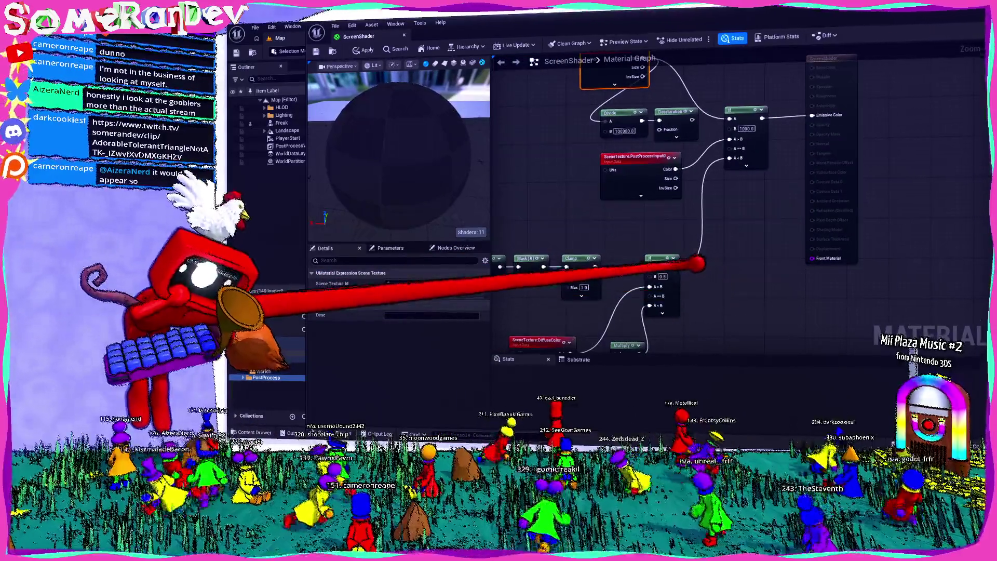
{"action": "left_click_drag", "start_coordinate": [676, 267], "coordinate": [751, 283]}
{"action": "left_click", "coordinate": [791, 107]}
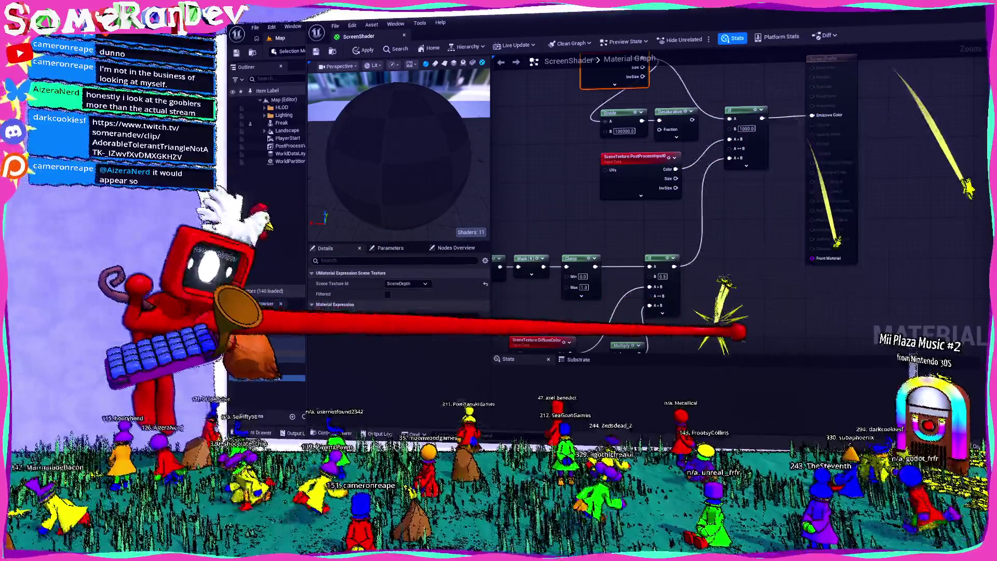
{"action": "left_click_drag", "start_coordinate": [716, 311], "coordinate": [821, 211]}
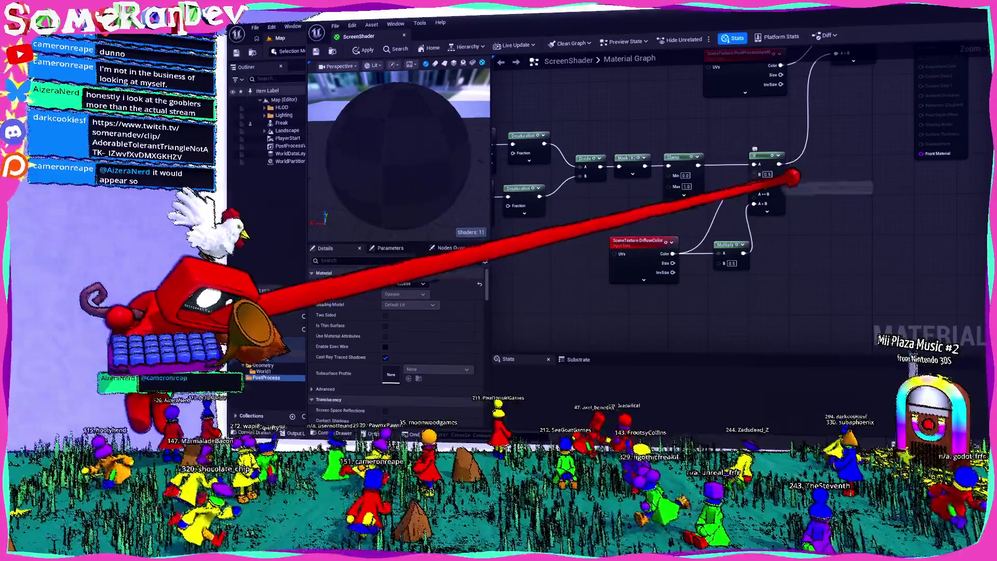
{"action": "left_click_drag", "start_coordinate": [690, 242], "coordinate": [653, 226]}
{"action": "right_click", "coordinate": [607, 237]}
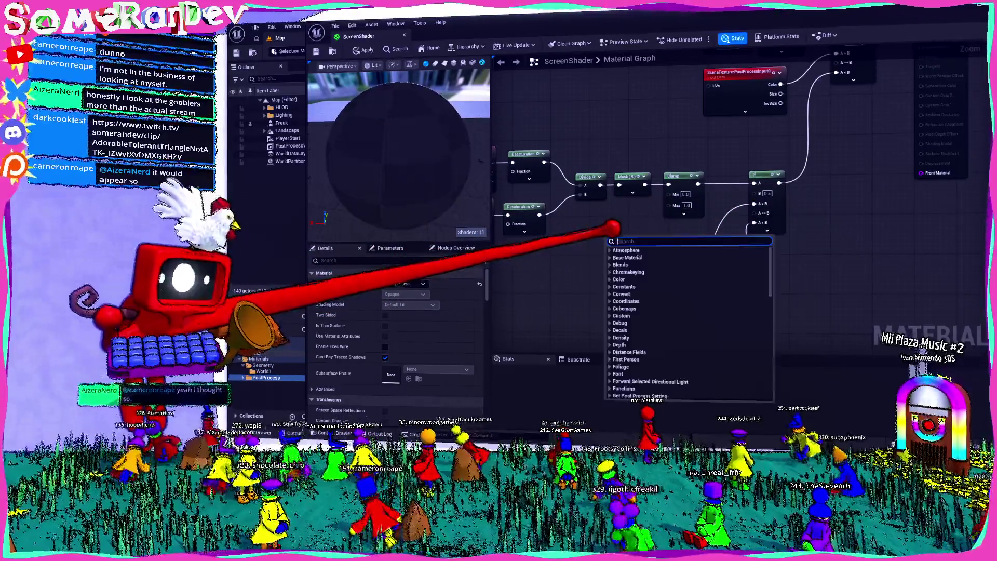
- Add a Make Vector3 node beside DiffuseColor, then delete it again
{"action": "type", "text": "color"}
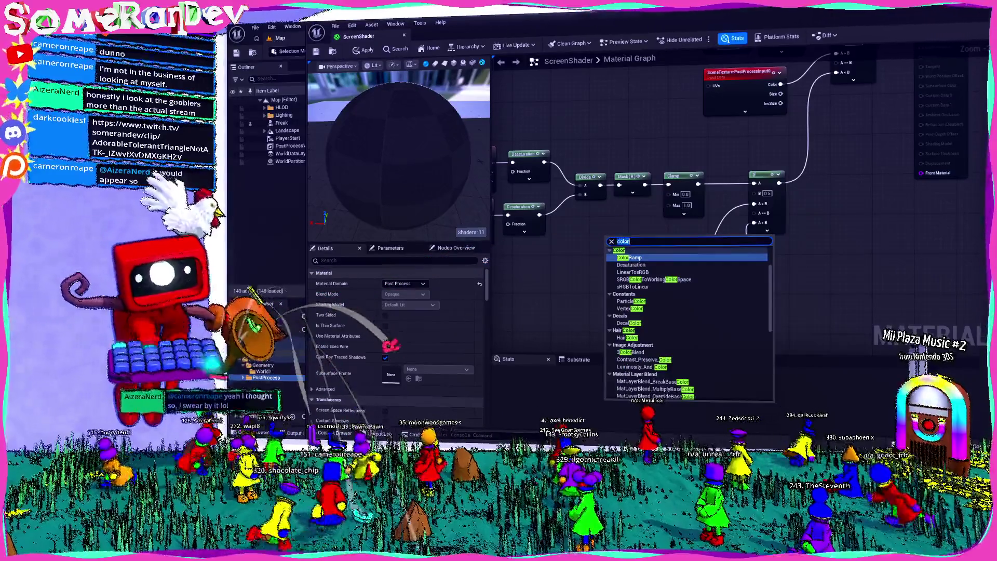
{"action": "type", "text": "vec"}
{"action": "type", "text": "3"}
{"action": "key", "text": "Return"}
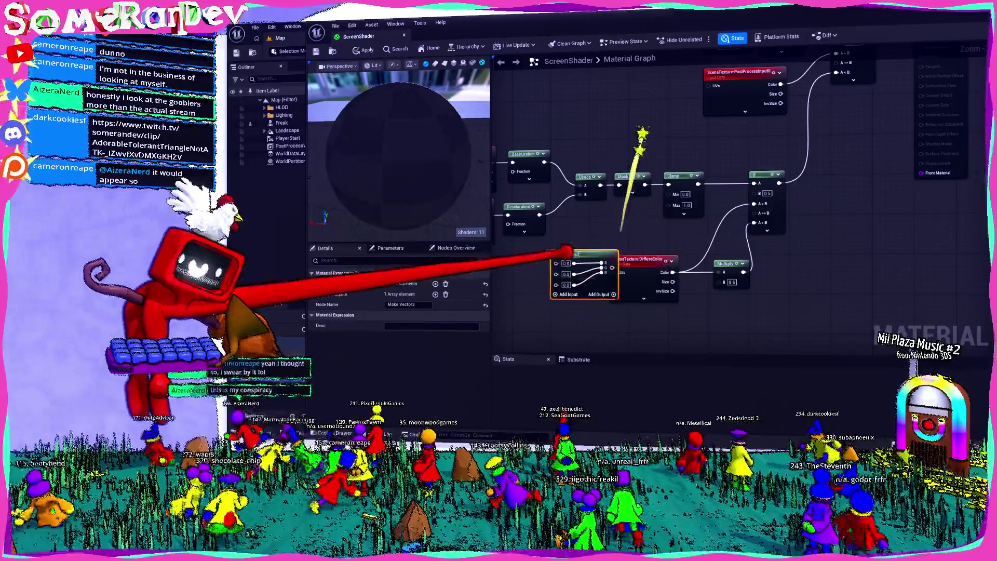
{"action": "mouse_move", "coordinate": [568, 253]}
{"action": "left_mouse_down"}
{"action": "mouse_move", "coordinate": [591, 276]}
{"action": "mouse_move", "coordinate": [753, 203]}
{"action": "left_mouse_up"}
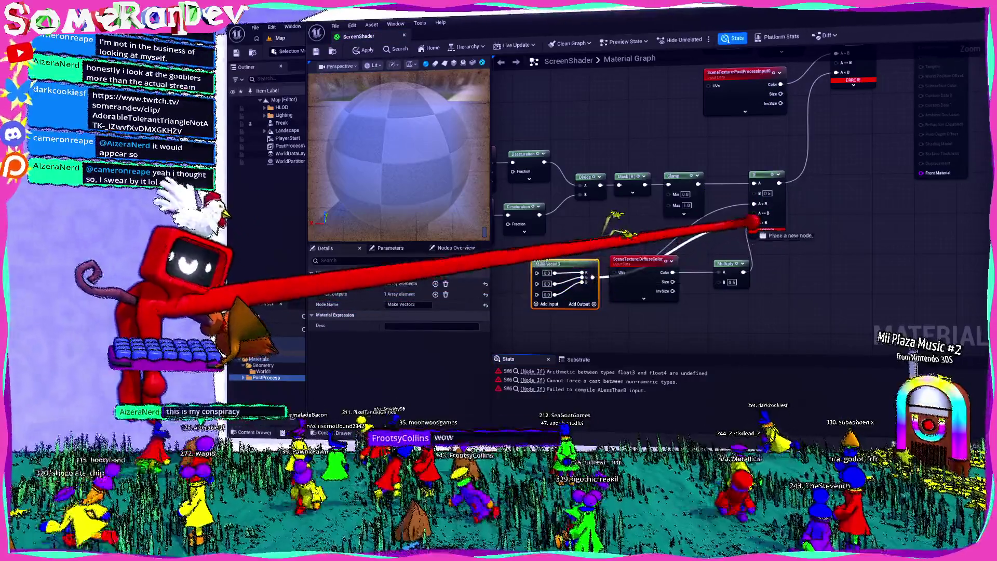
{"action": "mouse_move", "coordinate": [844, 212]}
{"action": "left_mouse_down"}
{"action": "mouse_move", "coordinate": [761, 259]}
{"action": "mouse_move", "coordinate": [761, 218]}
{"action": "mouse_move", "coordinate": [867, 172]}
{"action": "left_mouse_up"}
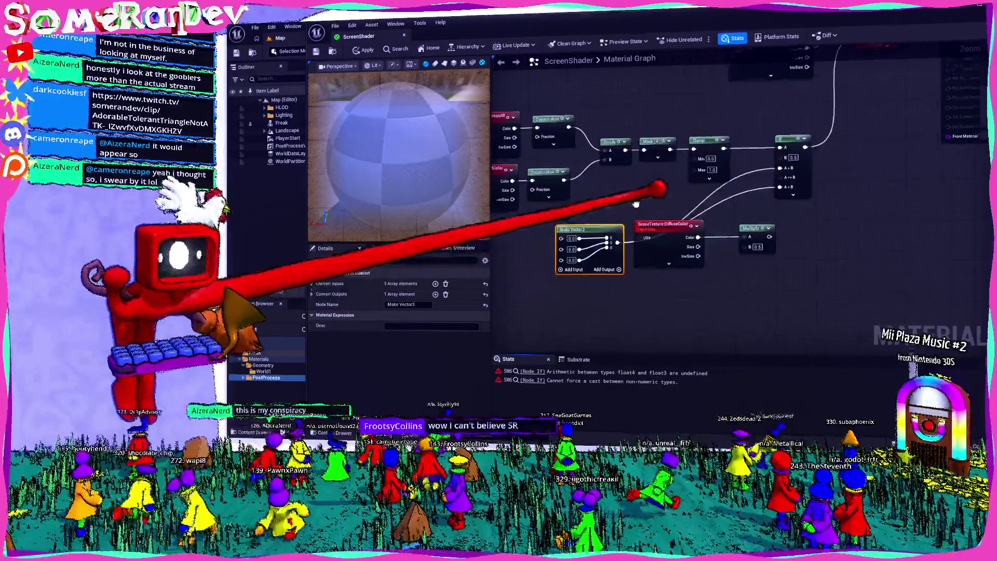
{"action": "key", "text": "Delete"}
- Add a Make Vector4 node, delete it, and place another Make Vector4 node
{"action": "right_click", "coordinate": [574, 236]}
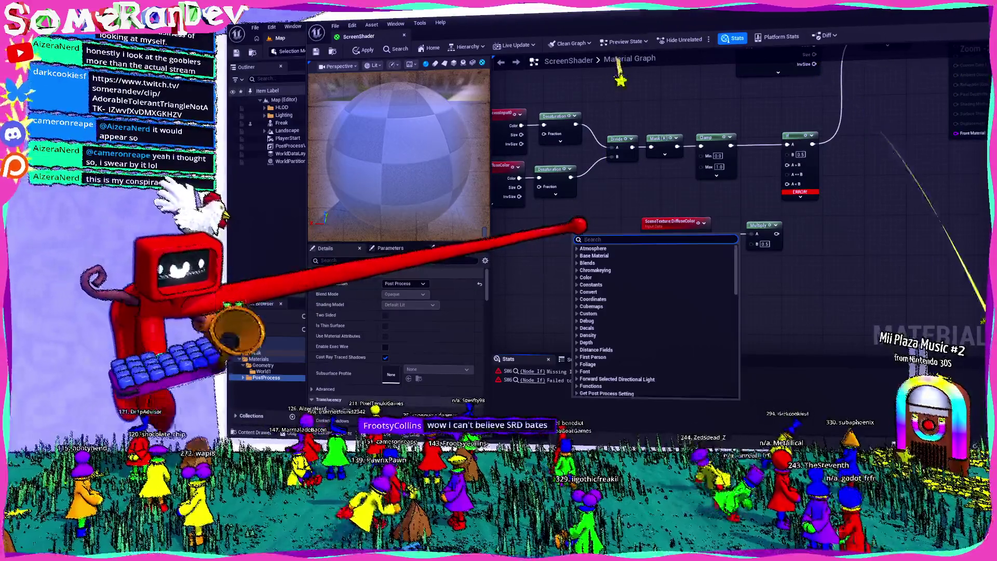
{"action": "type", "text": "make vecto"}
{"action": "key", "text": "Down"}
{"action": "key", "text": "Down"}
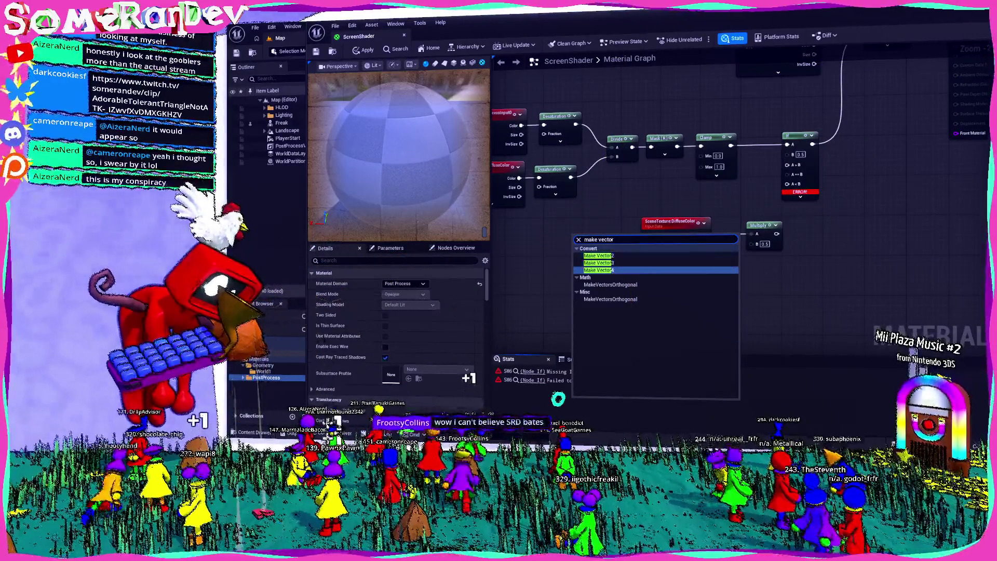
{"action": "key", "text": "Return"}
{"action": "key", "text": "Delete"}
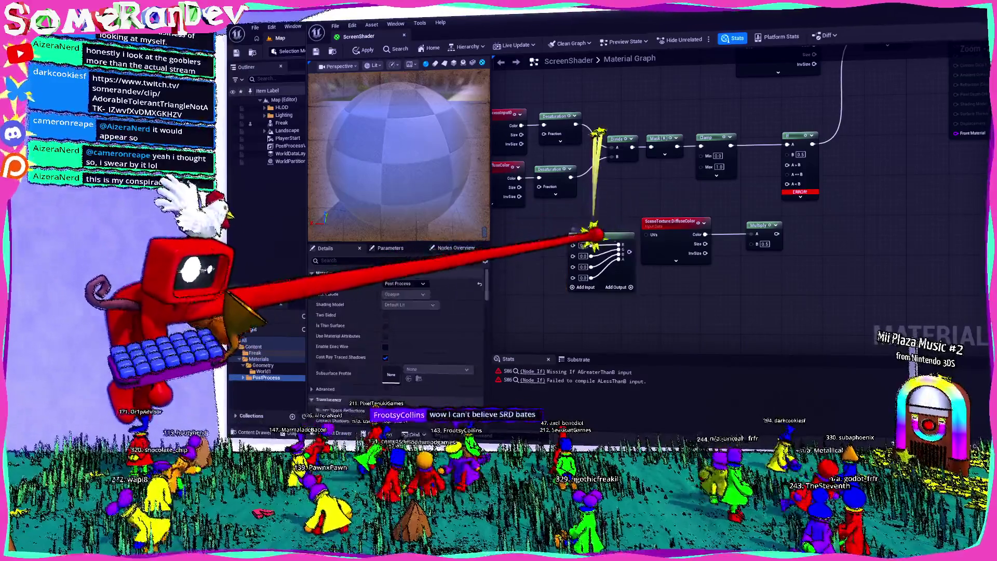
{"action": "right_click", "coordinate": [599, 242]}
{"action": "type", "text": "make co"}
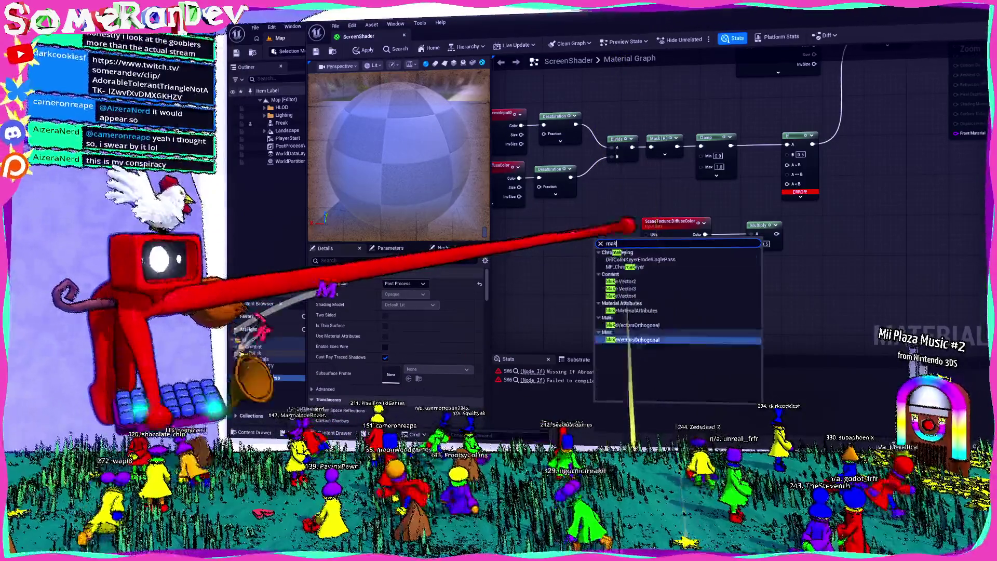
{"action": "key", "text": "Down"}
{"action": "key", "text": "Down"}
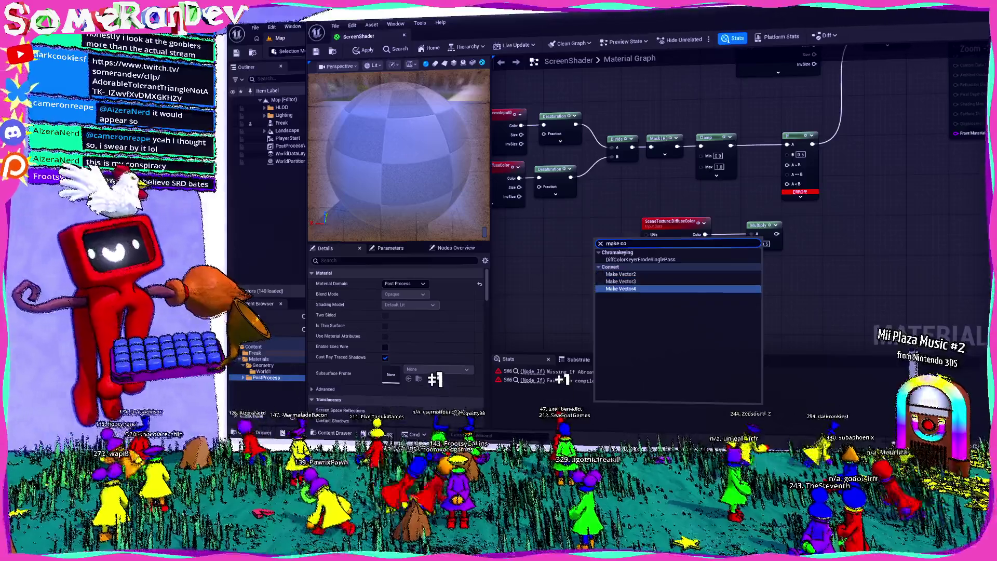
{"action": "key", "text": "Return"}
- Browse the 'color' node search results, then filter the search to 'cons'
{"action": "right_click", "coordinate": [536, 244]}
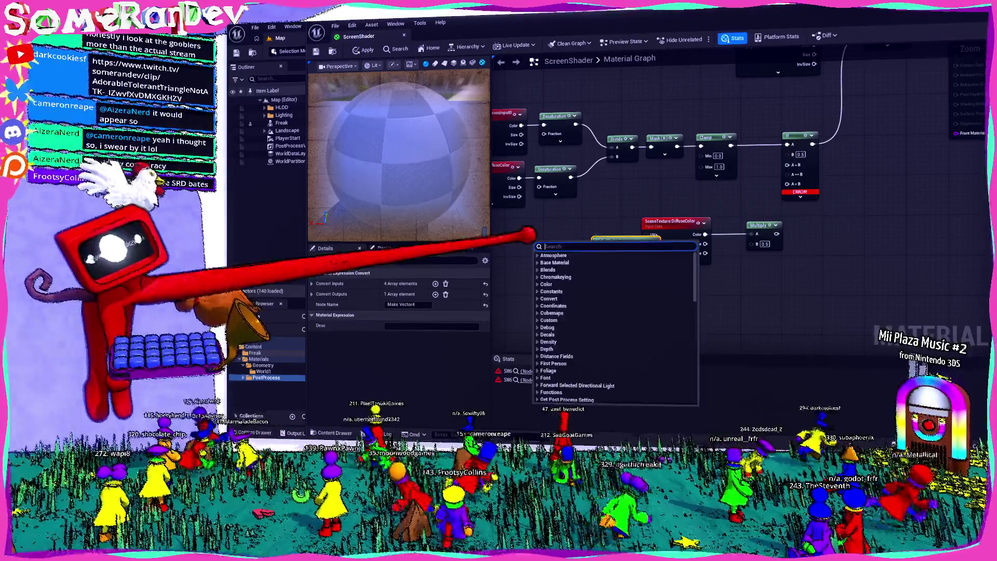
{"action": "type", "text": "color"}
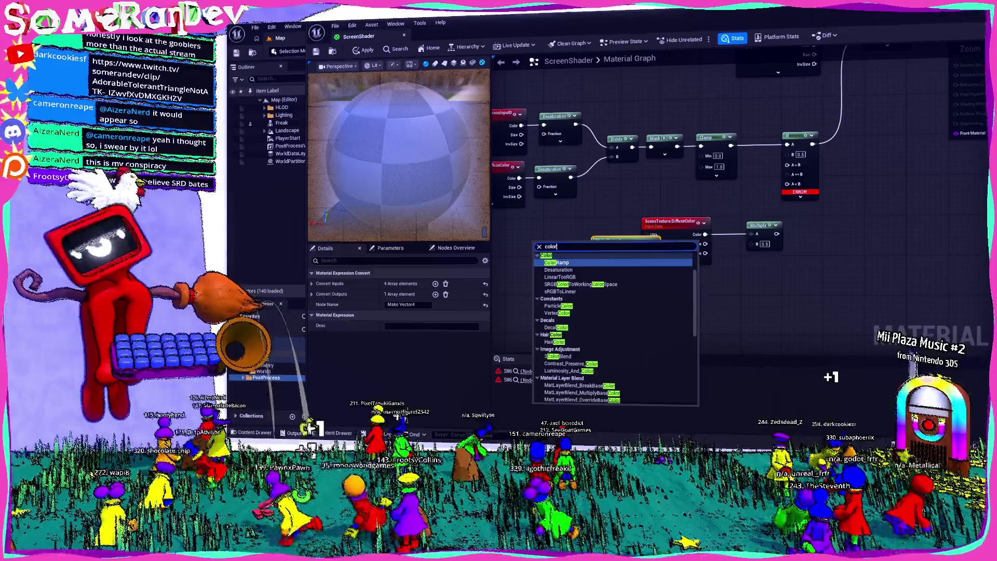
{"action": "scroll", "coordinate": [615, 327], "scroll_direction": "down", "scroll_amount": 5}
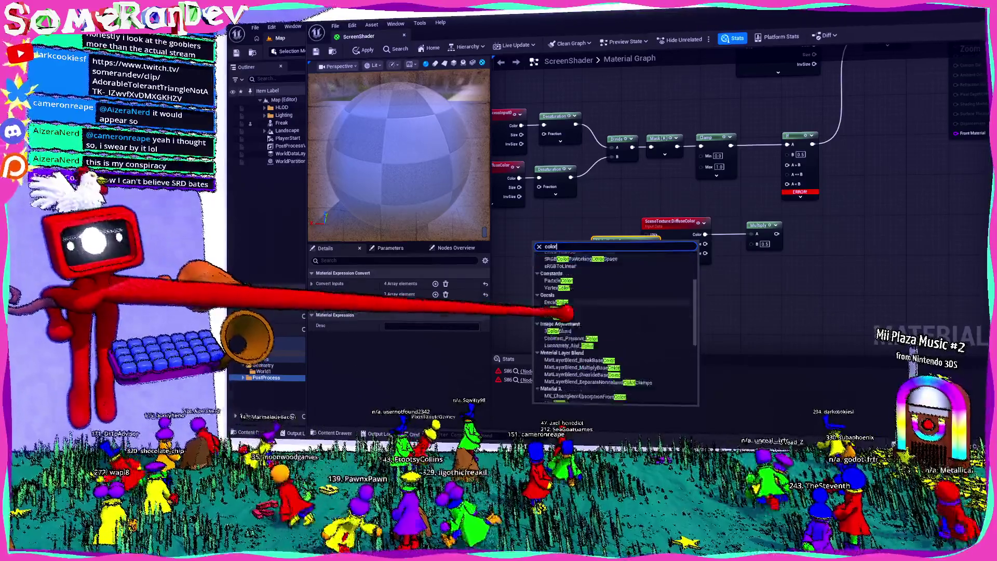
{"action": "scroll", "coordinate": [615, 327], "scroll_direction": "down", "scroll_amount": 3}
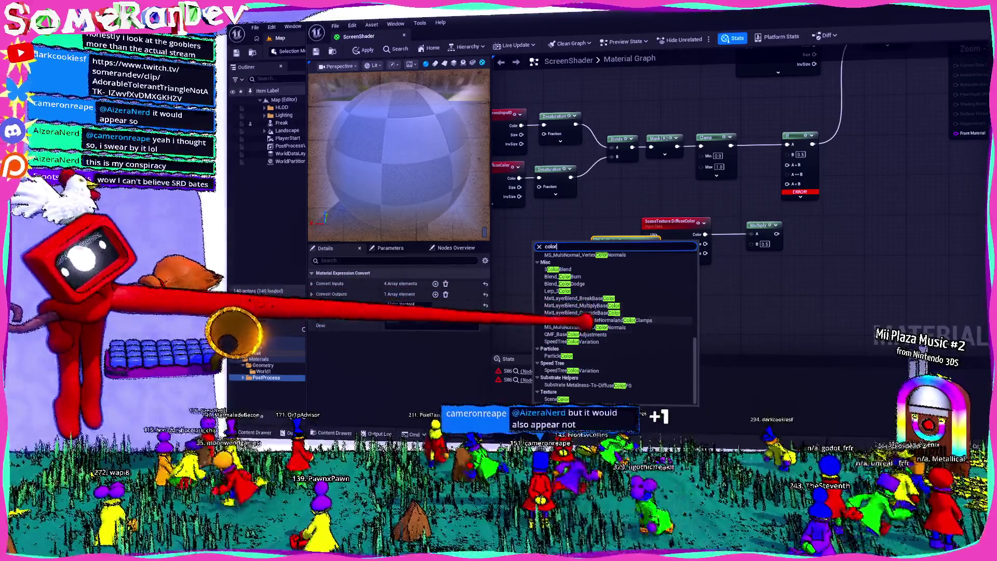
{"action": "scroll", "coordinate": [616, 322], "scroll_direction": "up", "scroll_amount": 5}
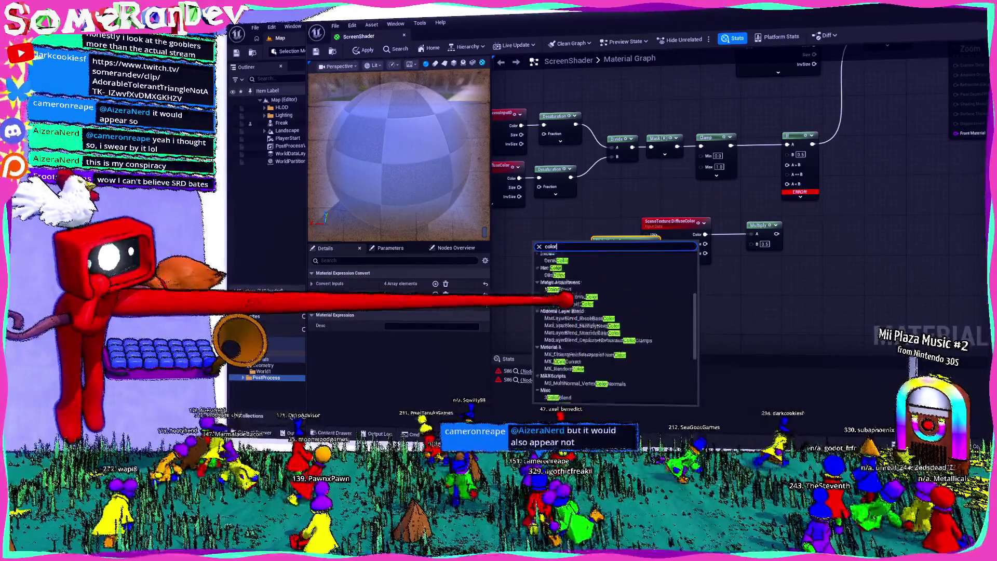
{"action": "scroll", "coordinate": [615, 322], "scroll_direction": "up", "scroll_amount": 5}
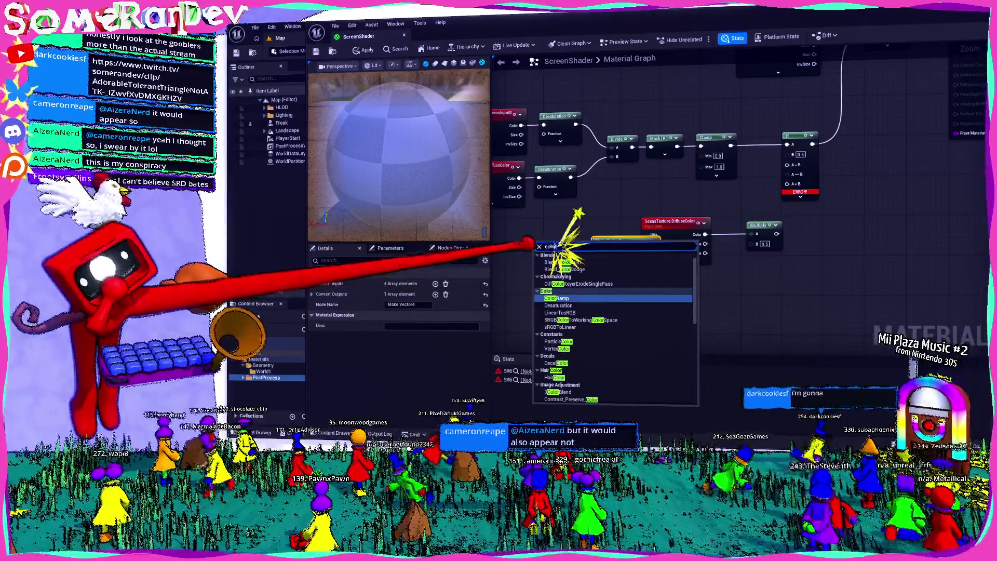
{"action": "key", "text": "BackSpace"}
{"action": "key", "text": "BackSpace"}
{"action": "key", "text": "BackSpace"}
{"action": "type", "text": "constant"}
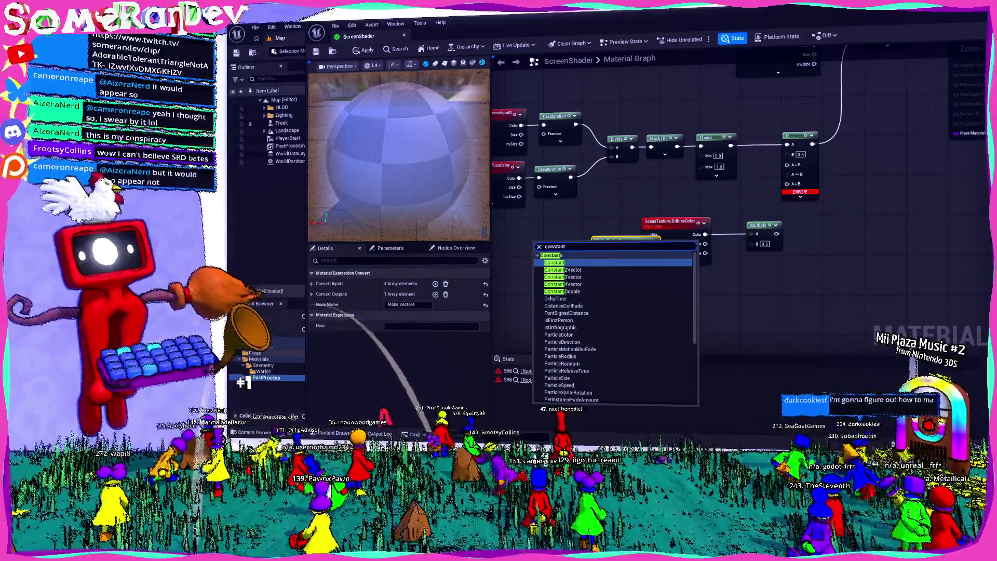
- Add two Constant4Vector nodes and wire them into the If node's inputs
{"action": "left_click", "coordinate": [565, 284]}
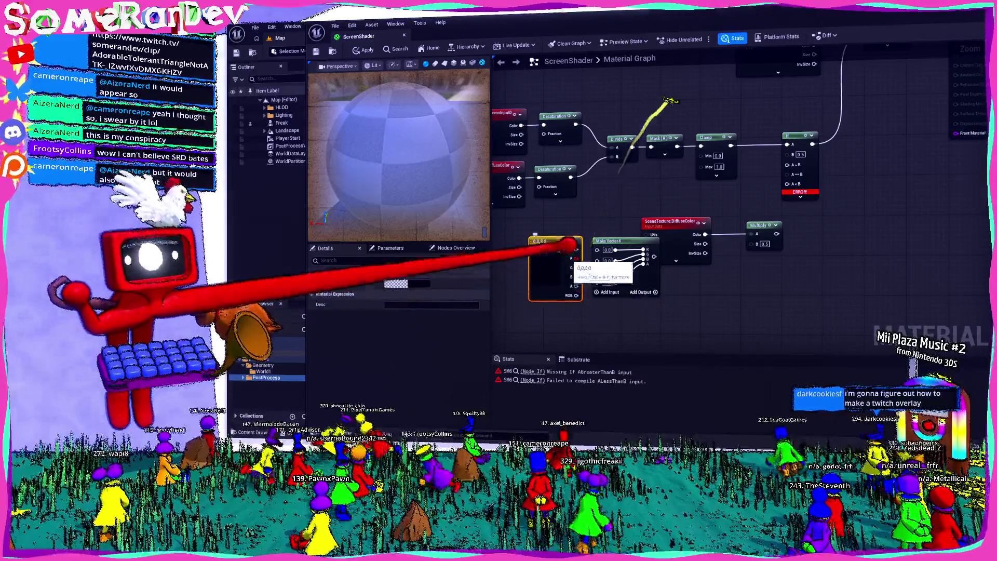
{"action": "left_click", "coordinate": [603, 229]}
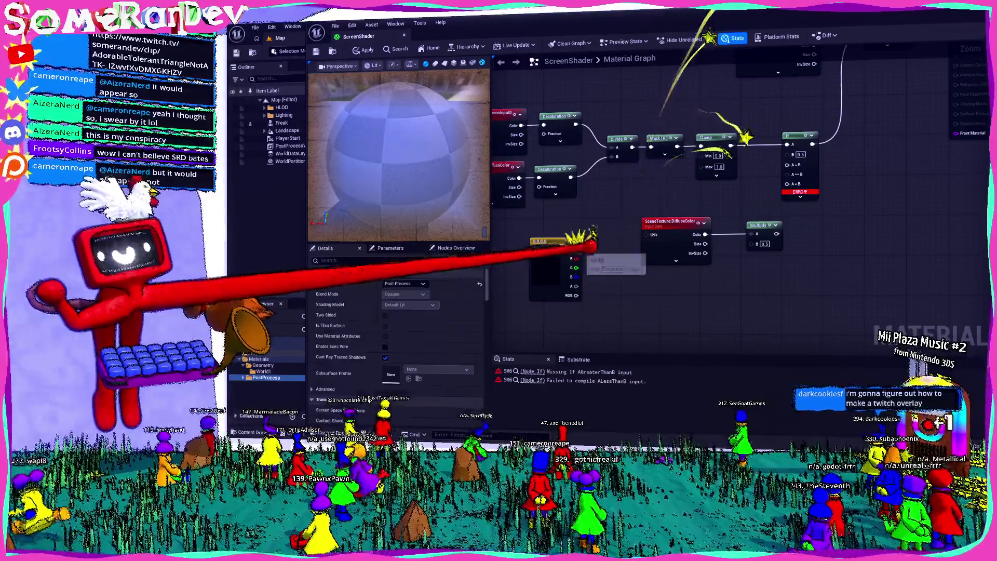
{"action": "left_click_drag", "start_coordinate": [576, 250], "coordinate": [784, 183]}
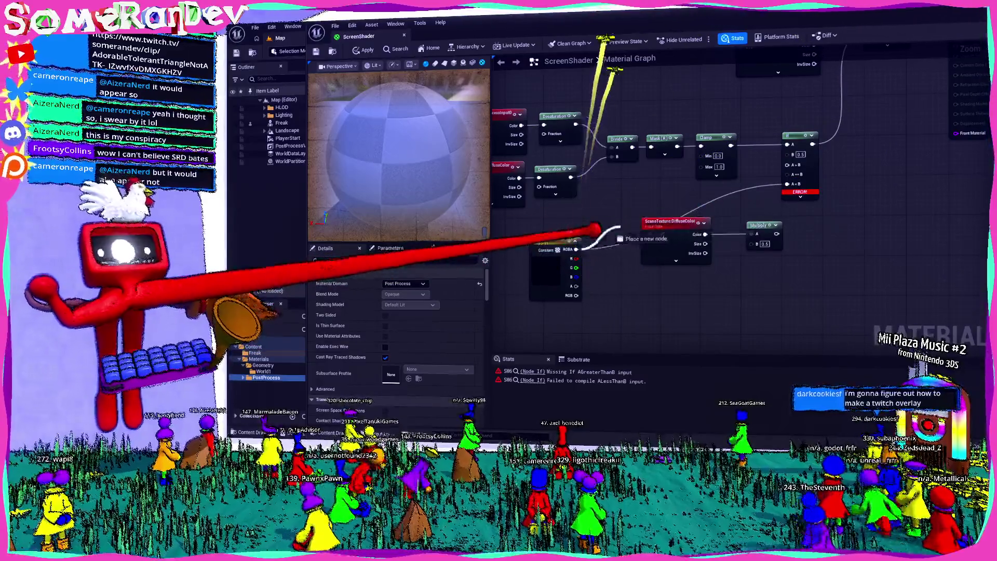
{"action": "left_click", "coordinate": [603, 285]}
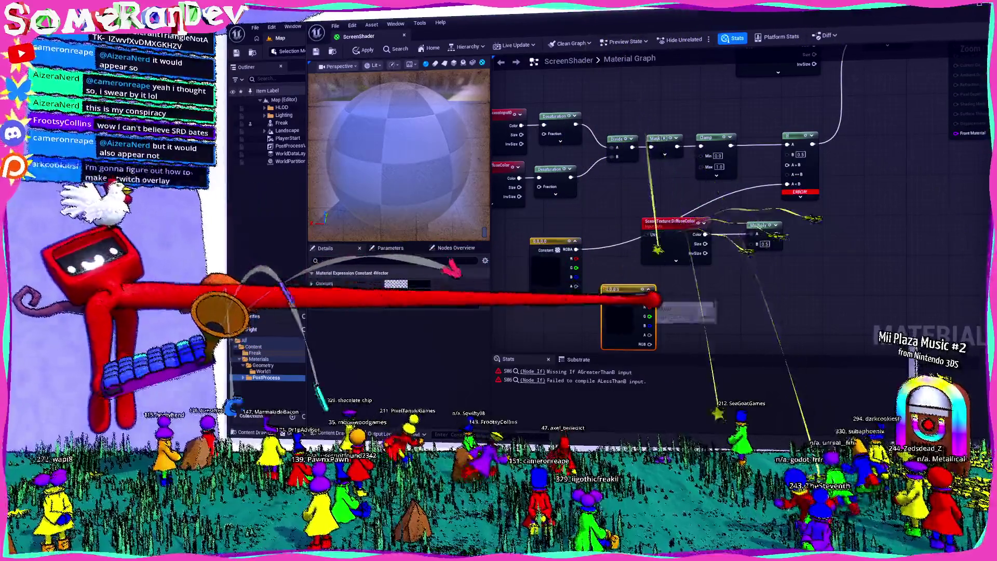
{"action": "mouse_move", "coordinate": [649, 297]}
{"action": "left_mouse_down"}
{"action": "mouse_move", "coordinate": [804, 165]}
{"action": "mouse_move", "coordinate": [787, 184]}
{"action": "left_mouse_up"}
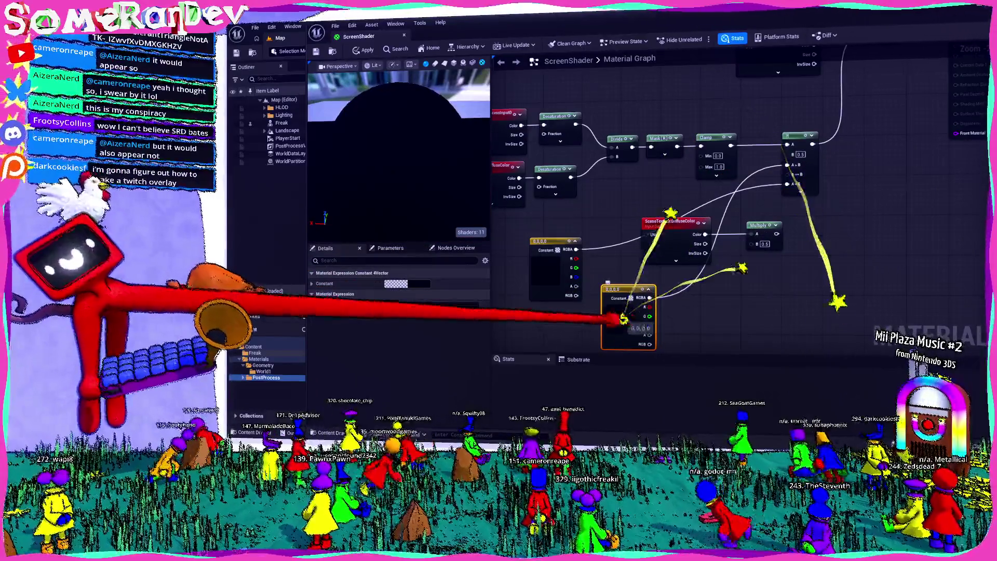
- Set one Constant4Vector to blue and separate it from the black constant
{"action": "double_click", "coordinate": [628, 317]}
{"action": "left_click", "coordinate": [649, 241]}
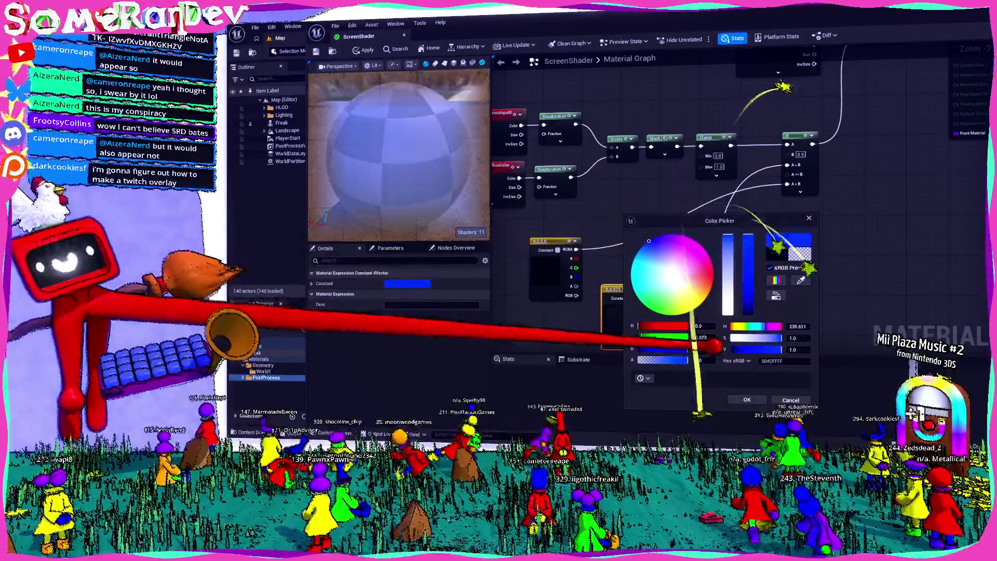
{"action": "left_click", "coordinate": [600, 276]}
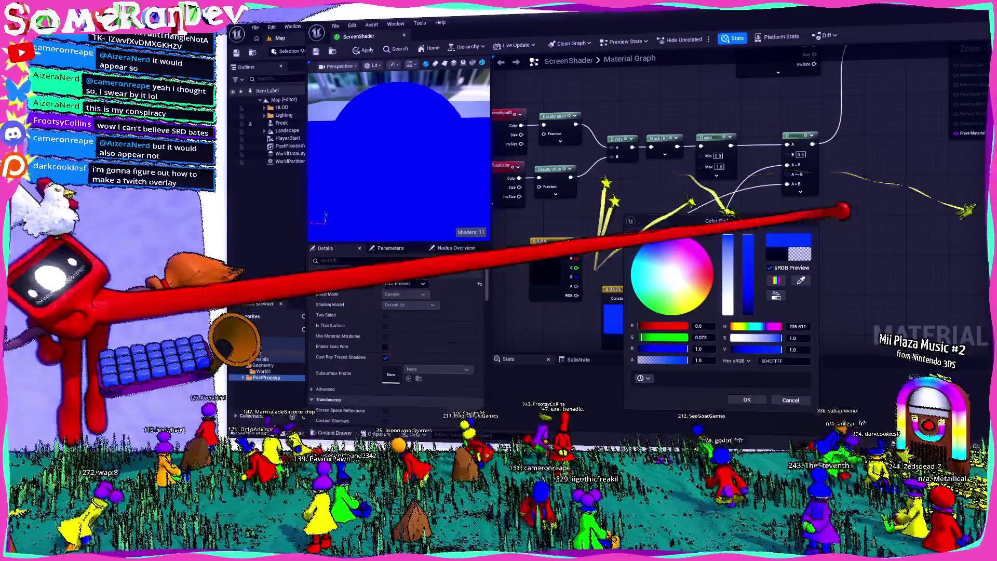
{"action": "left_click", "coordinate": [746, 399]}
{"action": "left_click", "coordinate": [591, 192]}
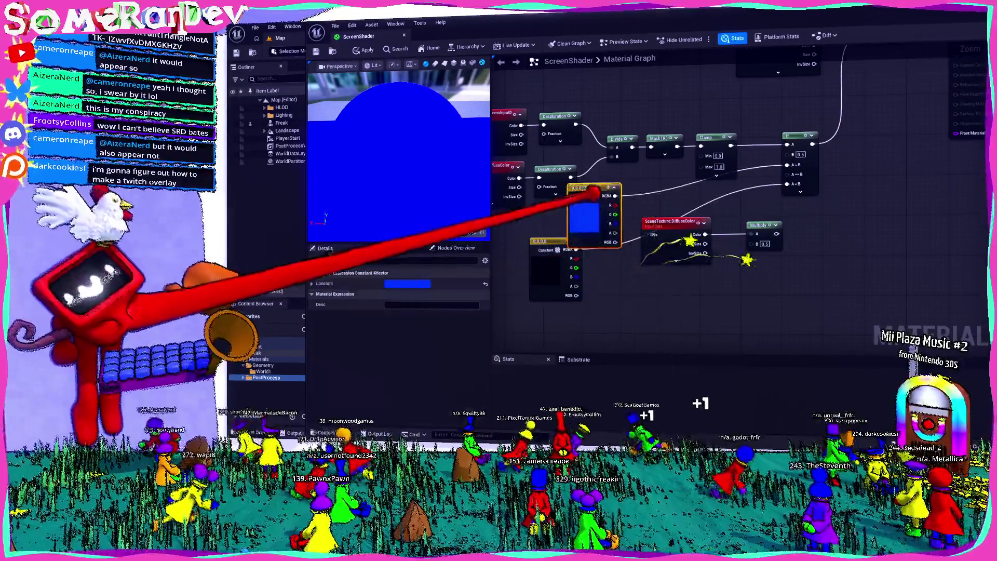
{"action": "mouse_move", "coordinate": [535, 243]}
{"action": "left_mouse_down"}
{"action": "mouse_move", "coordinate": [573, 263]}
{"action": "mouse_move", "coordinate": [602, 301]}
{"action": "left_mouse_up"}
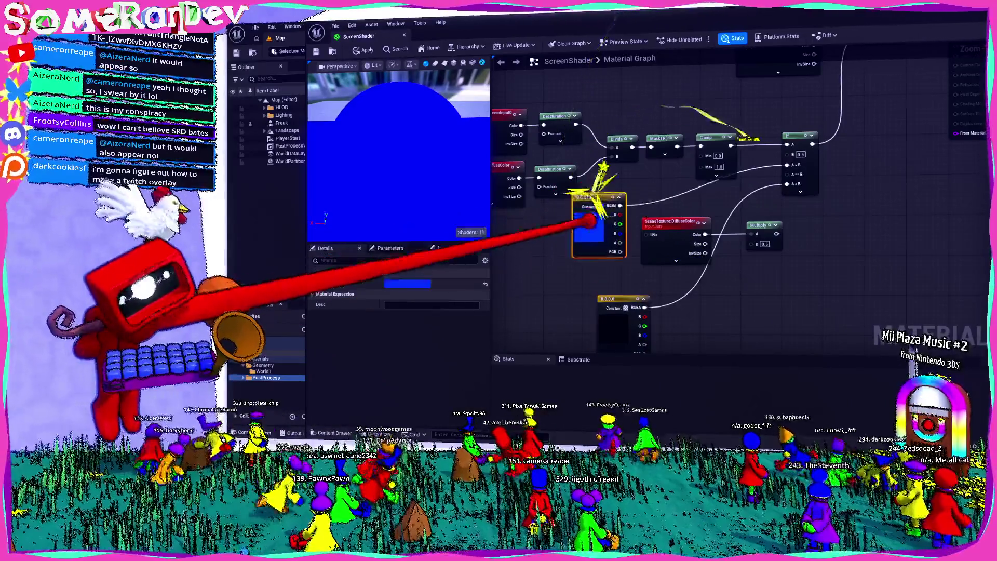
{"action": "left_click_drag", "start_coordinate": [590, 221], "coordinate": [566, 248]}
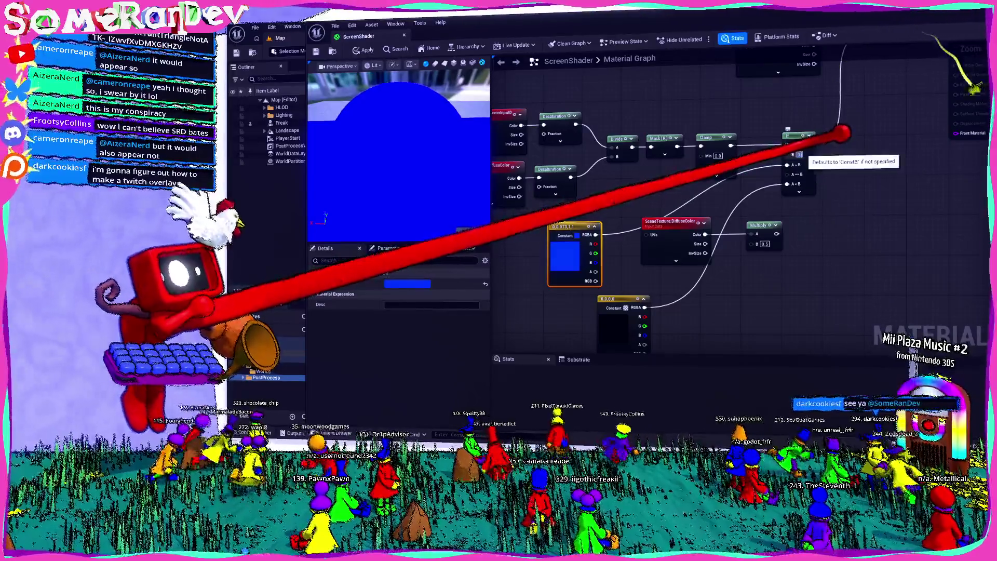
- Try 0.9 and then 1 as the If node's B value
{"action": "type", "text": "0.9"}
{"action": "key", "text": "Return"}
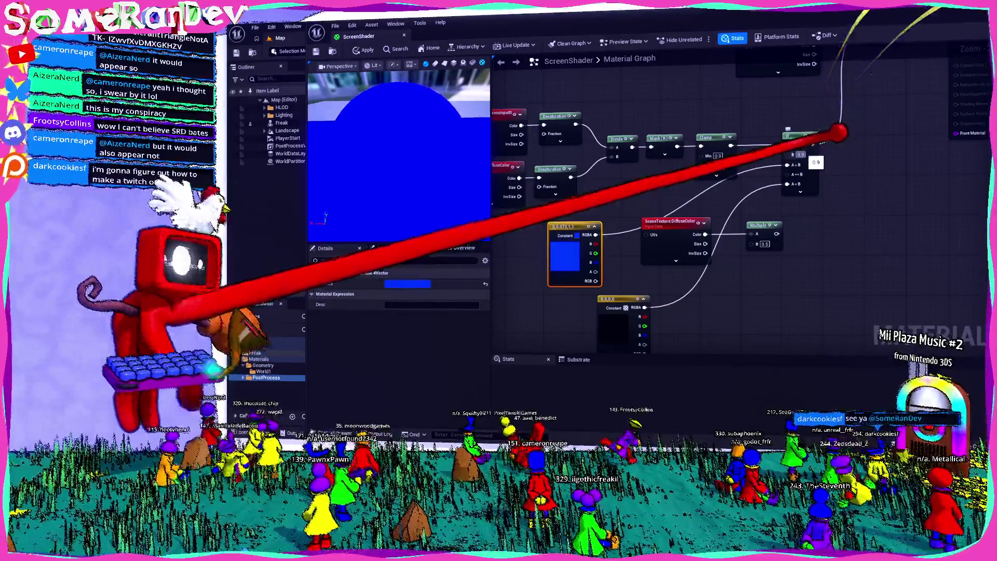
{"action": "type", "text": "1"}
{"action": "key", "text": "Return"}
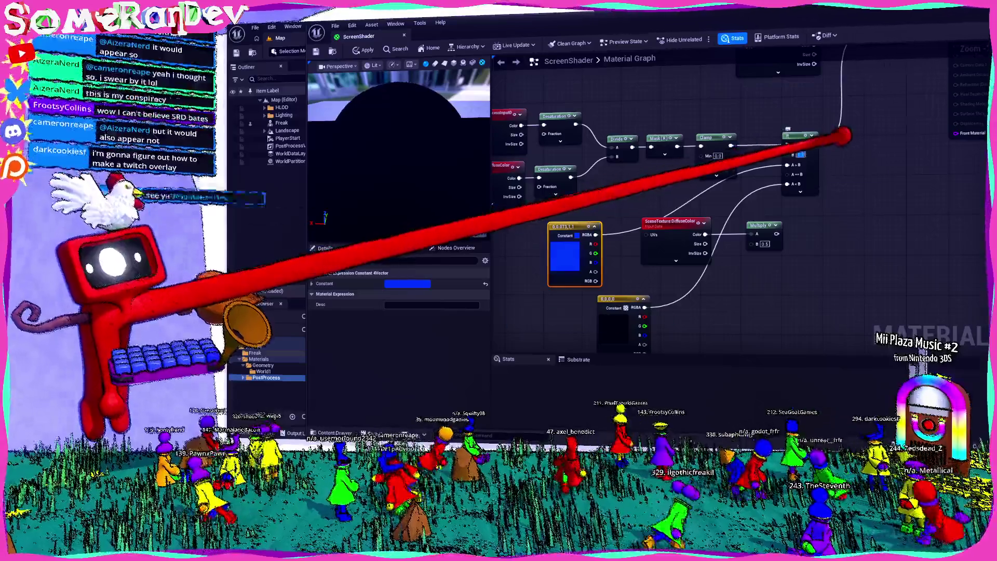
- Connect the top Desaturation node into the Divide node
{"action": "left_click_drag", "start_coordinate": [646, 158], "coordinate": [731, 165]}
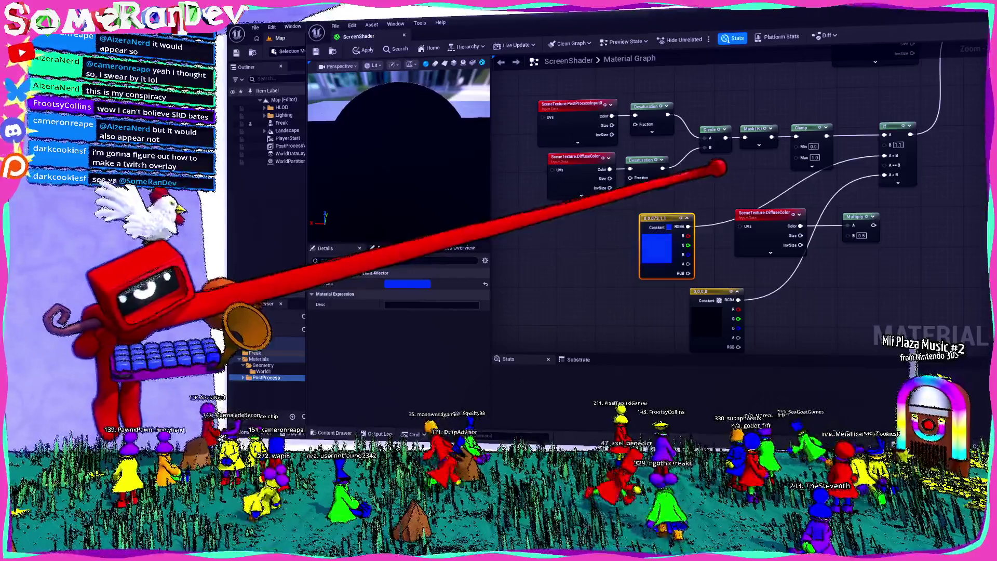
{"action": "left_click_drag", "start_coordinate": [720, 183], "coordinate": [650, 188]}
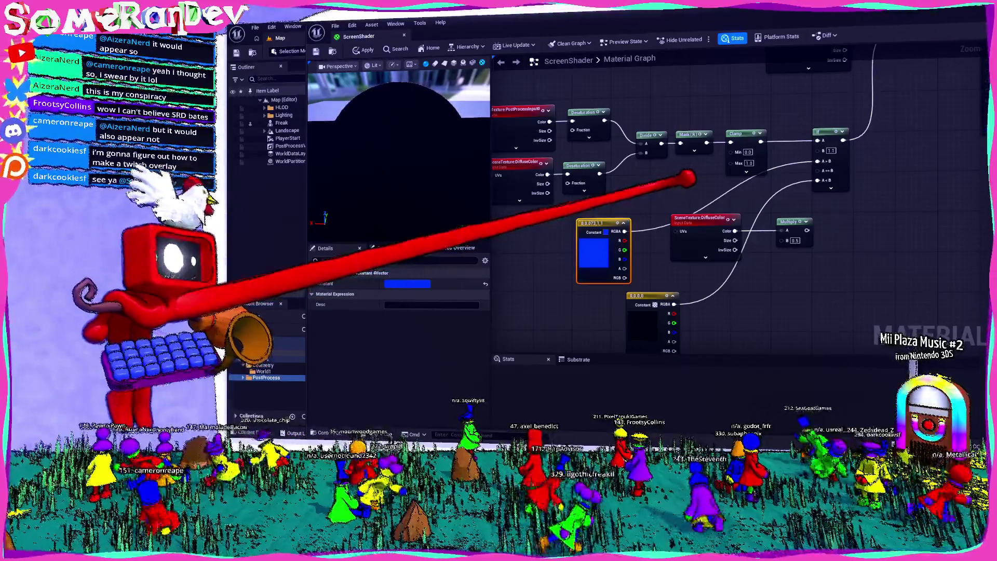
{"action": "left_click_drag", "start_coordinate": [669, 194], "coordinate": [647, 198]}
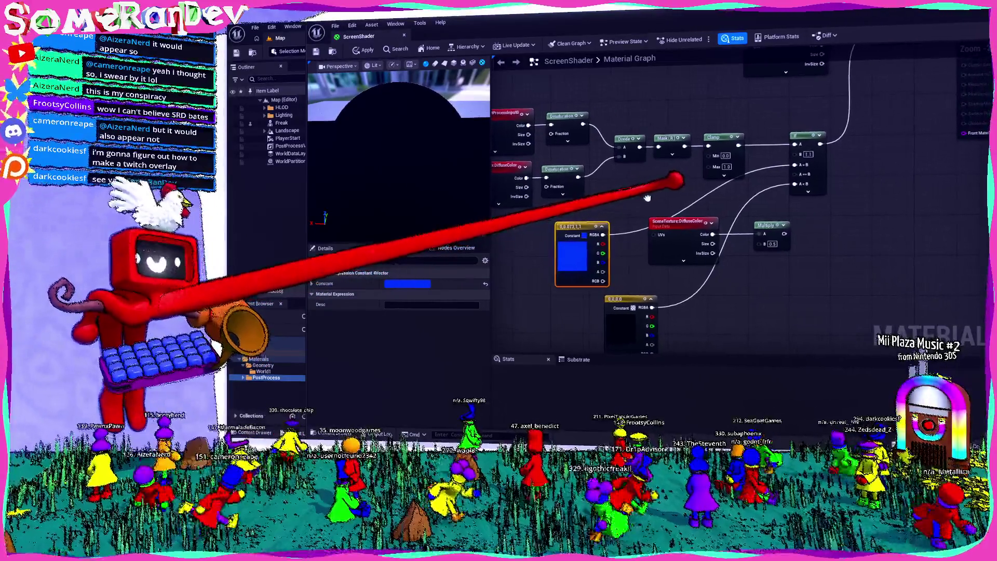
{"action": "left_click_drag", "start_coordinate": [615, 145], "coordinate": [618, 147]}
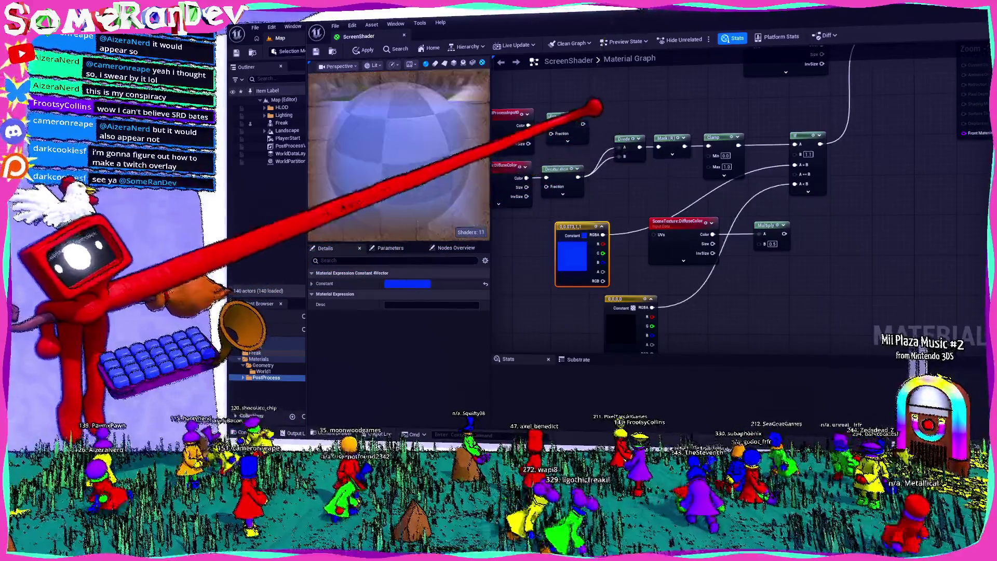
{"action": "left_click", "coordinate": [576, 130]}
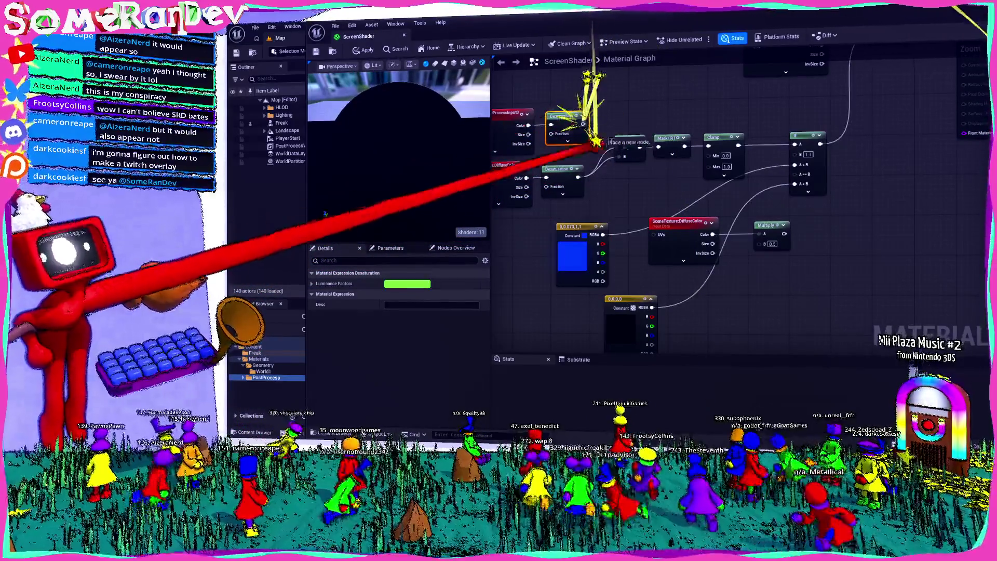
- Set If B to -0.5, wire SceneTexture colour to A>B, then change B to 0.2
{"action": "left_click", "coordinate": [808, 155]}
{"action": "type", "text": "-0.5"}
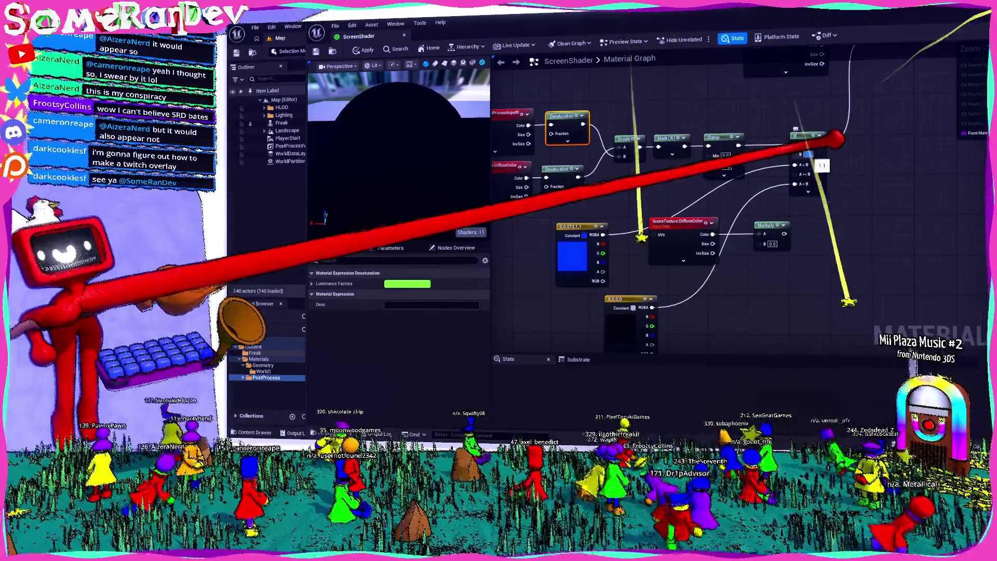
{"action": "key", "text": "Return"}
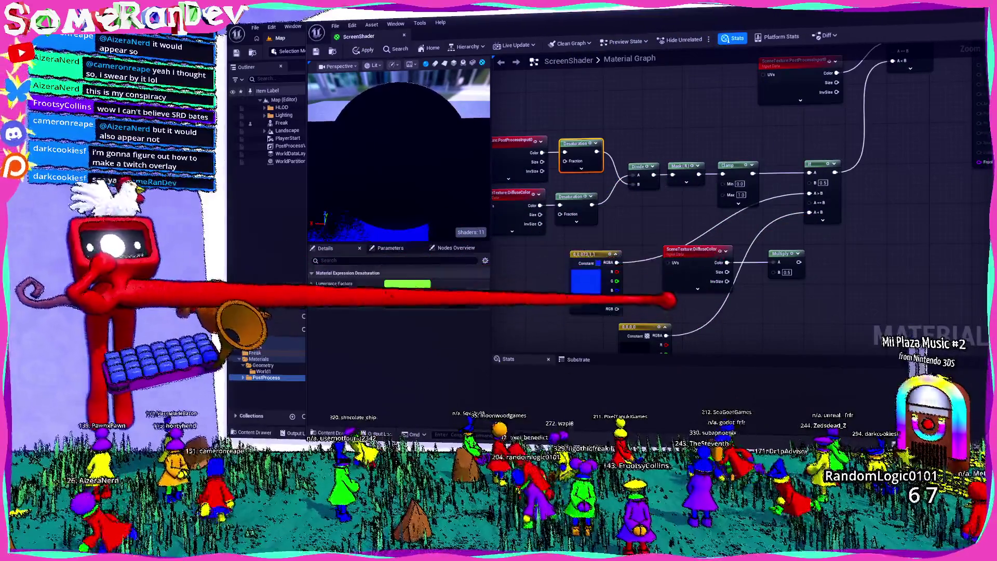
{"action": "mouse_move", "coordinate": [679, 249]}
{"action": "left_mouse_down"}
{"action": "mouse_move", "coordinate": [686, 259]}
{"action": "mouse_move", "coordinate": [715, 224]}
{"action": "left_mouse_up"}
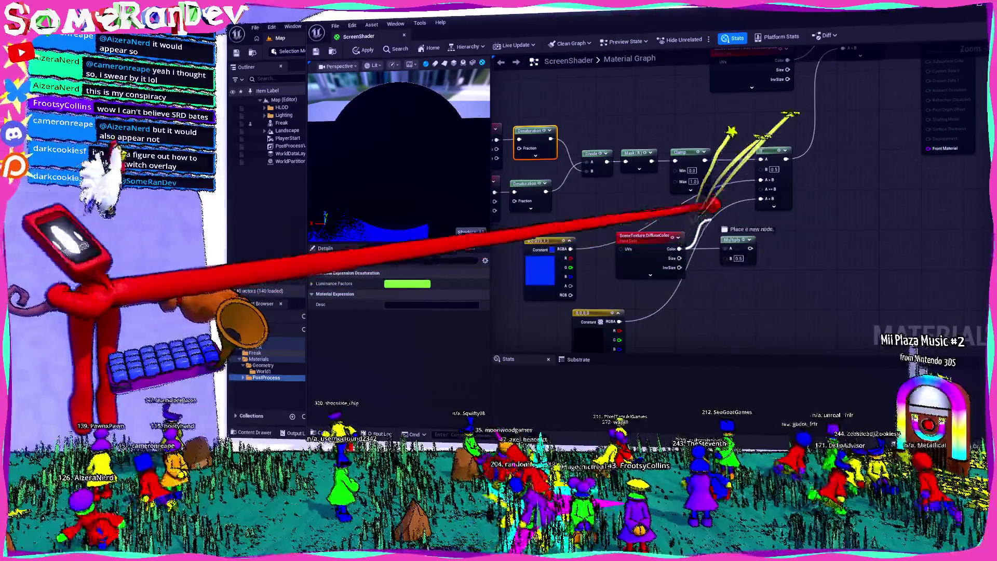
{"action": "left_click_drag", "start_coordinate": [760, 178], "coordinate": [761, 180]}
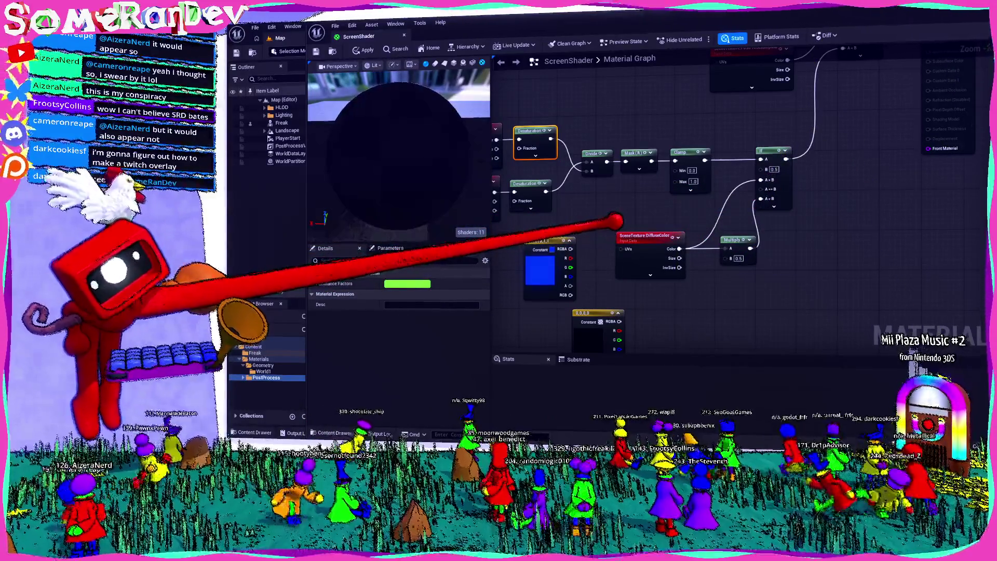
{"action": "type", "text": "0.2"}
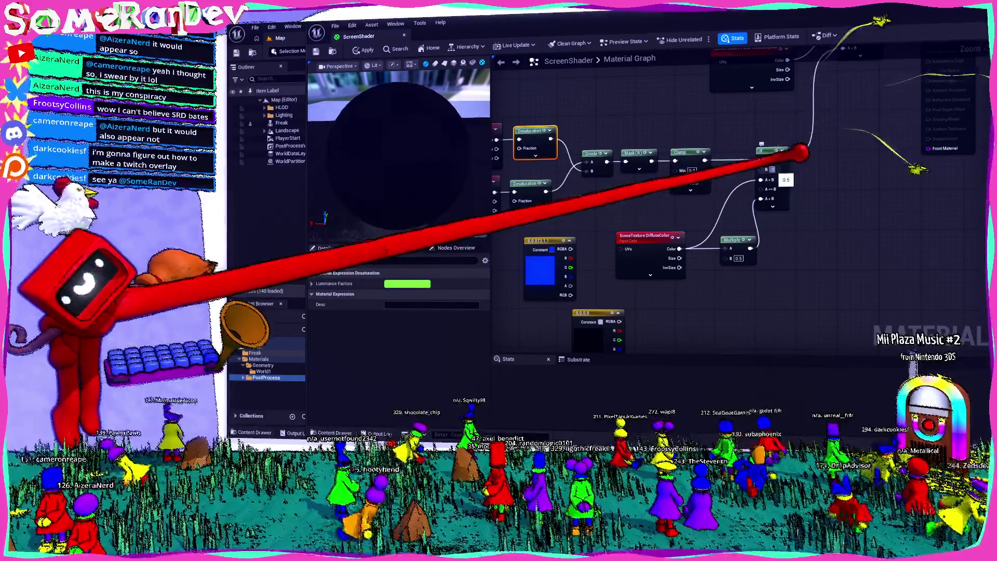
{"action": "key", "text": "Return"}
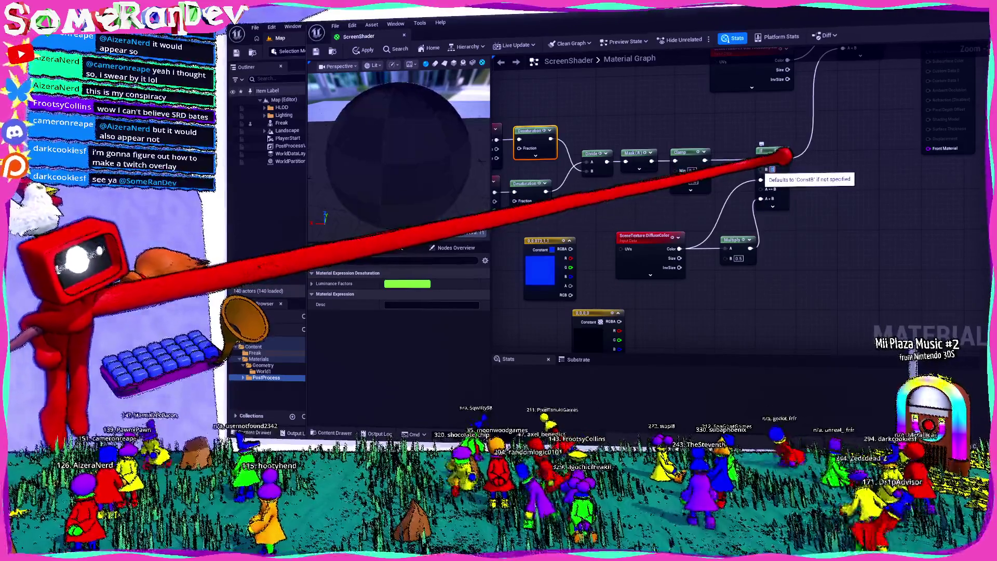
- Wire the black constant into If's A<B input and set B to 0.1
{"action": "type", "text": ".8"}
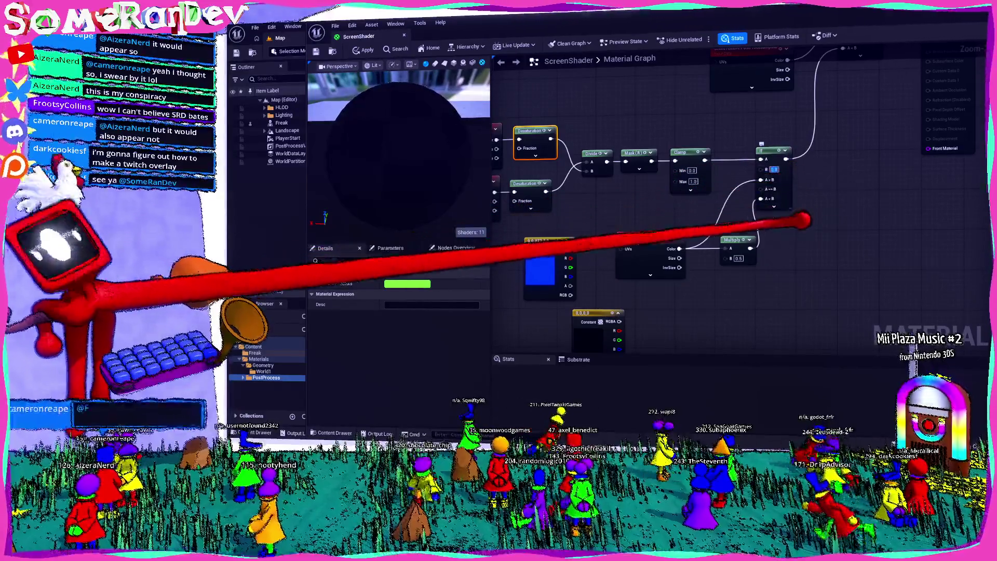
{"action": "left_click_drag", "start_coordinate": [772, 182], "coordinate": [762, 179]}
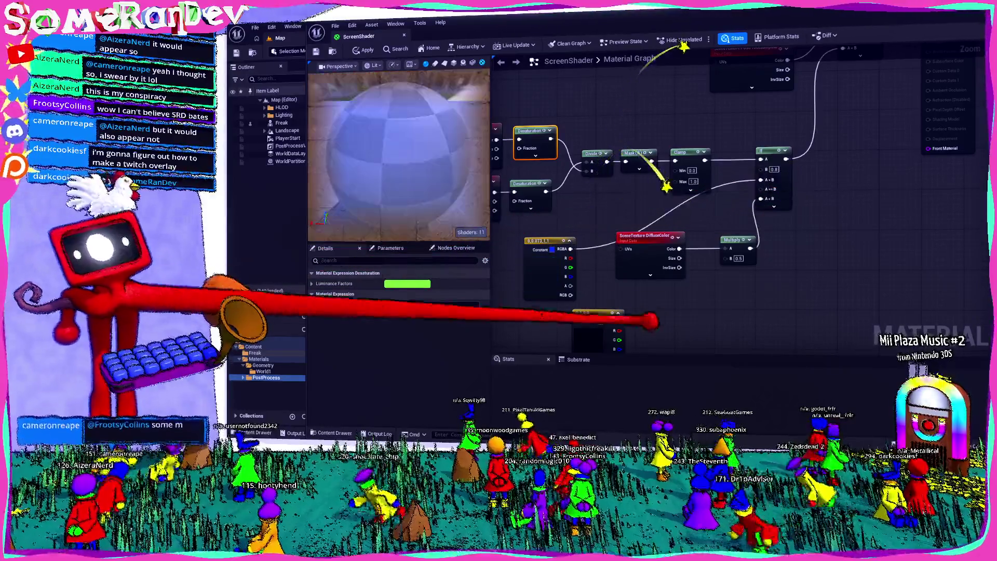
{"action": "left_click_drag", "start_coordinate": [619, 321], "coordinate": [761, 198]}
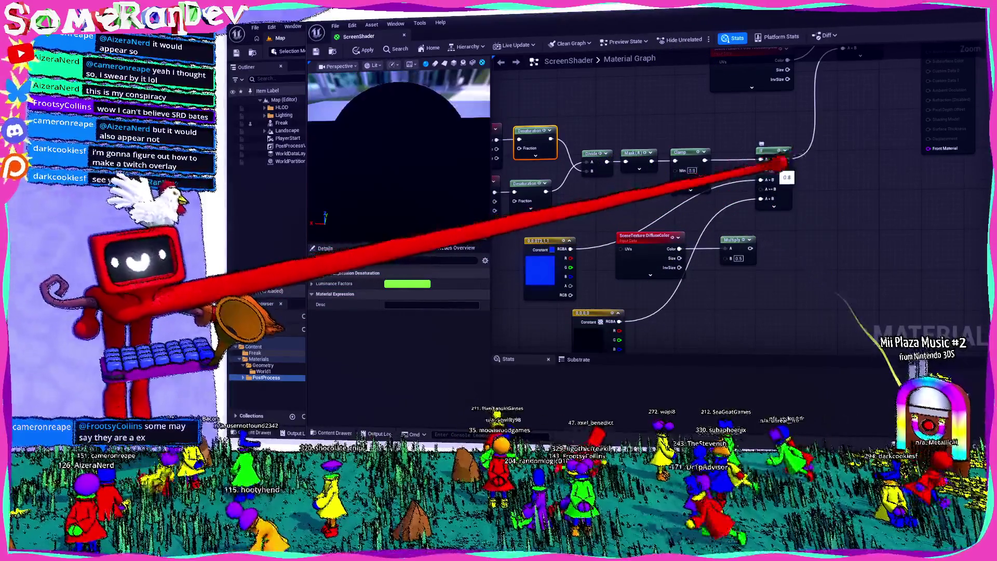
{"action": "type", "text": "0.1"}
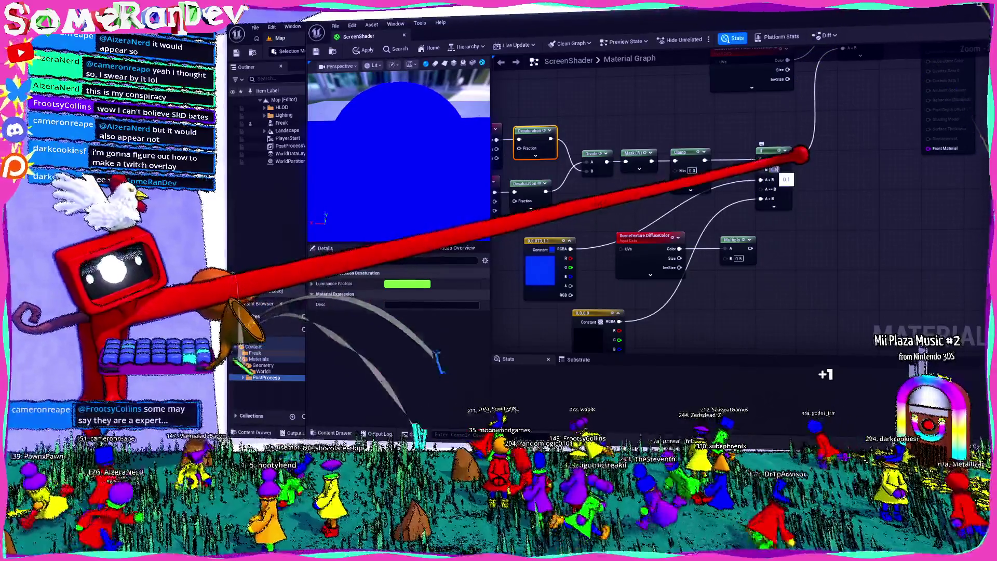
{"action": "right_click", "coordinate": [632, 196]}
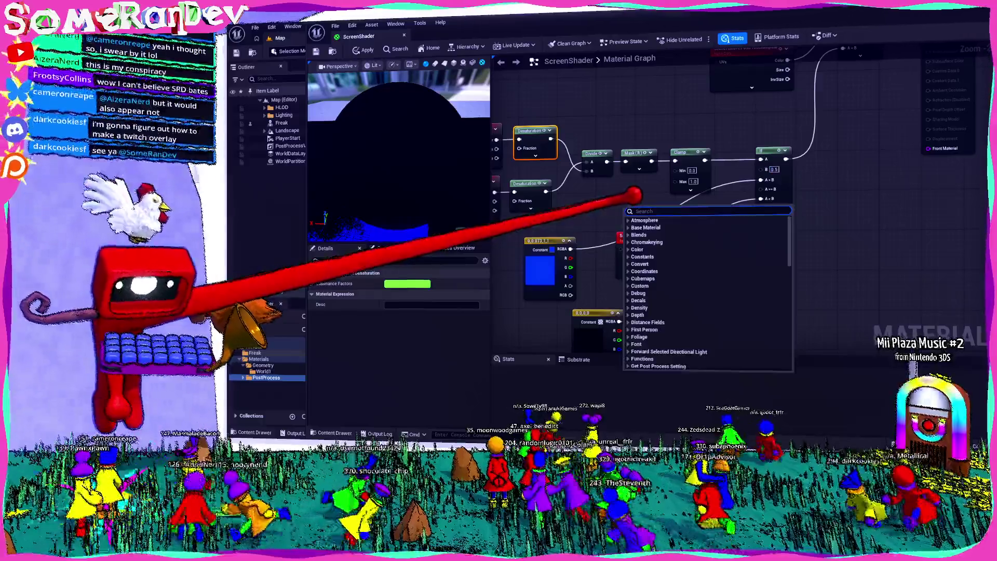
- Feed a 0.4 Constant into If's B and connect SceneTexture colour to the If node
{"action": "type", "text": "constant"}
{"action": "key", "text": "Return"}
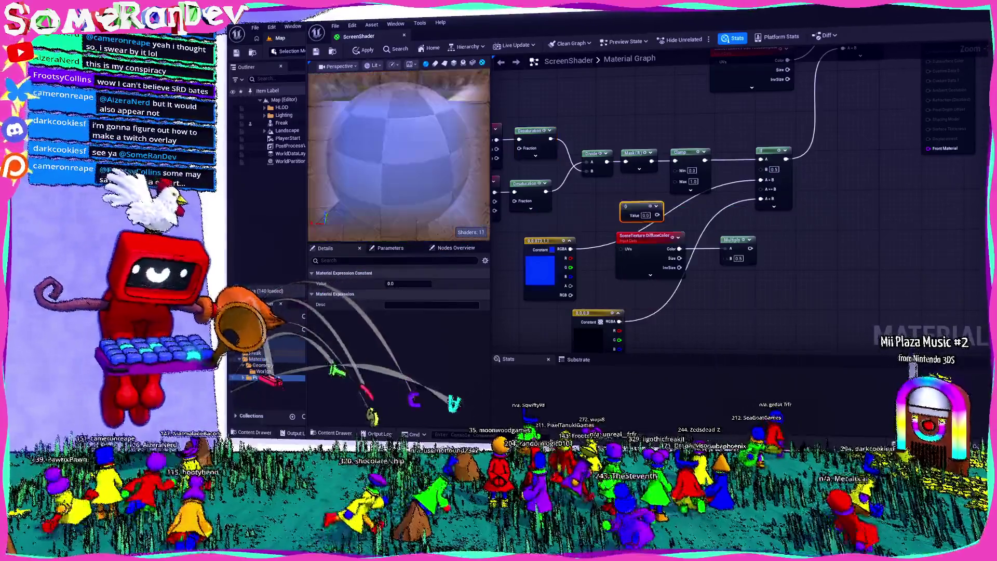
{"action": "left_click_drag", "start_coordinate": [637, 210], "coordinate": [760, 169]}
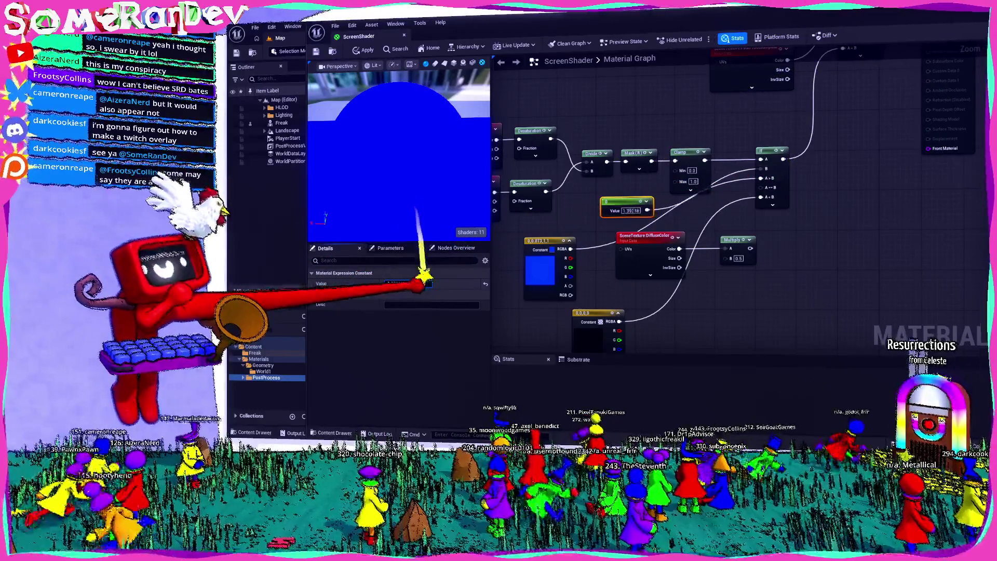
{"action": "type", "text": "0.853252"}
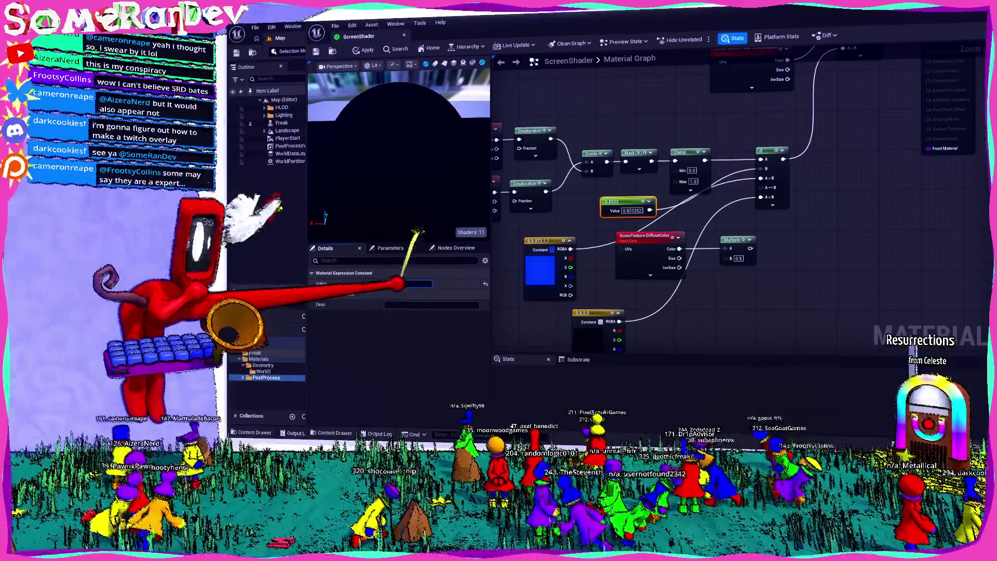
{"action": "type", "text": "0.645252"}
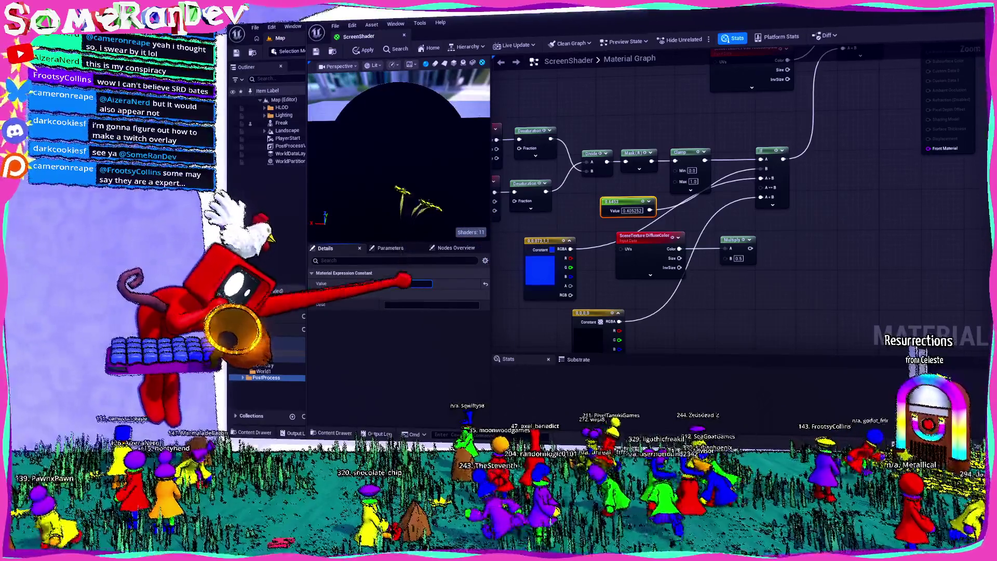
{"action": "type", "text": "0.4052520.349252"}
{"action": "key", "text": "Return"}
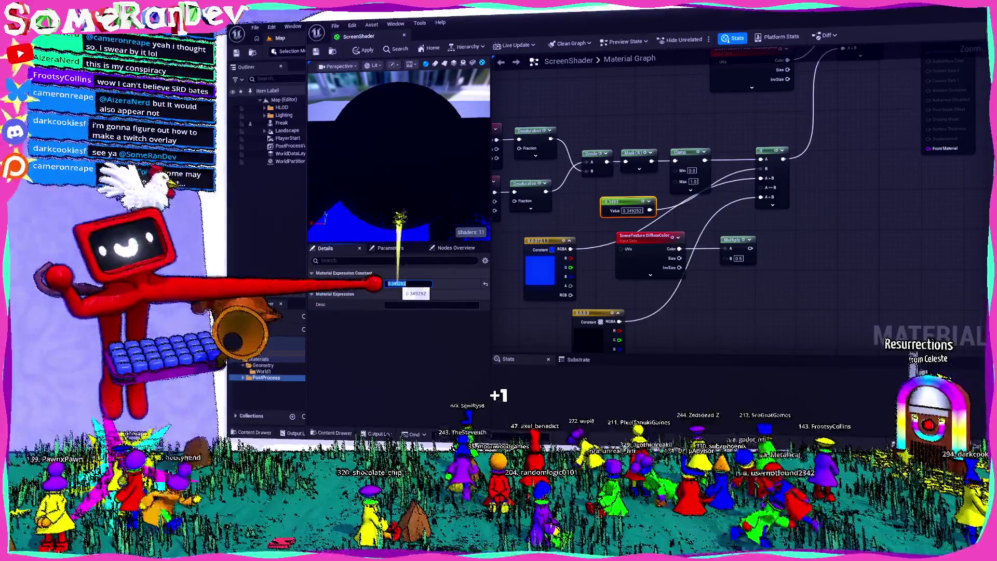
{"action": "type", "text": ".4"}
{"action": "key", "text": "Return"}
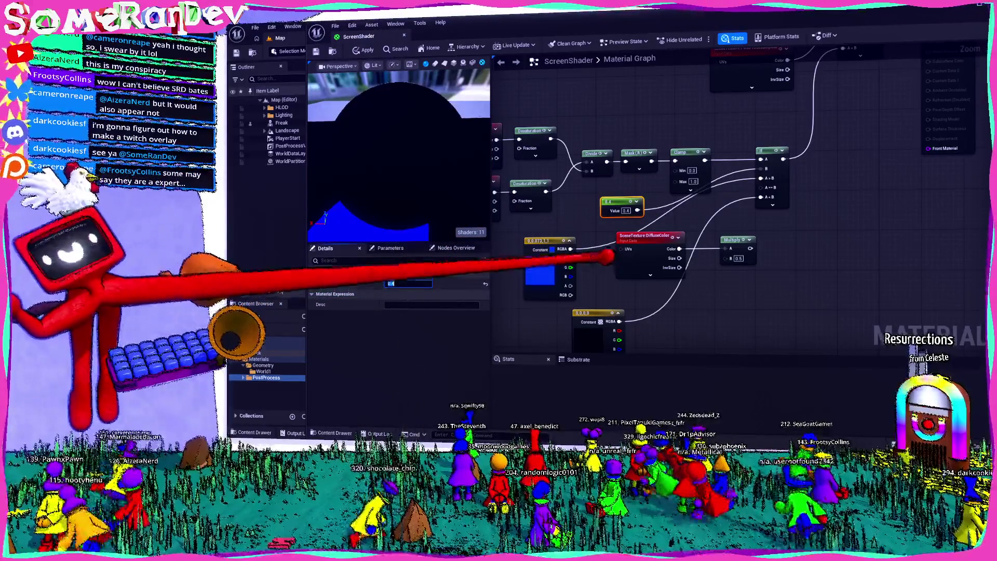
{"action": "mouse_move", "coordinate": [679, 249]}
{"action": "left_mouse_down"}
{"action": "mouse_move", "coordinate": [745, 191]}
{"action": "mouse_move", "coordinate": [761, 197]}
{"action": "left_mouse_up"}
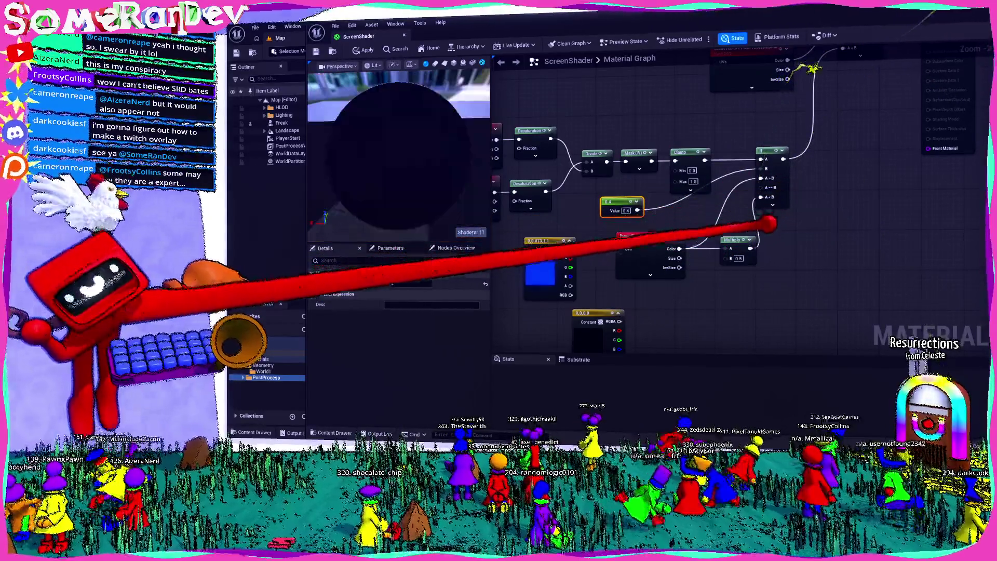
{"action": "mouse_move", "coordinate": [679, 248]}
{"action": "left_mouse_down"}
{"action": "mouse_move", "coordinate": [756, 189]}
{"action": "mouse_move", "coordinate": [760, 197]}
{"action": "left_mouse_up"}
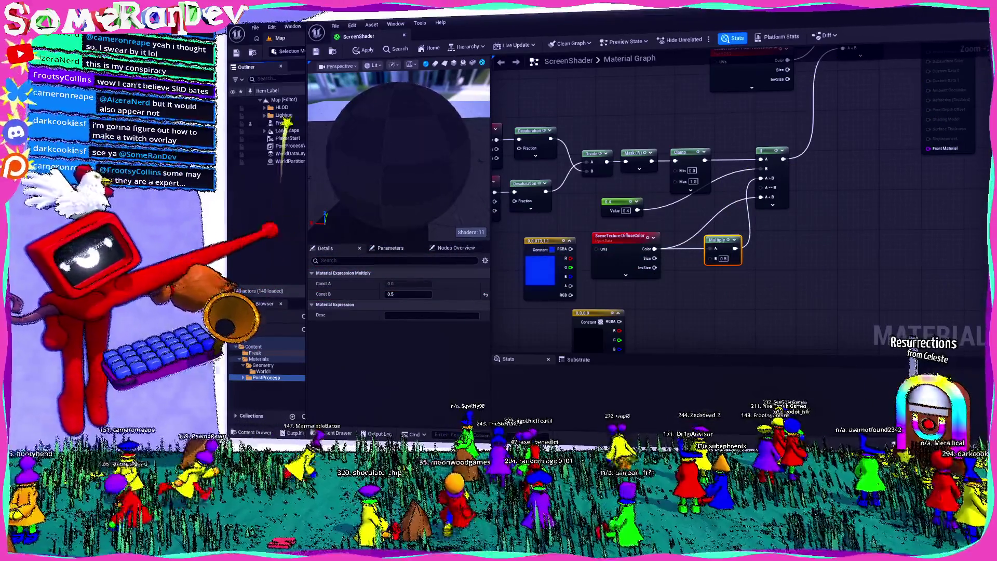
- Apply the ScreenShader changes, fly around the cel-shaded bunny, then reopen ScreenShader
{"action": "left_click", "coordinate": [404, 35]}
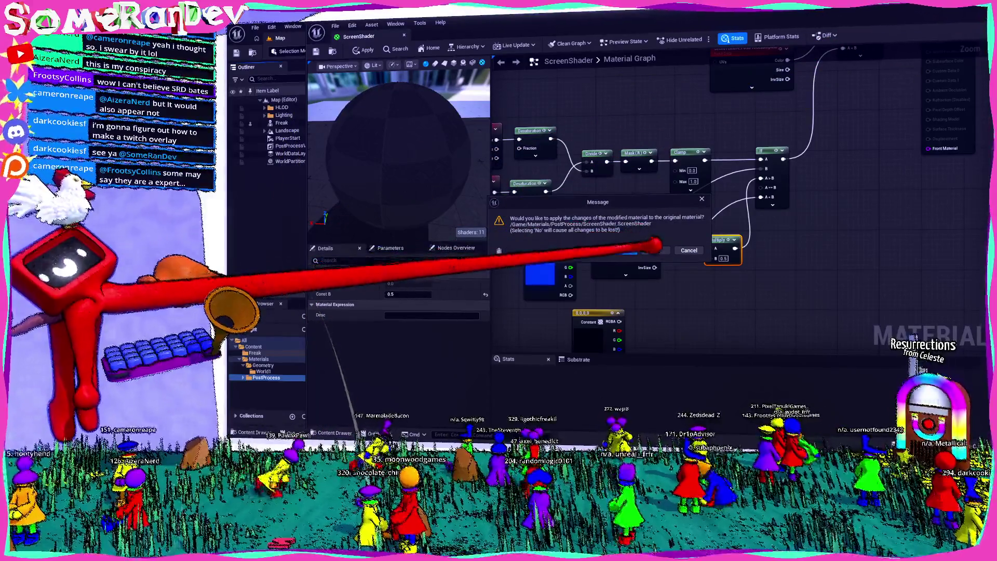
{"action": "left_click", "coordinate": [626, 250]}
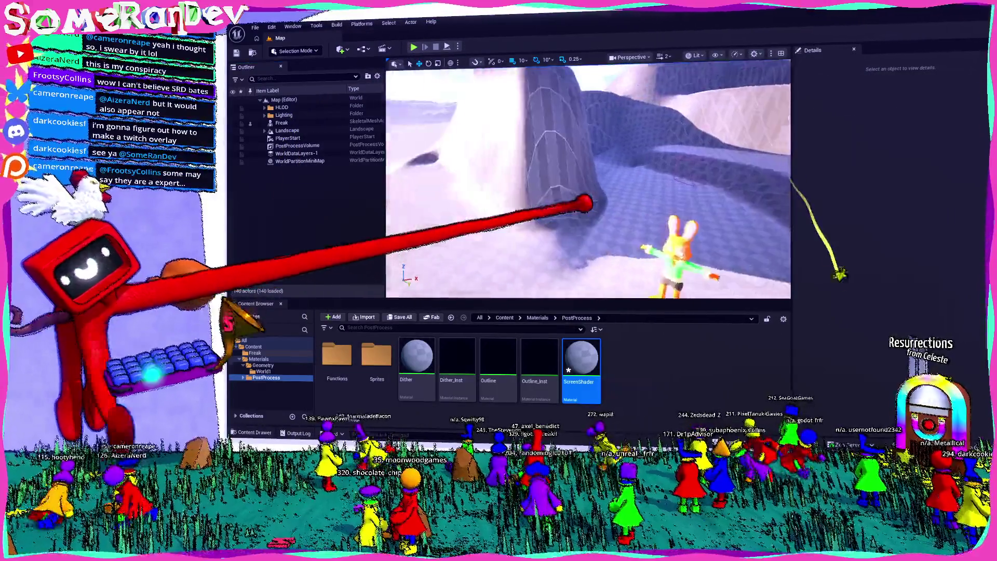
{"action": "key", "text": "w"}
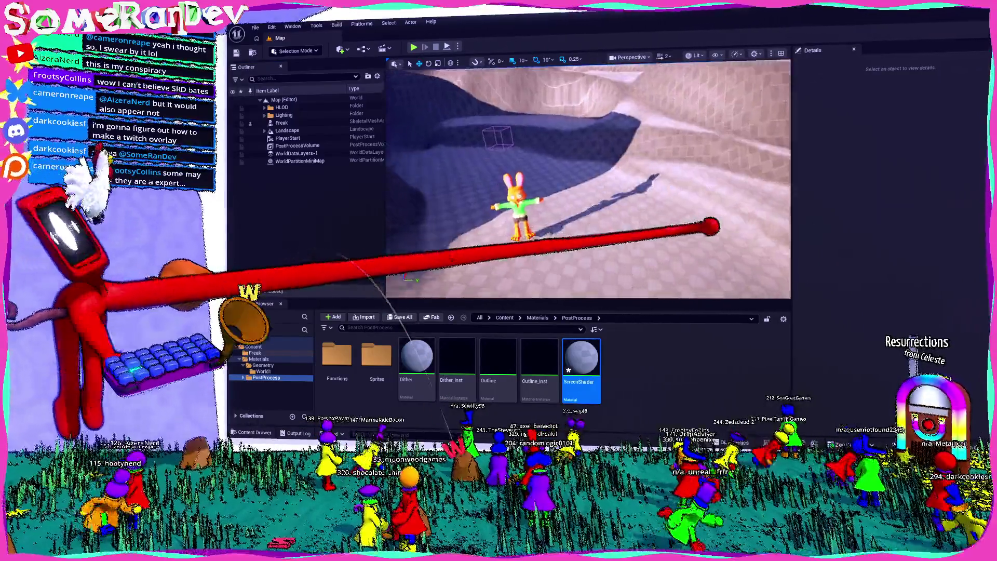
{"action": "key", "text": "s"}
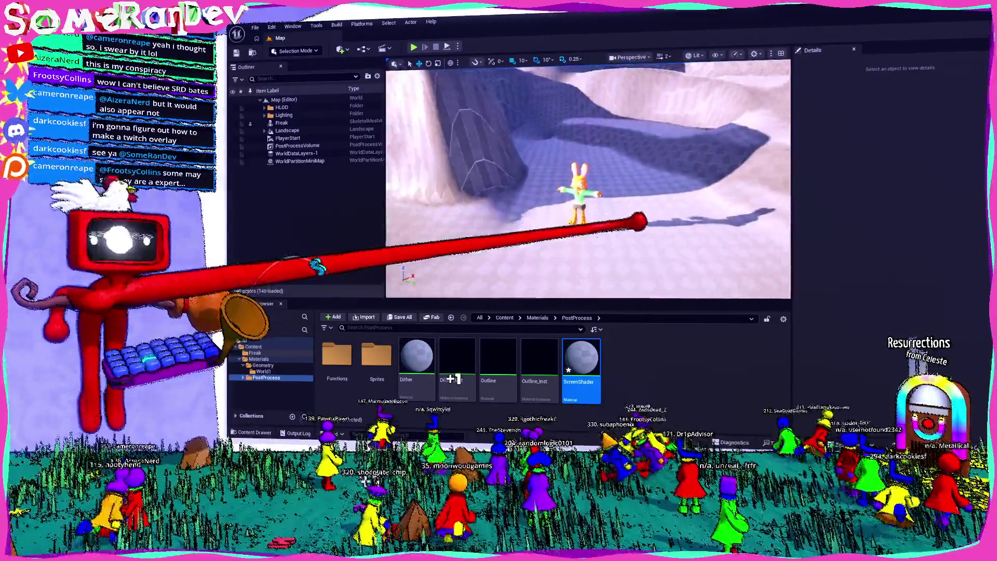
{"action": "key", "text": "w"}
{"action": "key", "text": "w"}
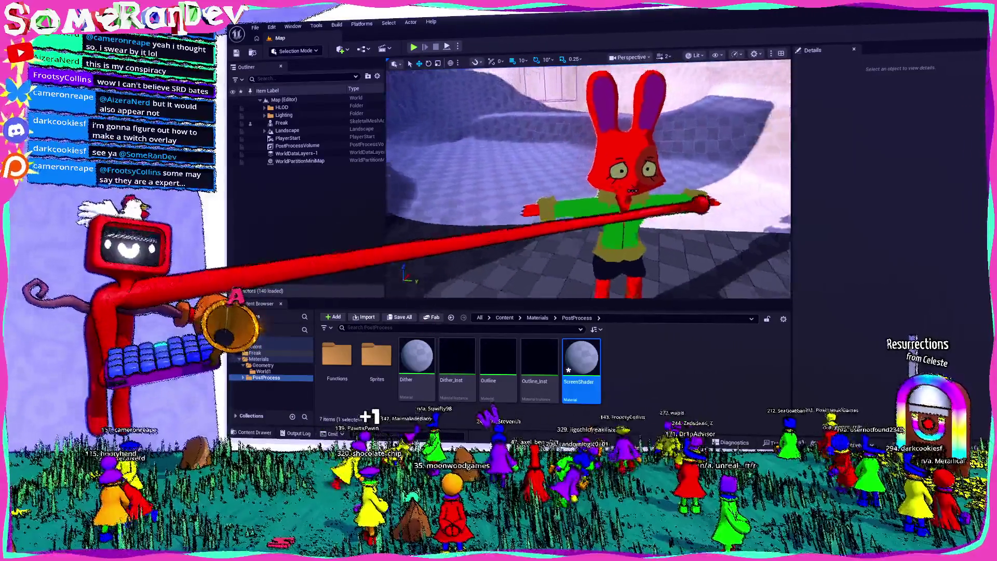
{"action": "key", "text": "s"}
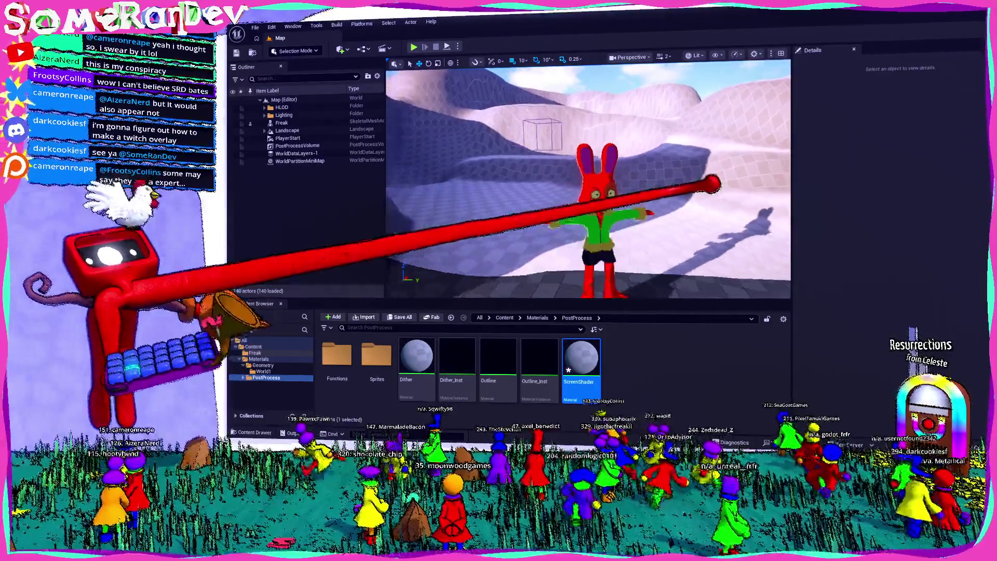
{"action": "key", "text": "d"}
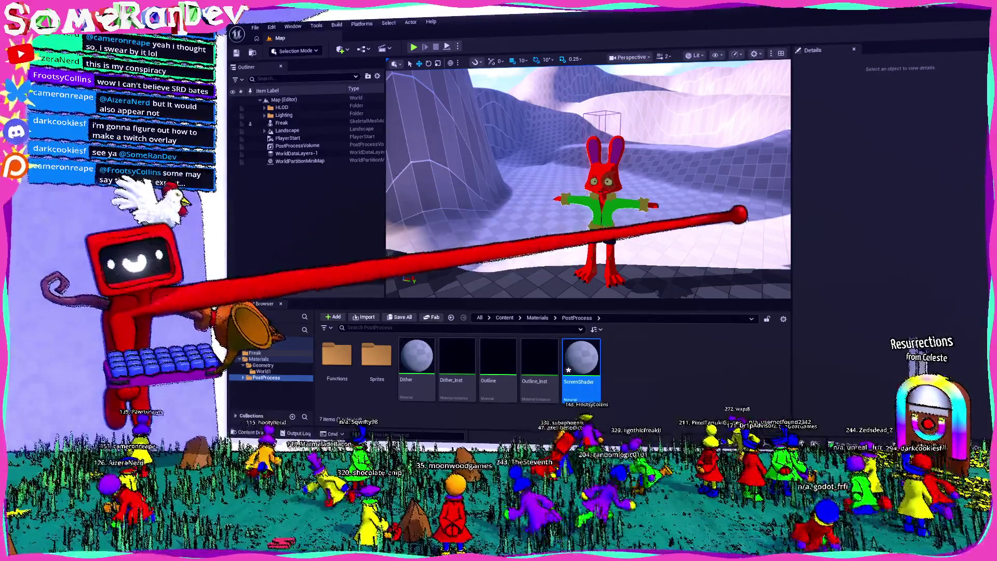
{"action": "double_click", "coordinate": [565, 366]}
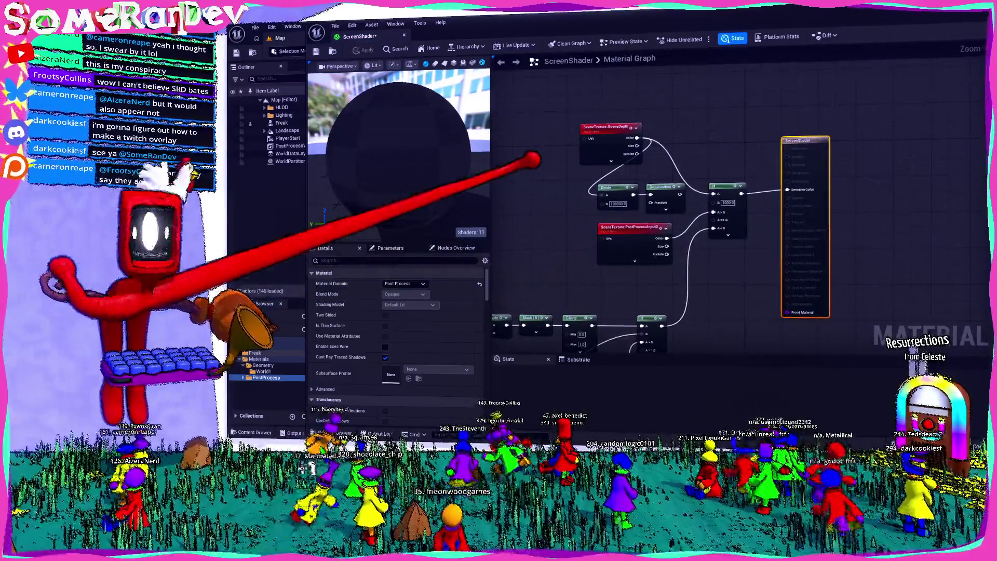
- Move the SceneDepth node, set the If B to 1.0, then rewind the YouTube tutorial to 6:16
{"action": "mouse_move", "coordinate": [610, 127]}
{"action": "left_mouse_down"}
{"action": "mouse_move", "coordinate": [555, 133]}
{"action": "mouse_move", "coordinate": [535, 166]}
{"action": "mouse_move", "coordinate": [606, 195]}
{"action": "left_mouse_up"}
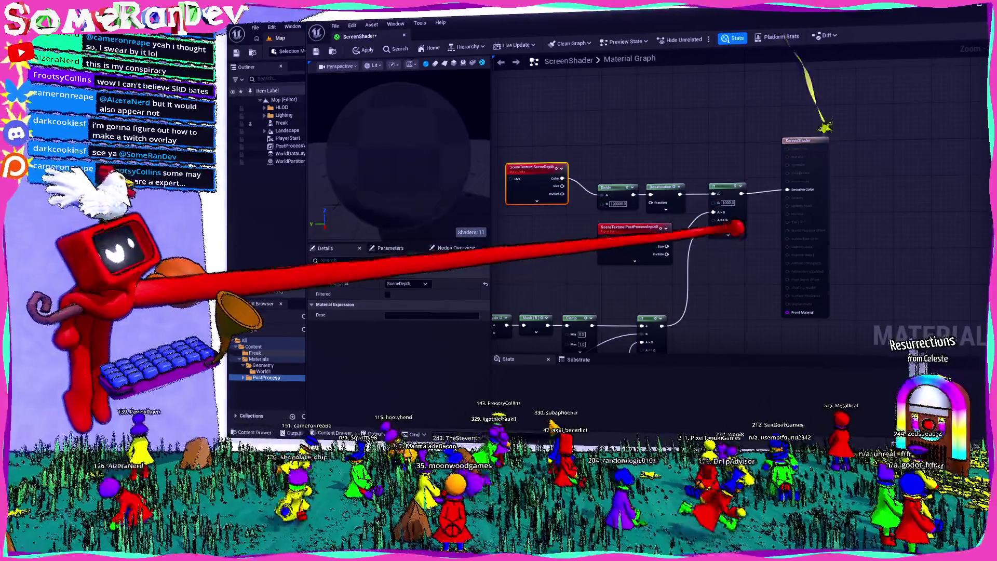
{"action": "scroll", "coordinate": [737, 210], "scroll_direction": "up", "scroll_amount": 2}
{"action": "left_click", "coordinate": [724, 197]}
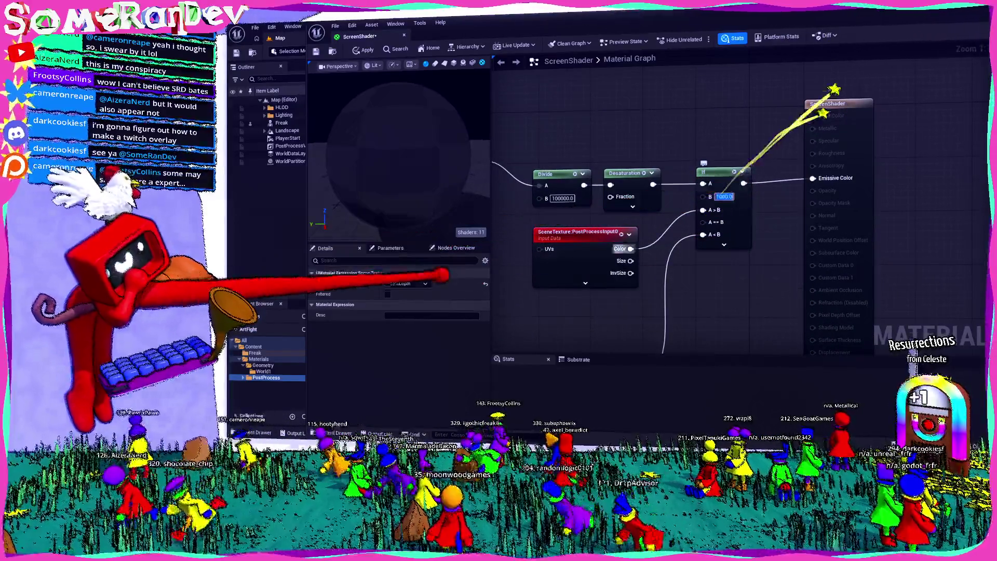
{"action": "type", "text": "1"}
{"action": "key", "text": "Return"}
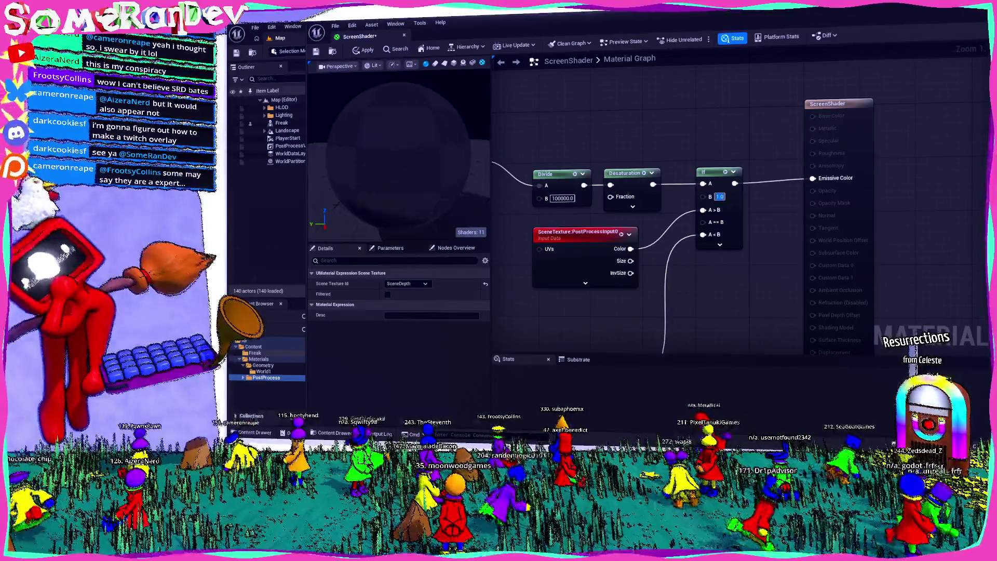
{"action": "key", "text": "alt+Tab"}
{"action": "left_click_drag", "start_coordinate": [764, 378], "coordinate": [644, 377]}
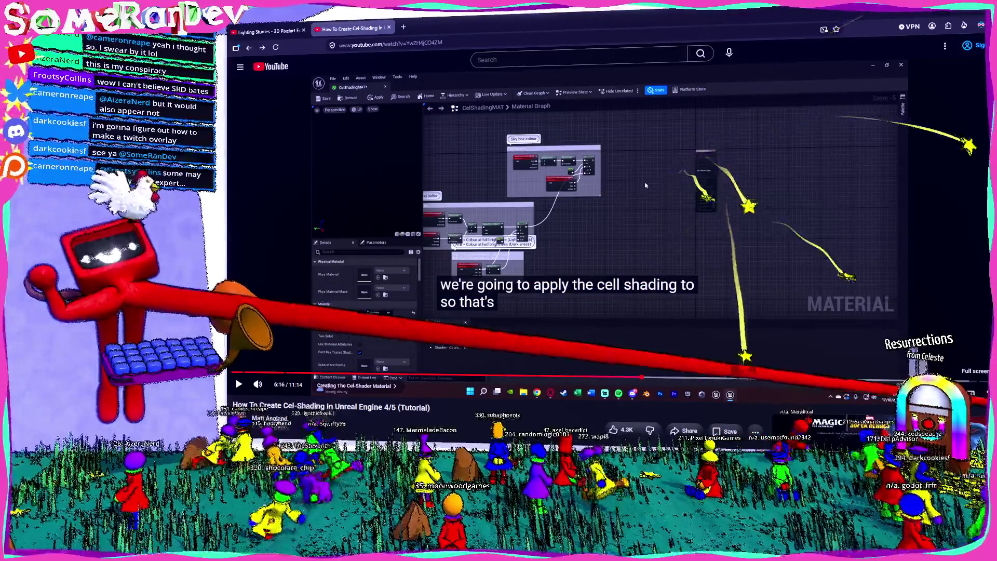
- View the tutorial's CellShadingMAT graph full screen, then go back to Unreal
{"action": "double_click", "coordinate": [645, 186]}
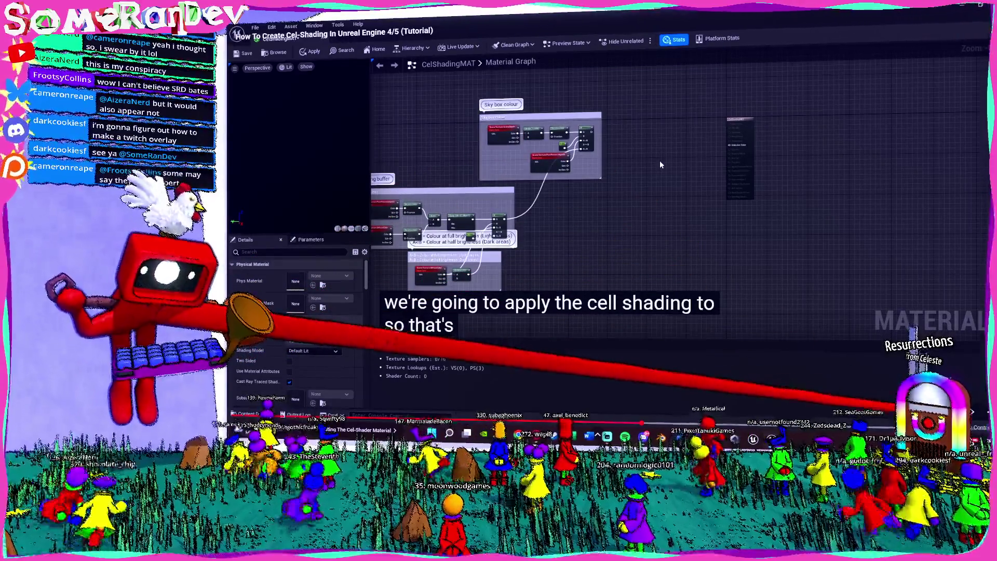
{"action": "key", "text": "Escape"}
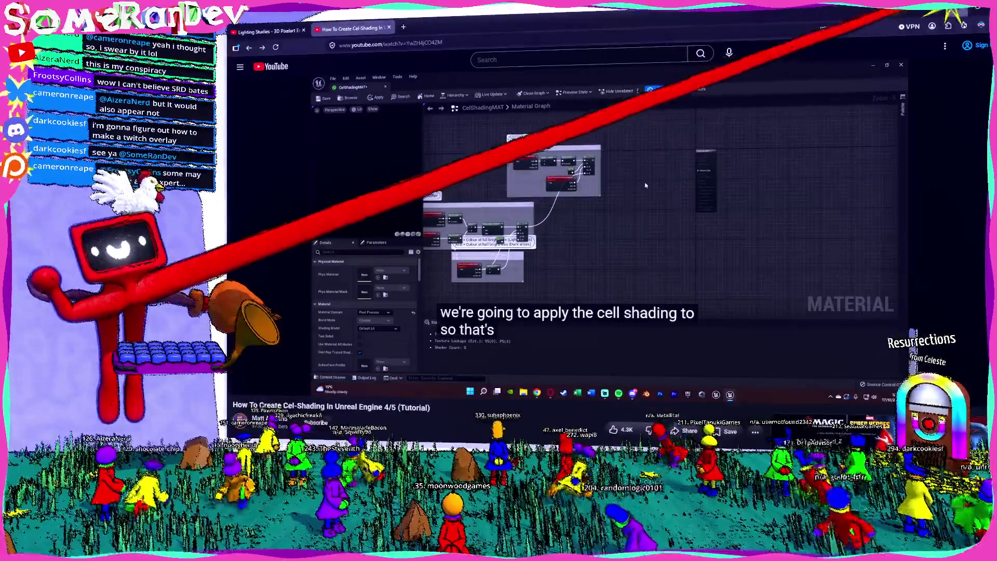
{"action": "key", "text": "alt+Tab"}
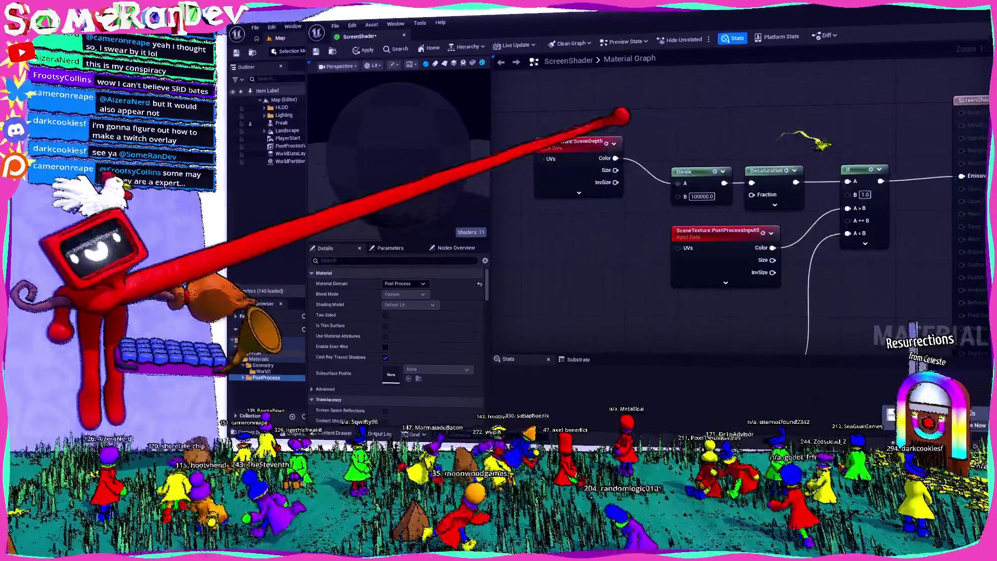
- Reposition the SceneDepth node, save ScreenShader and close the material editor
{"action": "mouse_move", "coordinate": [546, 184]}
{"action": "left_mouse_down"}
{"action": "mouse_move", "coordinate": [579, 214]}
{"action": "mouse_move", "coordinate": [572, 208]}
{"action": "left_mouse_up"}
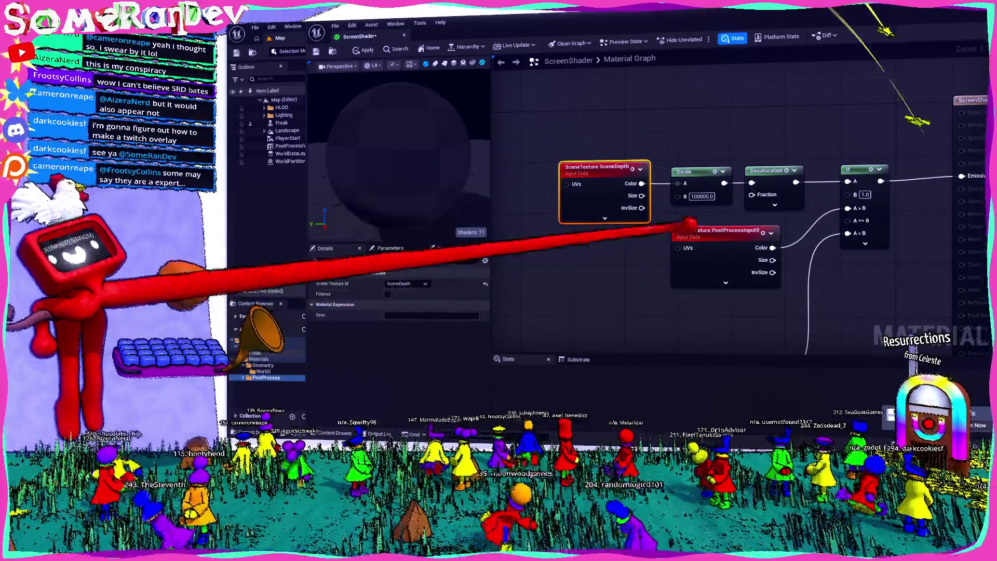
{"action": "left_click_drag", "start_coordinate": [727, 311], "coordinate": [581, 289]}
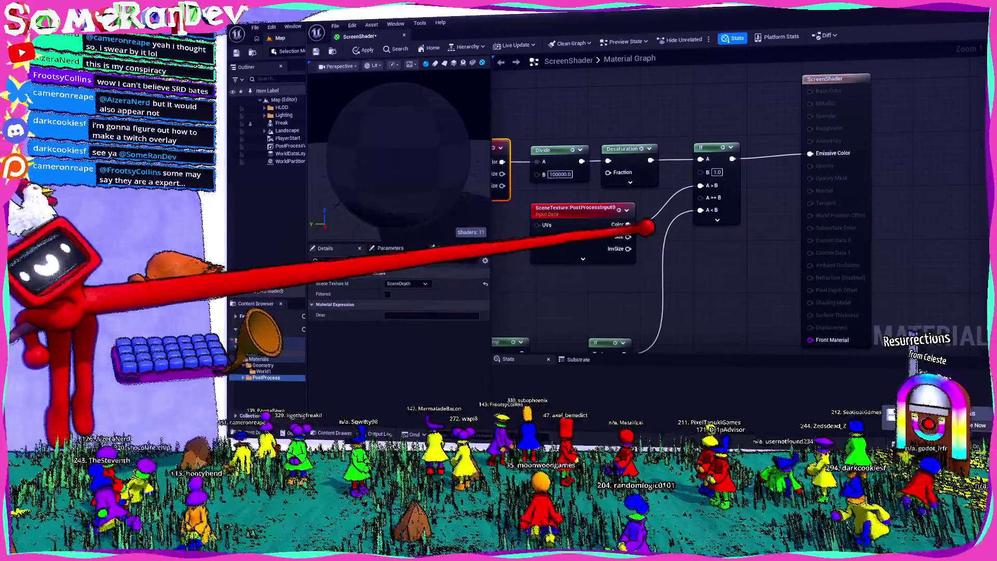
{"action": "key", "text": "ctrl+s"}
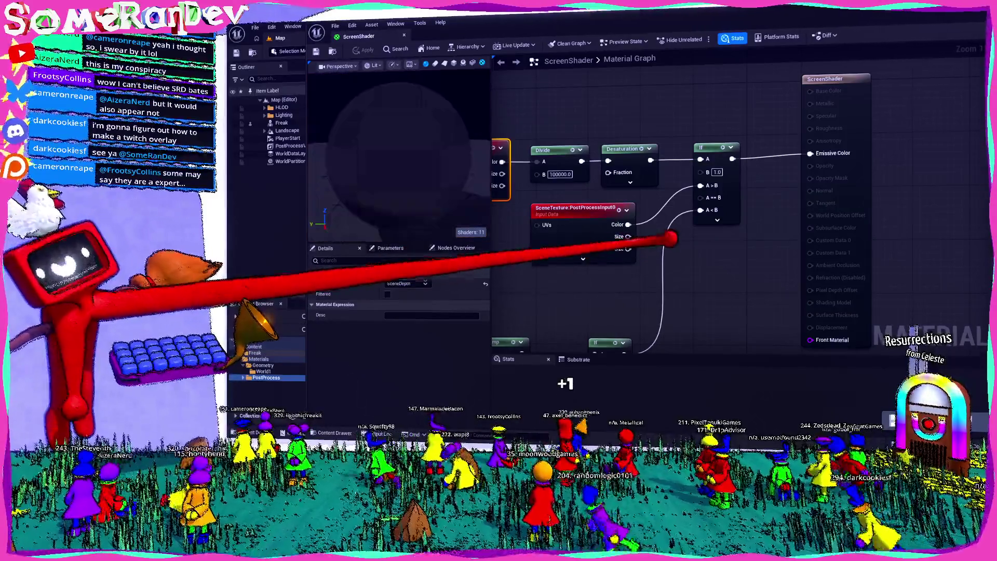
{"action": "left_click", "coordinate": [976, 10]}
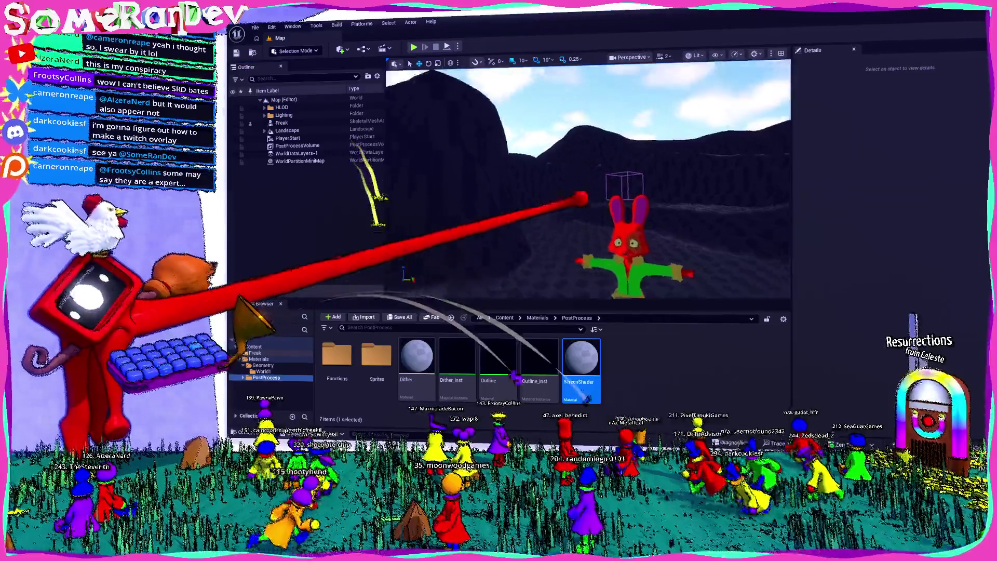
- Fly the viewport camera past the sky and close to the Freak character
{"action": "key", "text": "w"}
{"action": "key", "text": "a"}
{"action": "key", "text": "s"}
{"action": "key", "text": "w"}
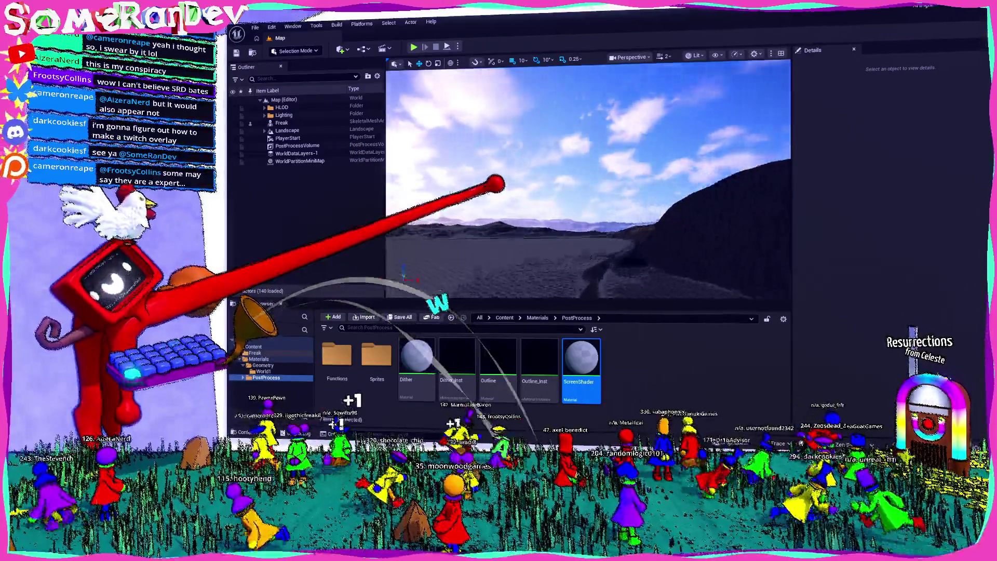
{"action": "key", "text": "w"}
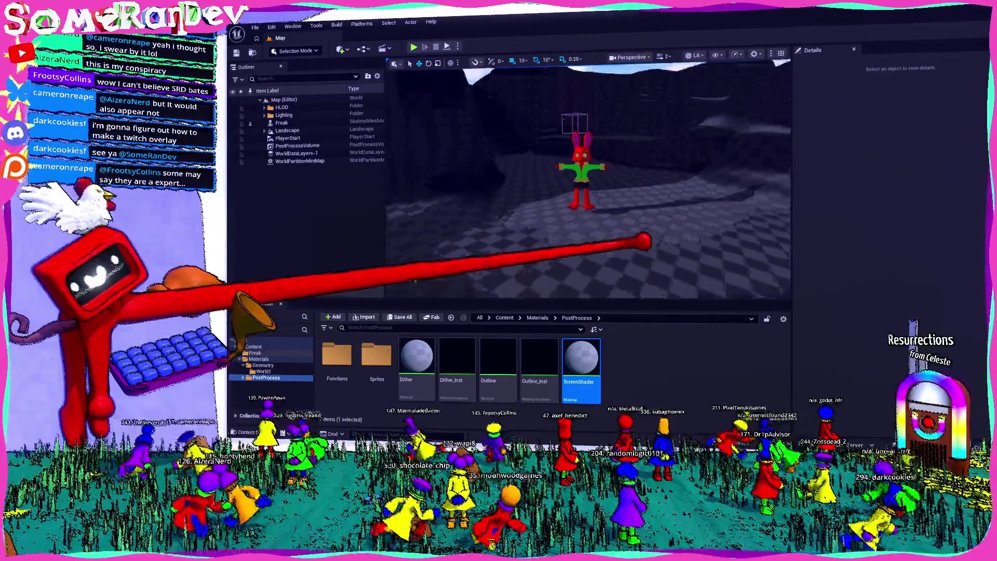
{"action": "key", "text": "w"}
{"action": "key", "text": "s"}
{"action": "key", "text": "s"}
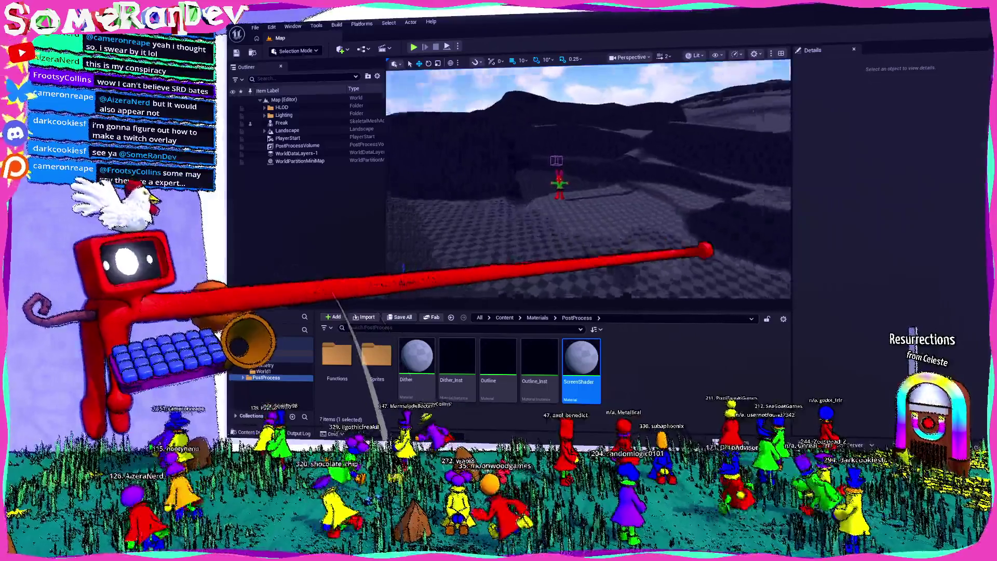
{"action": "key", "text": "w"}
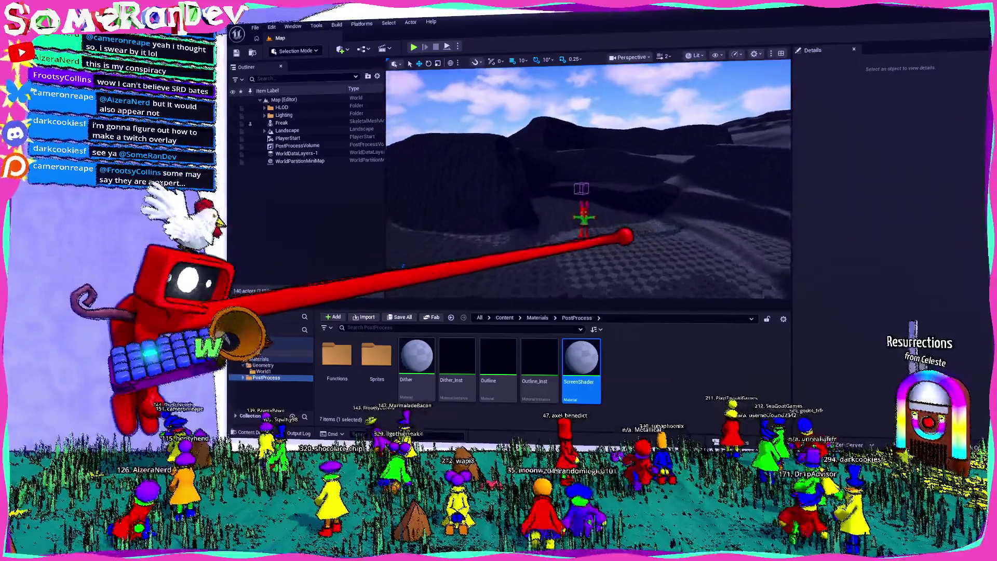
{"action": "key", "text": "s"}
{"action": "key", "text": "s"}
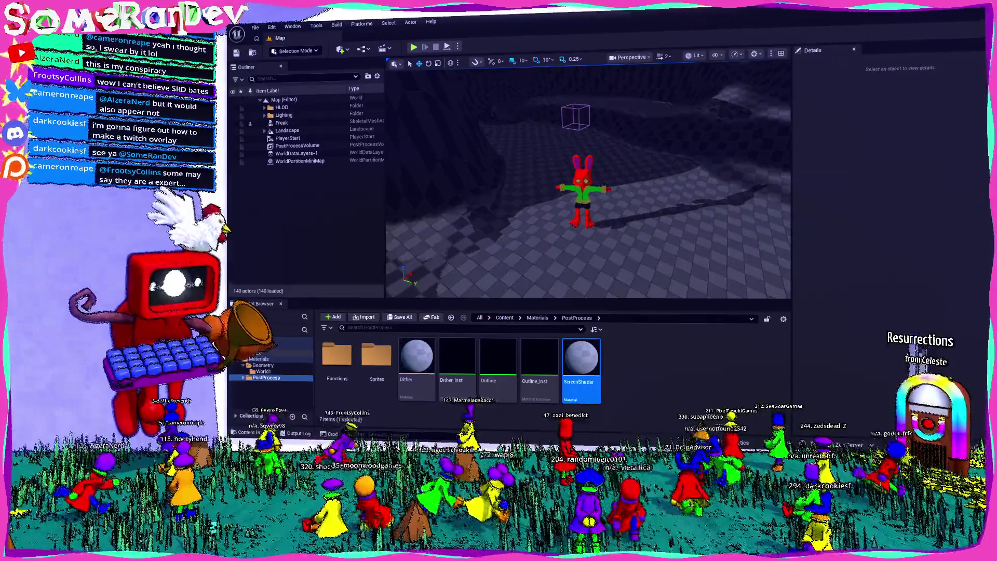
{"action": "key", "text": "alt+Tab"}
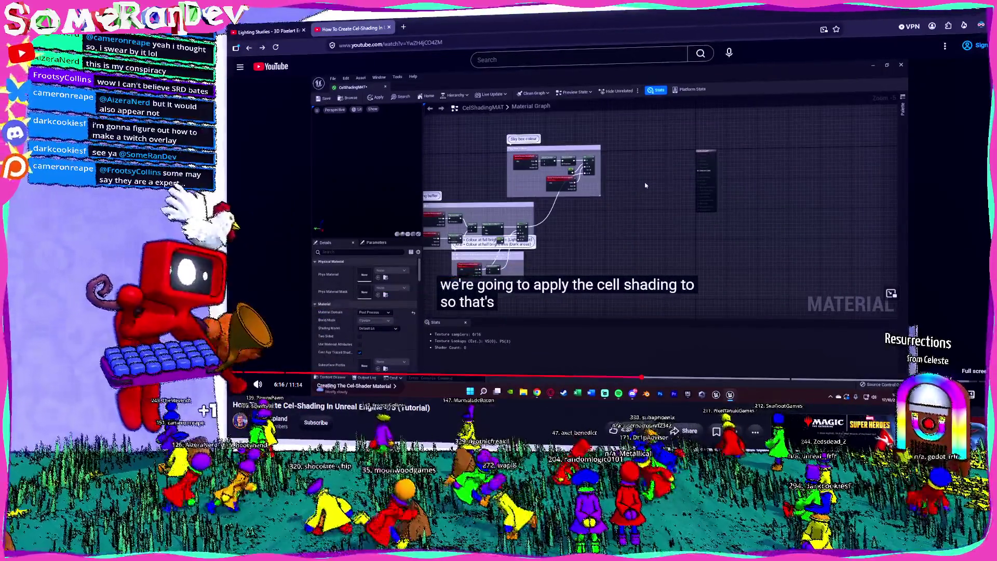
- Replay the tutorial from 0:52, read its comments, then reopen ScreenShader in Unreal
{"action": "left_click", "coordinate": [288, 375]}
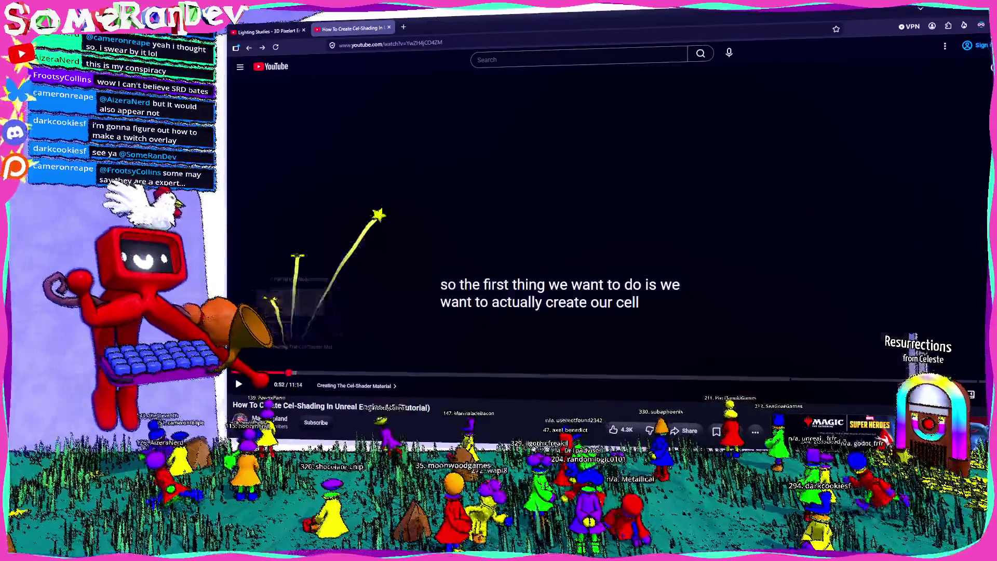
{"action": "scroll", "coordinate": [316, 332], "scroll_direction": "down", "scroll_amount": 5}
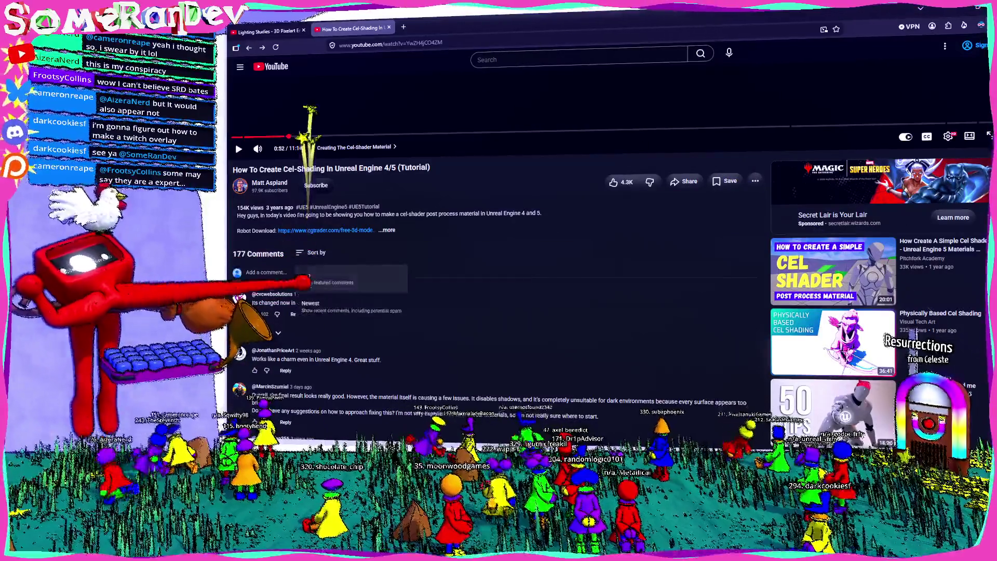
{"action": "key", "text": "space"}
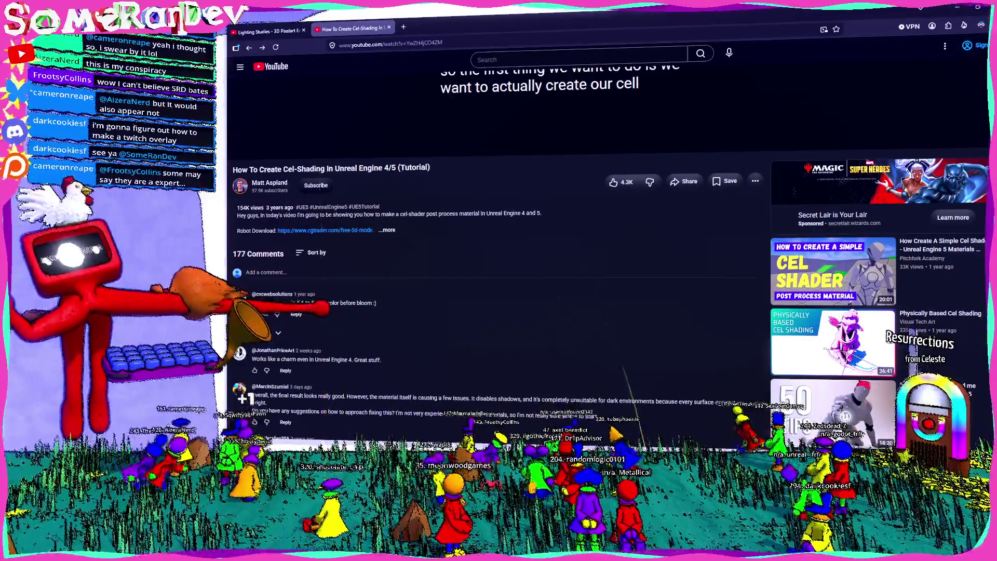
{"action": "scroll", "coordinate": [290, 184], "scroll_direction": "down", "scroll_amount": 3}
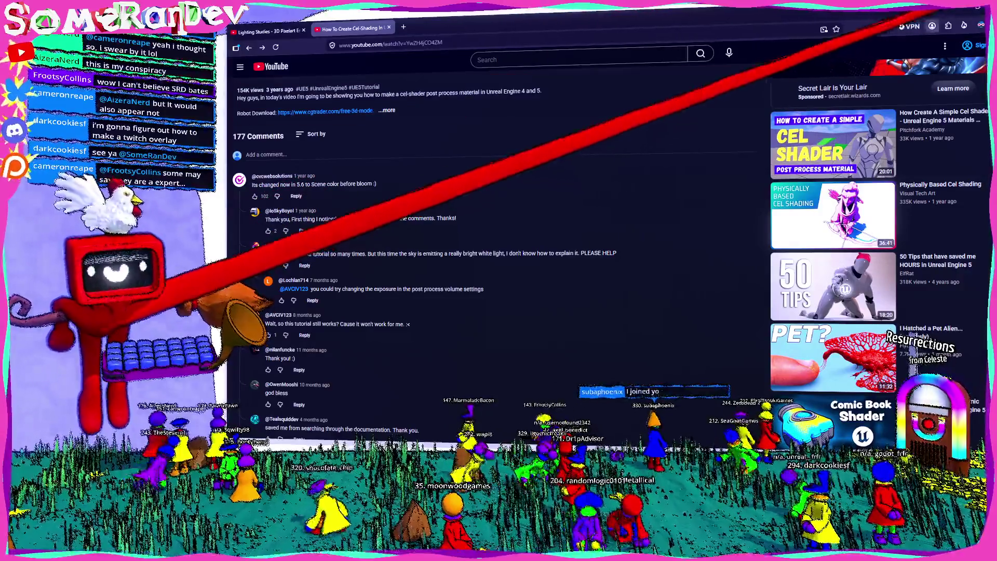
{"action": "left_click", "coordinate": [929, 18]}
{"action": "double_click", "coordinate": [582, 358]}
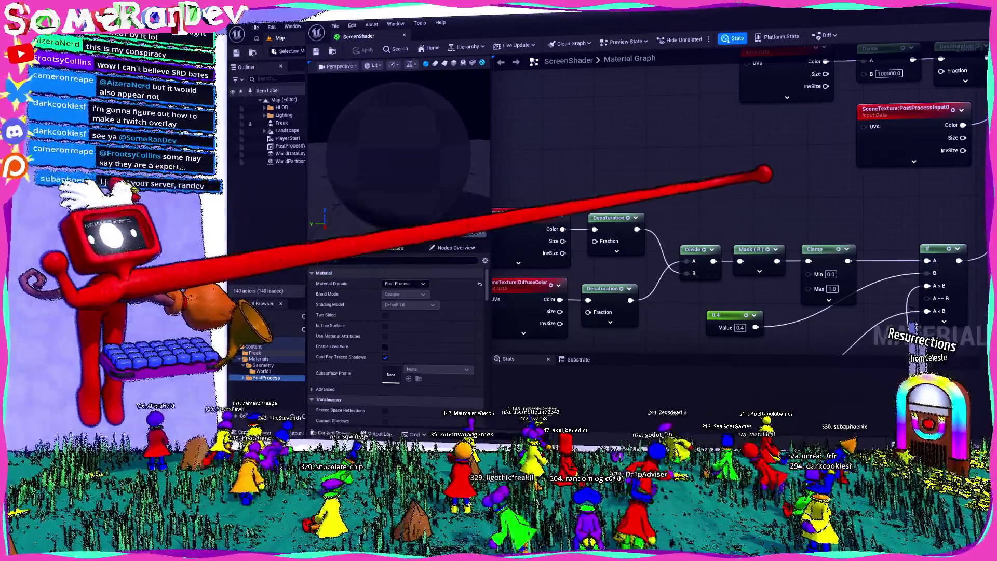
- Browse the DiffuseColor node's Scene Texture Id list without changing it, then revisit YouTube comments
{"action": "left_click", "coordinate": [618, 250]}
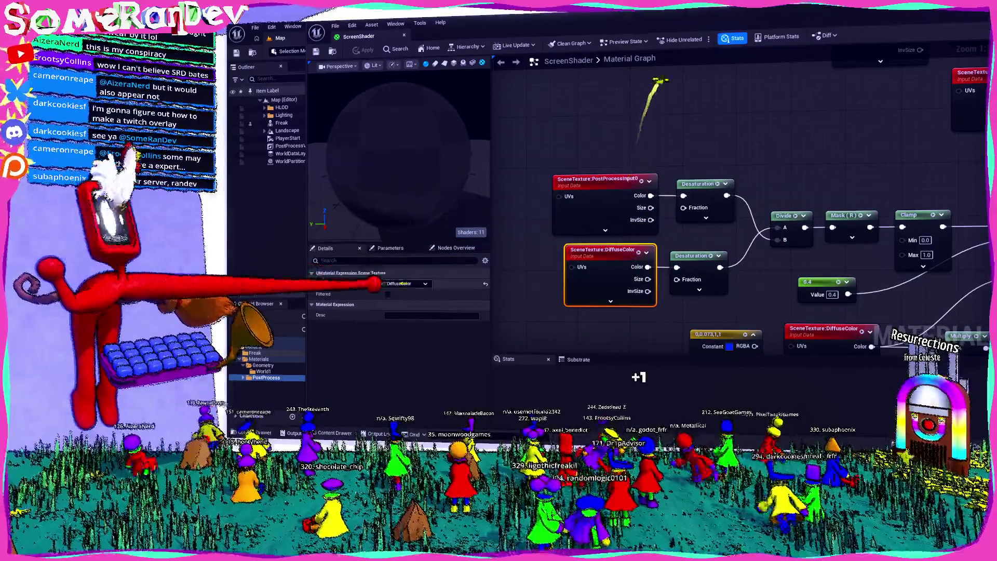
{"action": "left_click", "coordinate": [406, 283]}
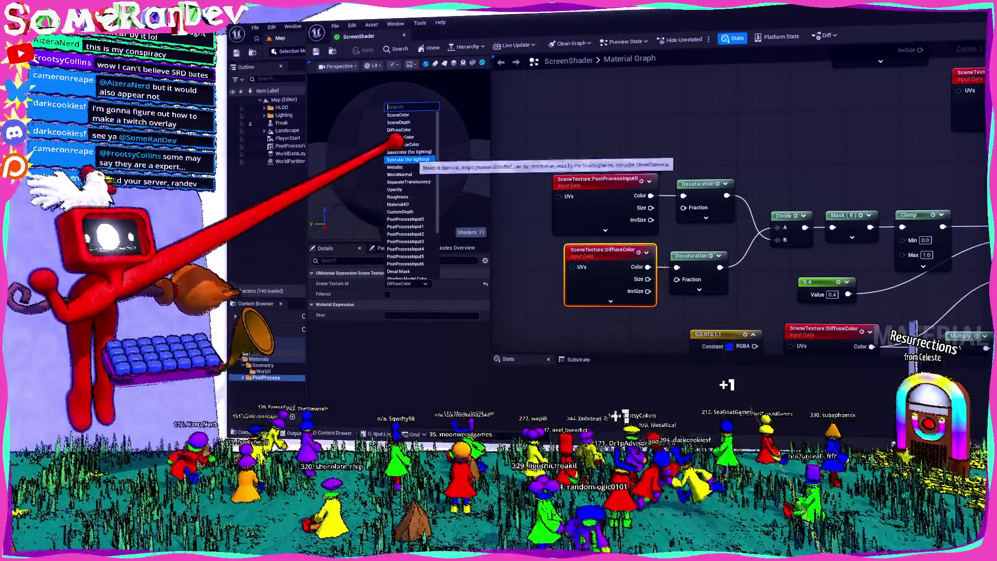
{"action": "type", "text": "Sce"}
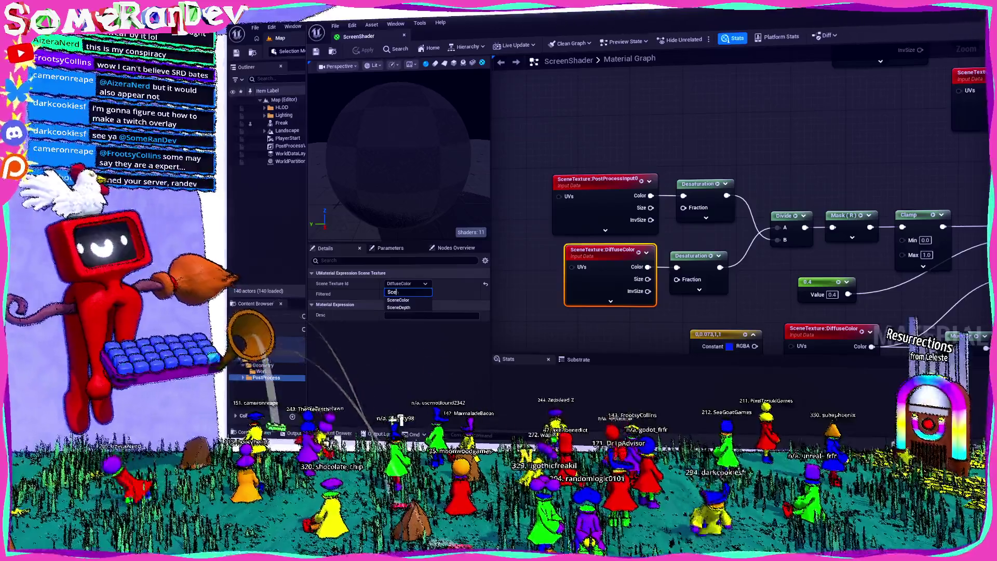
{"action": "key", "text": "BackSpace"}
{"action": "key", "text": "BackSpace"}
{"action": "key", "text": "BackSpace"}
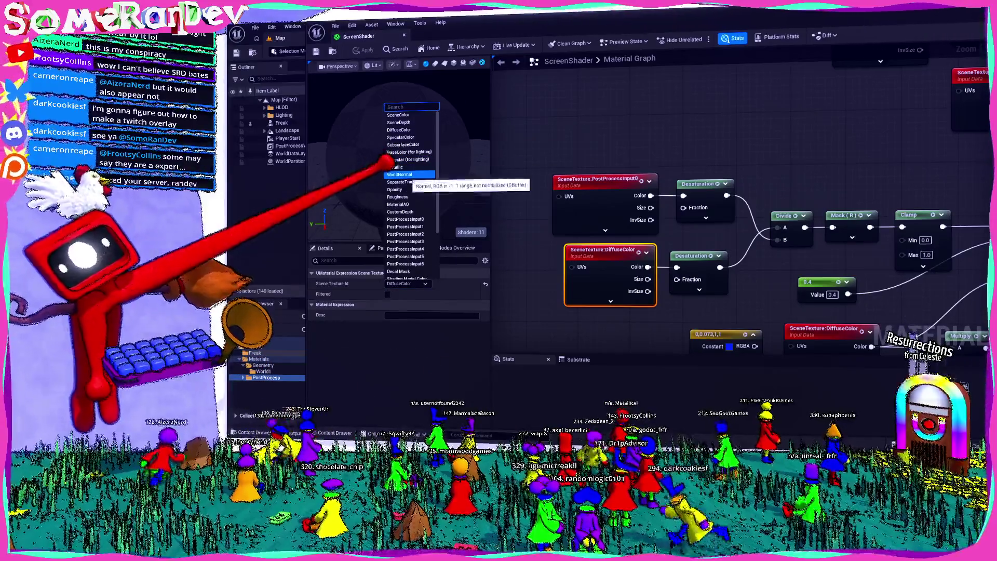
{"action": "scroll", "coordinate": [405, 166], "scroll_direction": "down", "scroll_amount": 3}
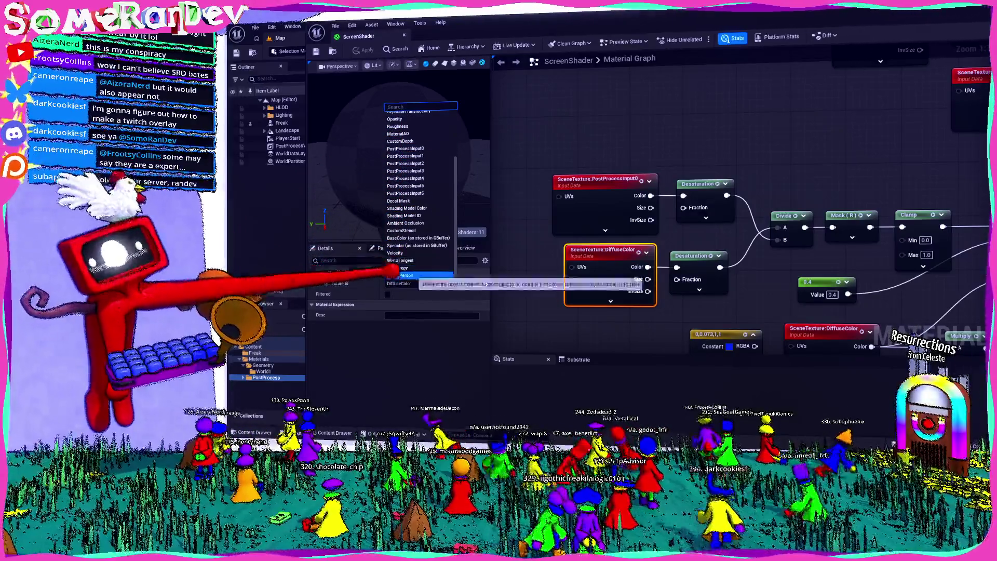
{"action": "scroll", "coordinate": [410, 207], "scroll_direction": "up", "scroll_amount": 3}
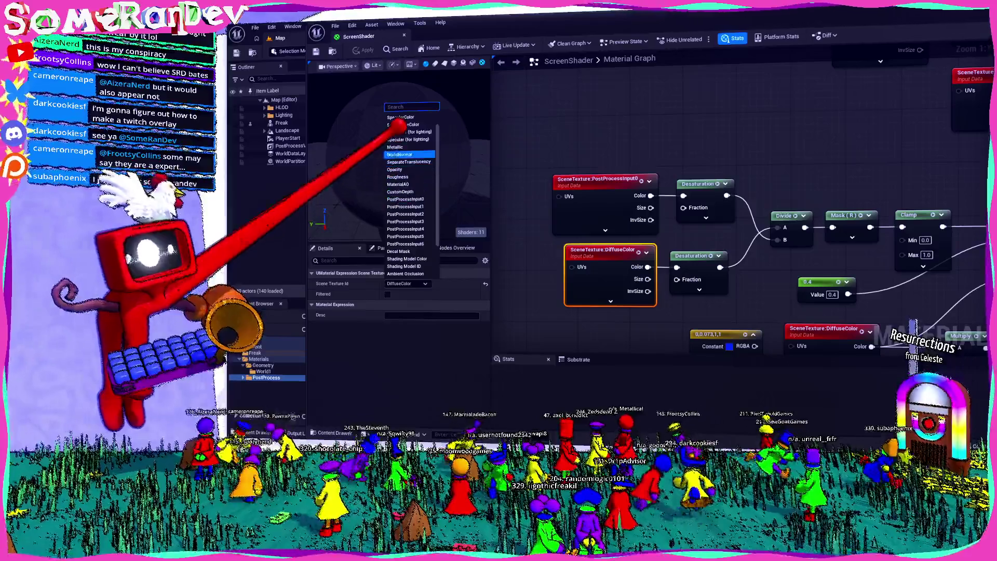
{"action": "left_click", "coordinate": [574, 101]}
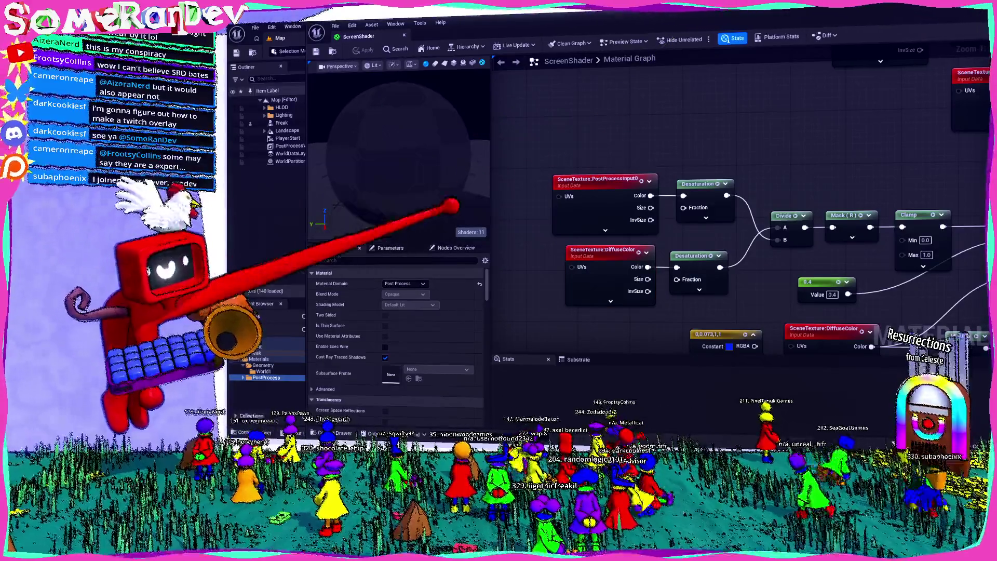
{"action": "scroll", "coordinate": [716, 116], "scroll_direction": "down", "scroll_amount": 2}
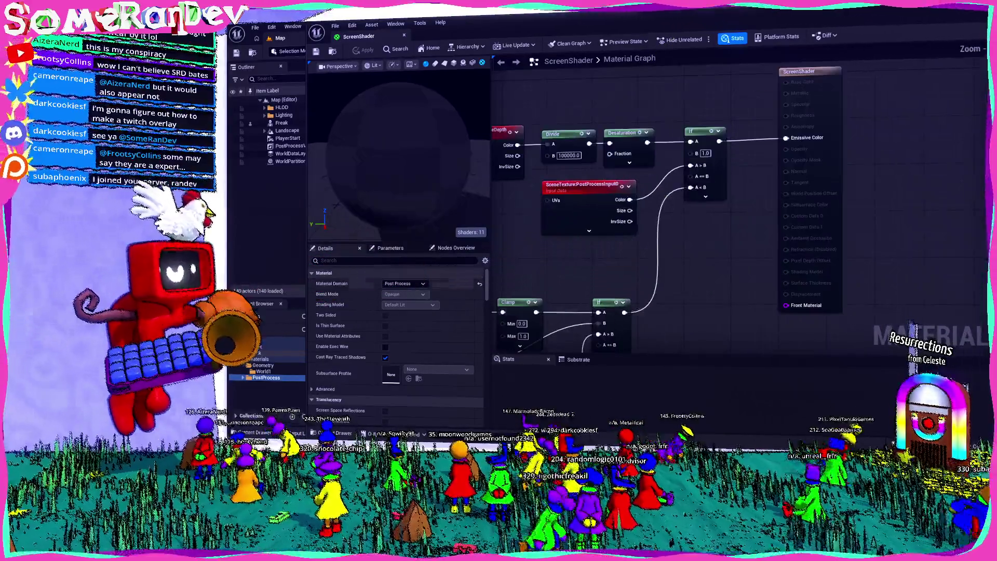
{"action": "key", "text": "alt+Tab"}
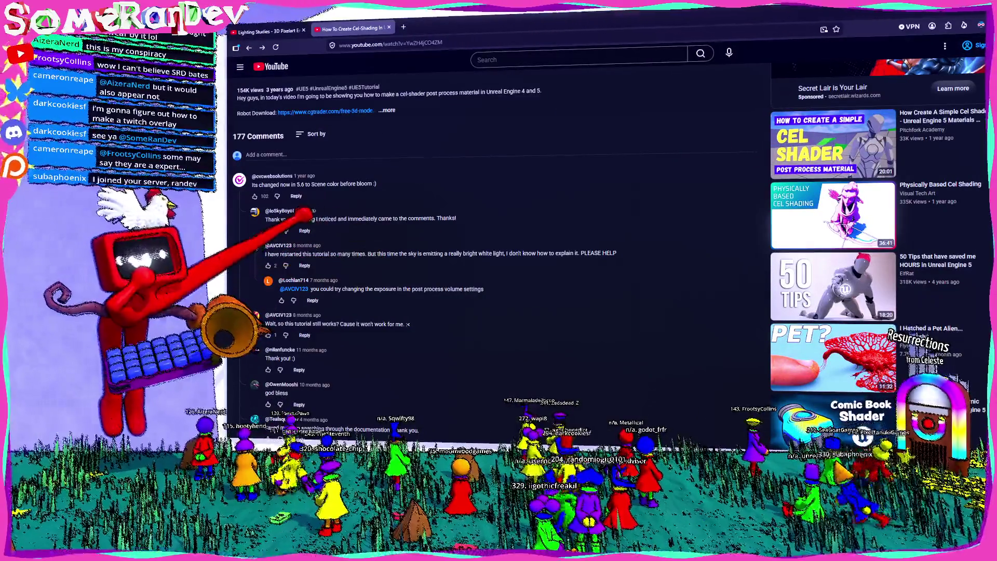
- Highlight 'Scene color before bloom' in the comment and zoom the page to 130%
{"action": "scroll", "coordinate": [498, 234], "scroll_direction": "down", "scroll_amount": 3}
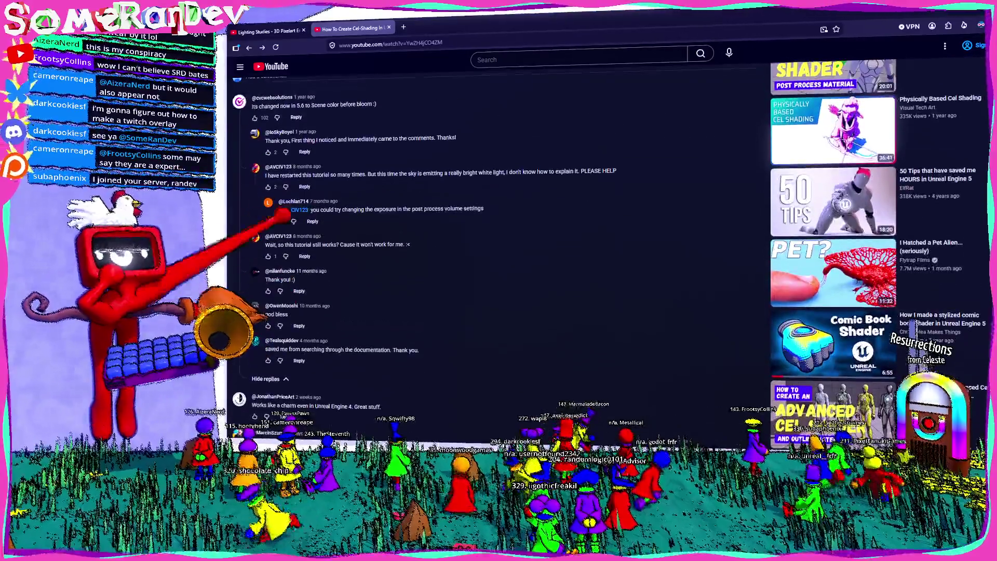
{"action": "scroll", "coordinate": [301, 198], "scroll_direction": "up", "scroll_amount": 3}
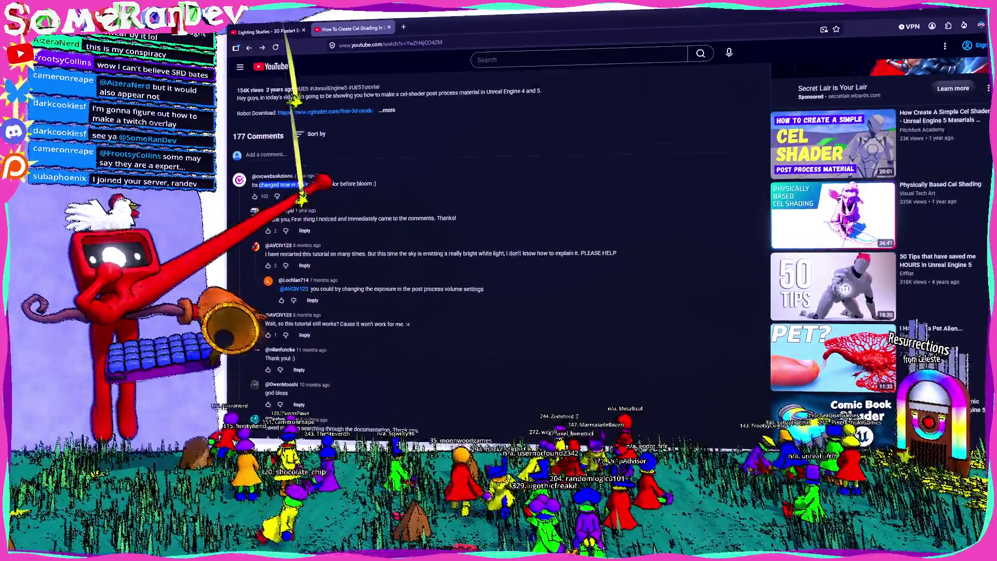
{"action": "left_click_drag", "start_coordinate": [311, 184], "coordinate": [334, 184]}
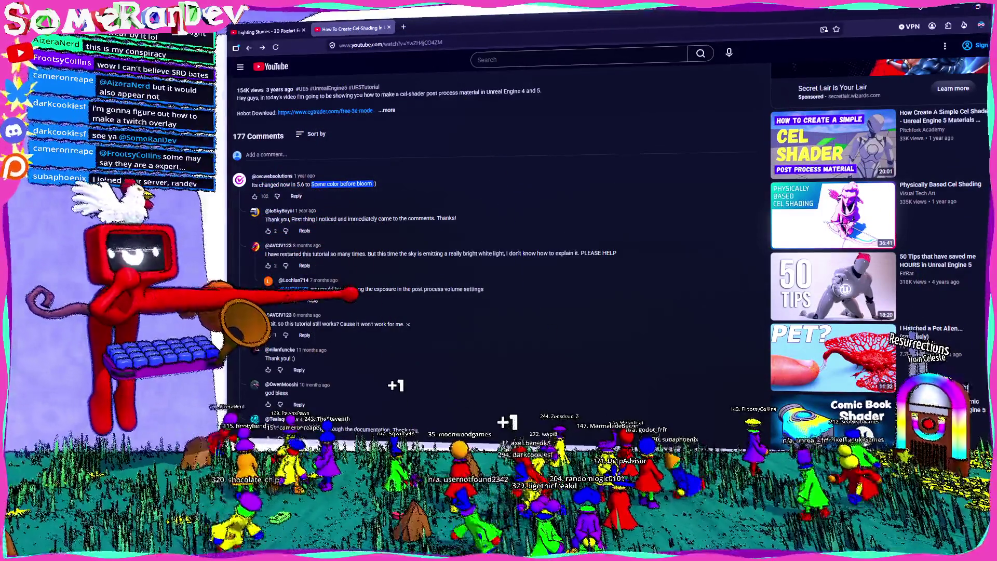
{"action": "scroll", "coordinate": [353, 294], "scroll_direction": "down", "scroll_amount": 5}
{"action": "key", "text": "ctrl+plus"}
{"action": "key", "text": "ctrl+plus"}
{"action": "key", "text": "ctrl+plus"}
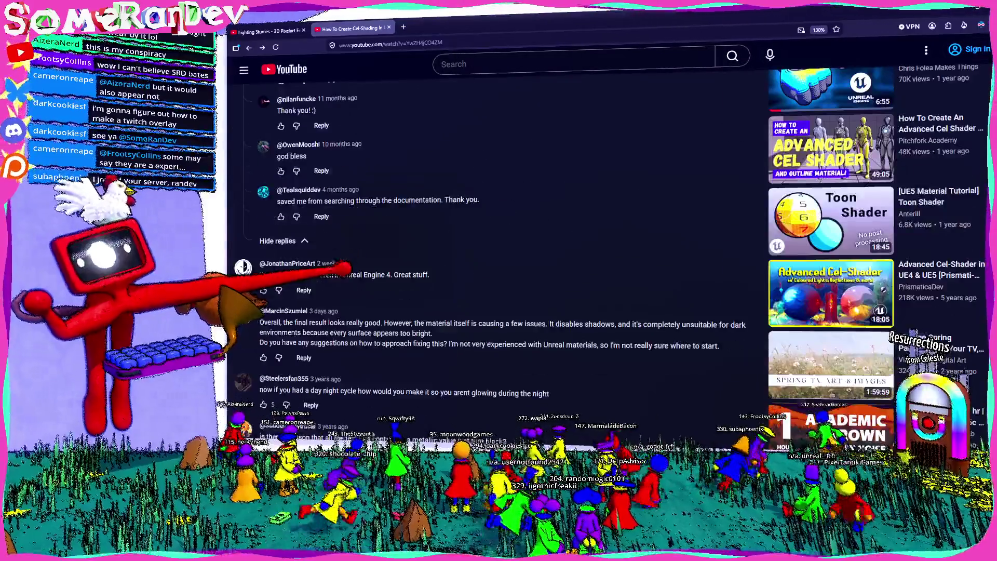
- Sort the tutorial's comments by Newest first and scroll through the replies
{"action": "scroll", "coordinate": [353, 291], "scroll_direction": "down", "scroll_amount": 4}
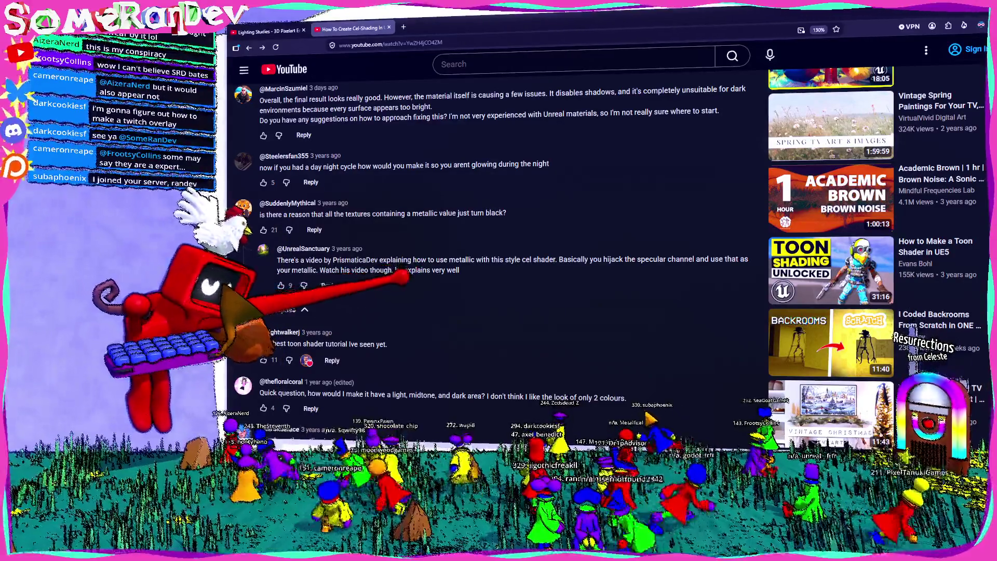
{"action": "scroll", "coordinate": [498, 244], "scroll_direction": "down", "scroll_amount": 4}
{"action": "scroll", "coordinate": [498, 249], "scroll_direction": "down", "scroll_amount": 5}
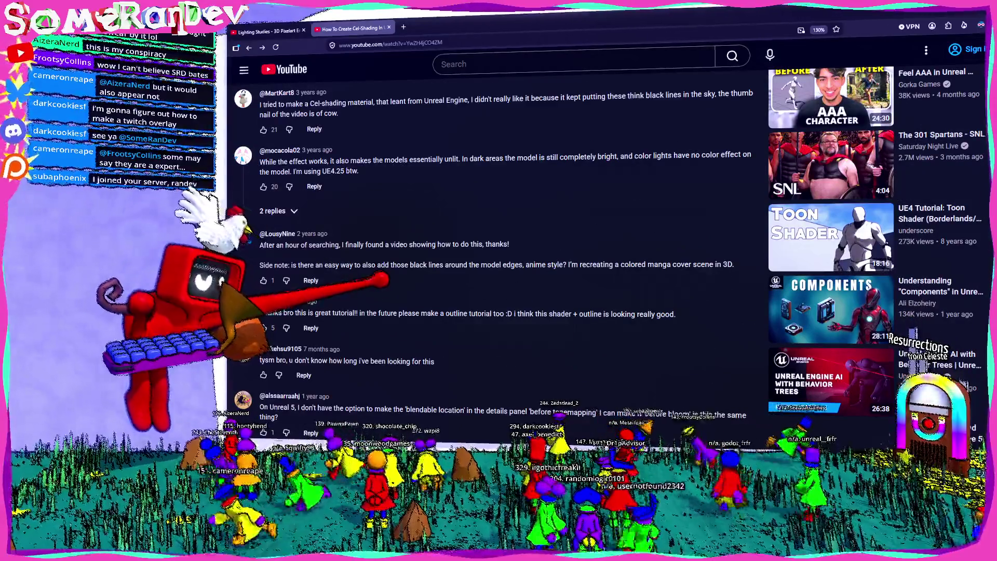
{"action": "scroll", "coordinate": [498, 249], "scroll_direction": "up", "scroll_amount": 15}
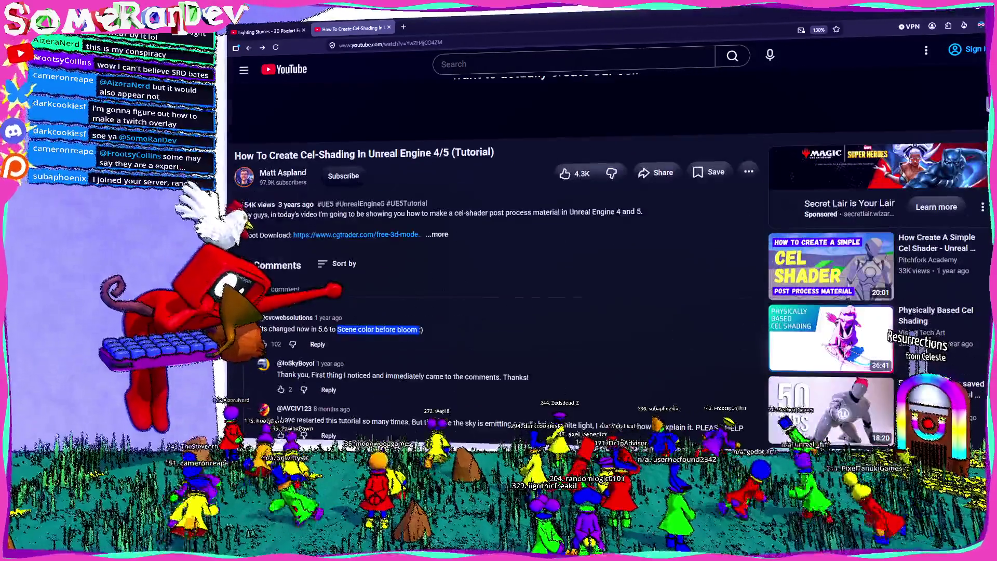
{"action": "left_click", "coordinate": [340, 263]}
{"action": "left_click", "coordinate": [353, 319]}
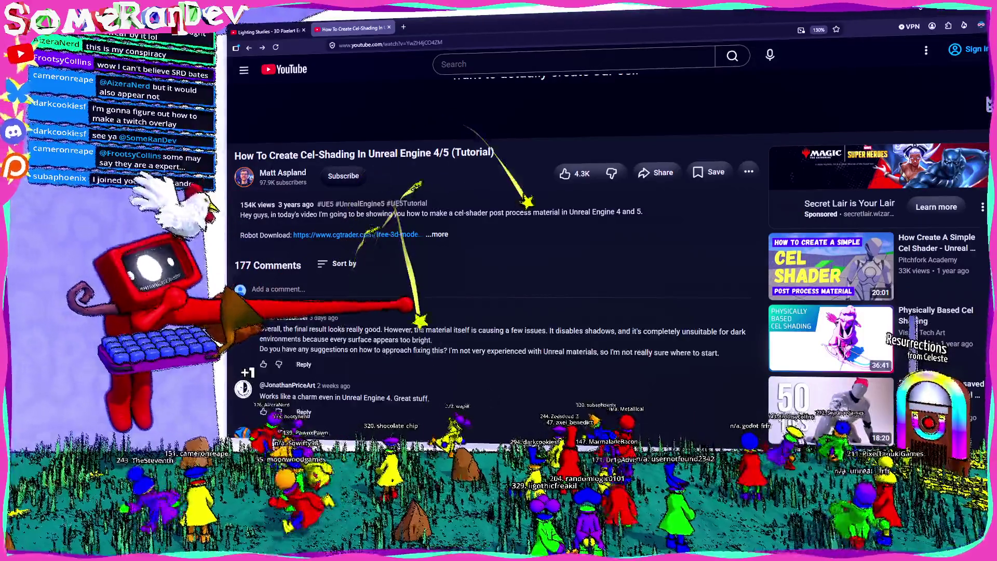
{"action": "scroll", "coordinate": [499, 249], "scroll_direction": "down", "scroll_amount": 3}
{"action": "scroll", "coordinate": [499, 249], "scroll_direction": "down", "scroll_amount": 3}
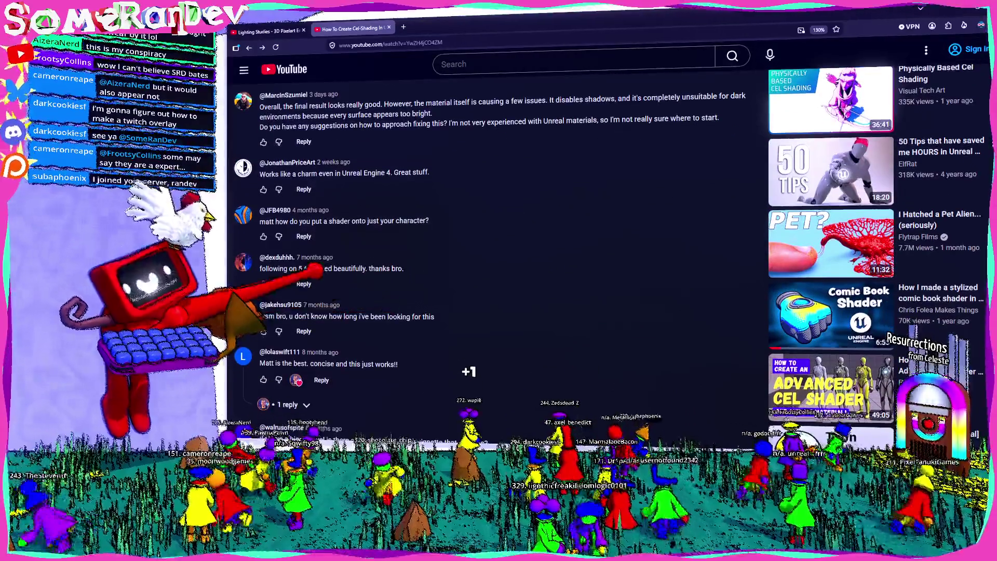
{"action": "scroll", "coordinate": [499, 249], "scroll_direction": "down", "scroll_amount": 4}
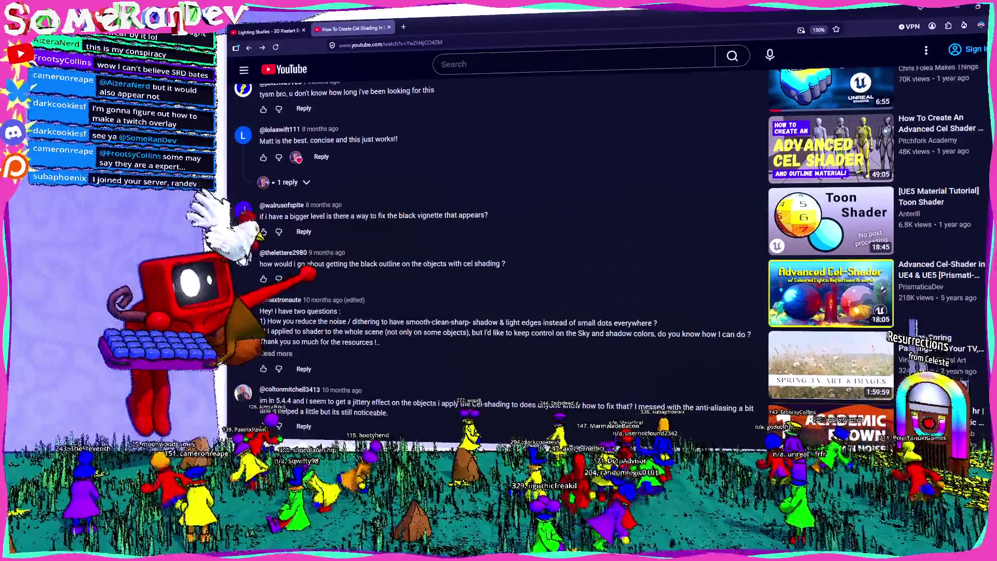
{"action": "scroll", "coordinate": [498, 249], "scroll_direction": "down", "scroll_amount": 2}
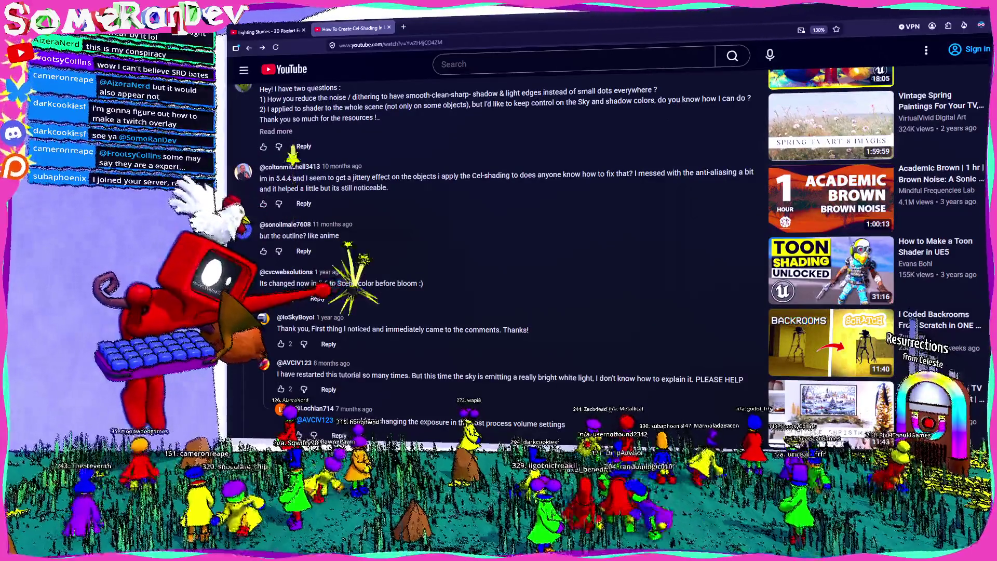
- Search YouTube for 'unreal engine 5.6 cel shading'
{"action": "key", "text": "slash"}
{"action": "type", "text": "unreal "}
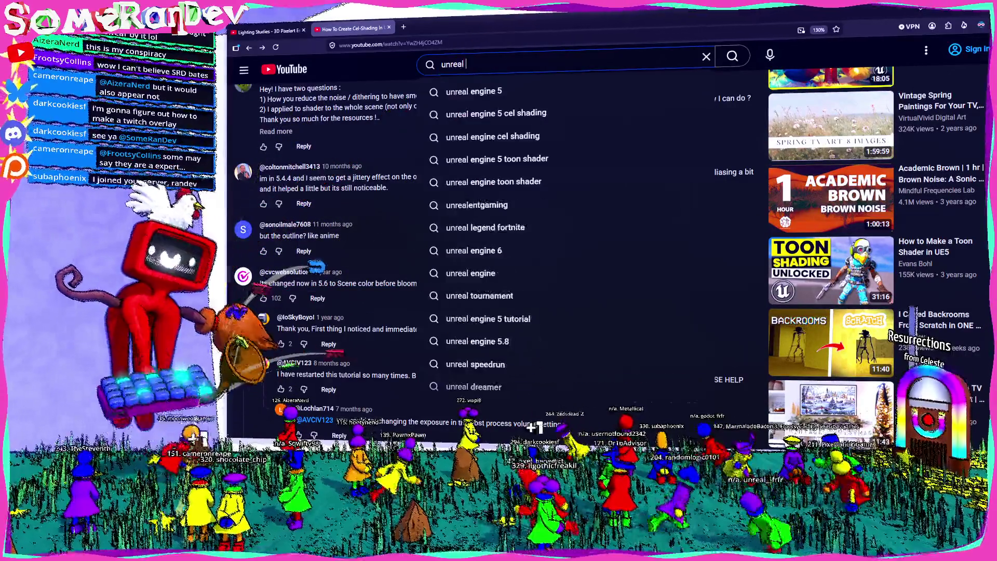
{"action": "type", "text": "engine 5.6"}
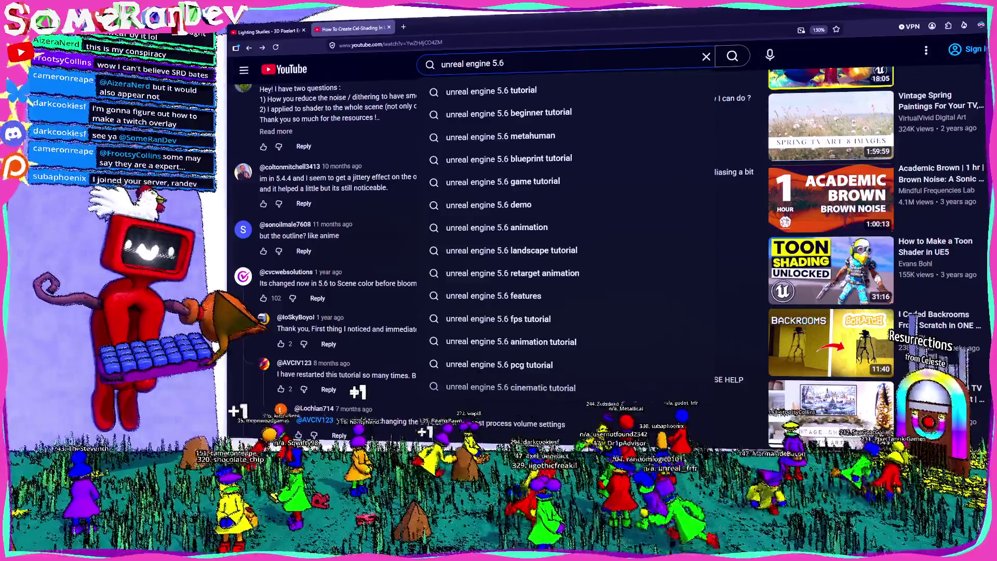
{"action": "type", "text": " cel shading"}
{"action": "key", "text": "Return"}
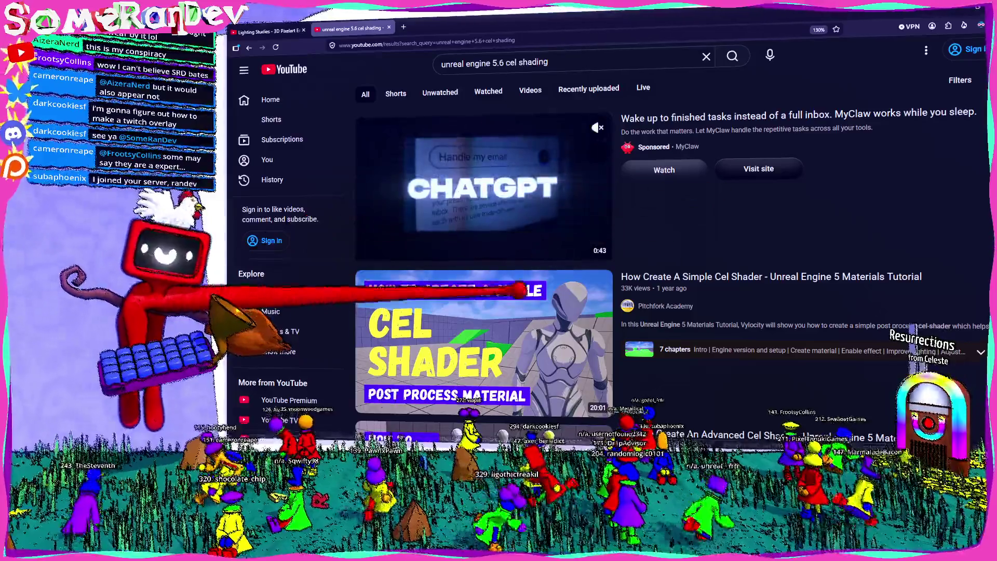
- Open the Simple Cel Shader tutorial, then return to the Unreal ScreenShader graph
{"action": "scroll", "coordinate": [519, 291], "scroll_direction": "down", "scroll_amount": 2}
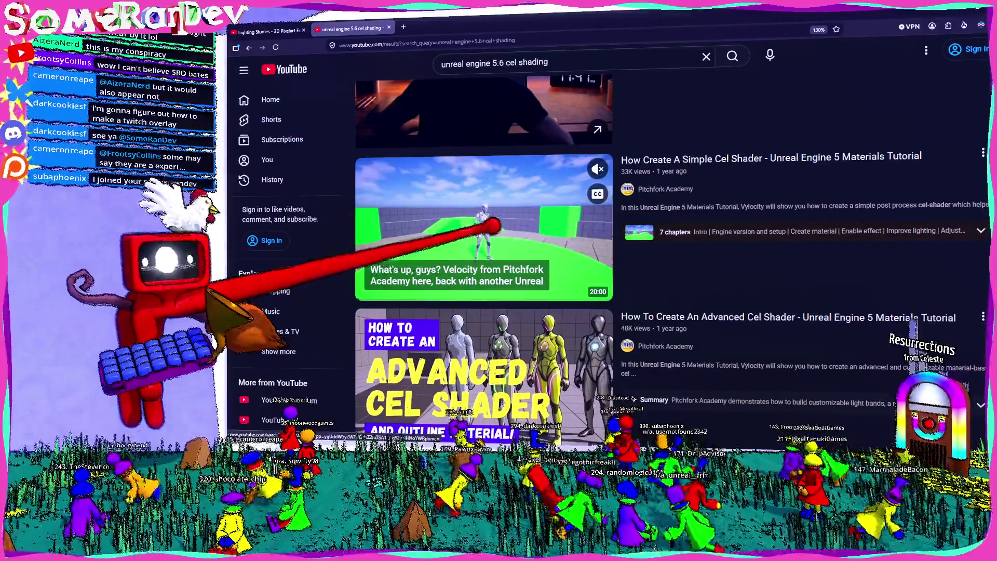
{"action": "left_click", "coordinate": [491, 229]}
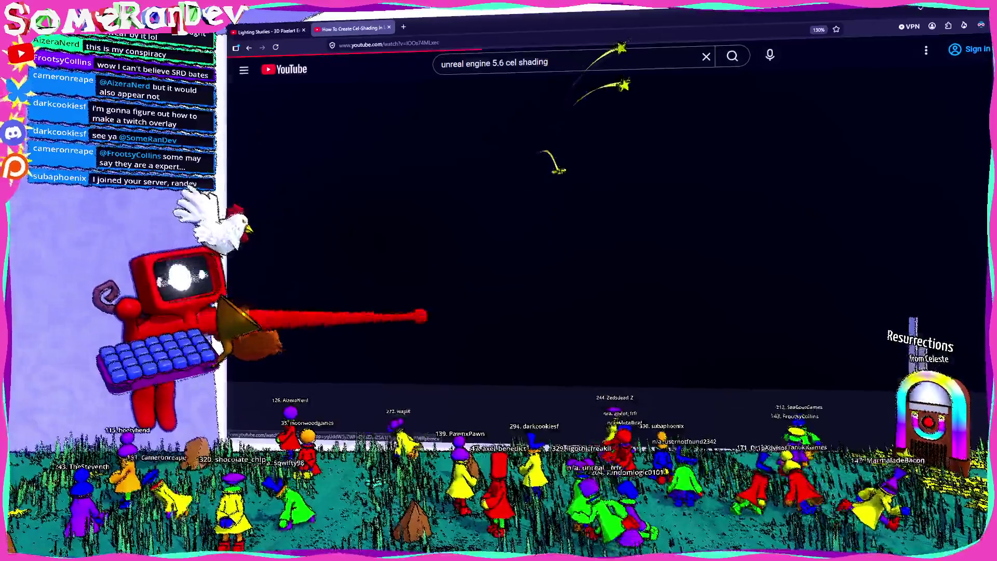
{"action": "key", "text": "alt+Tab"}
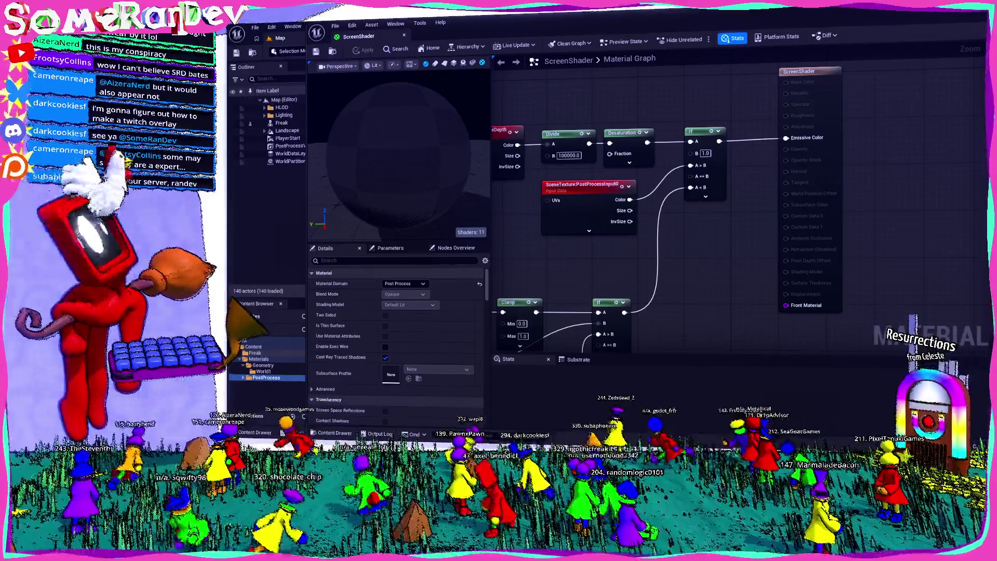
{"action": "key", "text": "alt+Tab"}
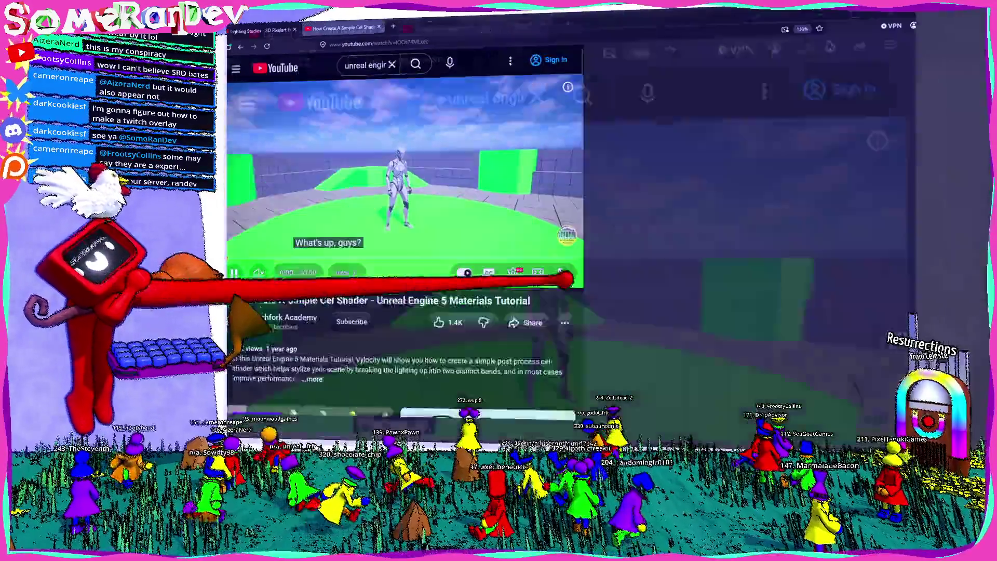
{"action": "left_click_drag", "start_coordinate": [613, 357], "coordinate": [891, 367]}
{"action": "left_click", "coordinate": [985, 376]}
{"action": "left_click", "coordinate": [529, 412]}
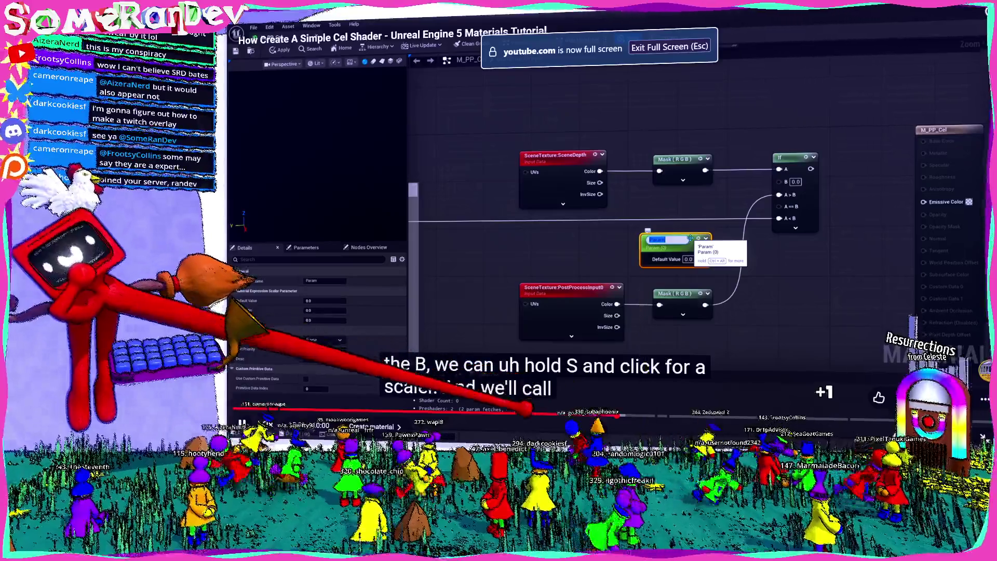
{"action": "left_click_drag", "start_coordinate": [513, 413], "coordinate": [459, 412]}
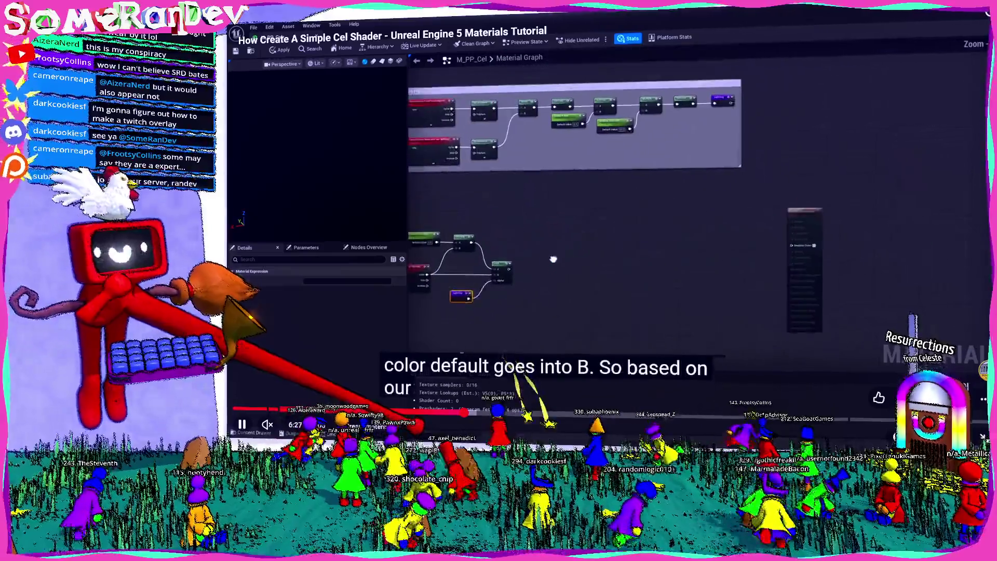
{"action": "left_click", "coordinate": [545, 295]}
{"action": "key", "text": "j"}
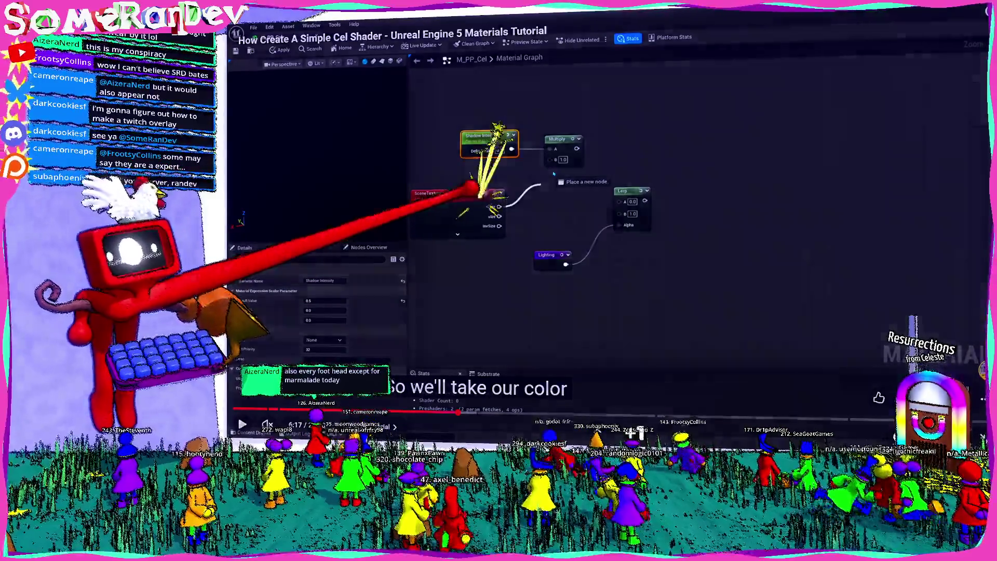
{"action": "key", "text": "alt+Tab"}
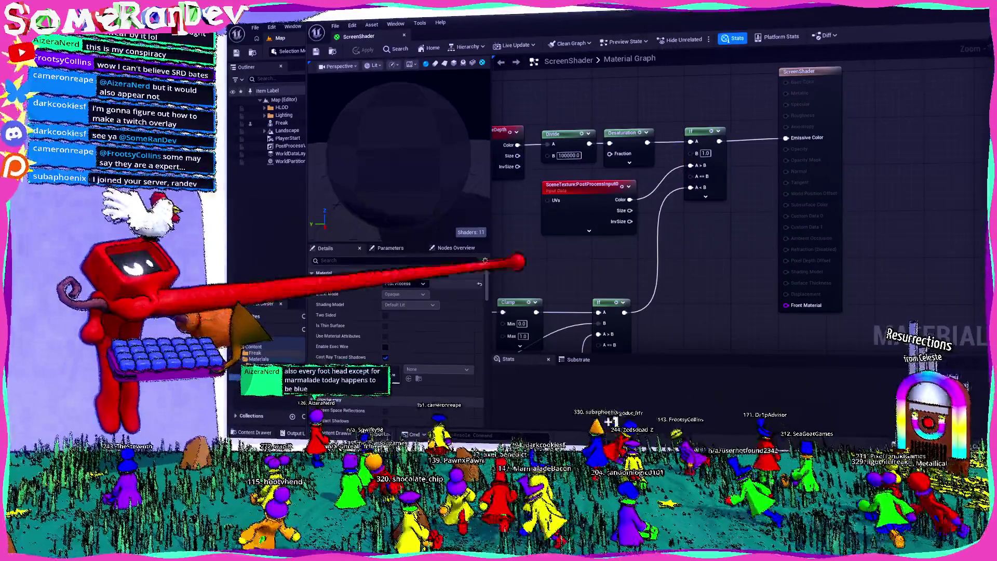
- Switch both DiffuseColor SceneTexture nodes to BaseColor (for lighting)
{"action": "mouse_move", "coordinate": [605, 256]}
{"action": "left_mouse_down"}
{"action": "mouse_move", "coordinate": [763, 247]}
{"action": "mouse_move", "coordinate": [679, 189]}
{"action": "mouse_move", "coordinate": [697, 161]}
{"action": "left_mouse_up"}
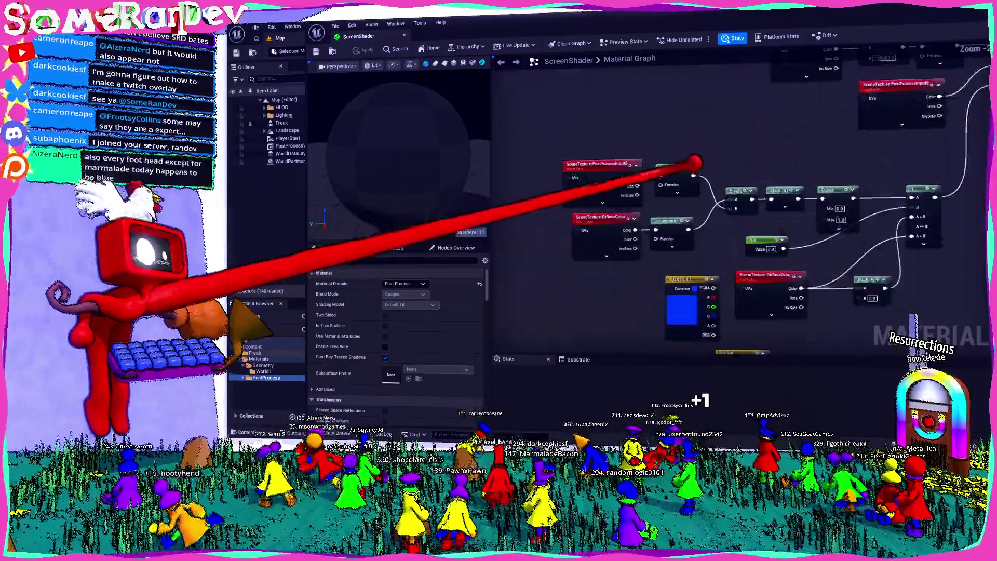
{"action": "left_click", "coordinate": [612, 216]}
{"action": "left_click", "coordinate": [411, 284]}
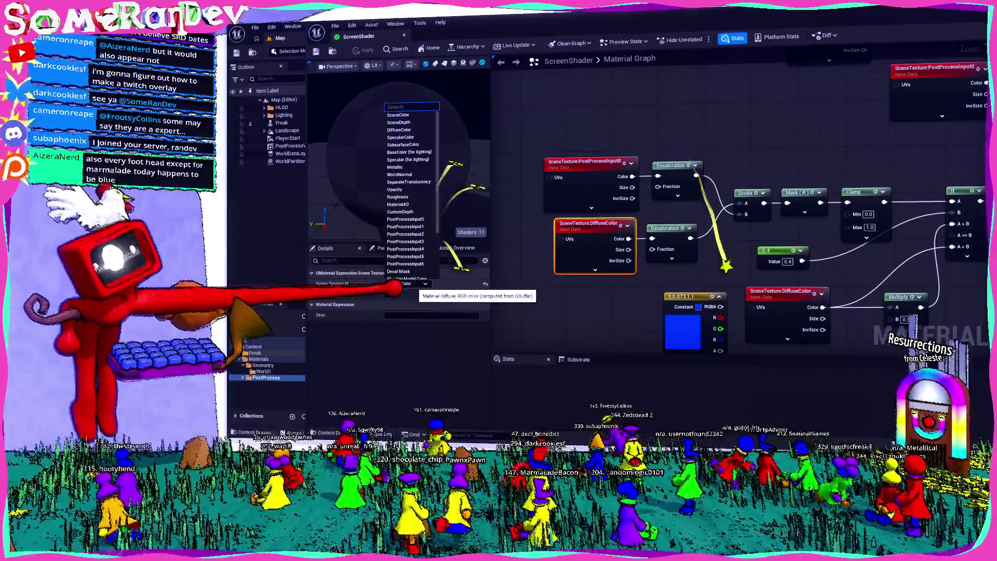
{"action": "type", "text": "basec"}
{"action": "key", "text": "Return"}
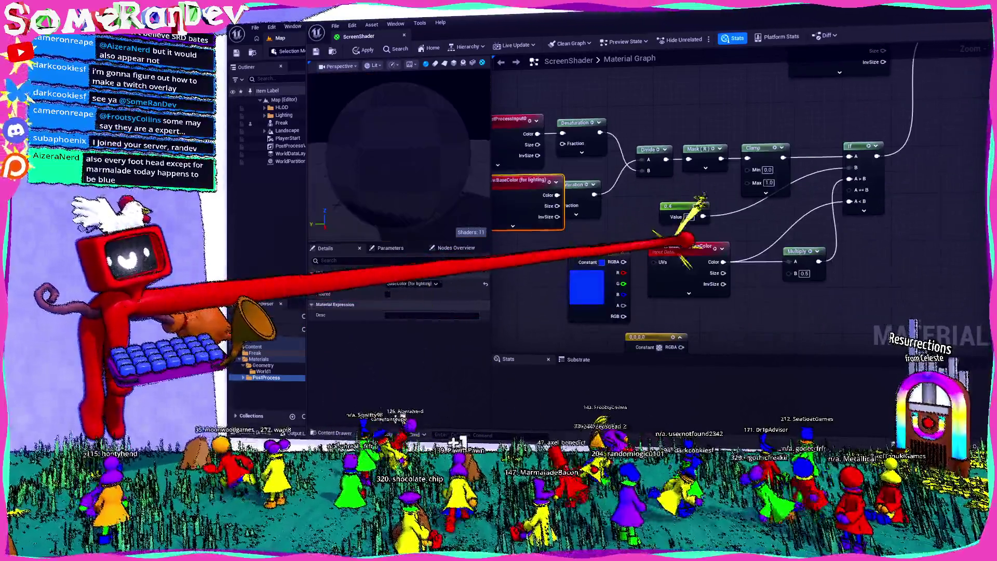
{"action": "left_click", "coordinate": [682, 246]}
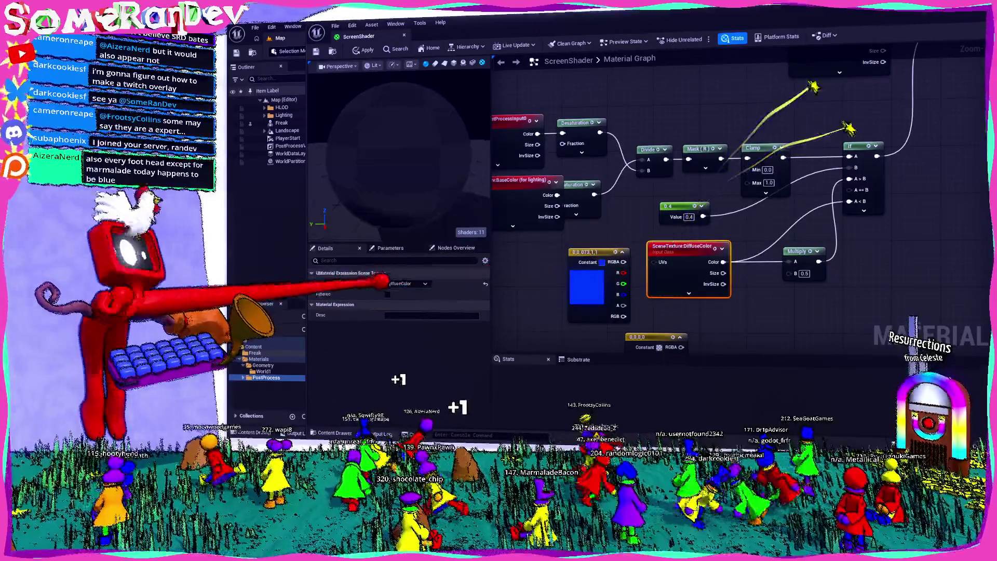
{"action": "left_click", "coordinate": [415, 283]}
{"action": "type", "text": "baseco"}
{"action": "key", "text": "Return"}
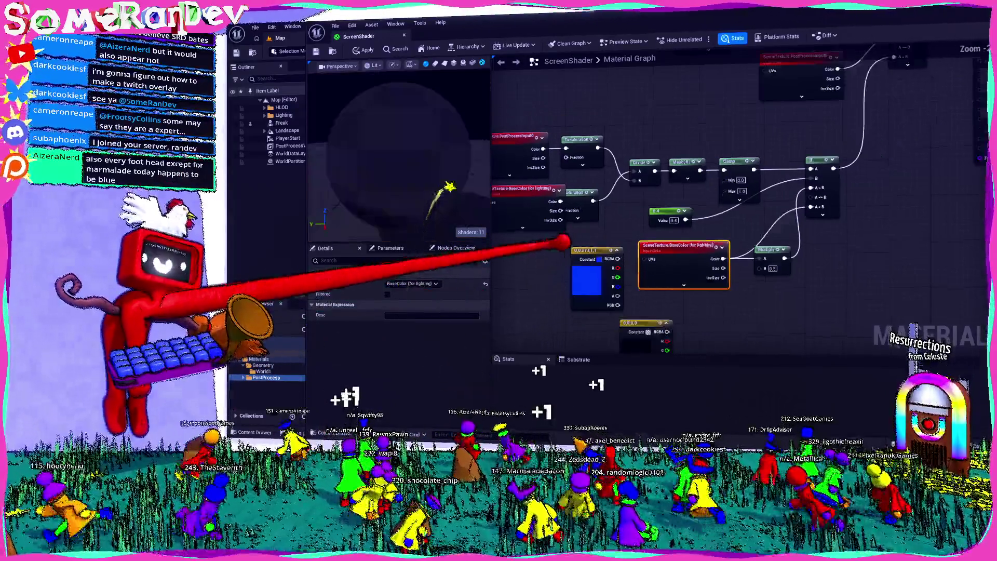
- Raise the 0.4 constant to 0.5 and save the ScreenShader material
{"action": "left_click_drag", "start_coordinate": [563, 241], "coordinate": [663, 178]}
{"action": "left_click", "coordinate": [607, 197]}
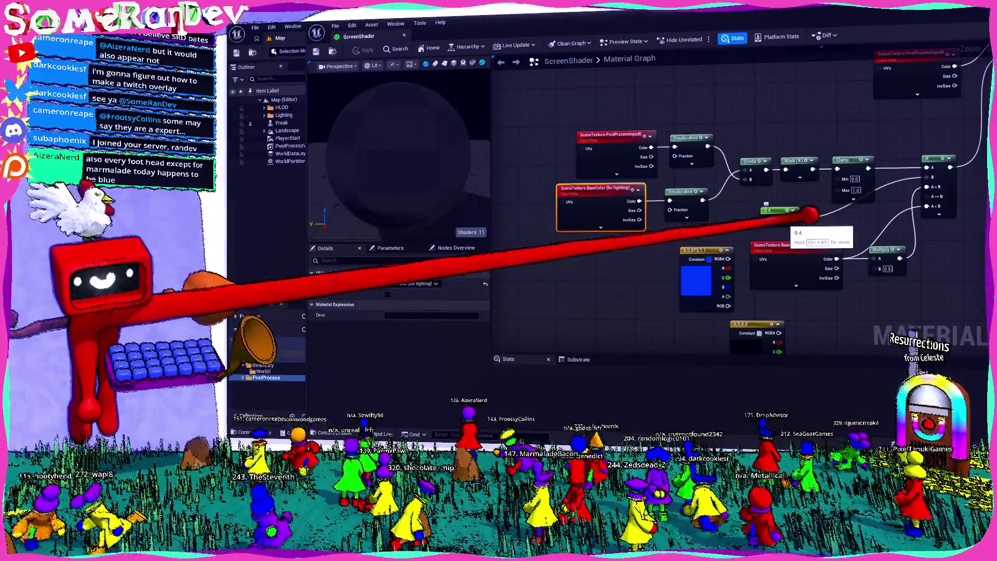
{"action": "key", "text": "ctrl+s"}
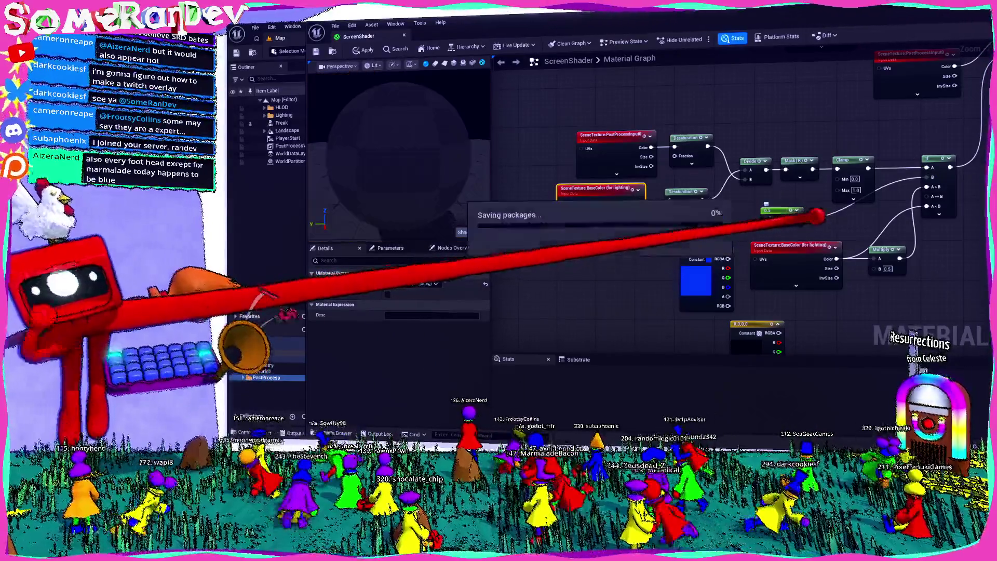
- Pan the graph to the ScreenShader output node and save the material
{"action": "left_click_drag", "start_coordinate": [753, 123], "coordinate": [661, 130]}
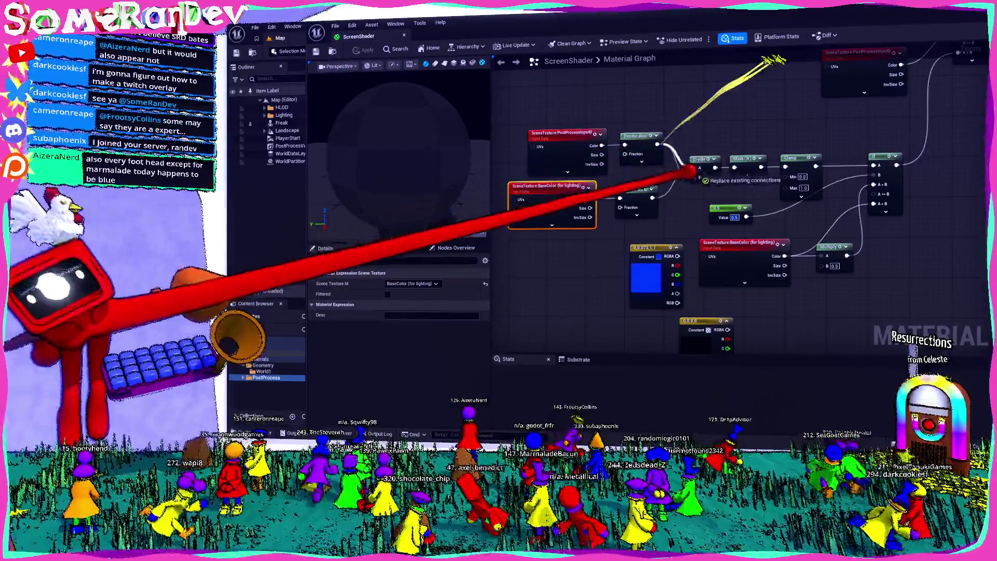
{"action": "left_click_drag", "start_coordinate": [767, 182], "coordinate": [677, 183]}
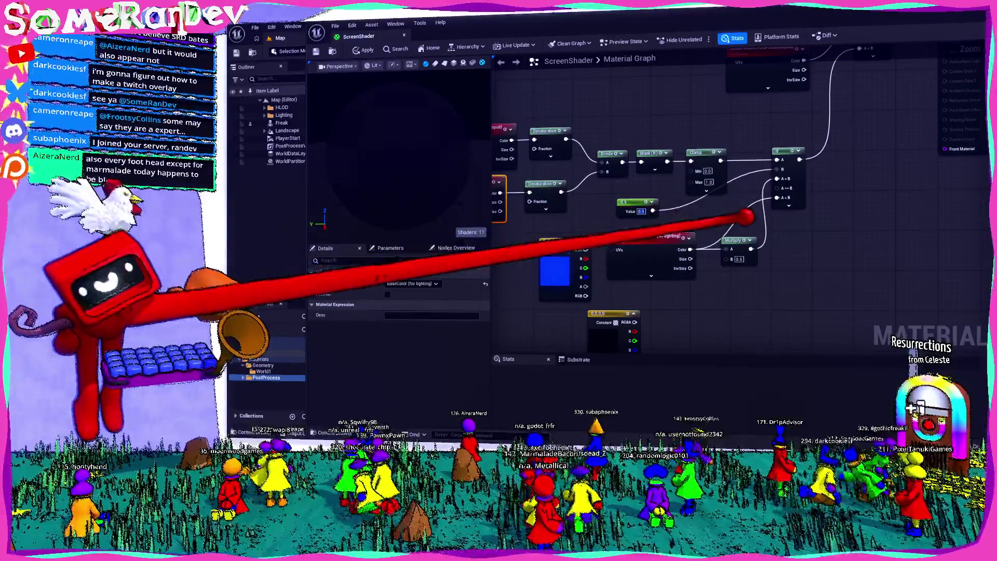
{"action": "mouse_move", "coordinate": [704, 269]}
{"action": "left_mouse_down"}
{"action": "mouse_move", "coordinate": [623, 285]}
{"action": "mouse_move", "coordinate": [643, 270]}
{"action": "mouse_move", "coordinate": [668, 173]}
{"action": "mouse_move", "coordinate": [634, 222]}
{"action": "left_mouse_up"}
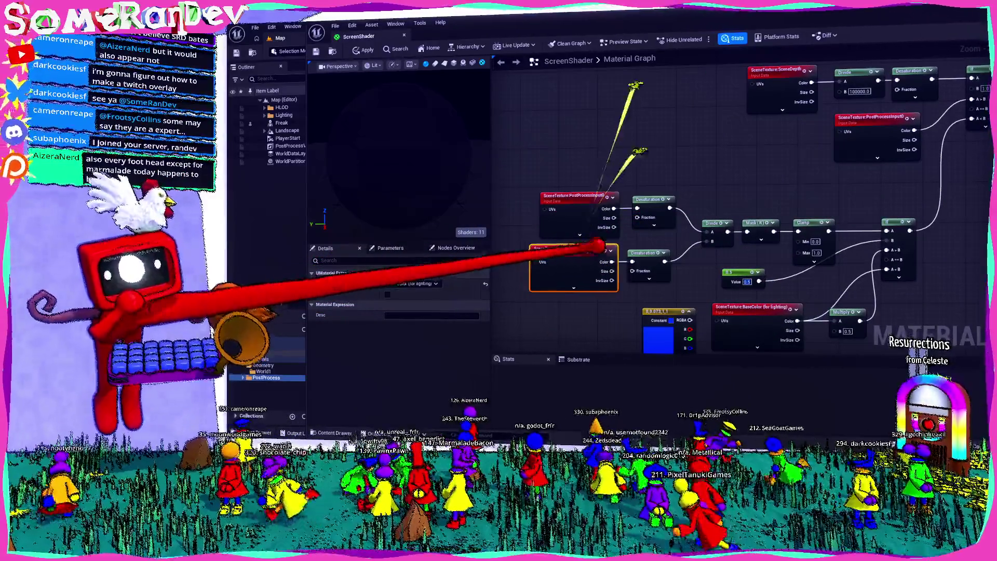
{"action": "key", "text": "ctrl+s"}
- Set the left SceneTexture node to BaseColor (as stored in GBuffer) and save
{"action": "left_click_drag", "start_coordinate": [668, 285], "coordinate": [690, 229]}
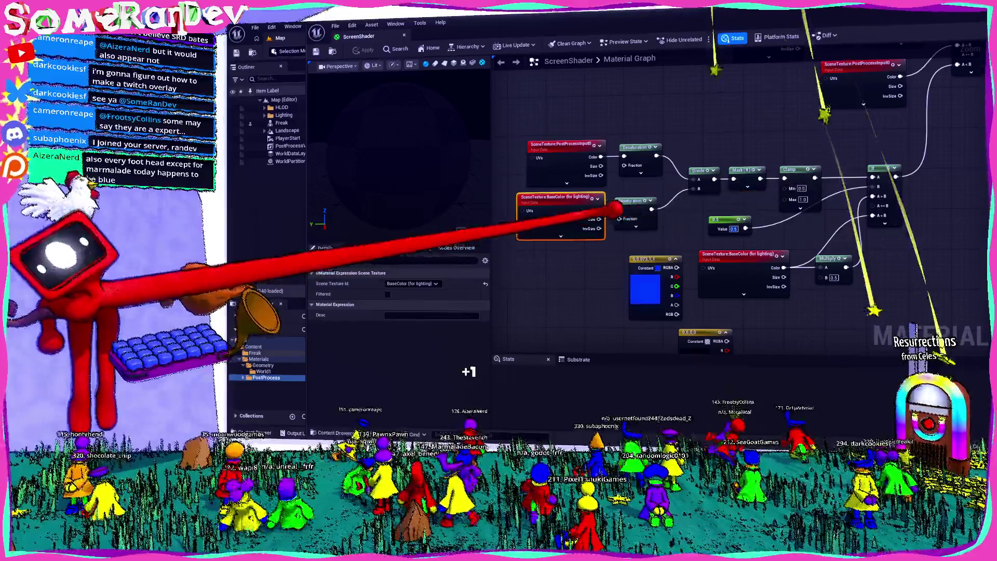
{"action": "mouse_move", "coordinate": [857, 244]}
{"action": "left_mouse_down"}
{"action": "mouse_move", "coordinate": [806, 330]}
{"action": "mouse_move", "coordinate": [794, 328]}
{"action": "left_mouse_up"}
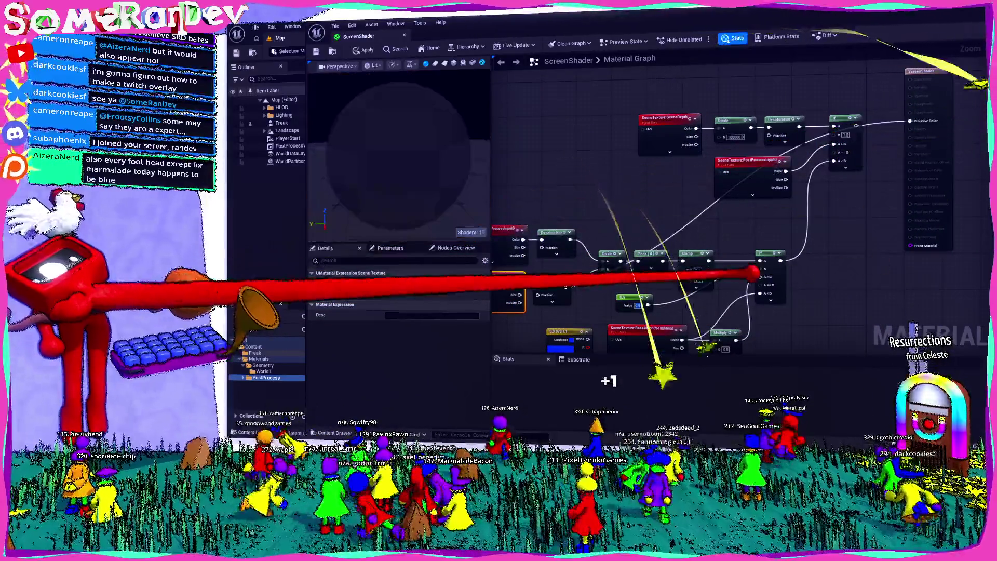
{"action": "left_click_drag", "start_coordinate": [794, 327], "coordinate": [877, 304]}
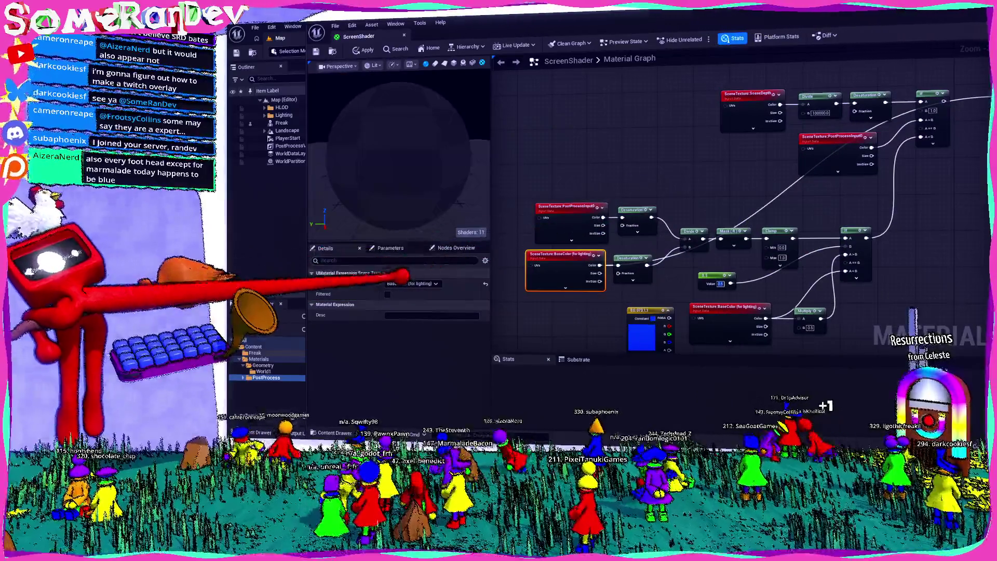
{"action": "left_click", "coordinate": [312, 273]}
{"action": "left_click", "coordinate": [413, 283]}
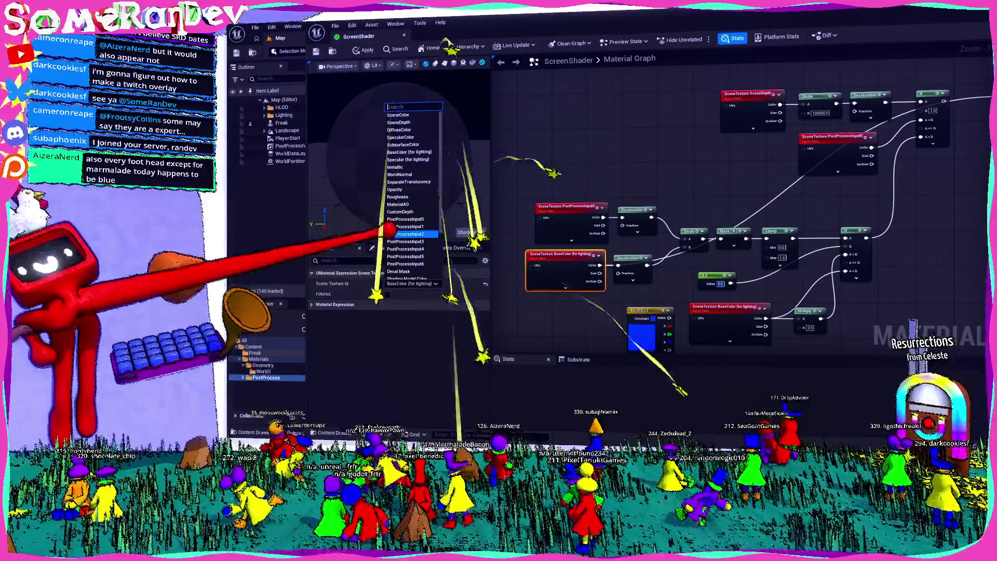
{"action": "type", "text": "v"}
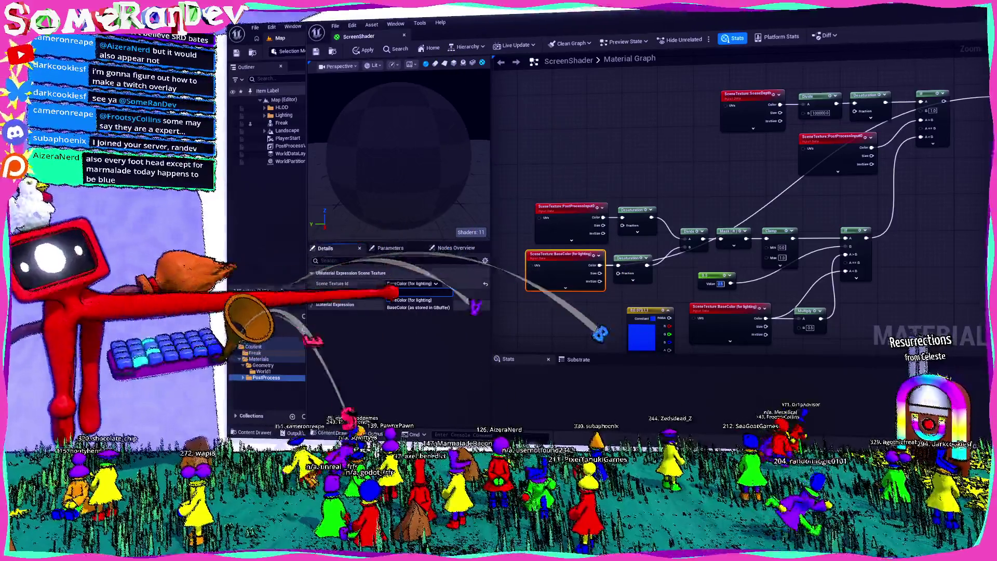
{"action": "left_click", "coordinate": [418, 308]}
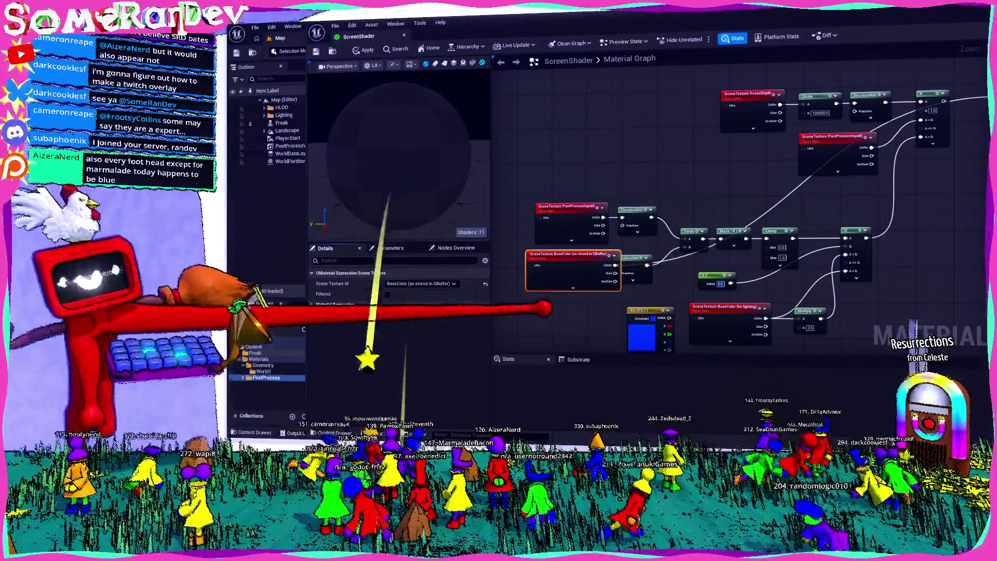
{"action": "key", "text": "ctrl+s"}
{"action": "left_click", "coordinate": [416, 284]}
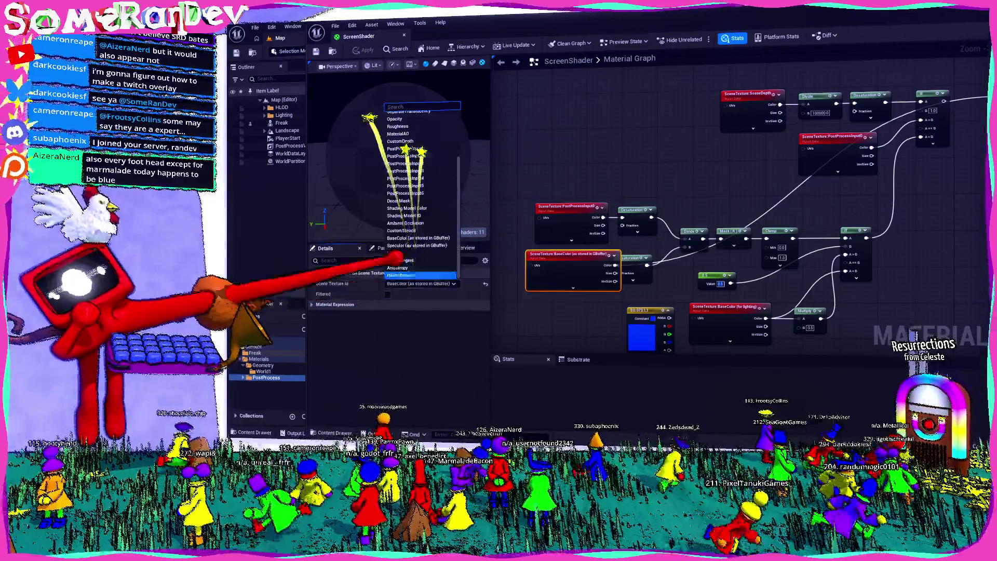
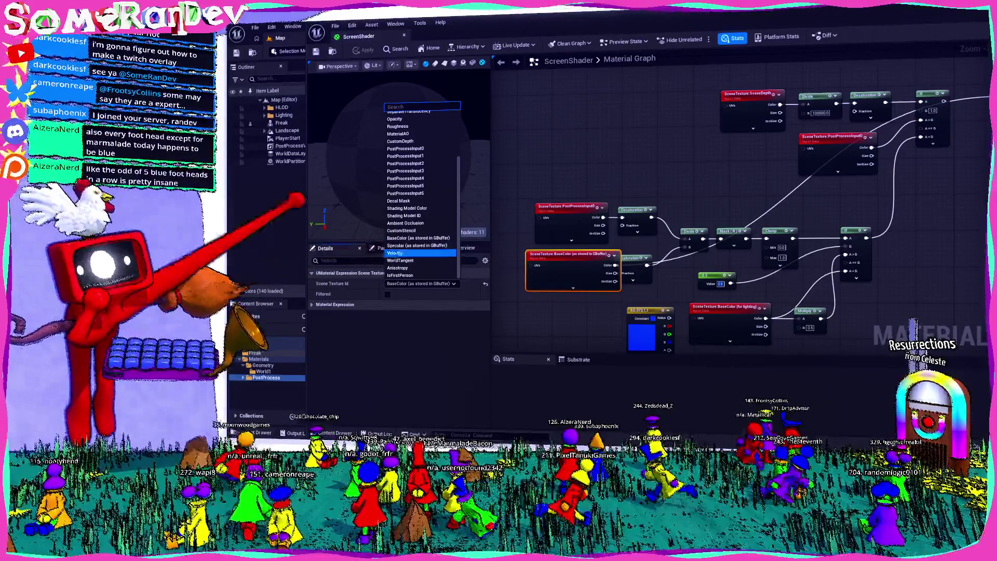
- Try SceneColor, SpecularColor and SubsurfaceColor as the lower Scene Texture node's source
{"action": "key", "text": "Escape"}
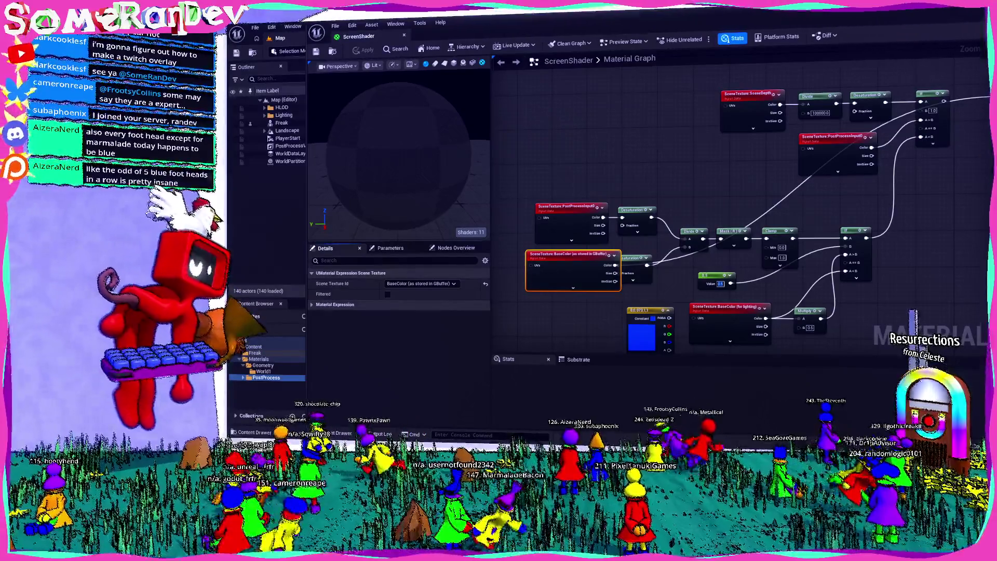
{"action": "left_click", "coordinate": [410, 283]}
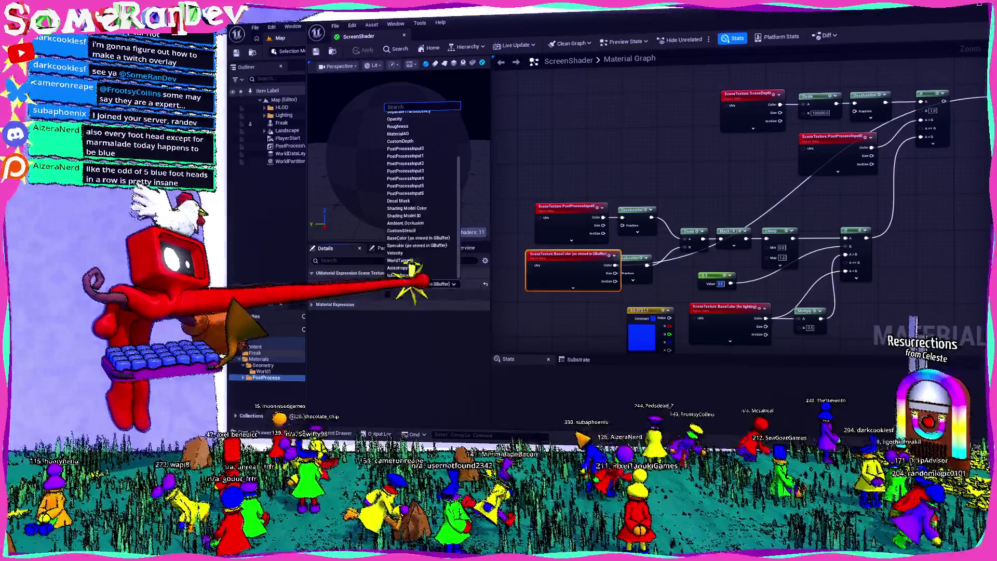
{"action": "scroll", "coordinate": [399, 135], "scroll_direction": "up", "scroll_amount": 3}
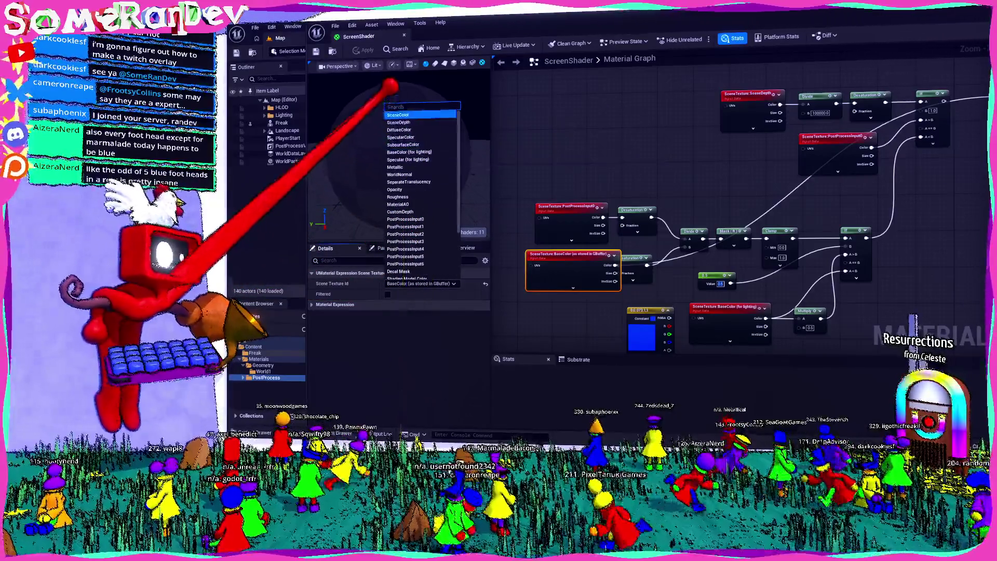
{"action": "left_click", "coordinate": [397, 114]}
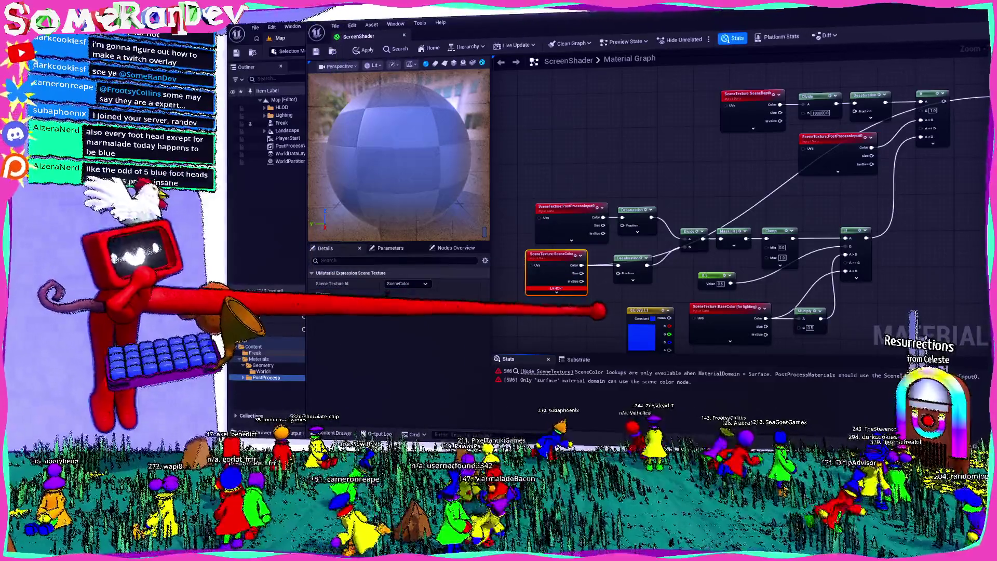
{"action": "scroll", "coordinate": [675, 233], "scroll_direction": "down", "scroll_amount": 3}
{"action": "scroll", "coordinate": [649, 218], "scroll_direction": "up", "scroll_amount": 3}
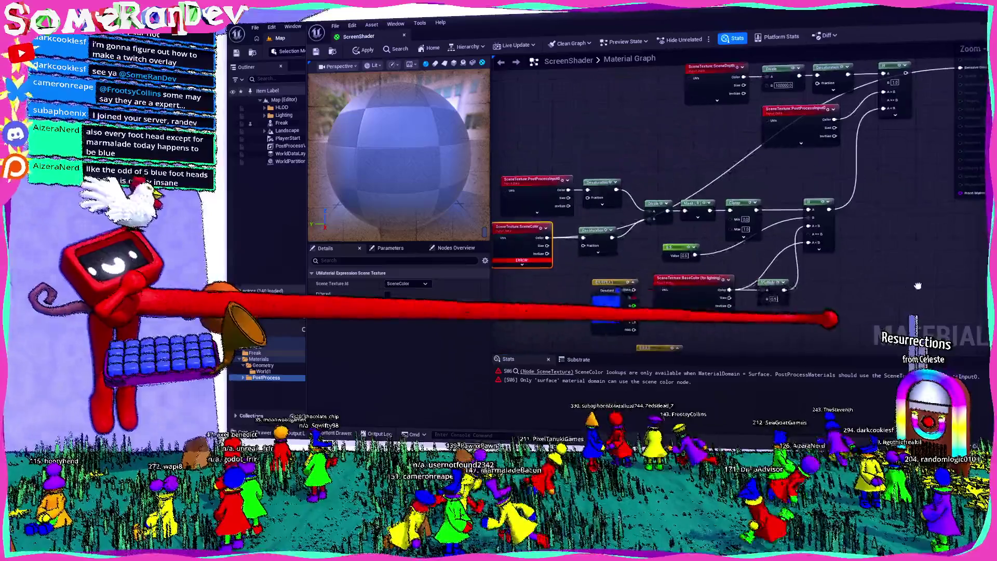
{"action": "left_click_drag", "start_coordinate": [597, 233], "coordinate": [674, 238]}
{"action": "left_click", "coordinate": [425, 283]}
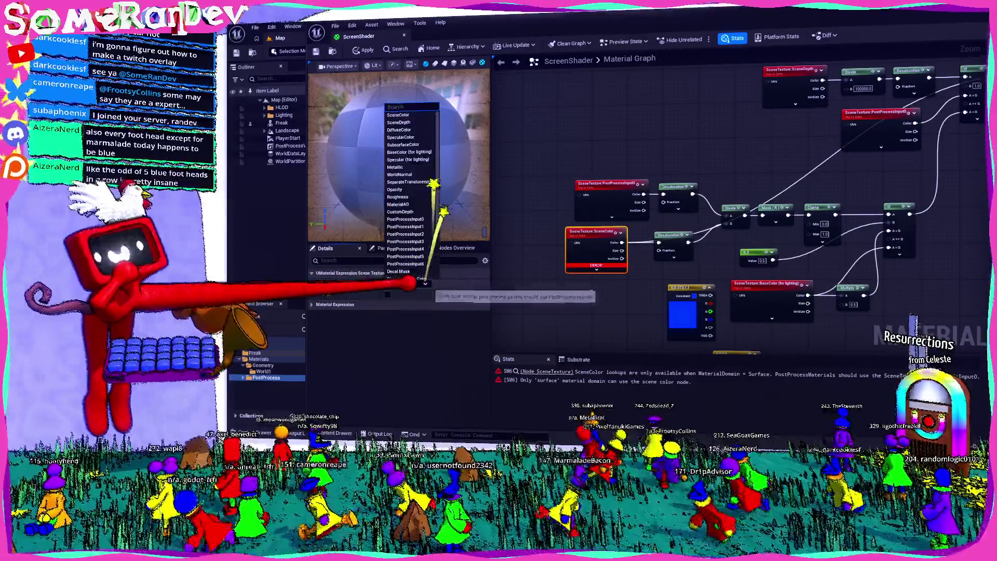
{"action": "left_click", "coordinate": [401, 113]}
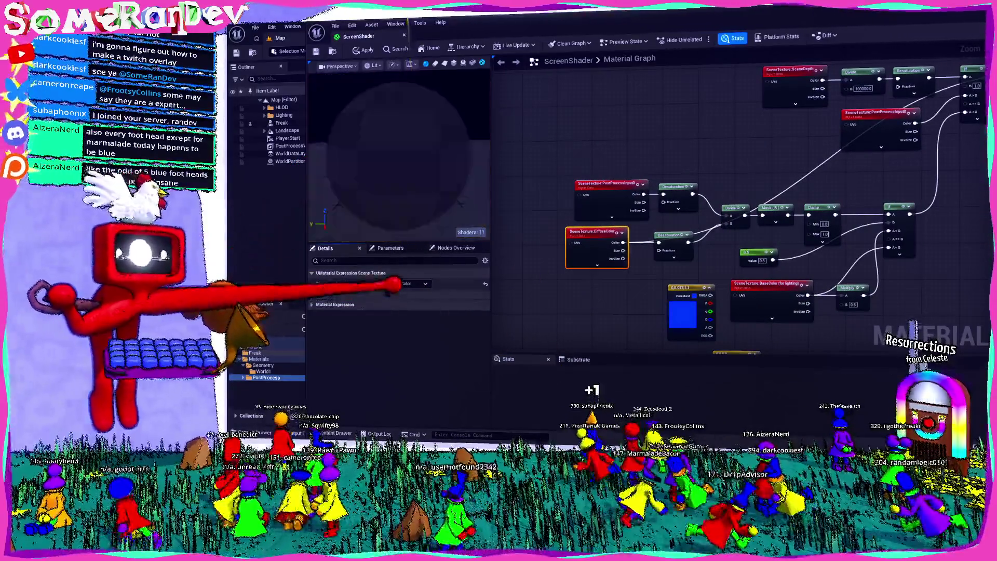
{"action": "left_click", "coordinate": [410, 283]}
{"action": "left_click", "coordinate": [410, 137]}
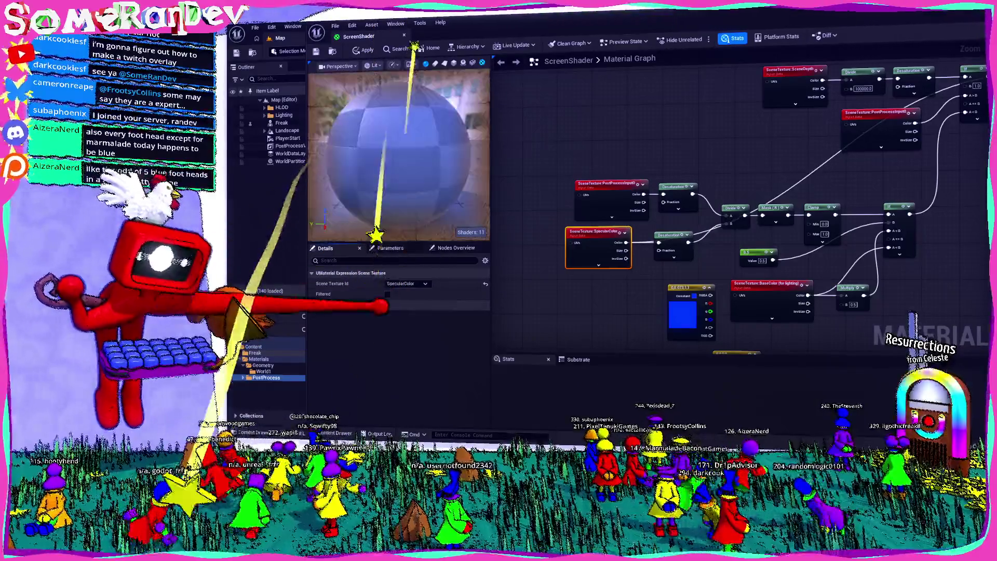
{"action": "left_click", "coordinate": [410, 284]}
{"action": "left_click", "coordinate": [403, 144]}
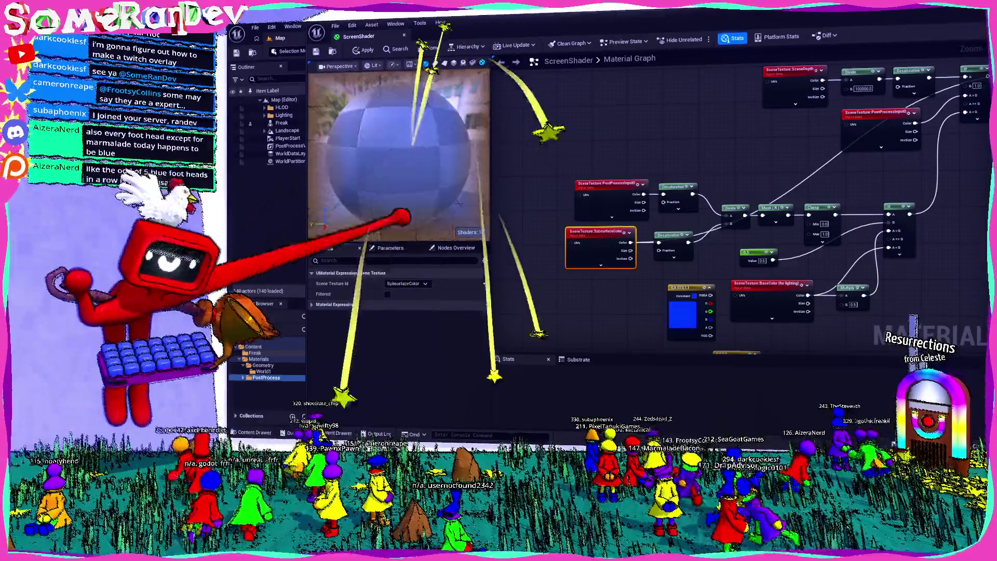
- Compare the BaseColor, Specular and MaterialAO sources on the Scene Texture node
{"action": "left_click", "coordinate": [410, 283]}
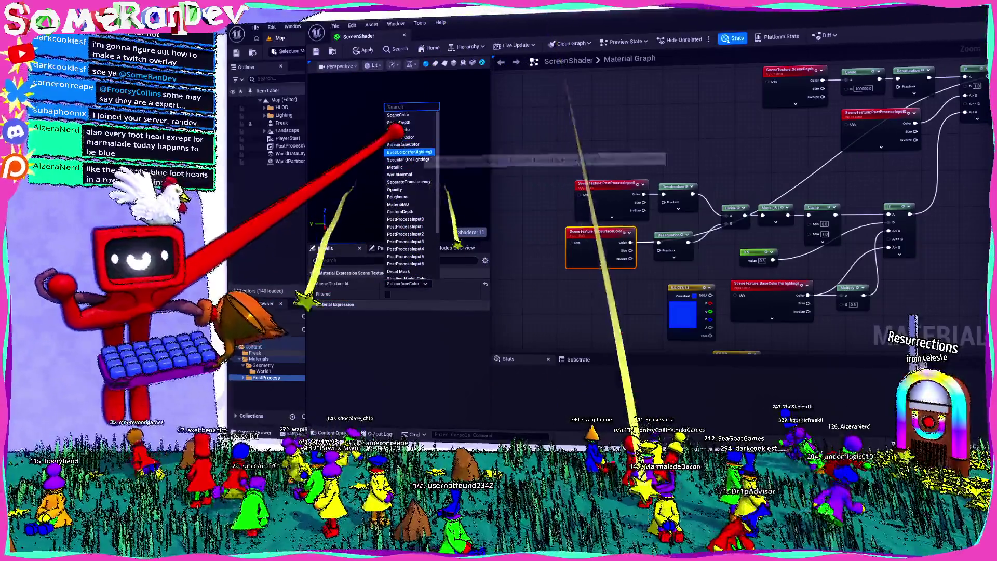
{"action": "left_click", "coordinate": [409, 152]}
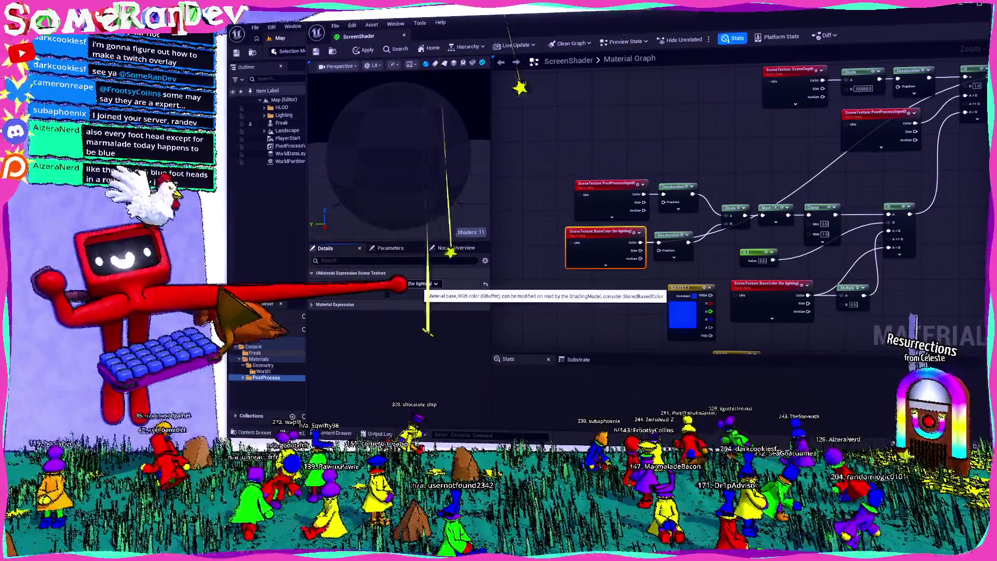
{"action": "left_click", "coordinate": [400, 283]}
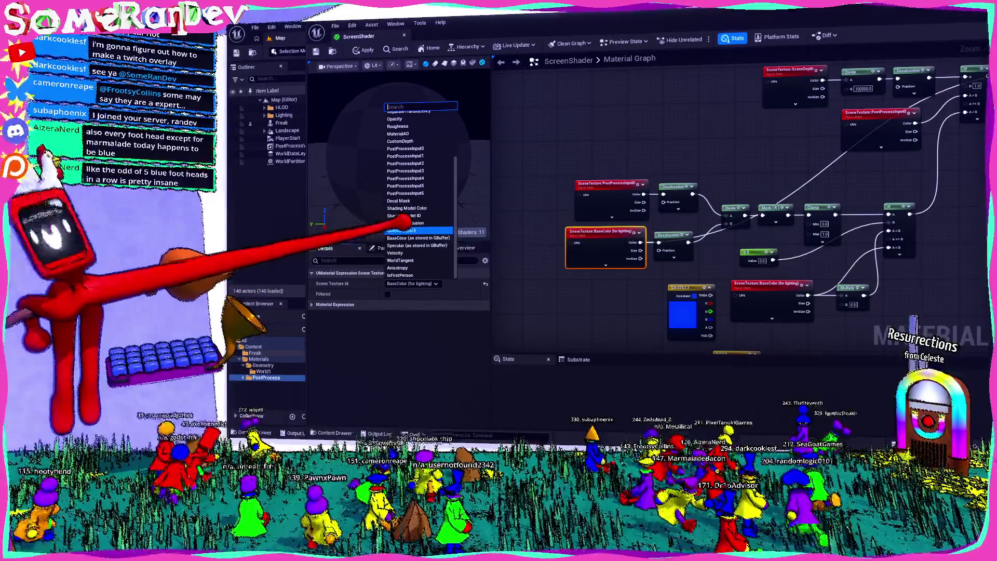
{"action": "left_click", "coordinate": [418, 237]}
{"action": "left_click", "coordinate": [422, 284]}
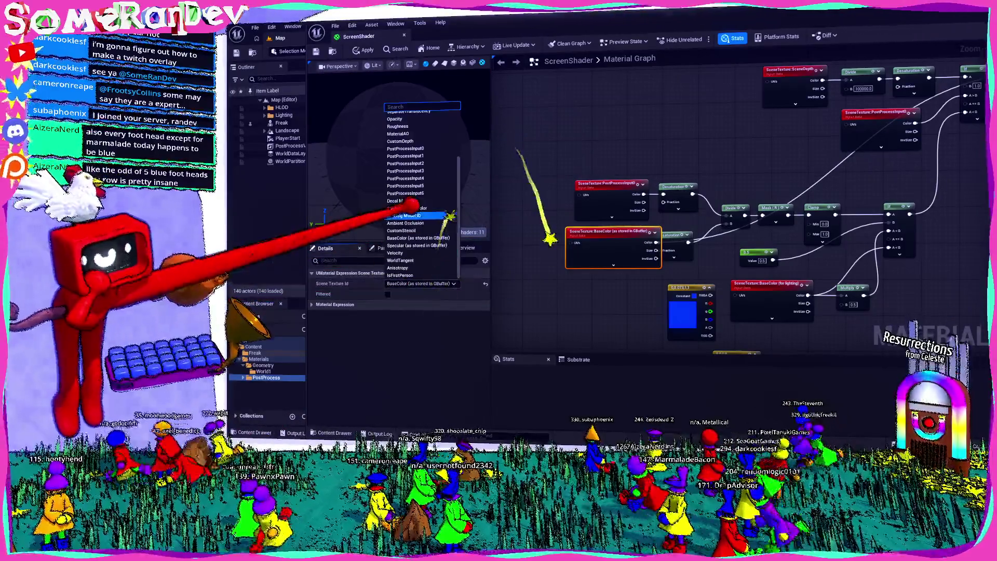
{"action": "left_click", "coordinate": [418, 245]}
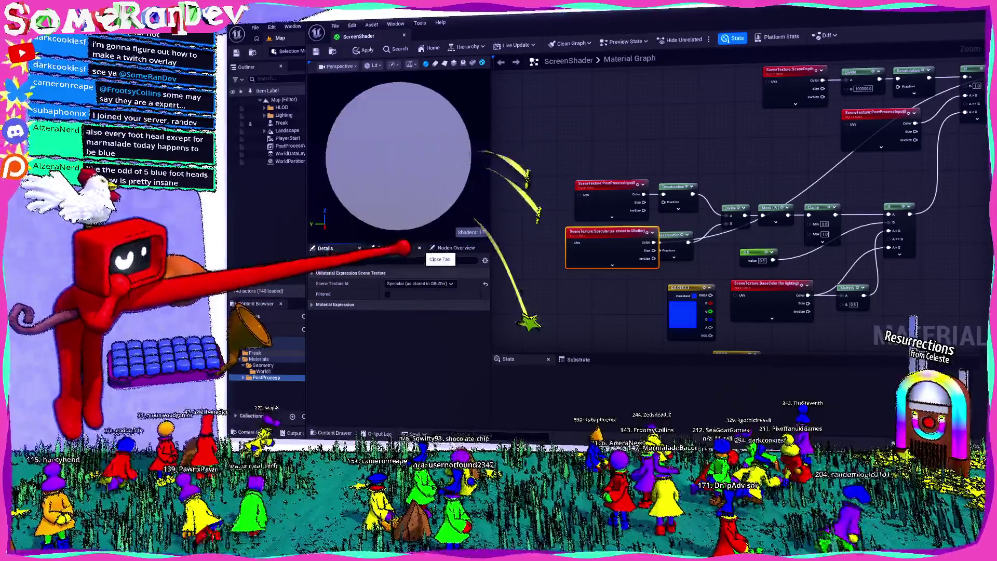
{"action": "left_click", "coordinate": [439, 283]}
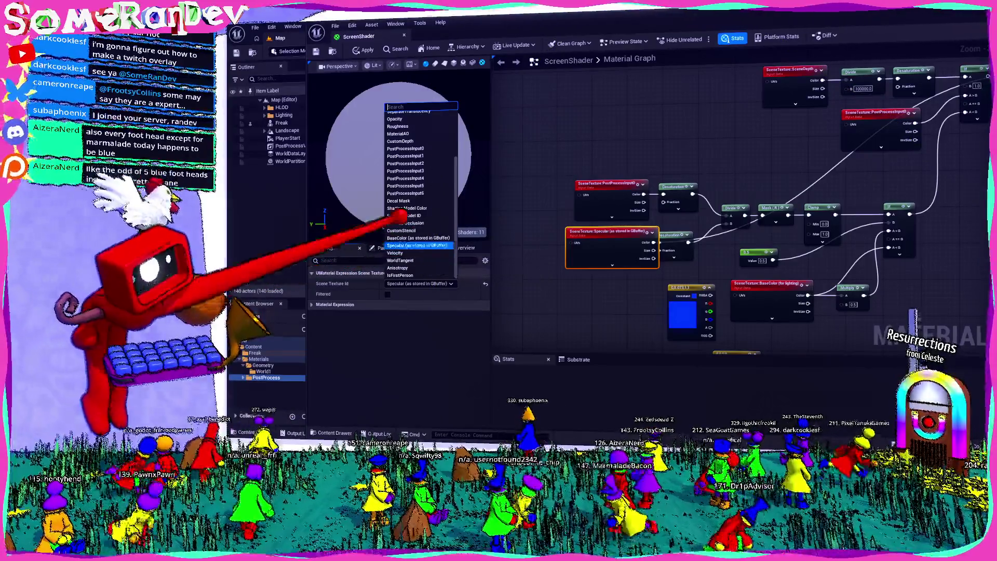
{"action": "left_click", "coordinate": [402, 146]}
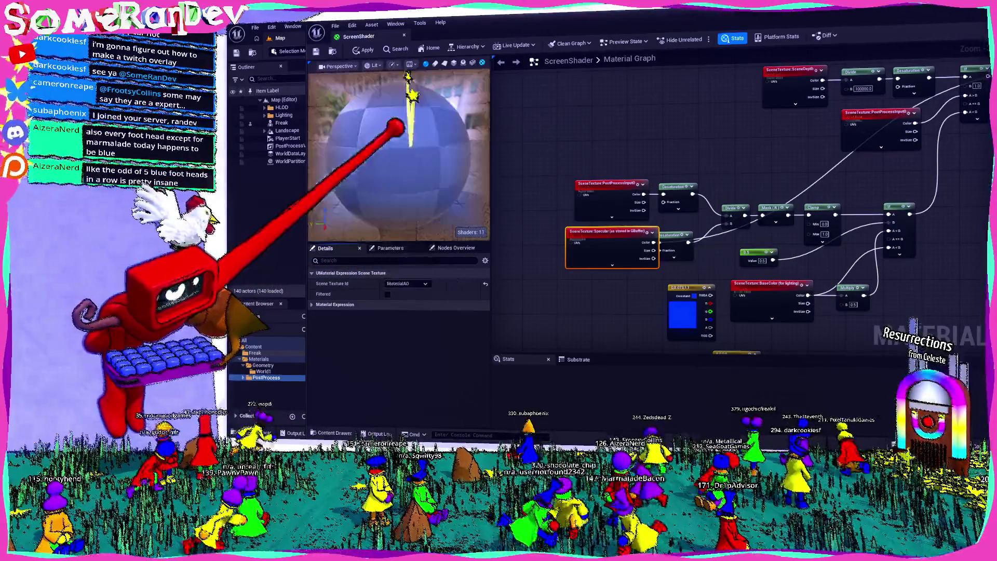
{"action": "left_click", "coordinate": [404, 284]}
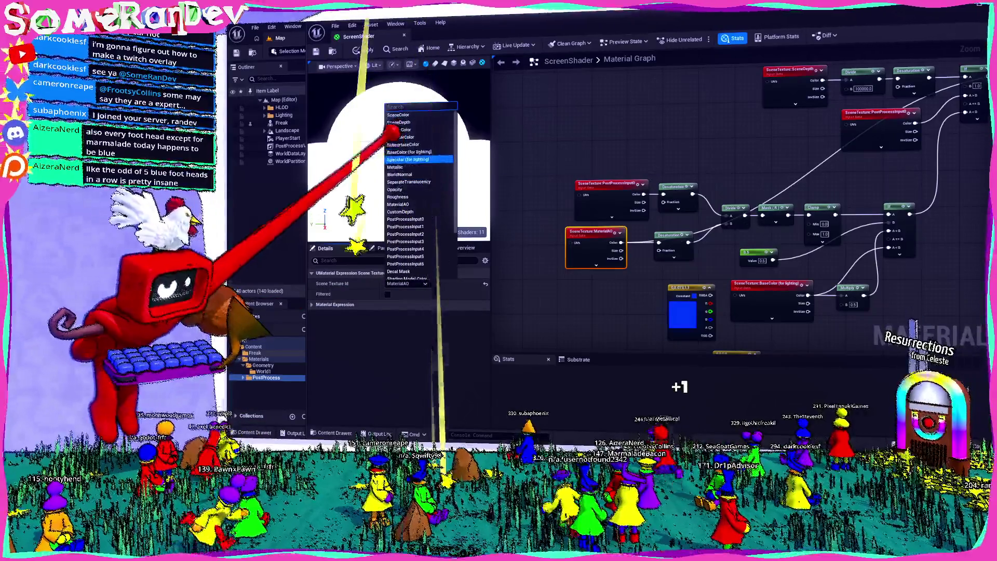
{"action": "left_click", "coordinate": [407, 152]}
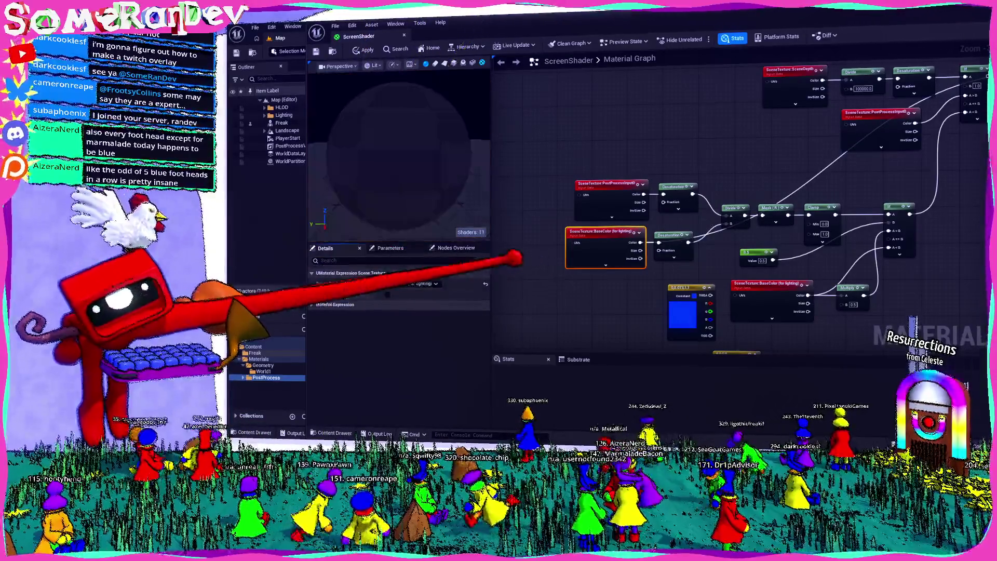
{"action": "left_click", "coordinate": [410, 283]}
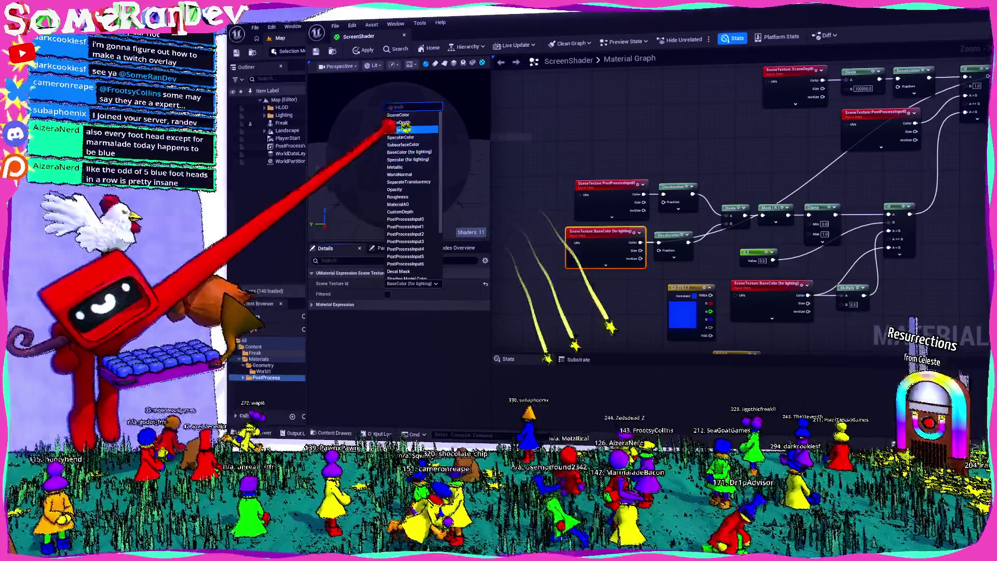
- Set the Scene Texture Id to DiffuseColor and save the ScreenShader material
{"action": "left_click", "coordinate": [398, 130]}
{"action": "key", "text": "ctrl+s"}
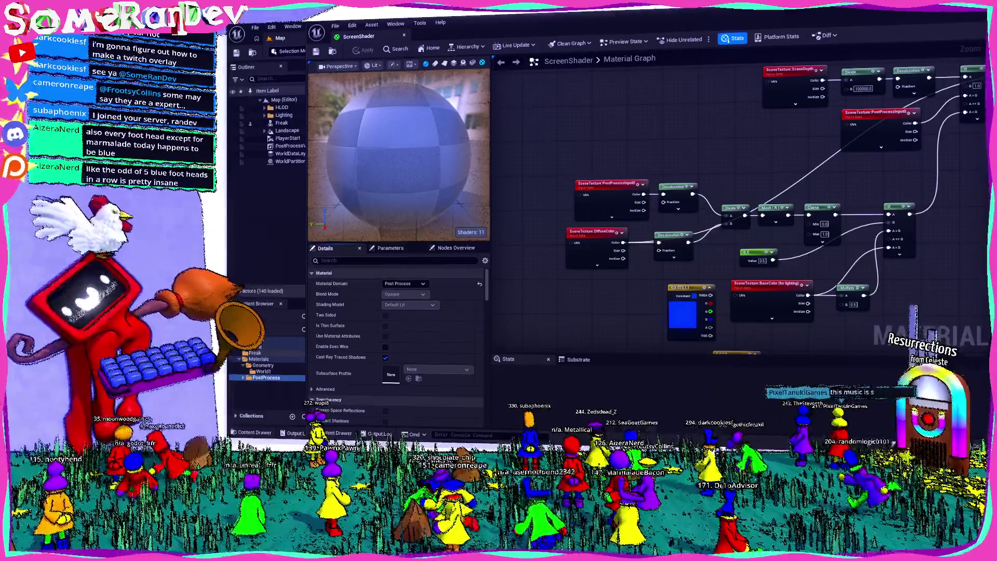
{"action": "key", "text": "alt+Tab"}
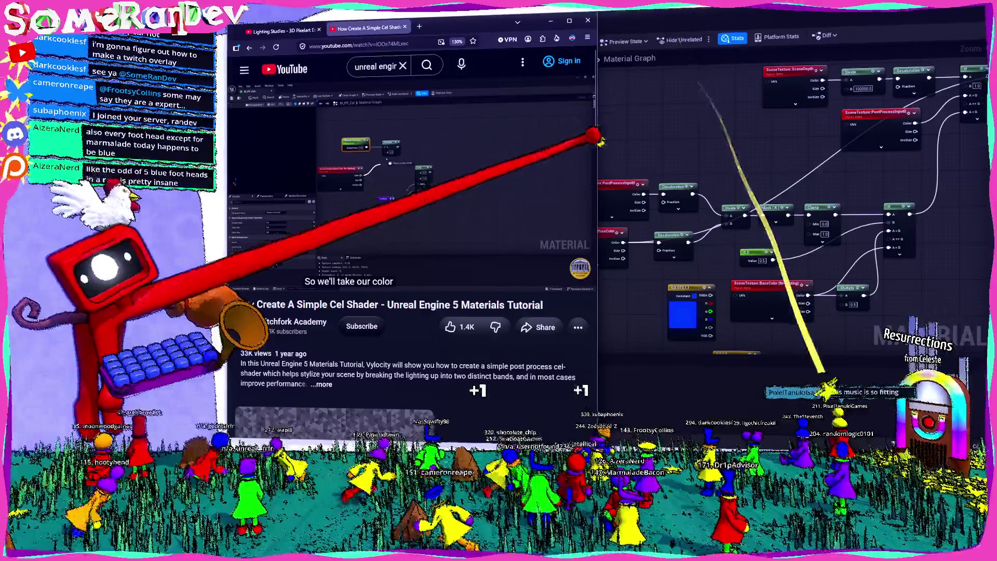
- Enlarge the tutorial video and scrub it forward to about 11:17, then pause
{"action": "left_click_drag", "start_coordinate": [597, 260], "coordinate": [788, 259]}
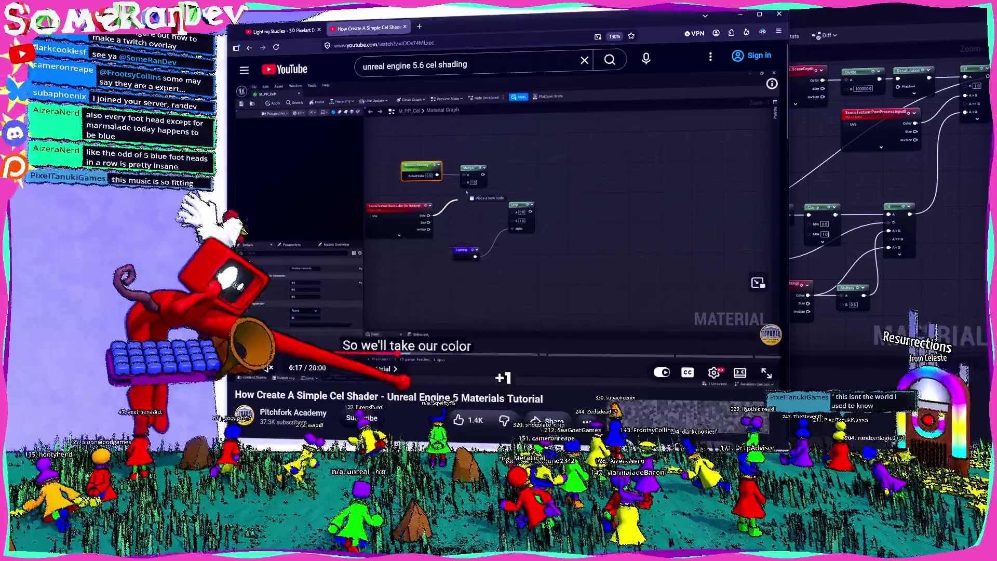
{"action": "left_click", "coordinate": [425, 242]}
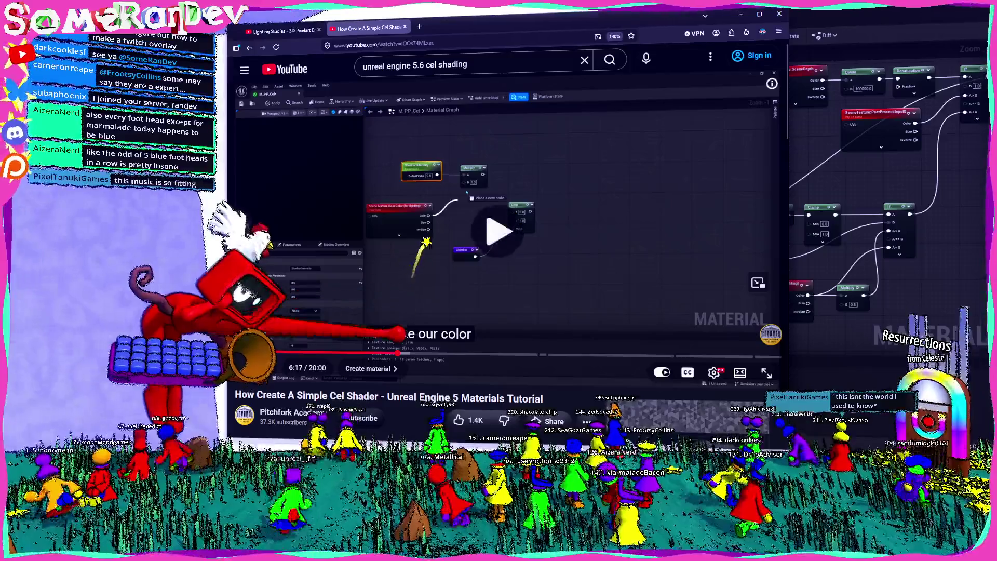
{"action": "left_click", "coordinate": [405, 353]}
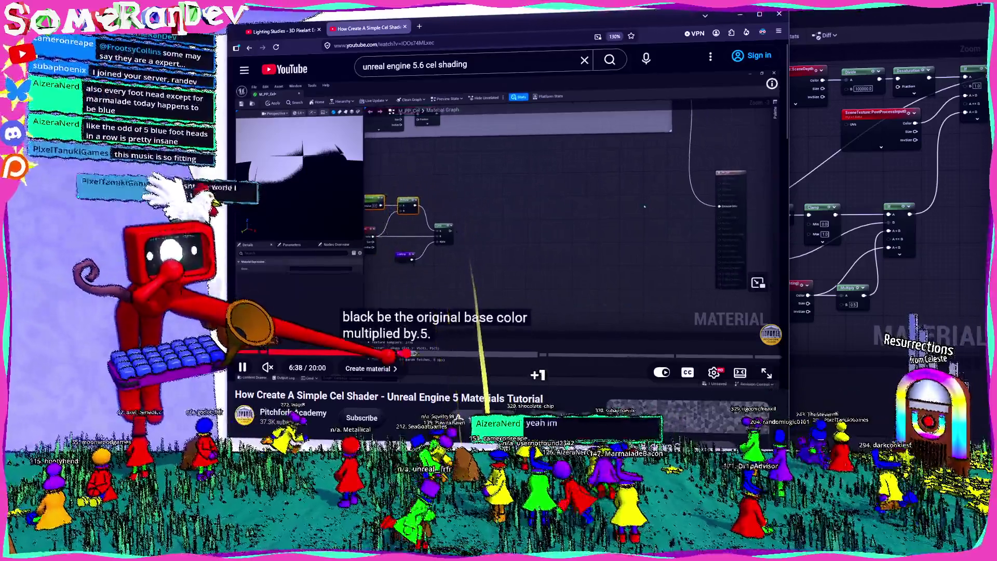
{"action": "left_click", "coordinate": [436, 354]}
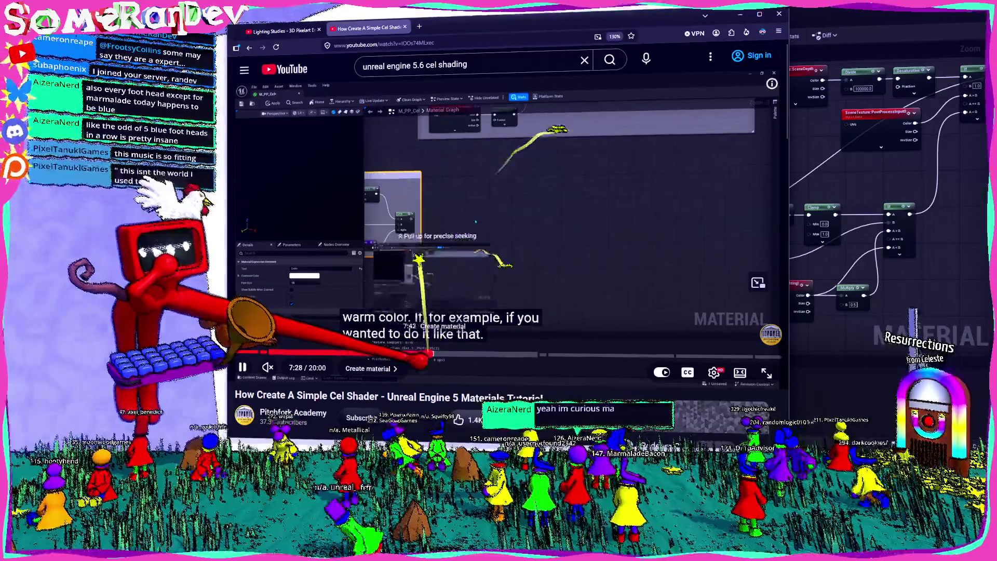
{"action": "left_click", "coordinate": [453, 355]}
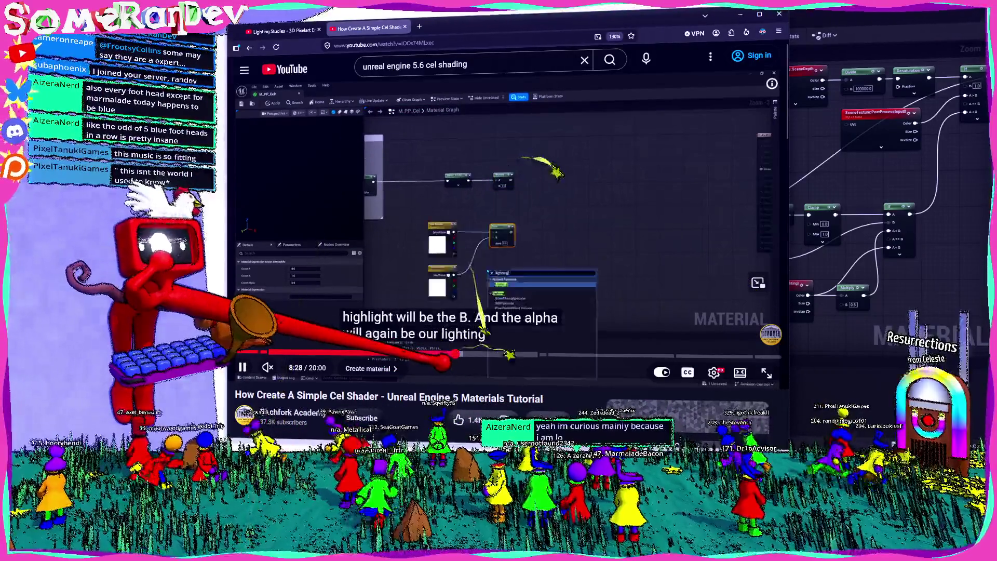
{"action": "left_click", "coordinate": [483, 355]}
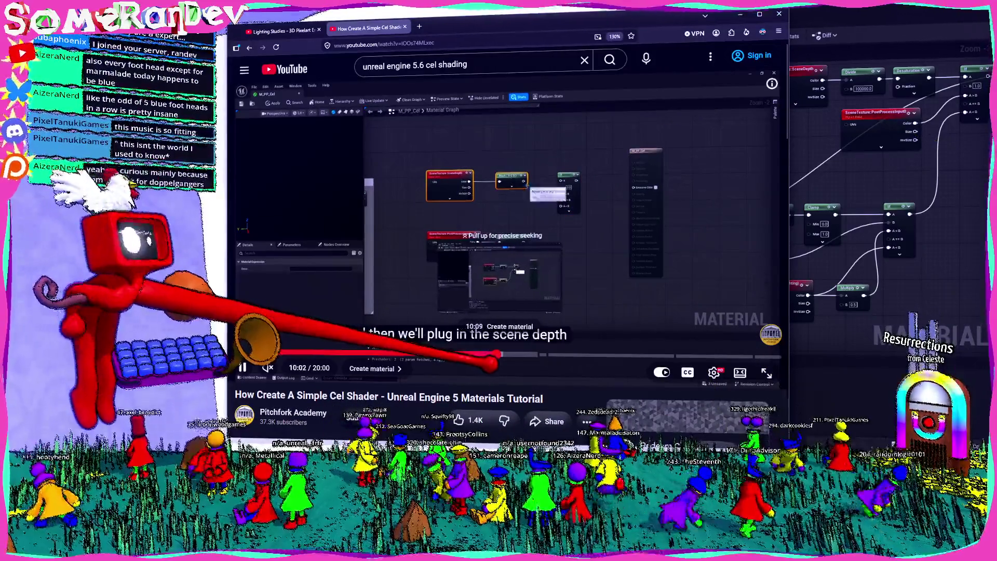
{"action": "left_click", "coordinate": [500, 355]}
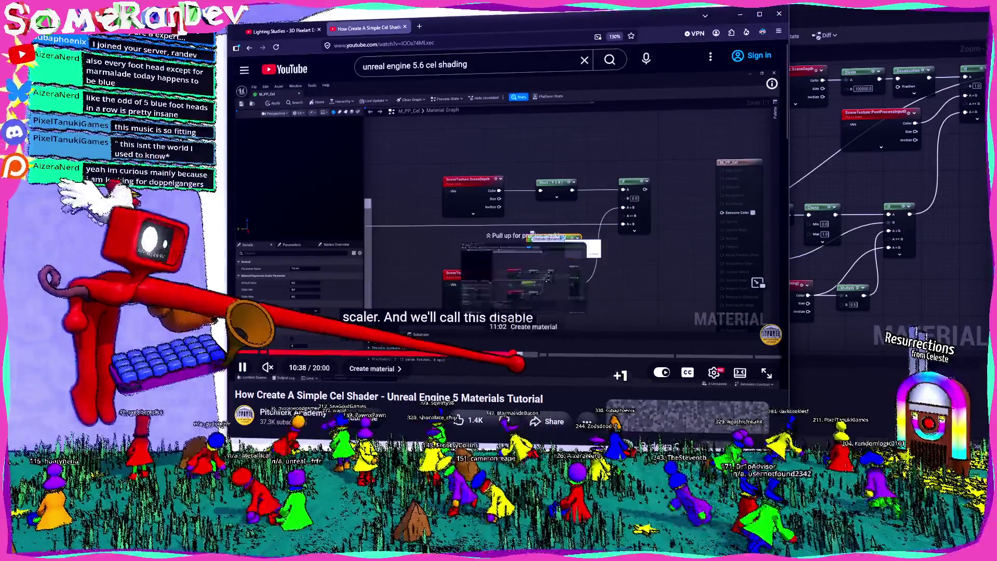
{"action": "left_click", "coordinate": [524, 355]}
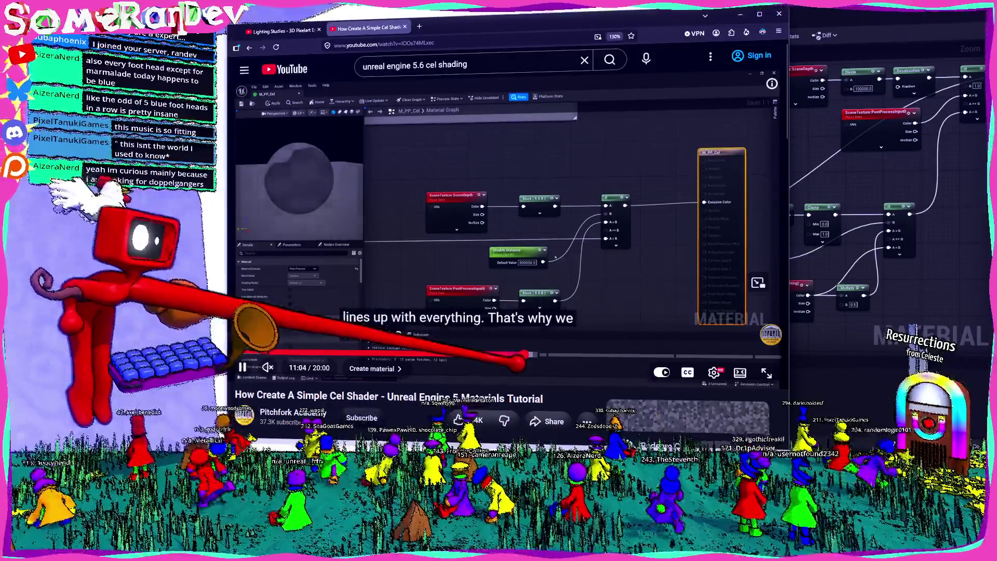
{"action": "left_click_drag", "start_coordinate": [524, 355], "coordinate": [541, 354]}
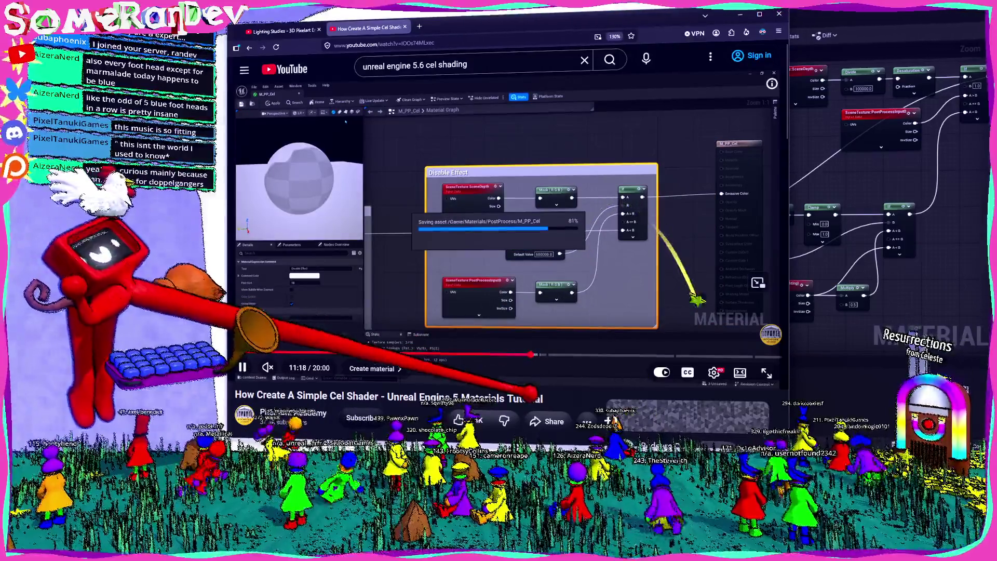
{"action": "left_click_drag", "start_coordinate": [533, 354], "coordinate": [390, 355]}
{"action": "key", "text": "space"}
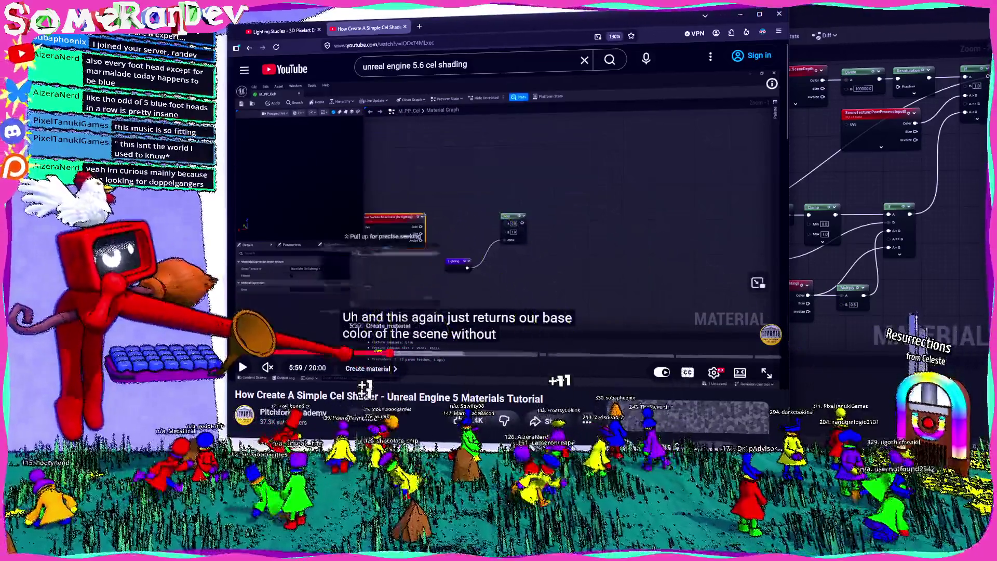
- Rewind the tutorial to the 4:50 Lighting node chain, then return to the search results
{"action": "left_click", "coordinate": [387, 355]}
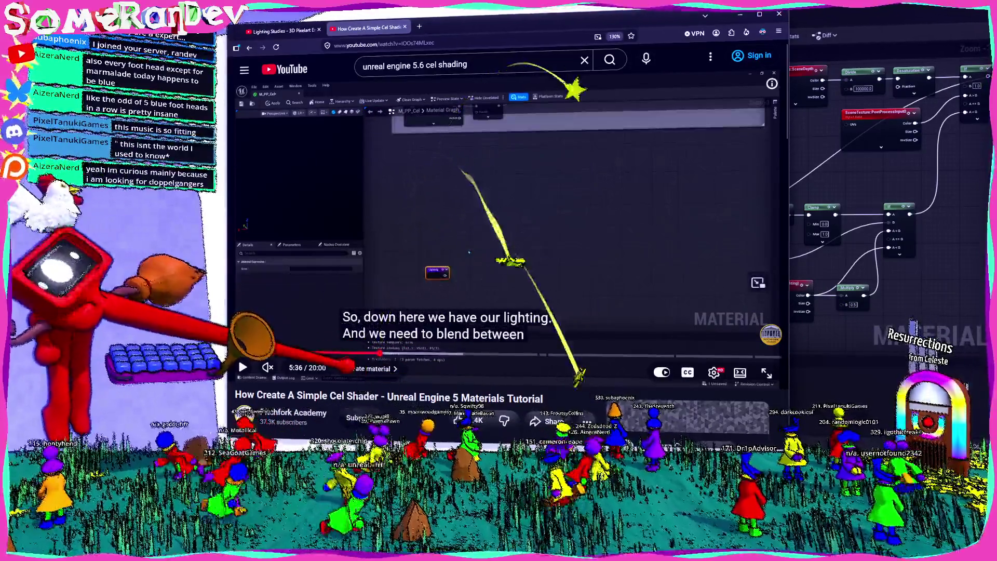
{"action": "mouse_move", "coordinate": [381, 355]}
{"action": "left_mouse_down"}
{"action": "mouse_move", "coordinate": [296, 353]}
{"action": "mouse_move", "coordinate": [300, 228]}
{"action": "left_mouse_up"}
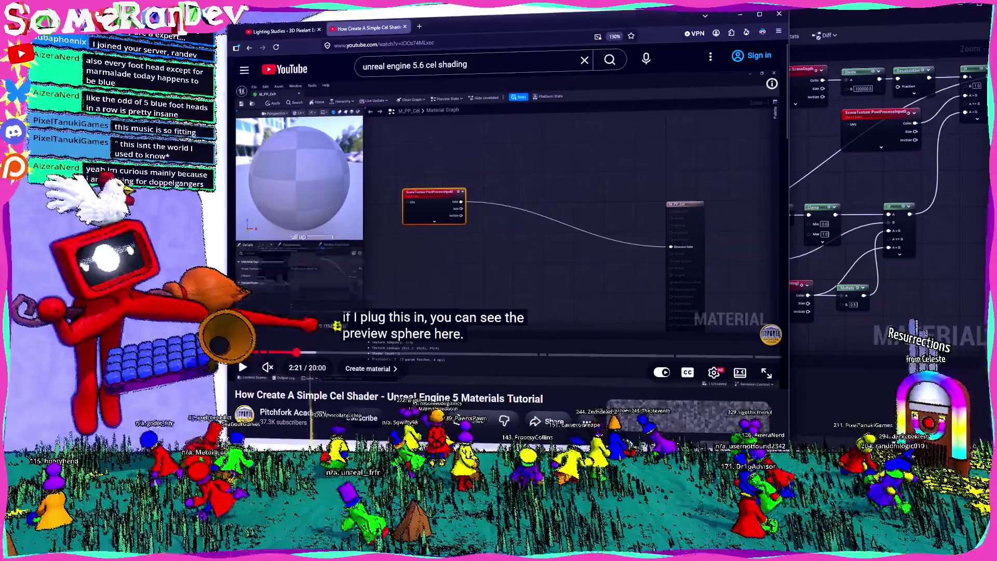
{"action": "left_click", "coordinate": [338, 326]}
{"action": "left_click", "coordinate": [250, 47]}
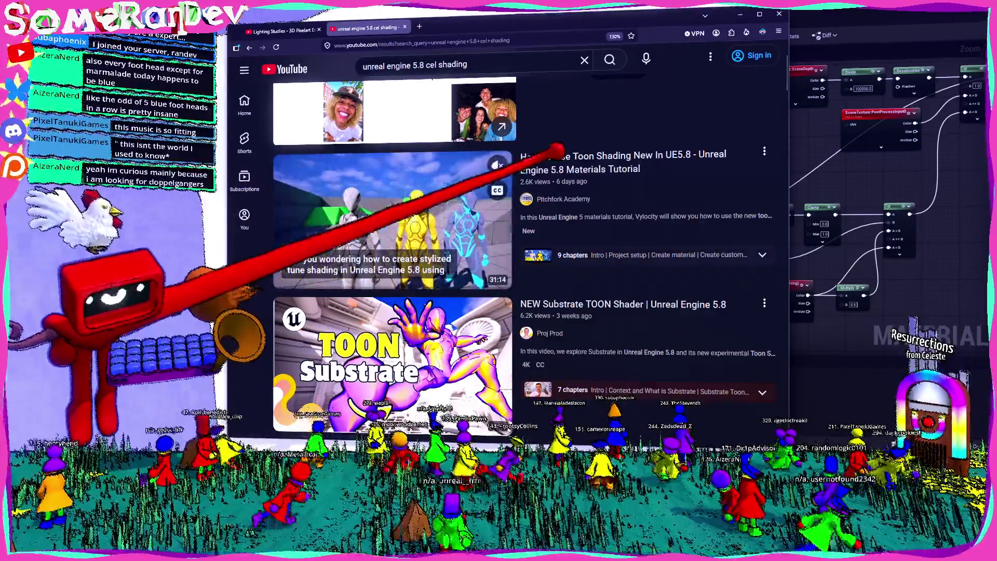
{"action": "left_click", "coordinate": [576, 99]}
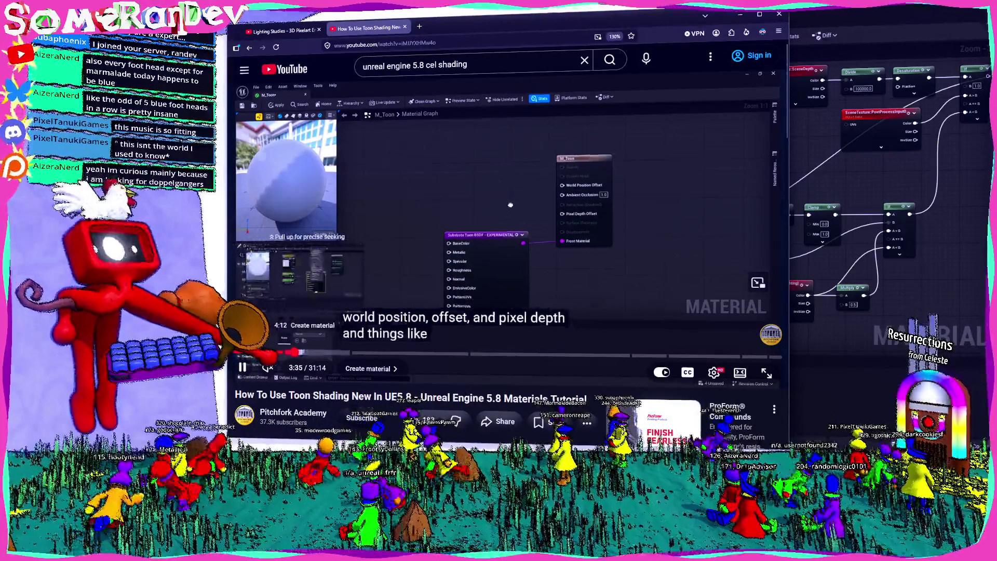
{"action": "left_click", "coordinate": [309, 353]}
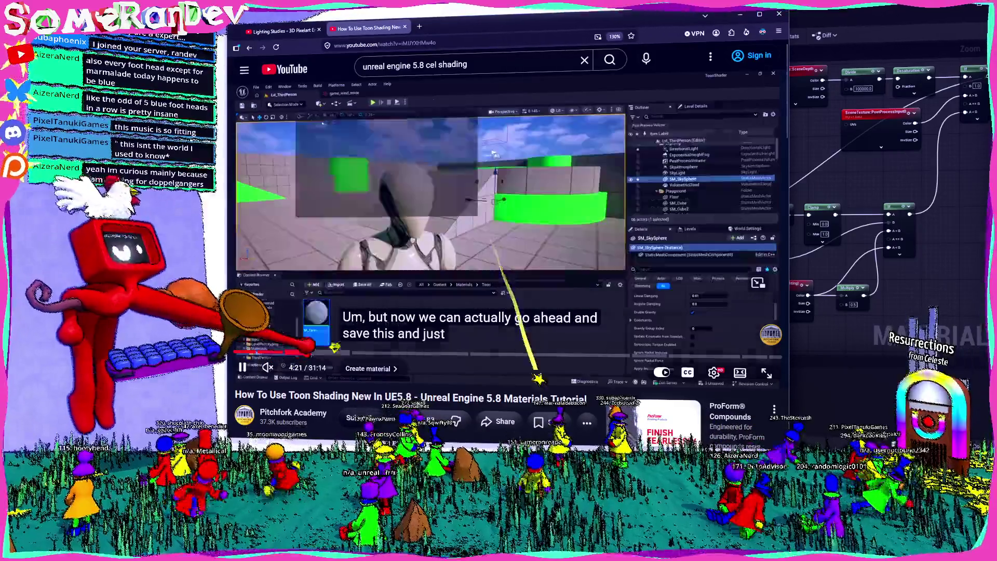
{"action": "left_click", "coordinate": [341, 353]}
{"action": "left_click", "coordinate": [402, 354]}
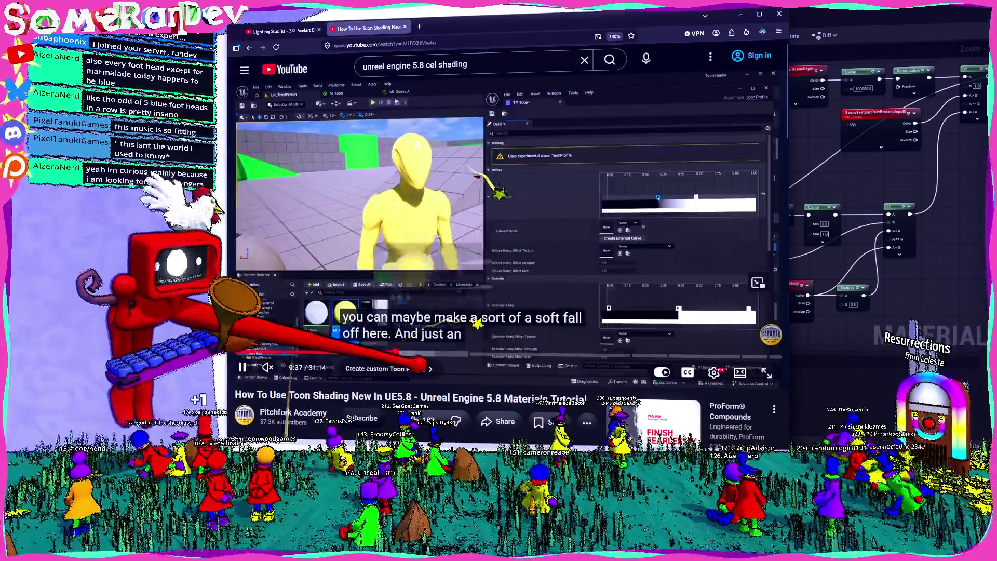
{"action": "left_click", "coordinate": [509, 354]}
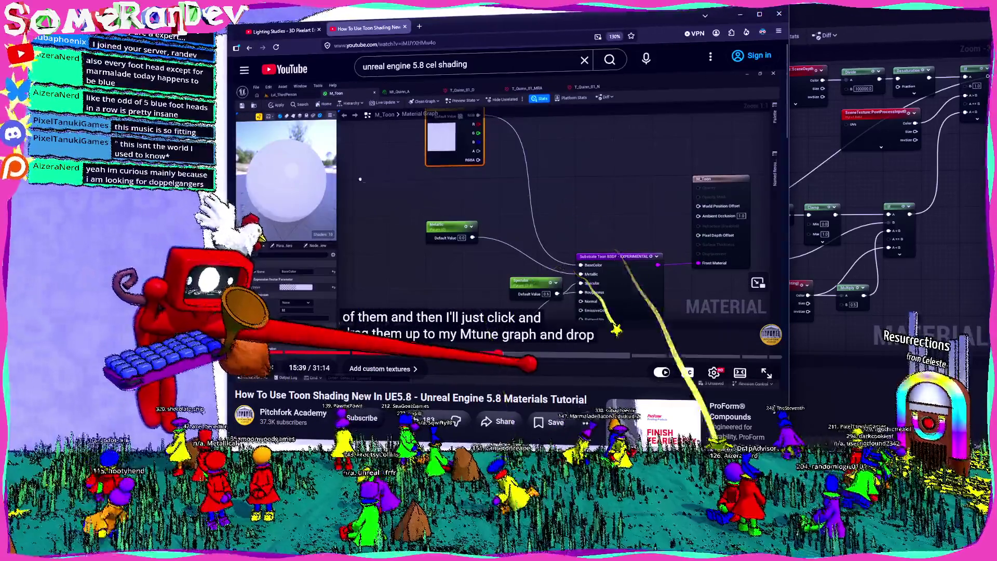
{"action": "left_click", "coordinate": [565, 356]}
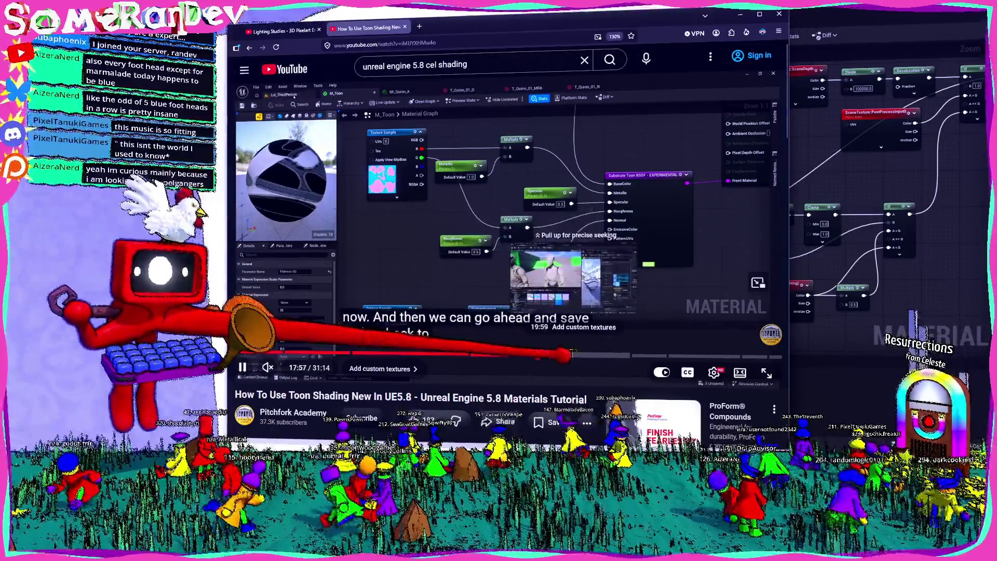
{"action": "left_click", "coordinate": [600, 356]}
{"action": "left_click", "coordinate": [636, 356]}
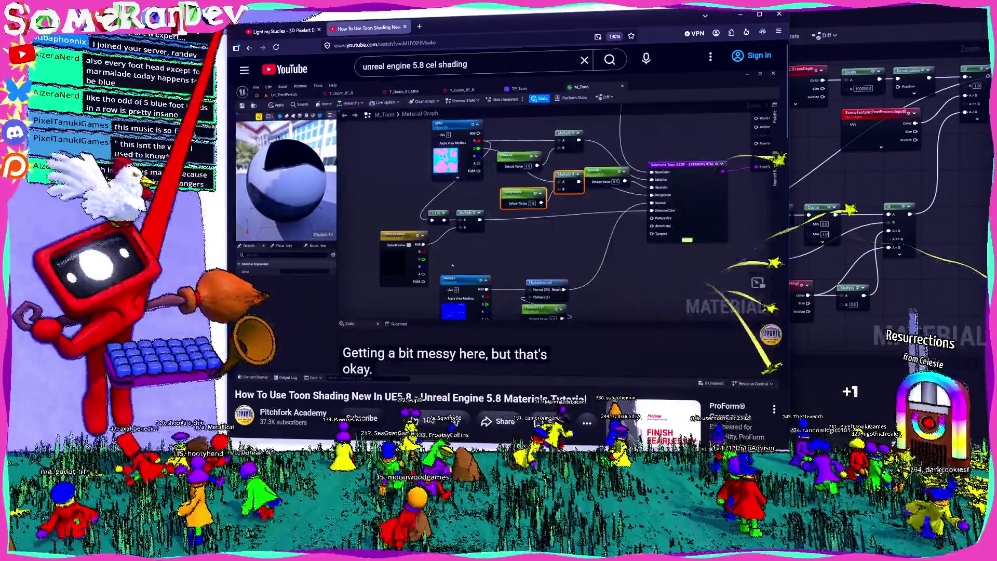
{"action": "left_click", "coordinate": [250, 47]}
{"action": "scroll", "coordinate": [520, 259], "scroll_direction": "down", "scroll_amount": 5}
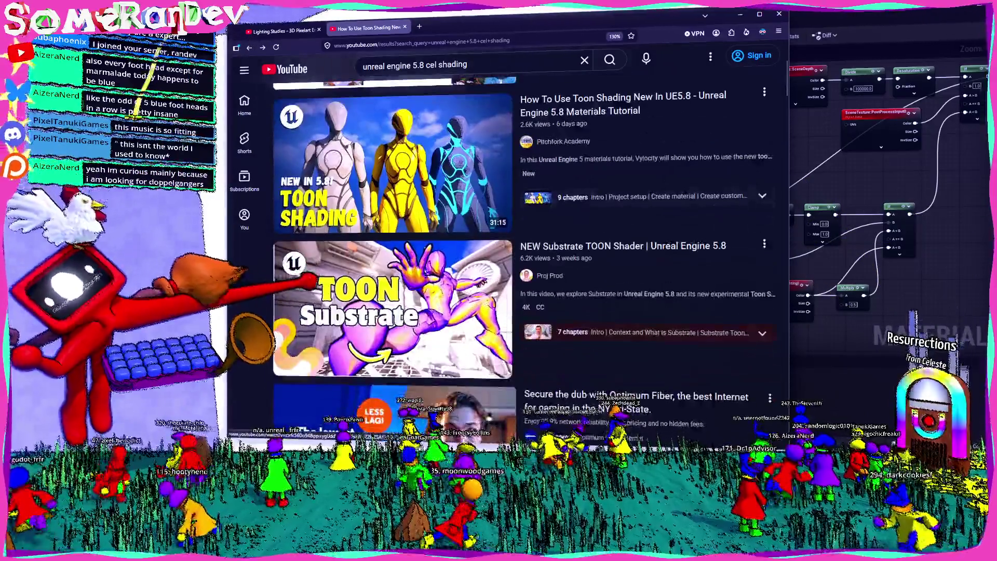
- Scroll through the YouTube results for 'unreal engine 5.8 cel shading'
{"action": "scroll", "coordinate": [486, 194], "scroll_direction": "up", "scroll_amount": 3}
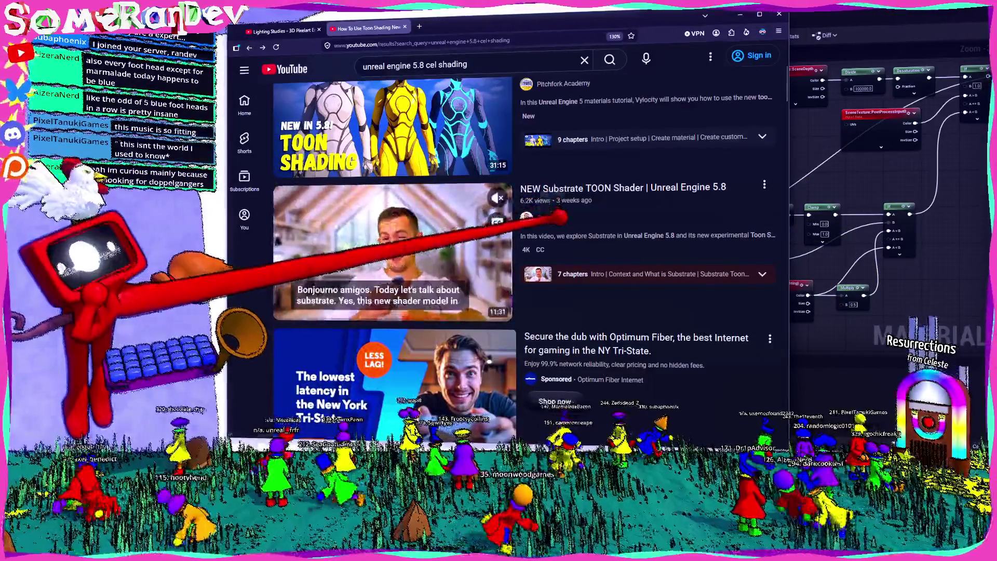
{"action": "scroll", "coordinate": [571, 262], "scroll_direction": "down", "scroll_amount": 10}
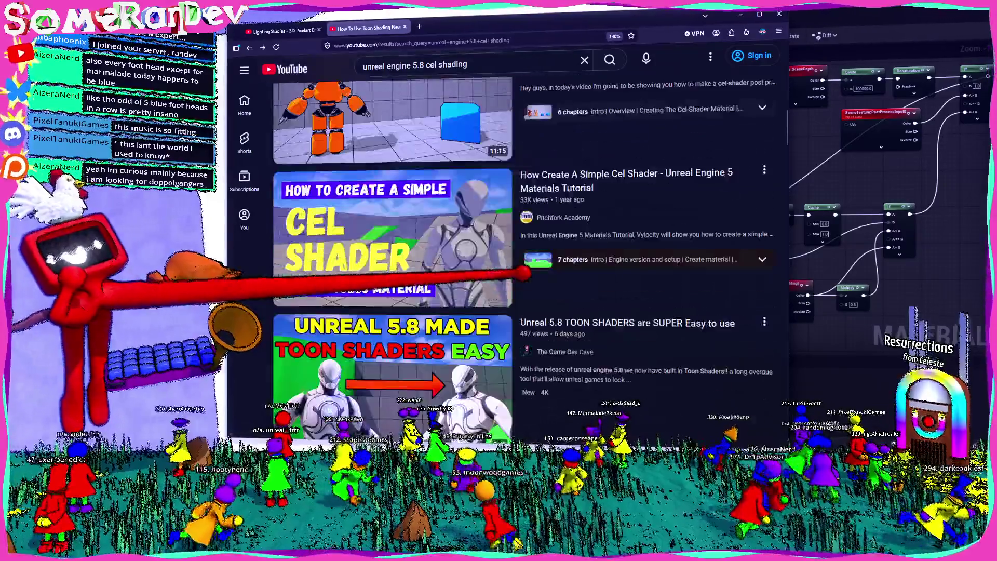
{"action": "scroll", "coordinate": [519, 156], "scroll_direction": "up", "scroll_amount": 2}
{"action": "scroll", "coordinate": [560, 128], "scroll_direction": "down", "scroll_amount": 1}
{"action": "scroll", "coordinate": [467, 207], "scroll_direction": "down", "scroll_amount": 5}
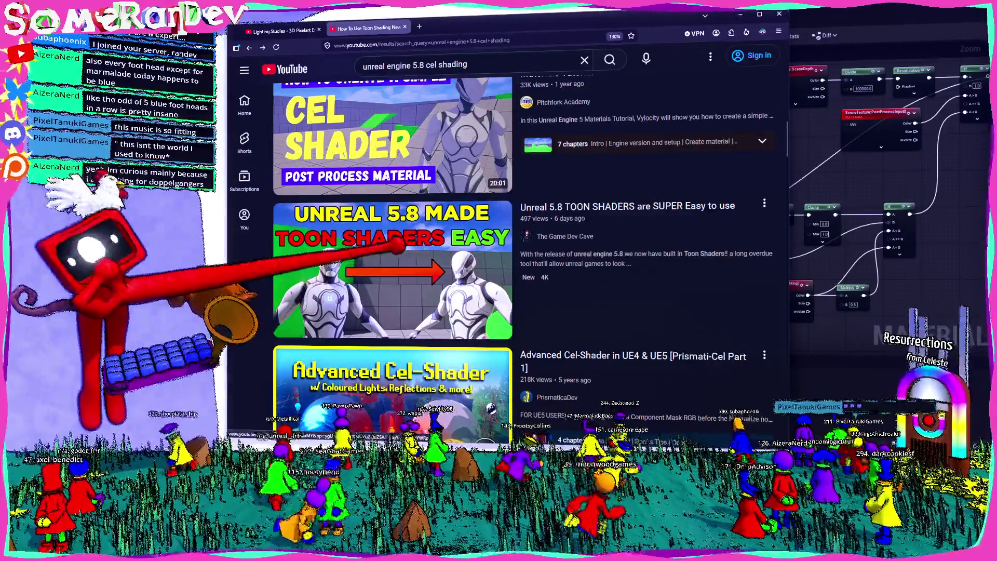
{"action": "scroll", "coordinate": [395, 252], "scroll_direction": "up", "scroll_amount": 2}
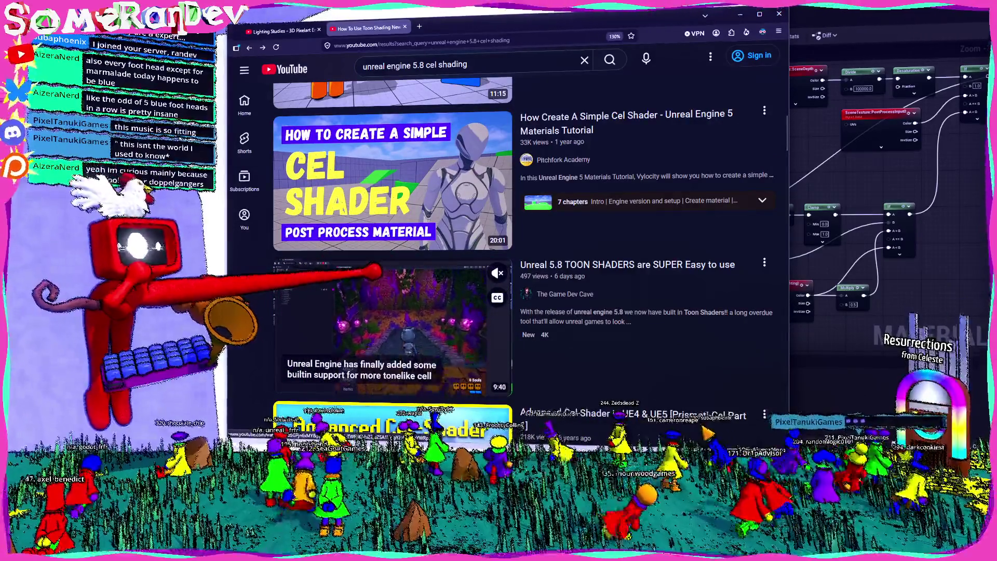
{"action": "scroll", "coordinate": [523, 255], "scroll_direction": "down", "scroll_amount": 1}
{"action": "scroll", "coordinate": [371, 306], "scroll_direction": "down", "scroll_amount": 3}
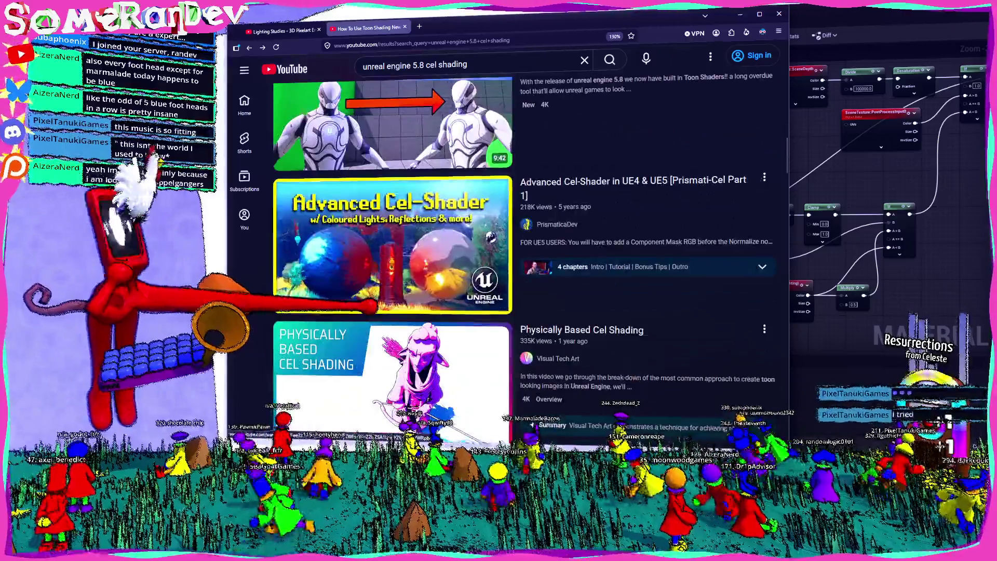
{"action": "scroll", "coordinate": [395, 208], "scroll_direction": "up", "scroll_amount": 5}
- Run 'unreal engine 5.8 cel shading' as a DuckDuckGo web search in a new tab
{"action": "left_click", "coordinate": [460, 58]}
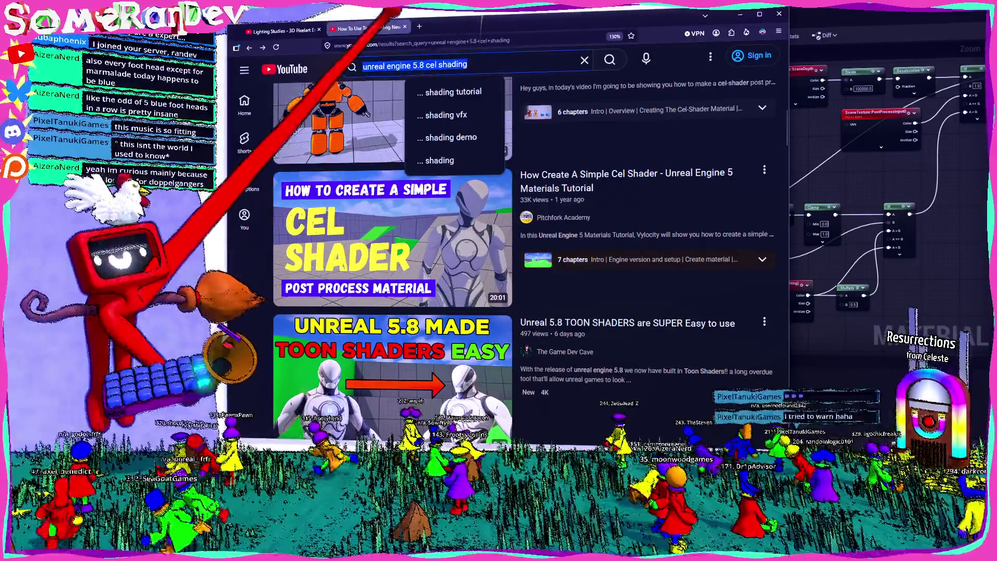
{"action": "left_click", "coordinate": [419, 25]}
{"action": "key", "text": "Return"}
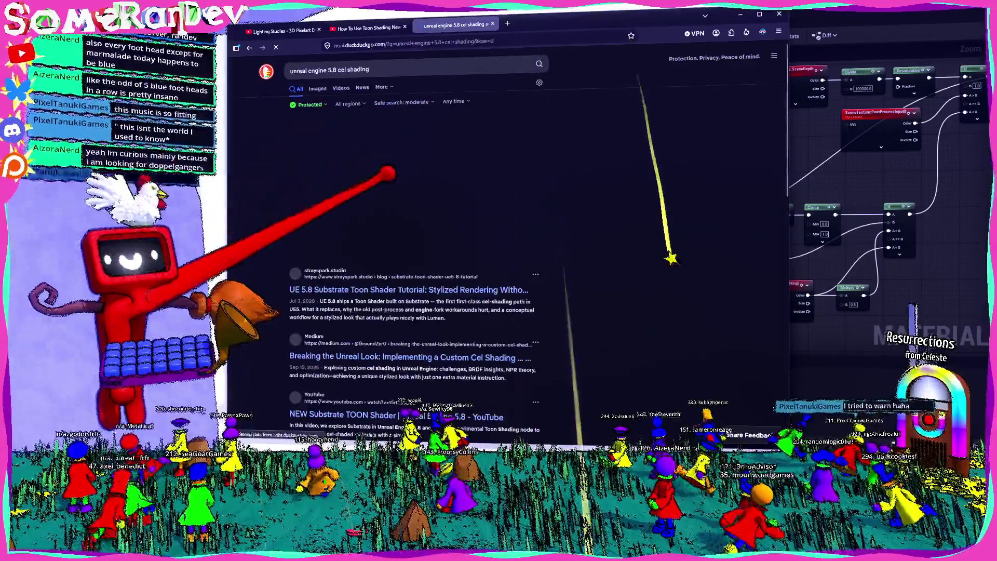
{"action": "scroll", "coordinate": [374, 234], "scroll_direction": "down", "scroll_amount": 1}
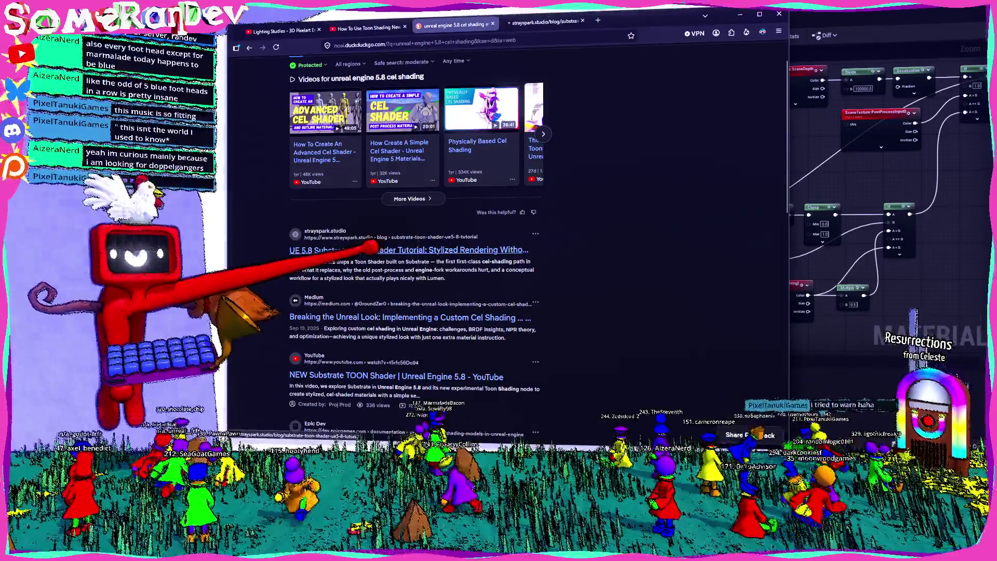
- Dismiss the sign-up prompt and read the Medium custom cel shading model article
{"action": "scroll", "coordinate": [384, 270], "scroll_direction": "down", "scroll_amount": 1}
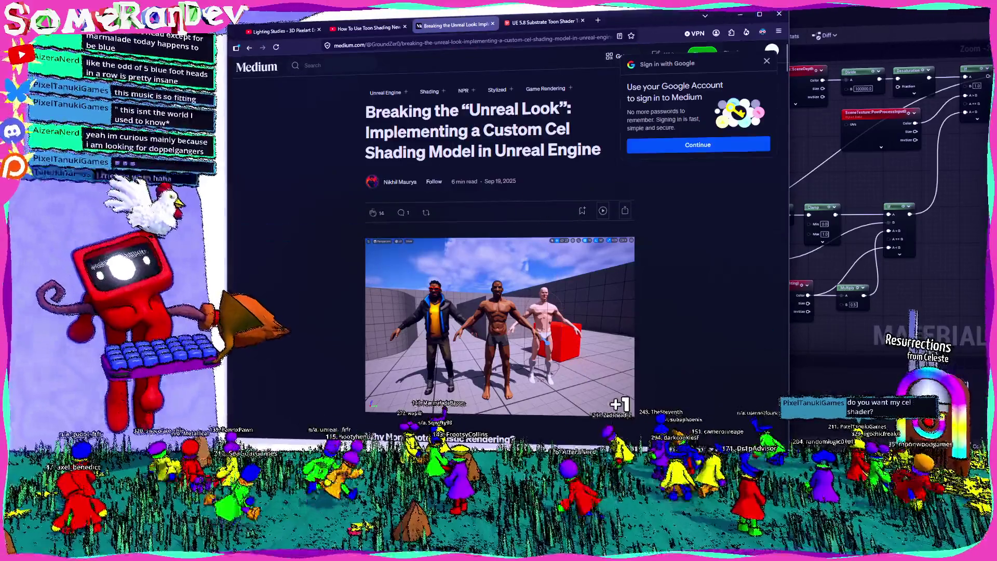
{"action": "scroll", "coordinate": [623, 119], "scroll_direction": "down", "scroll_amount": 7}
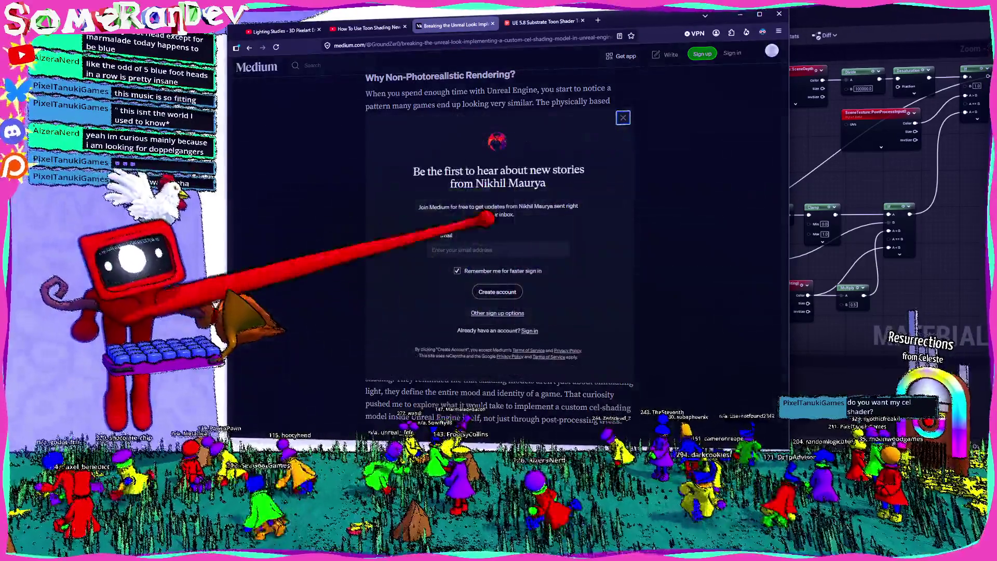
{"action": "left_click", "coordinate": [623, 118]}
{"action": "scroll", "coordinate": [483, 218], "scroll_direction": "down", "scroll_amount": 6}
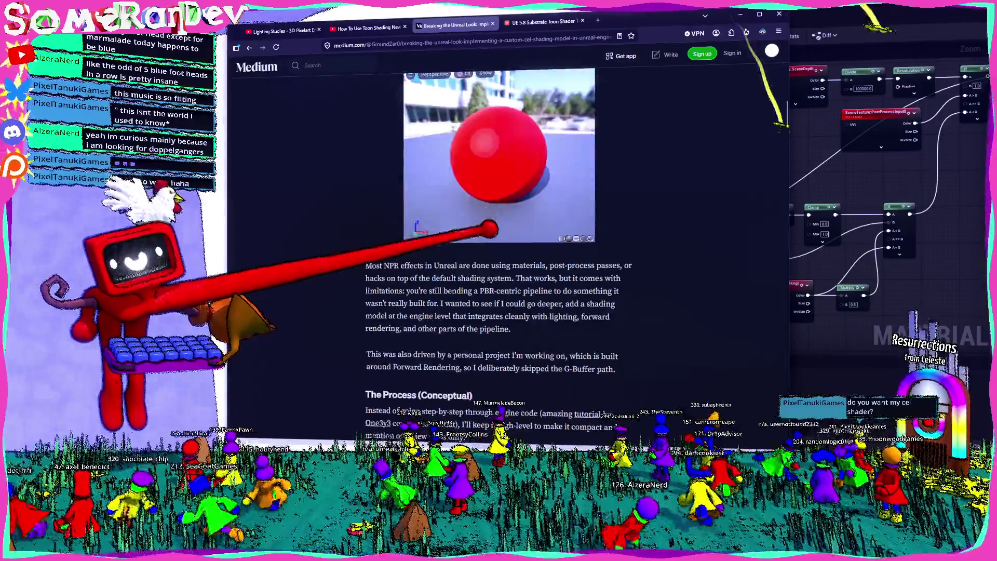
{"action": "scroll", "coordinate": [483, 233], "scroll_direction": "down", "scroll_amount": 5}
{"action": "scroll", "coordinate": [483, 234], "scroll_direction": "up", "scroll_amount": 5}
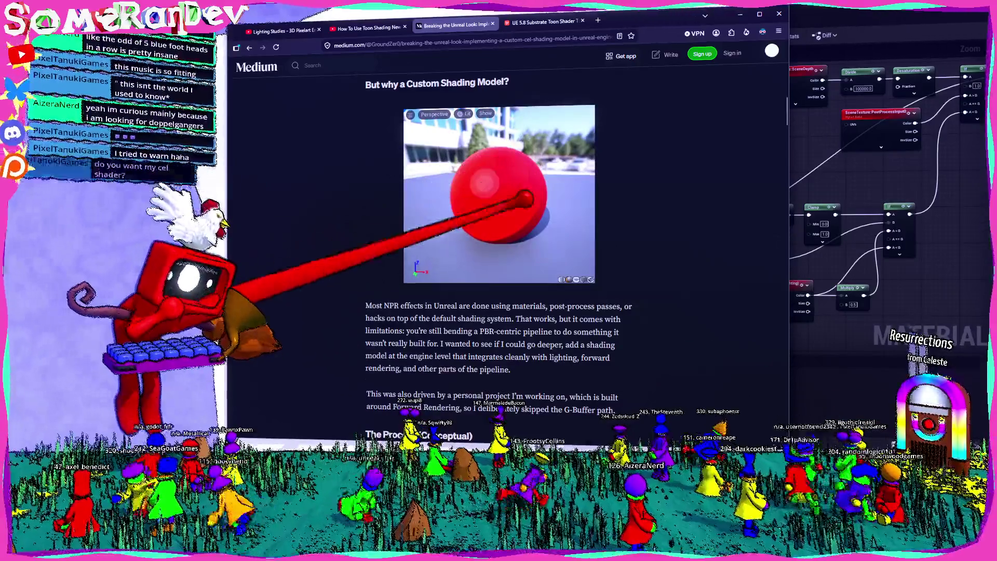
{"action": "scroll", "coordinate": [498, 260], "scroll_direction": "down", "scroll_amount": 12}
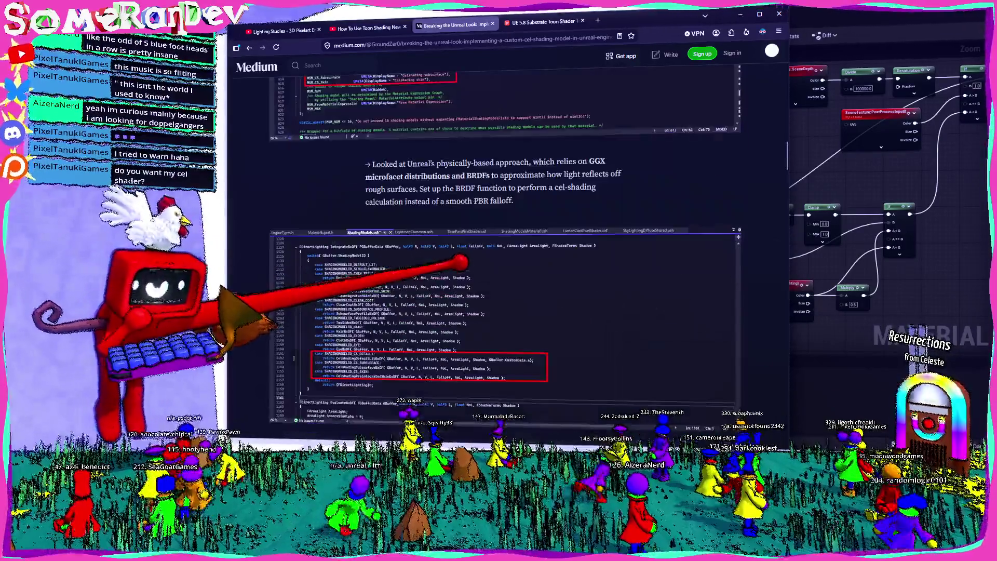
{"action": "scroll", "coordinate": [498, 234], "scroll_direction": "down", "scroll_amount": 5}
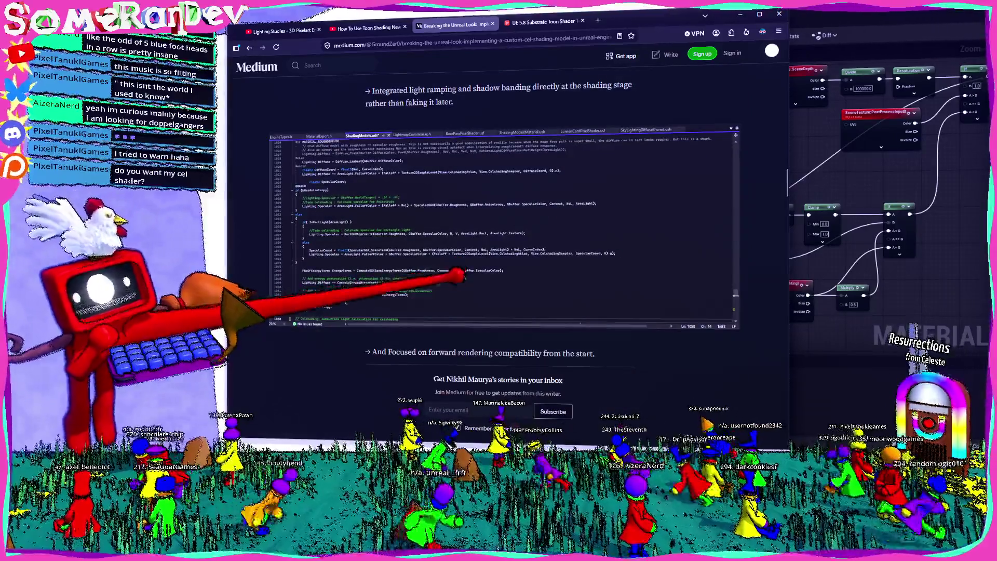
{"action": "scroll", "coordinate": [498, 234], "scroll_direction": "down", "scroll_amount": 3}
{"action": "scroll", "coordinate": [498, 233], "scroll_direction": "up", "scroll_amount": 3}
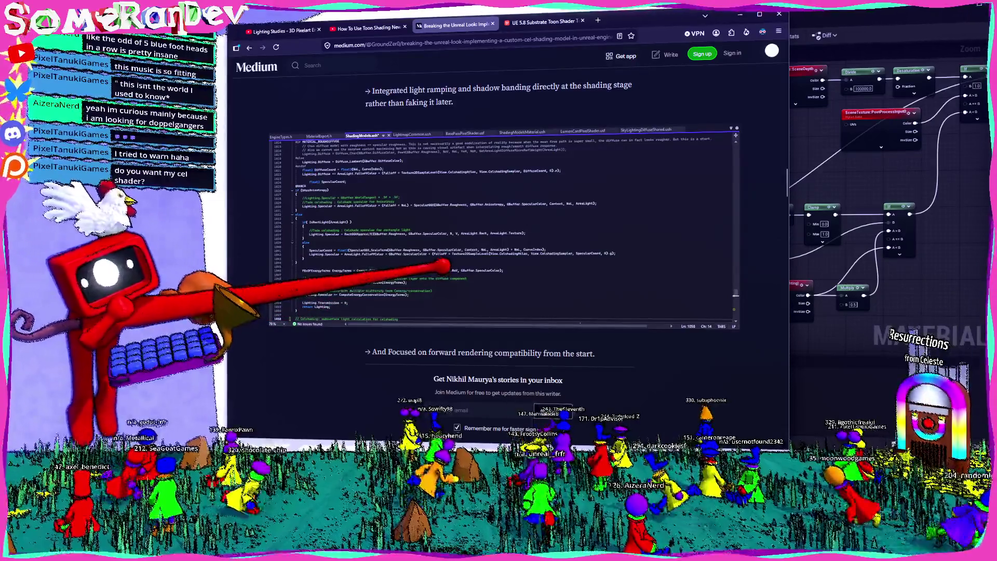
- Finish skimming the article and enter 'unreal engine text based shaders' in a new tab
{"action": "scroll", "coordinate": [498, 234], "scroll_direction": "down", "scroll_amount": 15}
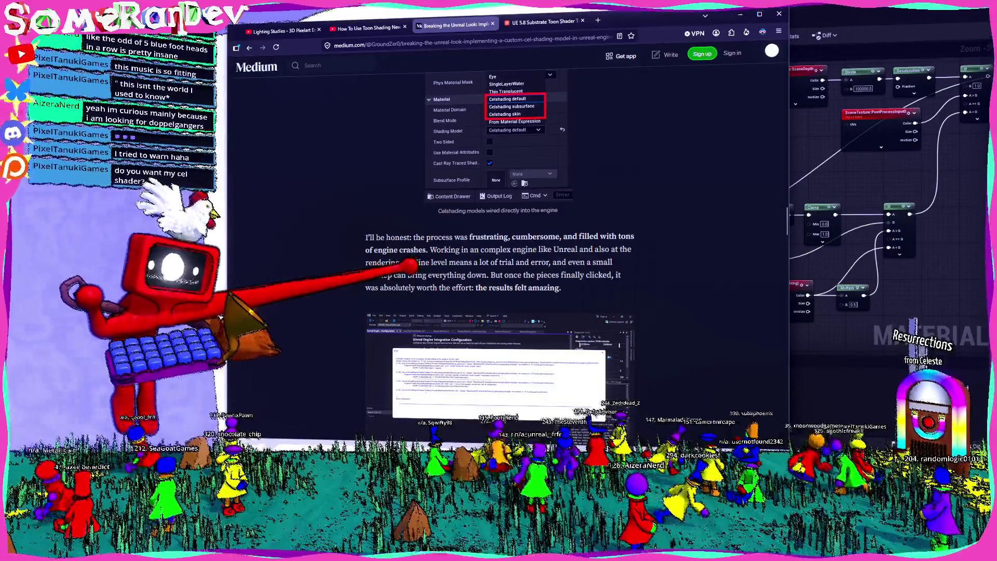
{"action": "scroll", "coordinate": [499, 234], "scroll_direction": "down", "scroll_amount": 5}
{"action": "scroll", "coordinate": [499, 233], "scroll_direction": "up", "scroll_amount": 10}
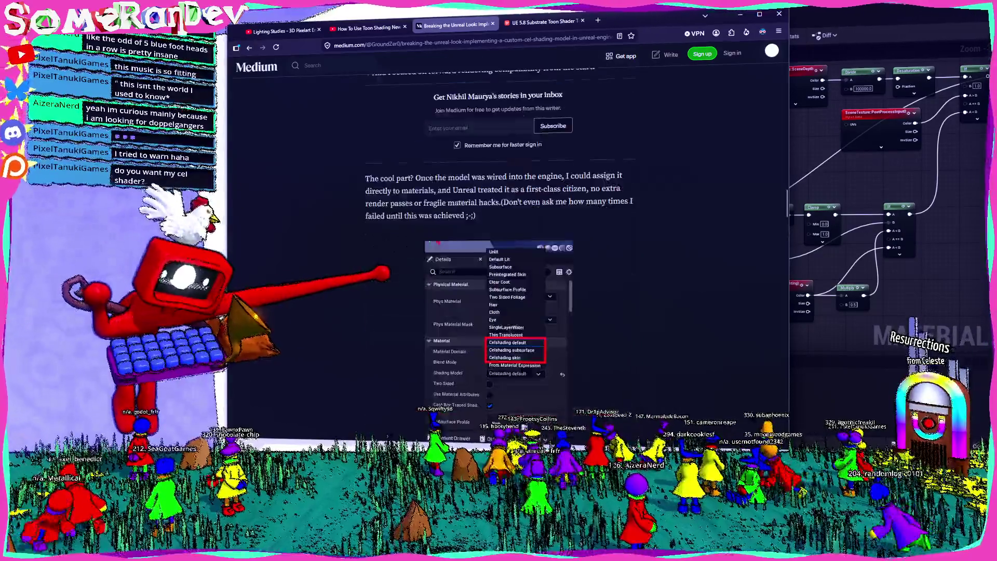
{"action": "scroll", "coordinate": [498, 234], "scroll_direction": "up", "scroll_amount": 5}
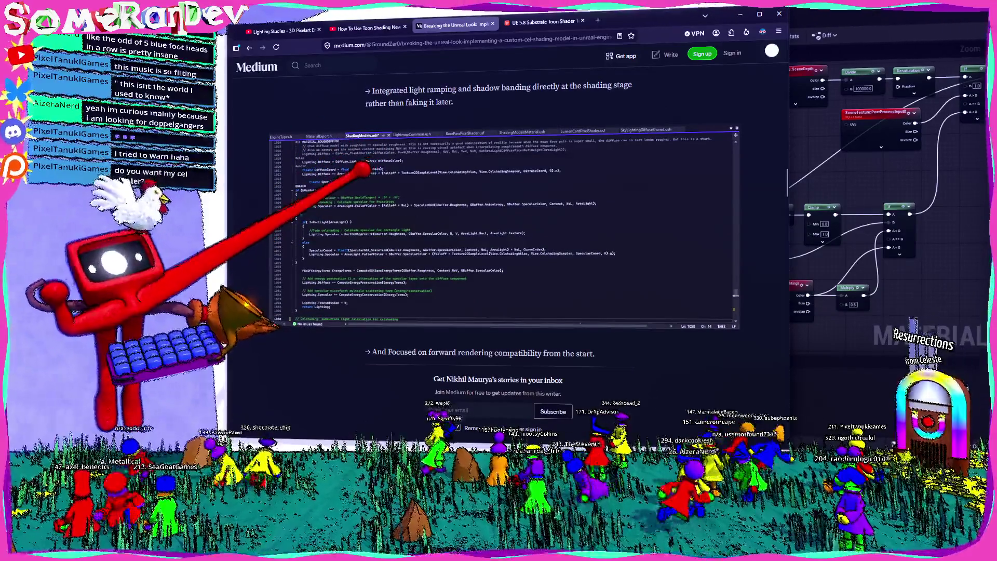
{"action": "key", "text": "ctrl+t"}
{"action": "type", "text": "unreal"}
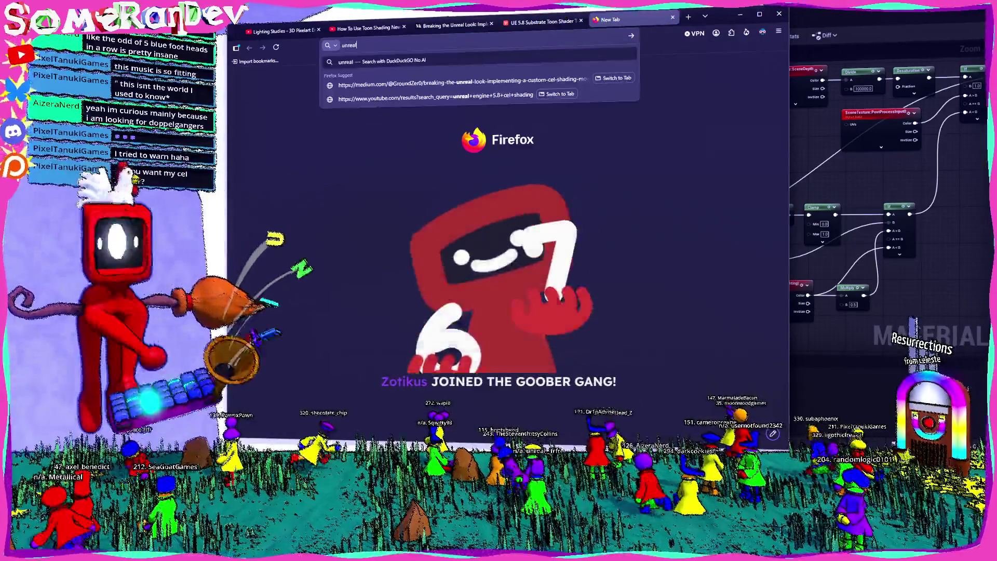
{"action": "type", "text": " engine text "}
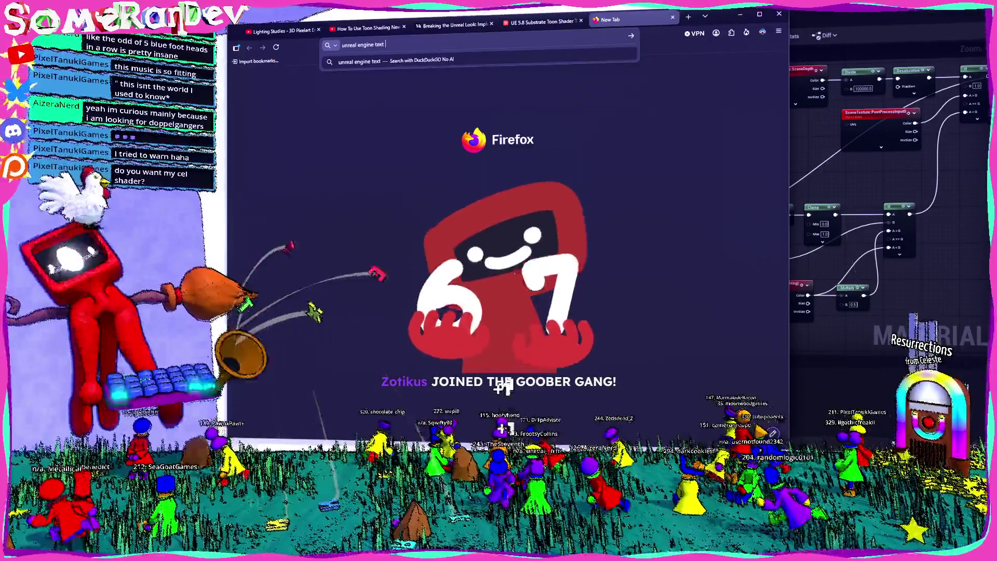
{"action": "type", "text": "based shader"}
{"action": "type", "text": "s"}
- Search 'unreal engine text based shaders' and read Epic's Shader Development in Unreal Engine page
{"action": "key", "text": "Return"}
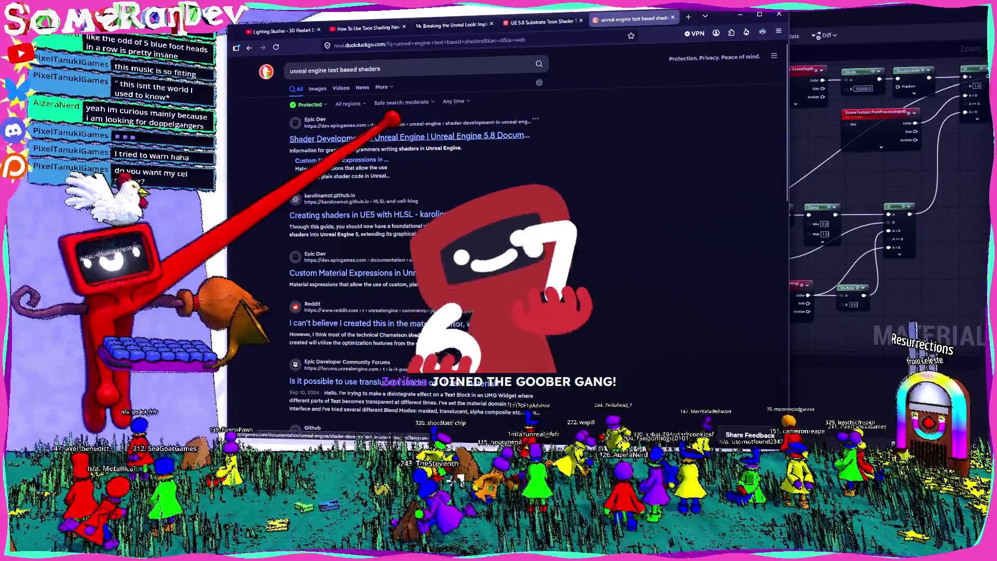
{"action": "left_click", "coordinate": [374, 137]}
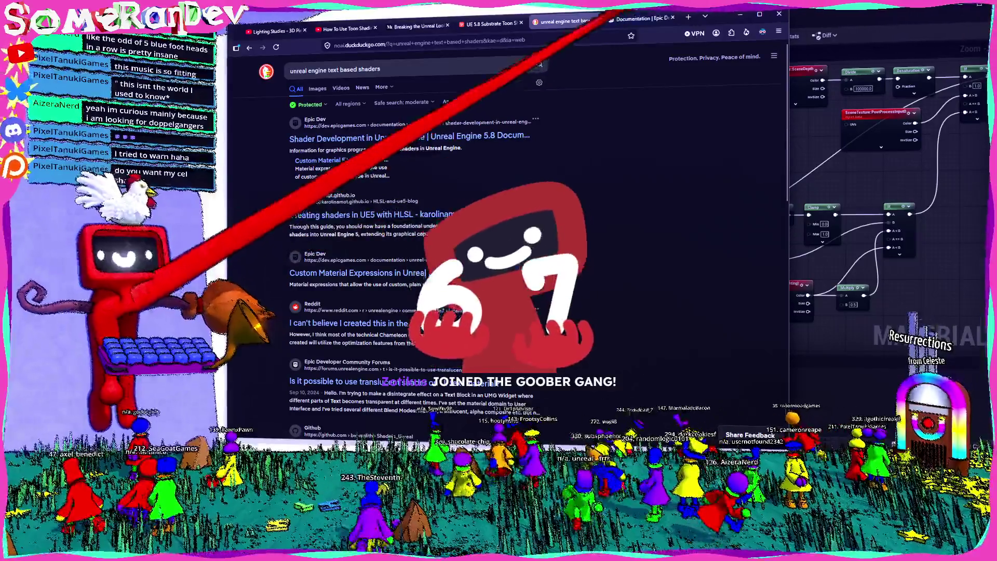
{"action": "scroll", "coordinate": [509, 234], "scroll_direction": "down", "scroll_amount": 15}
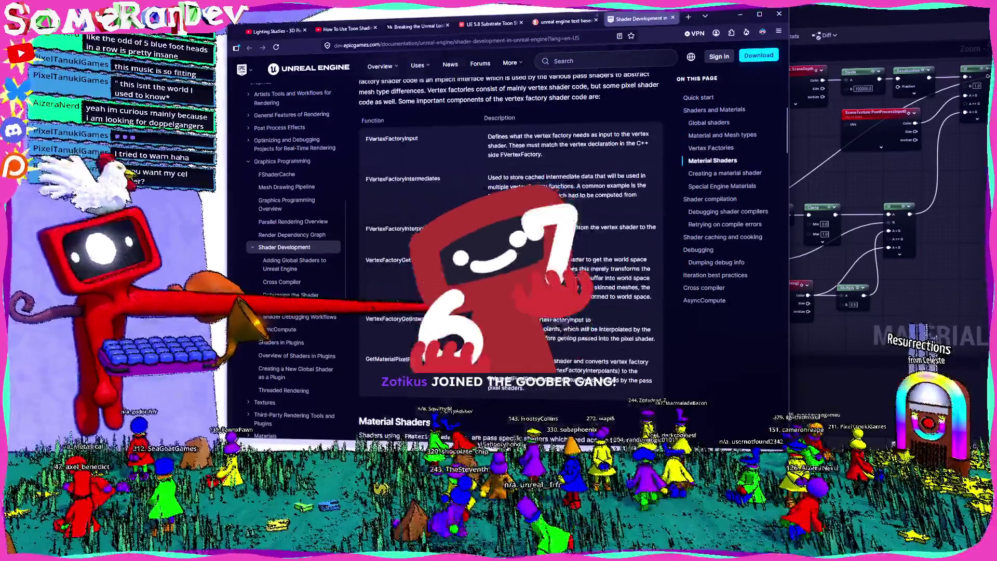
{"action": "scroll", "coordinate": [509, 233], "scroll_direction": "down", "scroll_amount": 8}
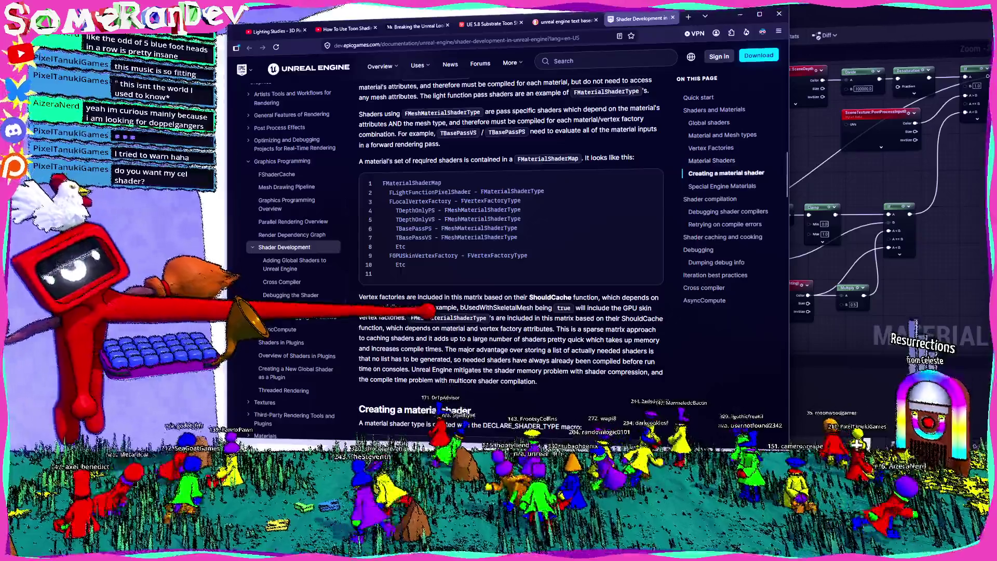
{"action": "scroll", "coordinate": [511, 234], "scroll_direction": "down", "scroll_amount": 4}
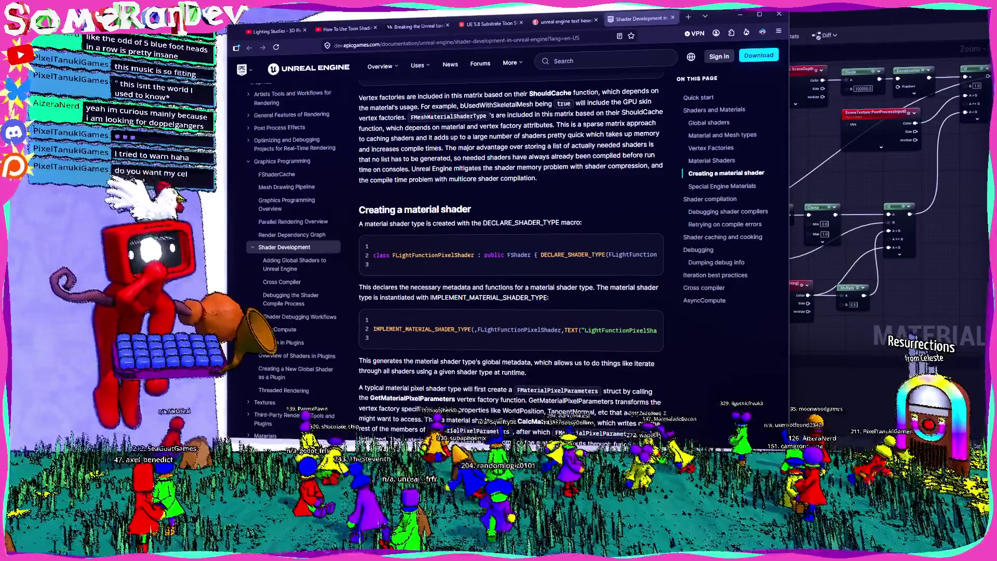
{"action": "scroll", "coordinate": [512, 260], "scroll_direction": "down", "scroll_amount": 15}
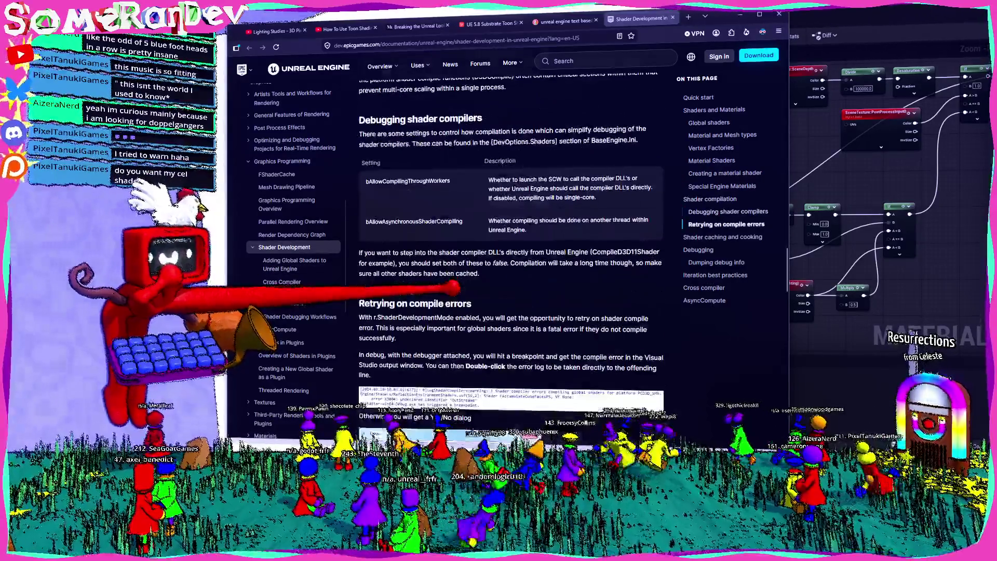
{"action": "scroll", "coordinate": [511, 260], "scroll_direction": "down", "scroll_amount": 15}
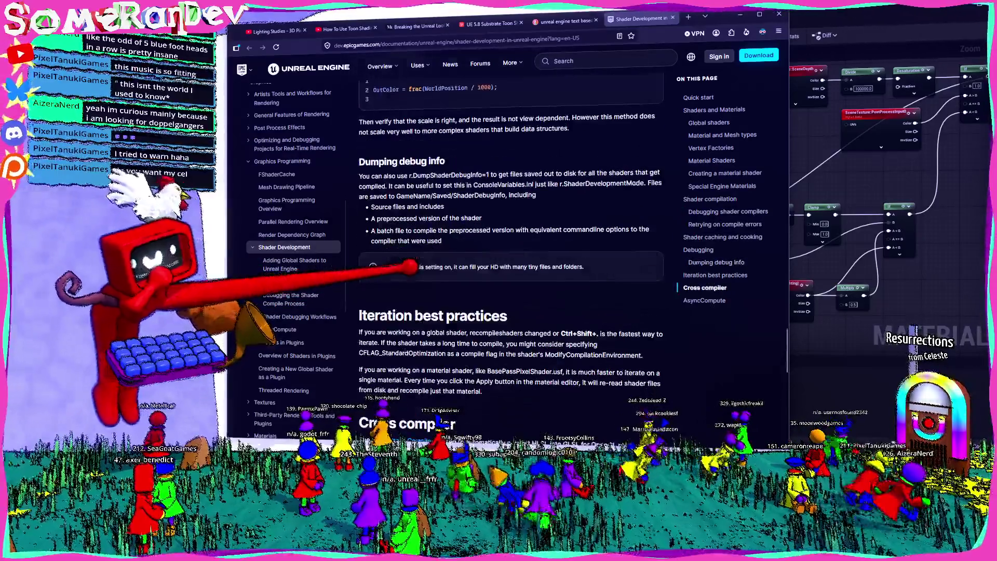
{"action": "left_click", "coordinate": [558, 21]}
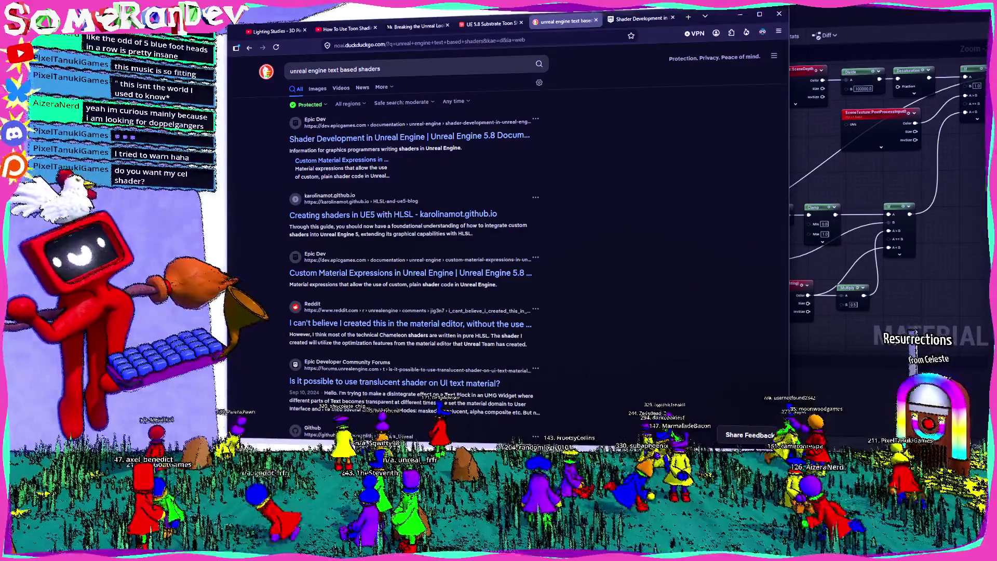
- Open Epic's Custom Material Expressions docs and read down to the HLSL blur example and Known Issues
{"action": "left_click", "coordinate": [358, 272]}
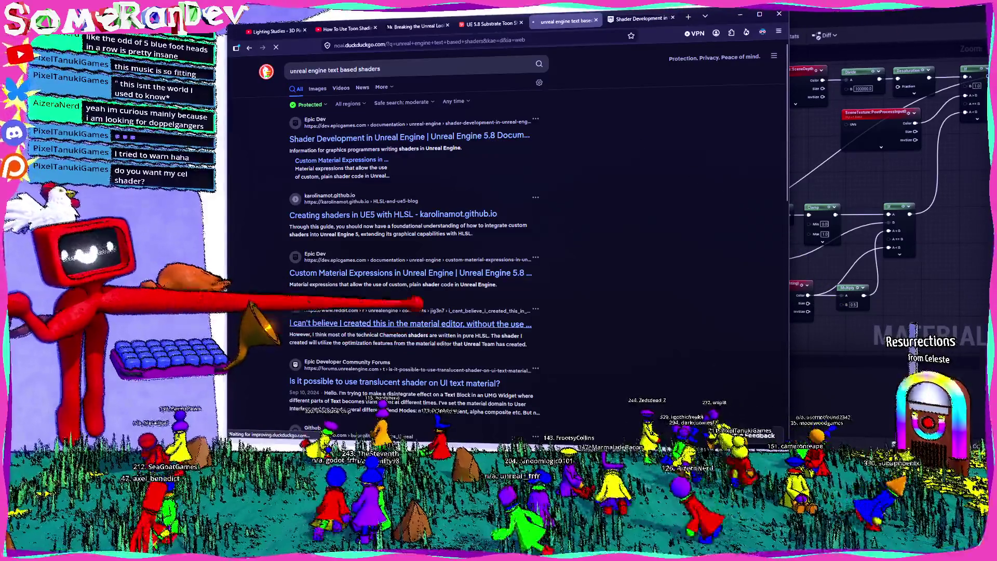
{"action": "left_click", "coordinate": [416, 272]}
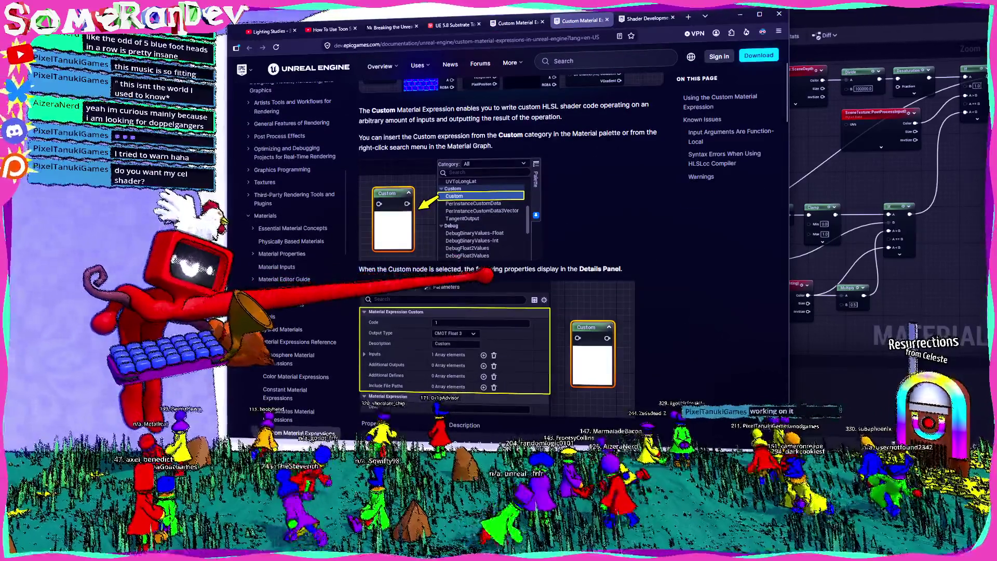
{"action": "scroll", "coordinate": [506, 233], "scroll_direction": "down", "scroll_amount": 4}
{"action": "scroll", "coordinate": [506, 234], "scroll_direction": "down", "scroll_amount": 7}
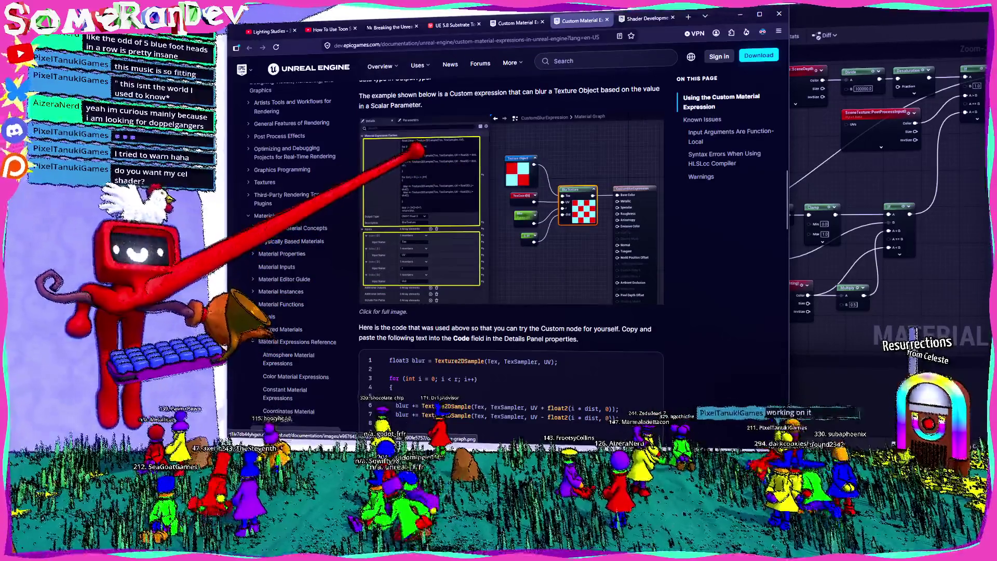
{"action": "scroll", "coordinate": [506, 234], "scroll_direction": "down", "scroll_amount": 3}
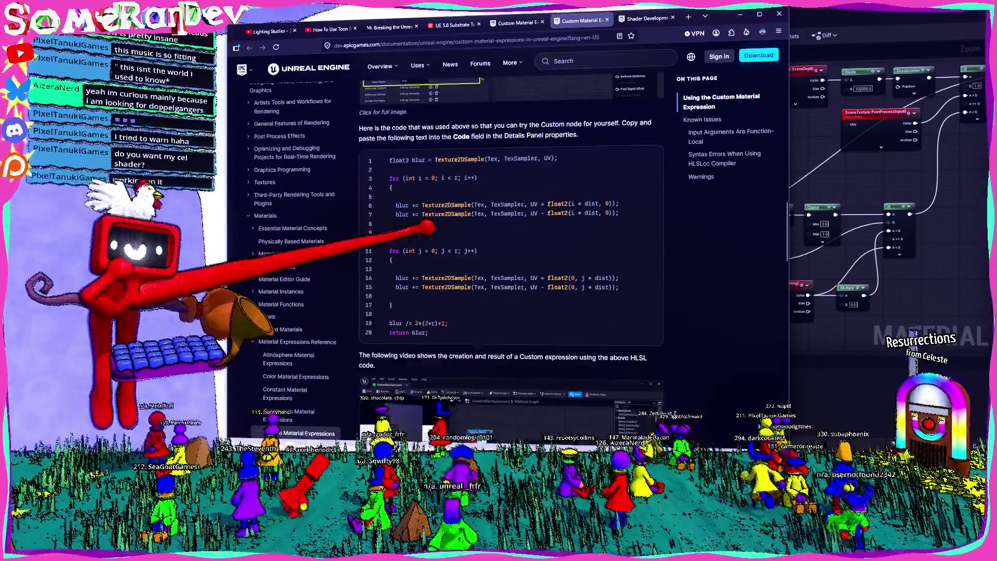
{"action": "scroll", "coordinate": [516, 99], "scroll_direction": "down", "scroll_amount": 8}
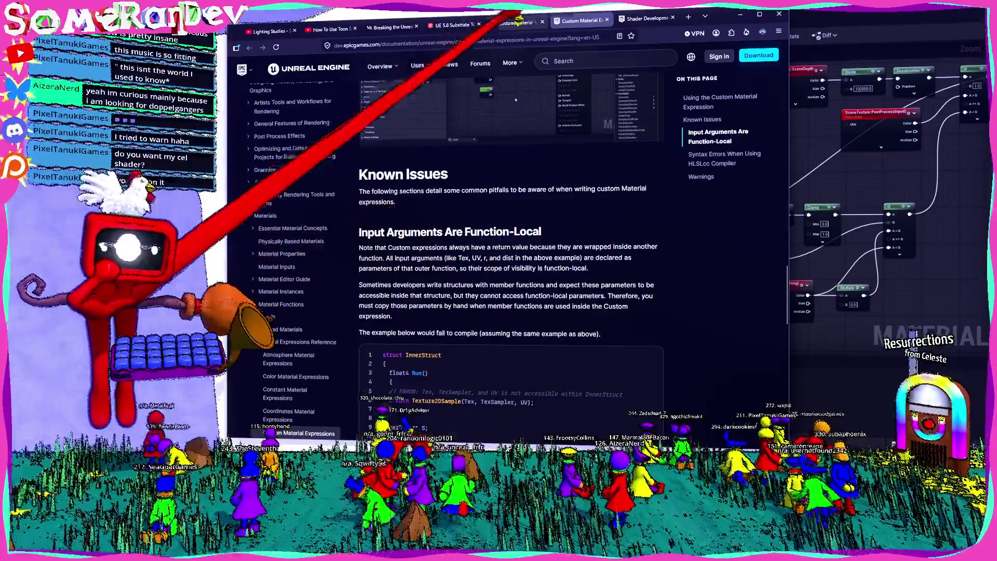
{"action": "key", "text": "ctrl+shift+Tab"}
{"action": "key", "text": "ctrl+shift+Tab"}
{"action": "key", "text": "ctrl+shift+Tab"}
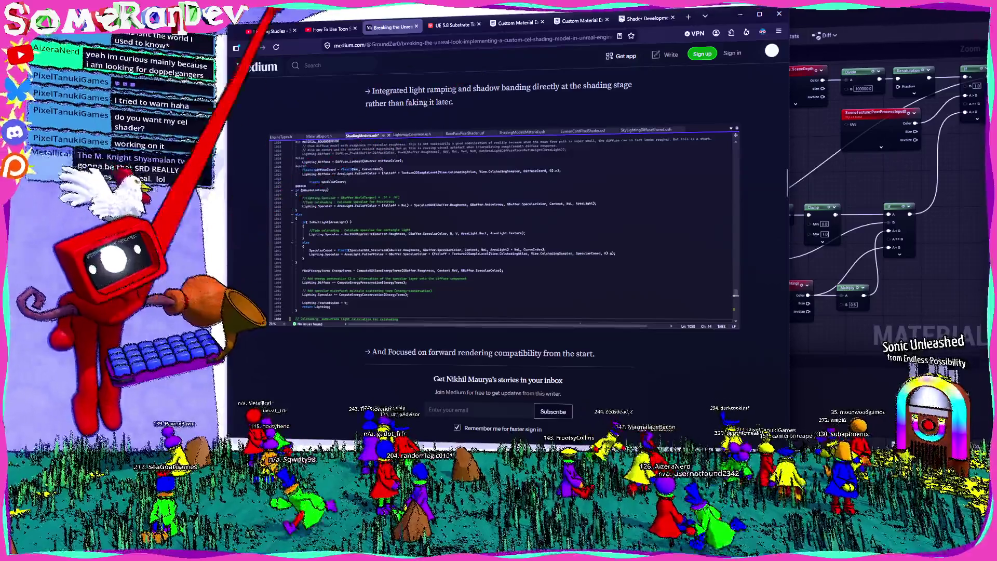
- Briefly open the Physically Based Cel Shading video from the YouTube results, then return
{"action": "left_click", "coordinate": [318, 29]}
{"action": "scroll", "coordinate": [392, 233], "scroll_direction": "down", "scroll_amount": 3}
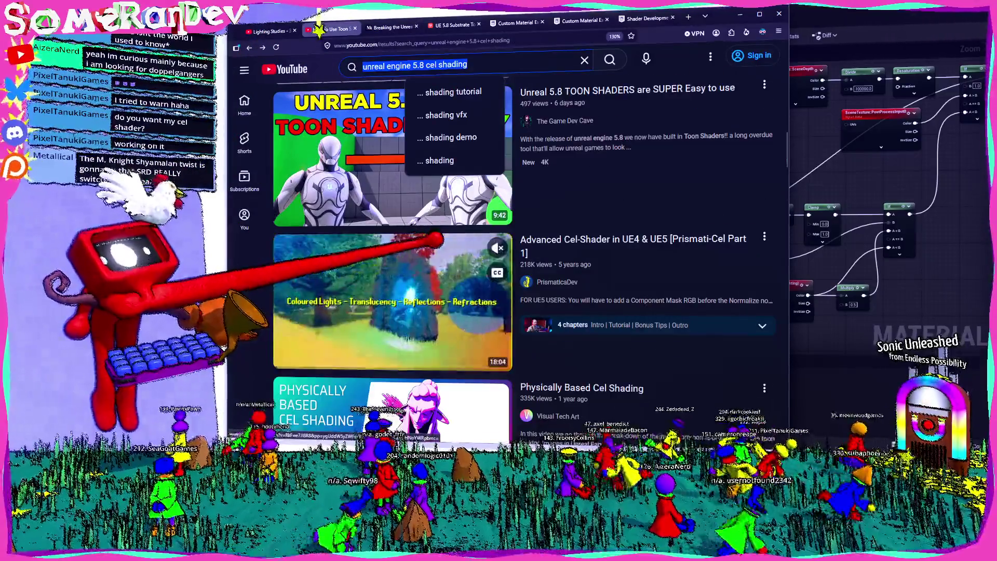
{"action": "scroll", "coordinate": [519, 260], "scroll_direction": "down", "scroll_amount": 4}
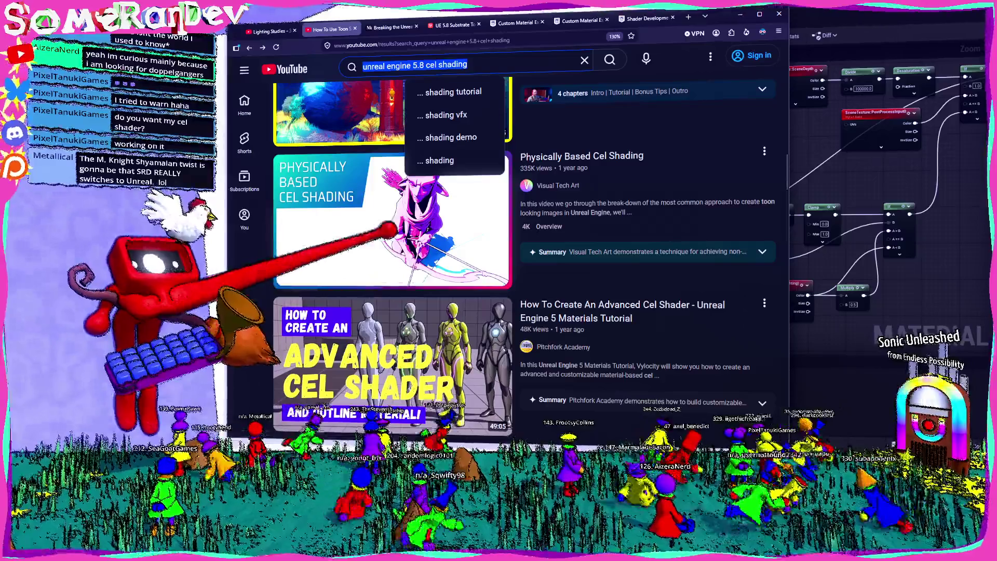
{"action": "left_click", "coordinate": [390, 228]}
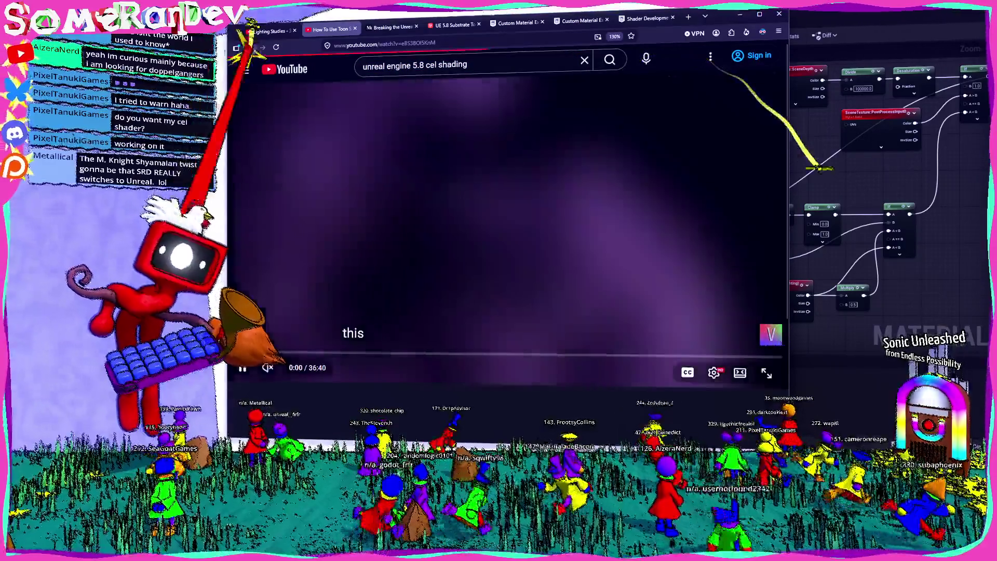
{"action": "left_click", "coordinate": [248, 47]}
- Find and open the UE5 Manga Shader playlist's Stylized lines and outlines video
{"action": "scroll", "coordinate": [410, 249], "scroll_direction": "down", "scroll_amount": 4}
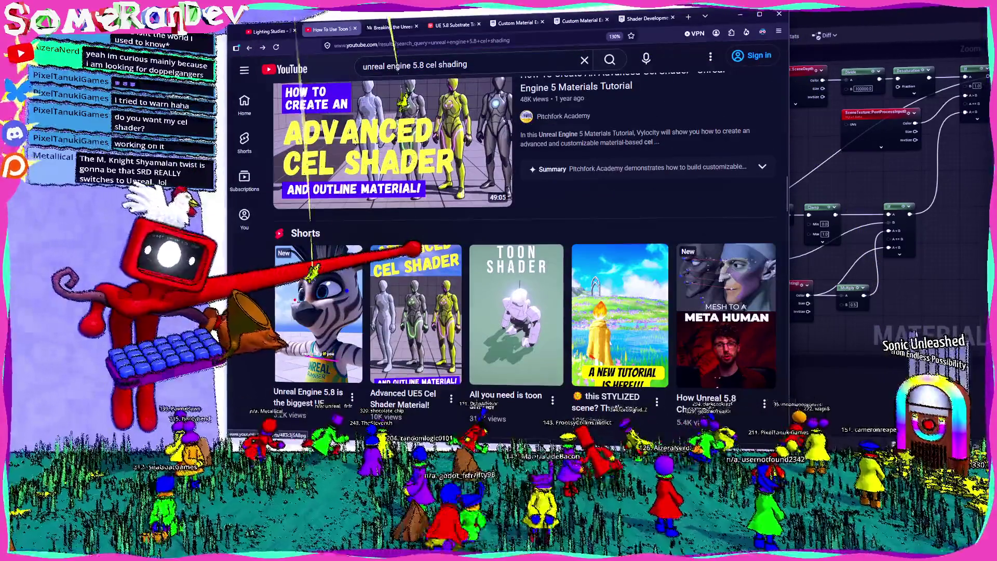
{"action": "scroll", "coordinate": [524, 250], "scroll_direction": "down", "scroll_amount": 5}
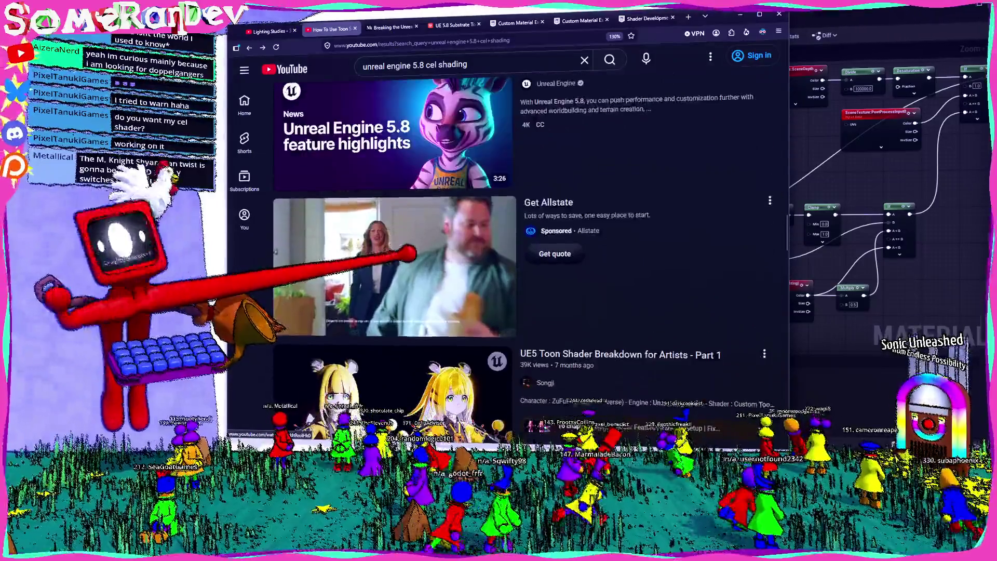
{"action": "scroll", "coordinate": [395, 249], "scroll_direction": "down", "scroll_amount": 3}
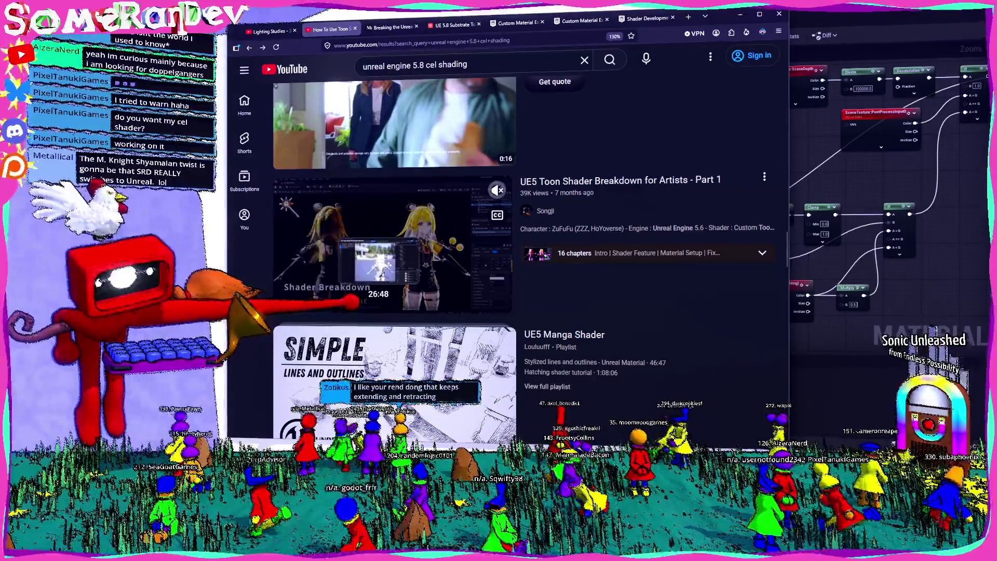
{"action": "scroll", "coordinate": [519, 260], "scroll_direction": "down", "scroll_amount": 5}
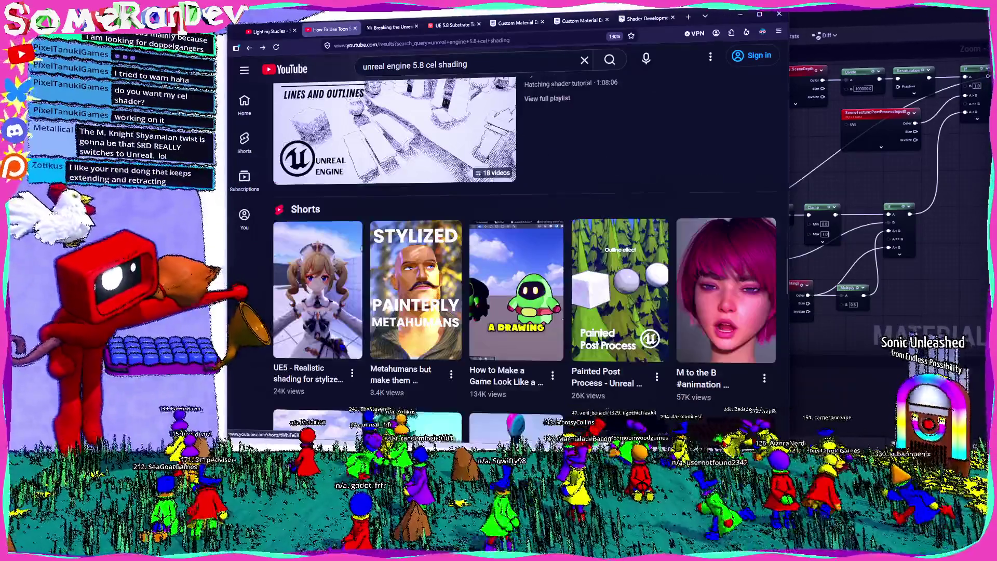
{"action": "scroll", "coordinate": [520, 259], "scroll_direction": "up", "scroll_amount": 2}
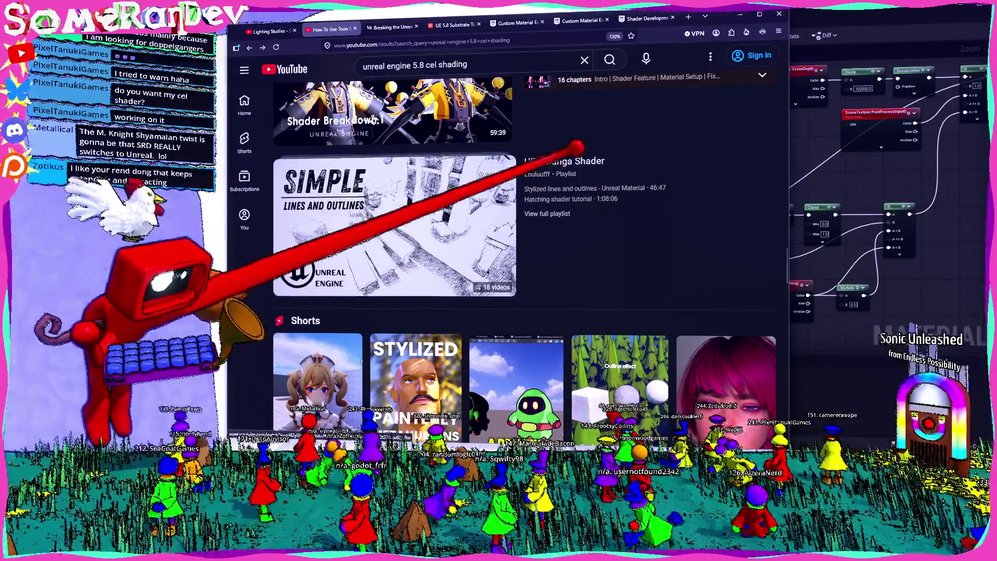
{"action": "left_click", "coordinate": [565, 161]}
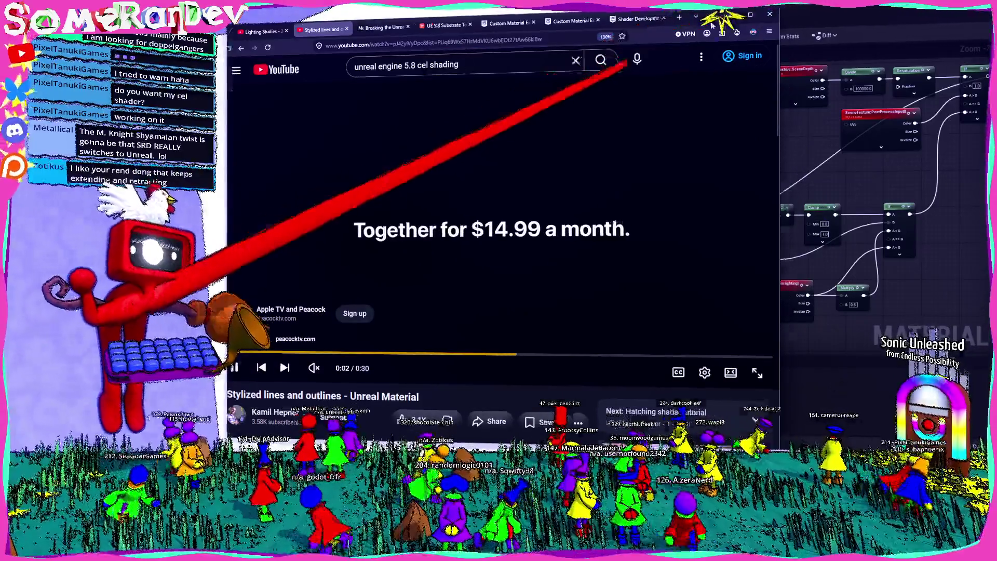
- Pause the Stylized lines and outlines video on the sketch-style render and minimize the browser
{"action": "key", "text": "alt+Tab"}
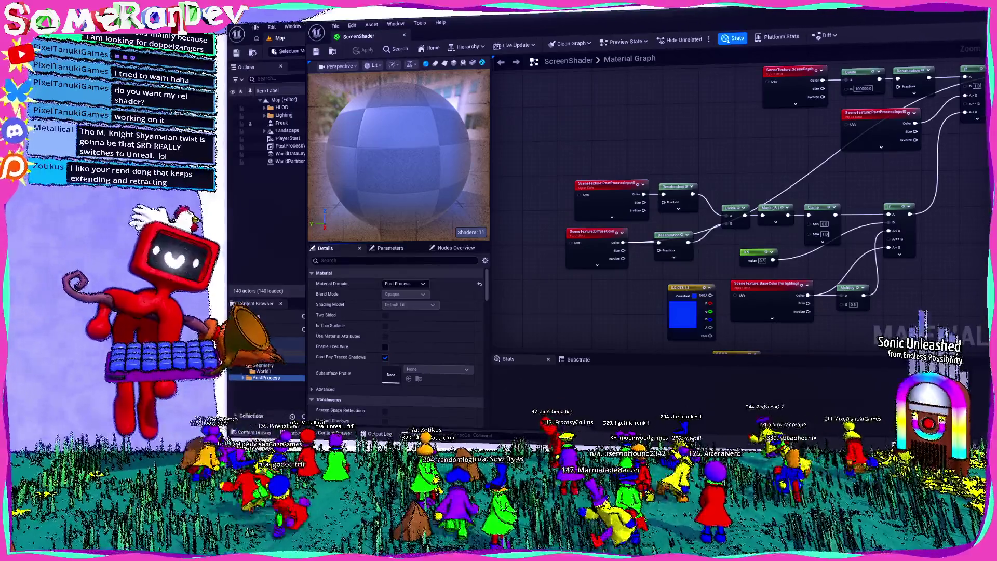
{"action": "key", "text": "alt+Tab"}
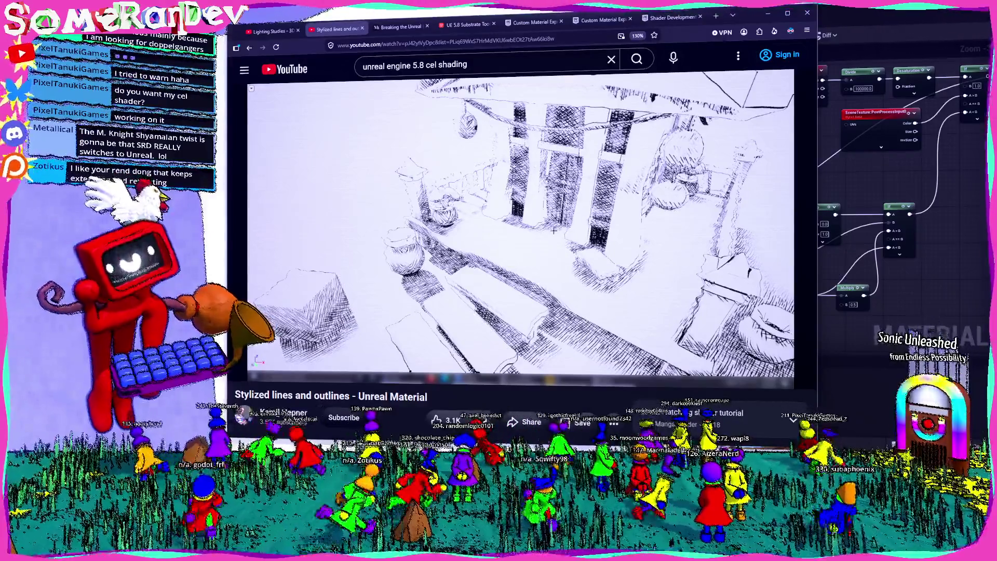
{"action": "left_click", "coordinate": [422, 225]}
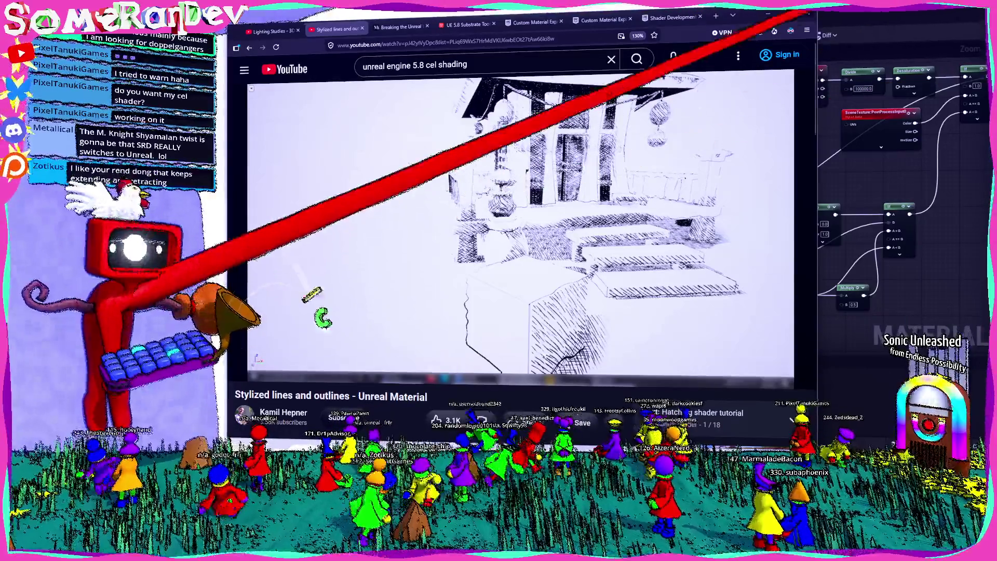
{"action": "left_click", "coordinate": [806, 13]}
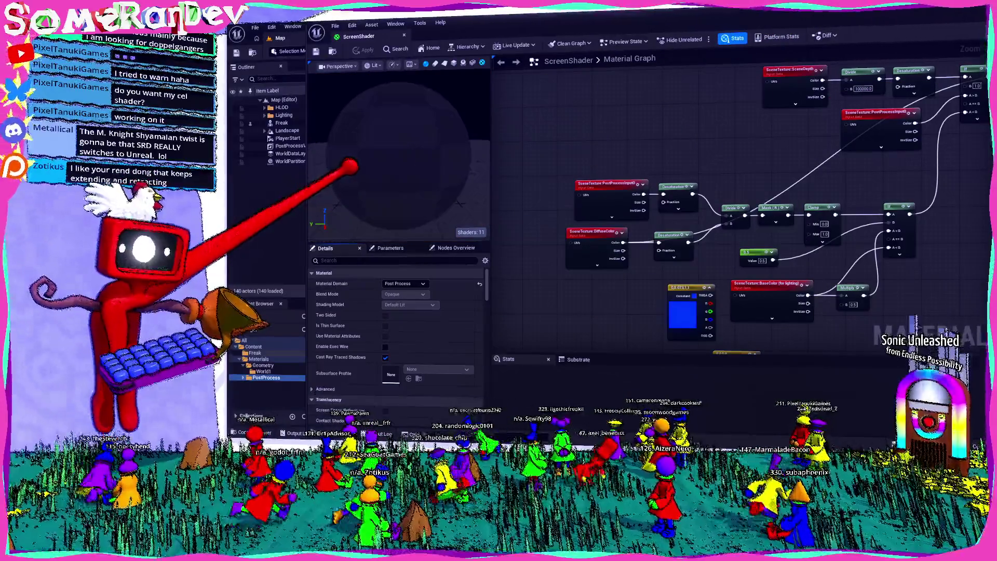
- Close the ScreenShader editor and check the PostProcessVolume's Post Process Materials holding ScreenShader
{"action": "left_click", "coordinate": [912, 77]}
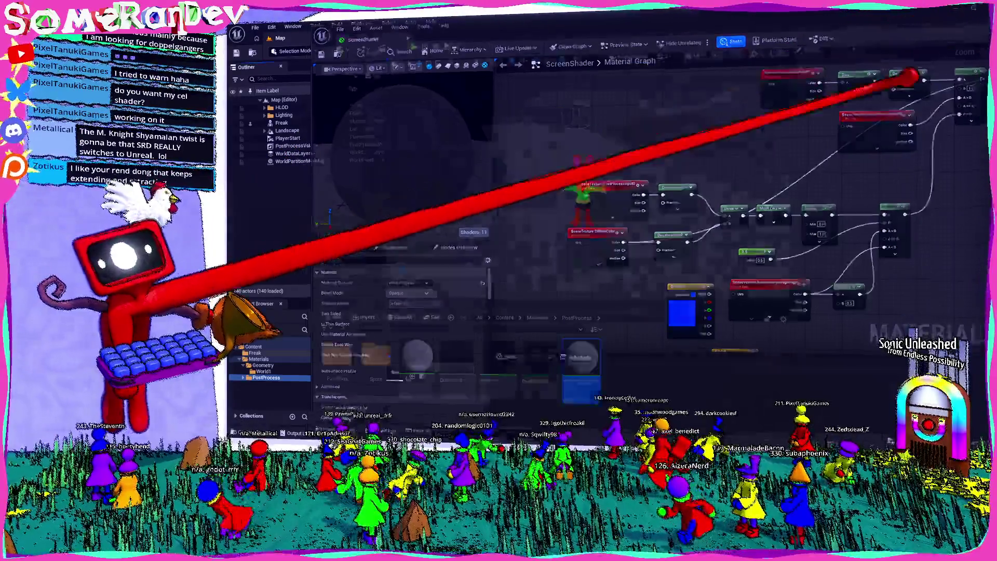
{"action": "right_click", "coordinate": [629, 385]}
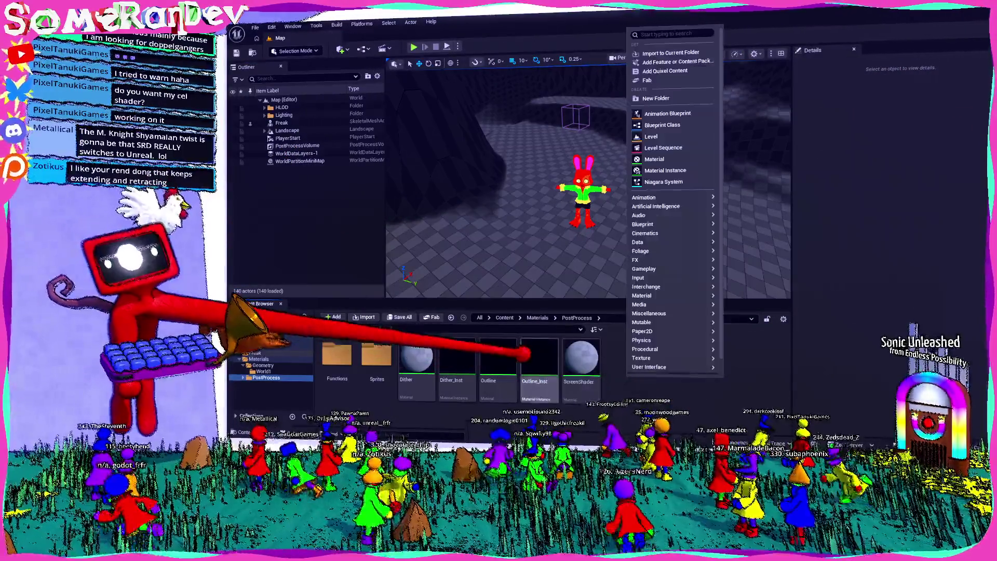
{"action": "right_click", "coordinate": [415, 358]}
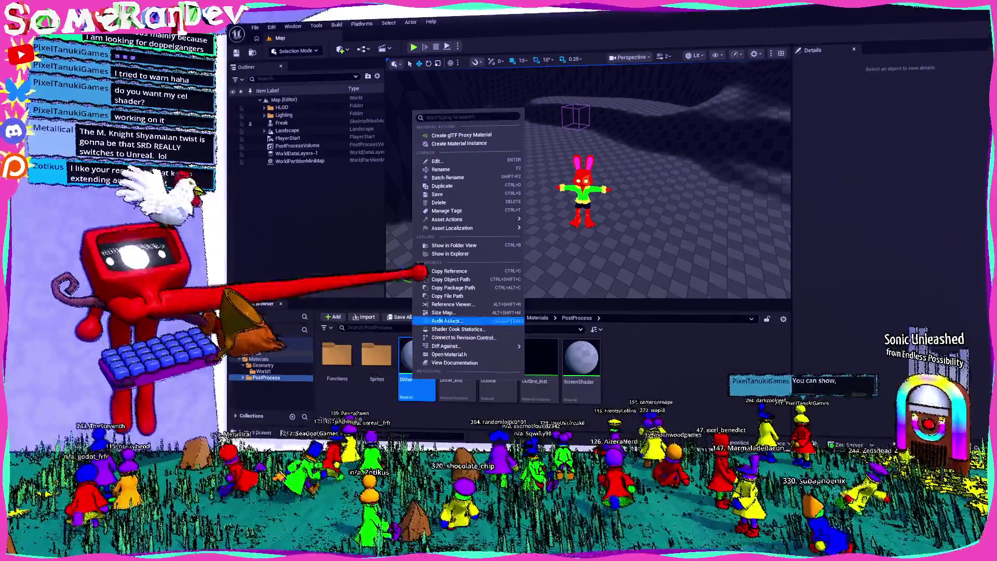
{"action": "left_click", "coordinate": [450, 271]}
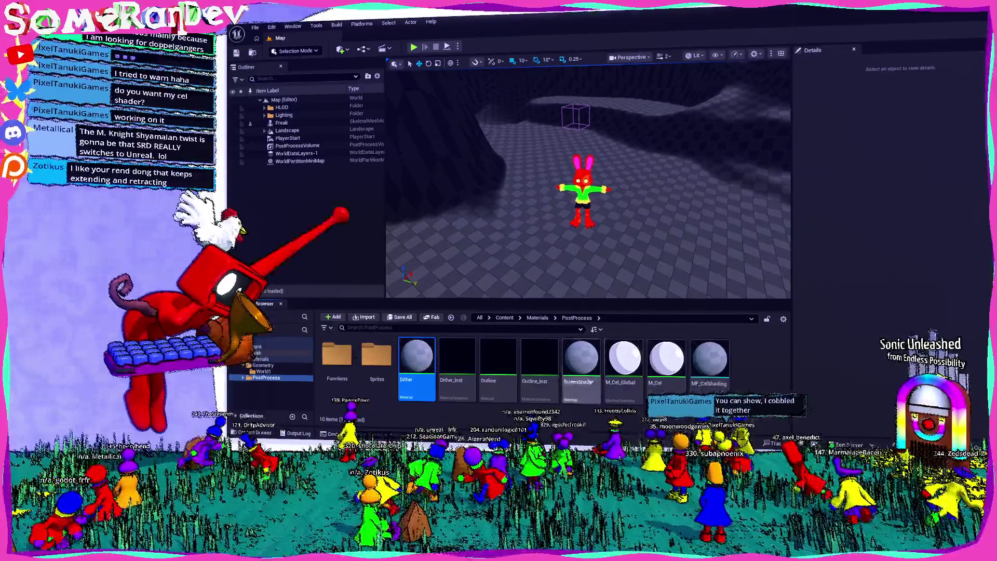
{"action": "left_click", "coordinate": [297, 145]}
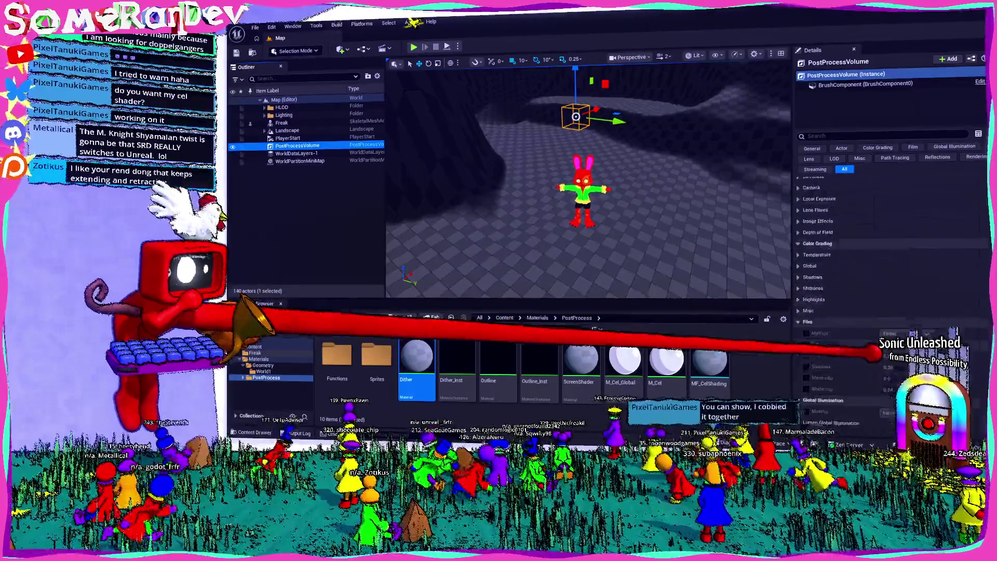
{"action": "scroll", "coordinate": [885, 359], "scroll_direction": "down", "scroll_amount": 5}
{"action": "left_click", "coordinate": [623, 363]}
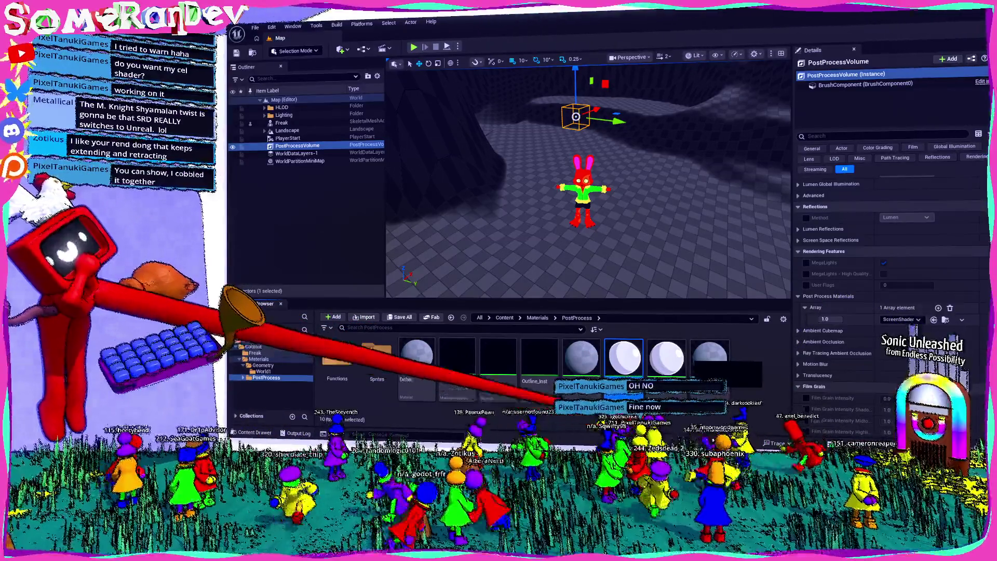
{"action": "key", "text": "alt+Tab"}
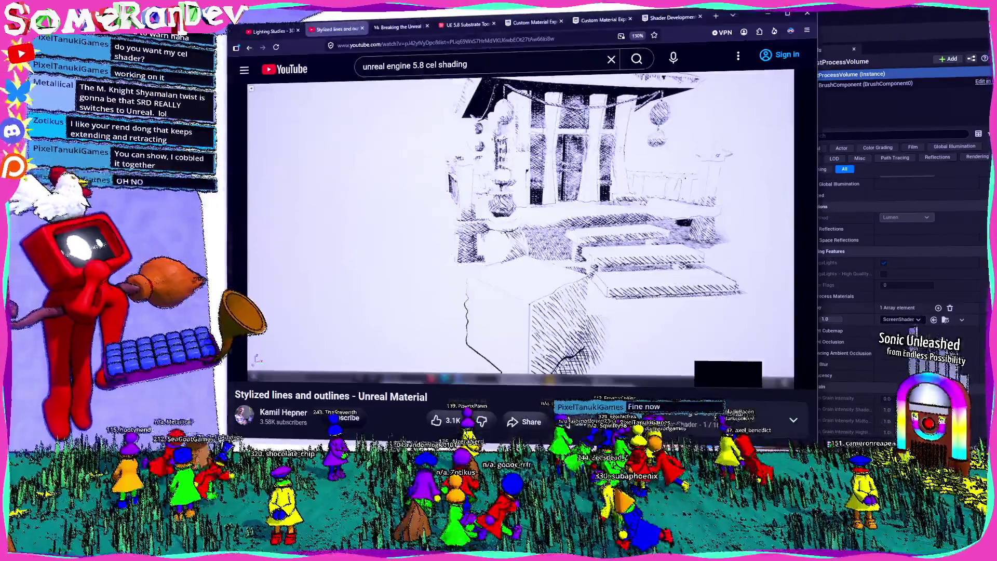
- Minimize the browser and select the PlayerStart actor in the bunny level
{"action": "left_click", "coordinate": [768, 12]}
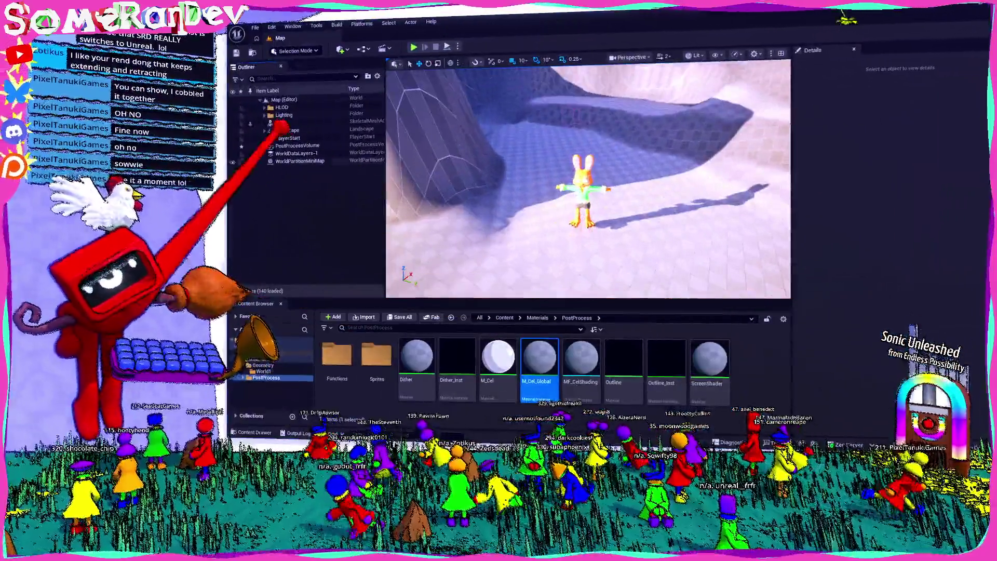
{"action": "left_click", "coordinate": [287, 137]}
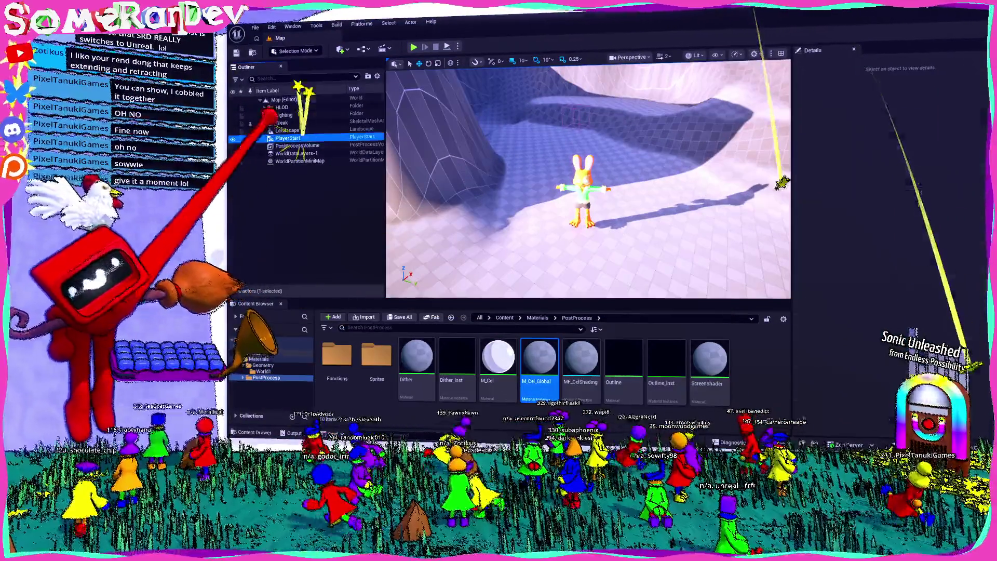
- Check that the PostProcessVolume's Post Process Materials entry is M_Cel_Global by opening and closing it
{"action": "left_click", "coordinate": [290, 145]}
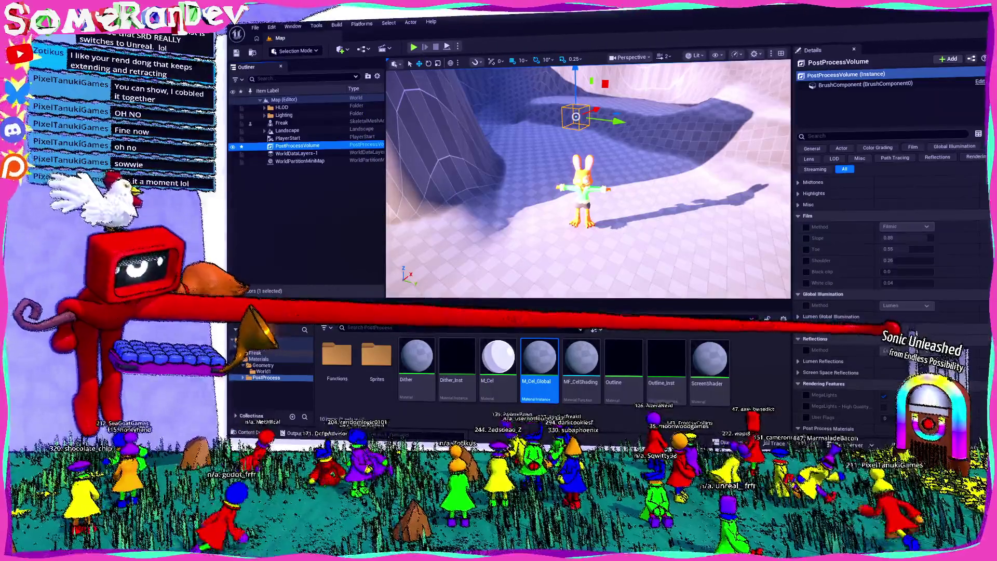
{"action": "scroll", "coordinate": [890, 259], "scroll_direction": "down", "scroll_amount": 6}
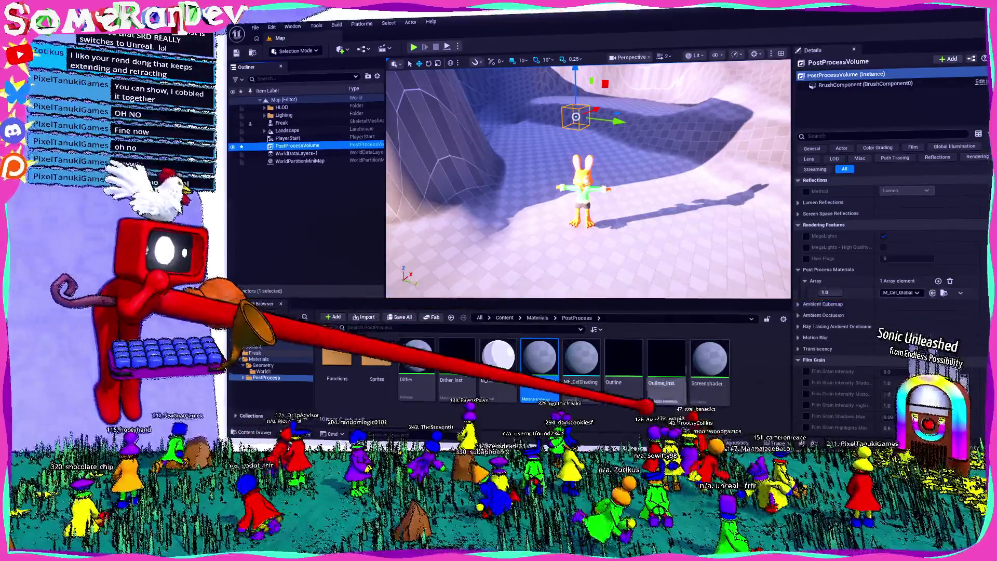
{"action": "double_click", "coordinate": [540, 383]}
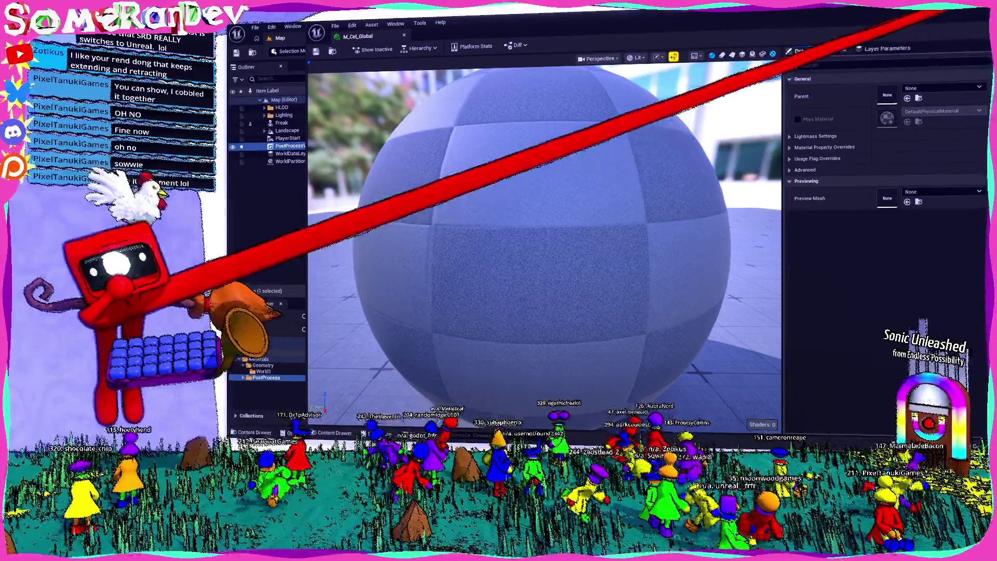
{"action": "left_click", "coordinate": [976, 6]}
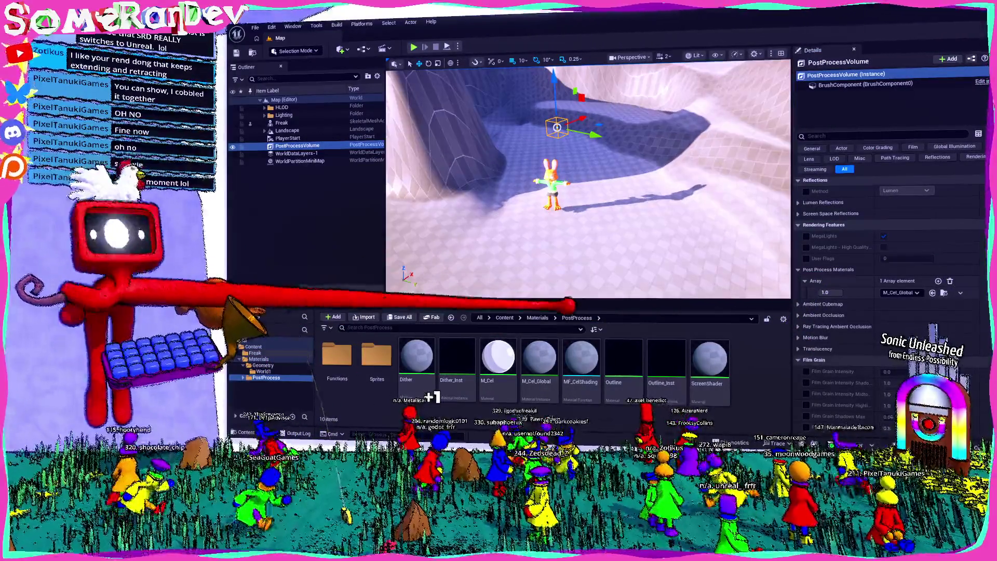
{"action": "mouse_move", "coordinate": [633, 377]}
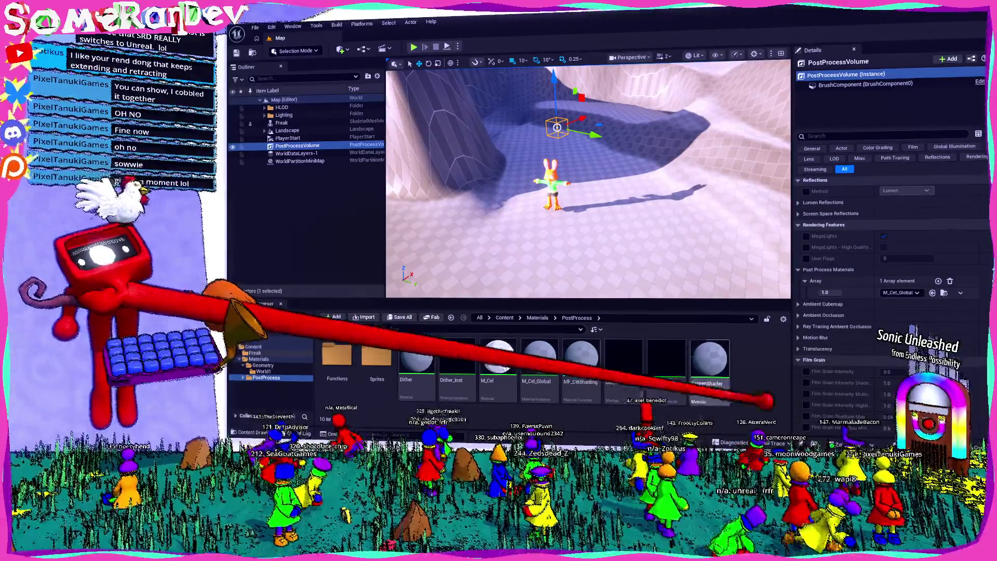
{"action": "double_click", "coordinate": [581, 363]}
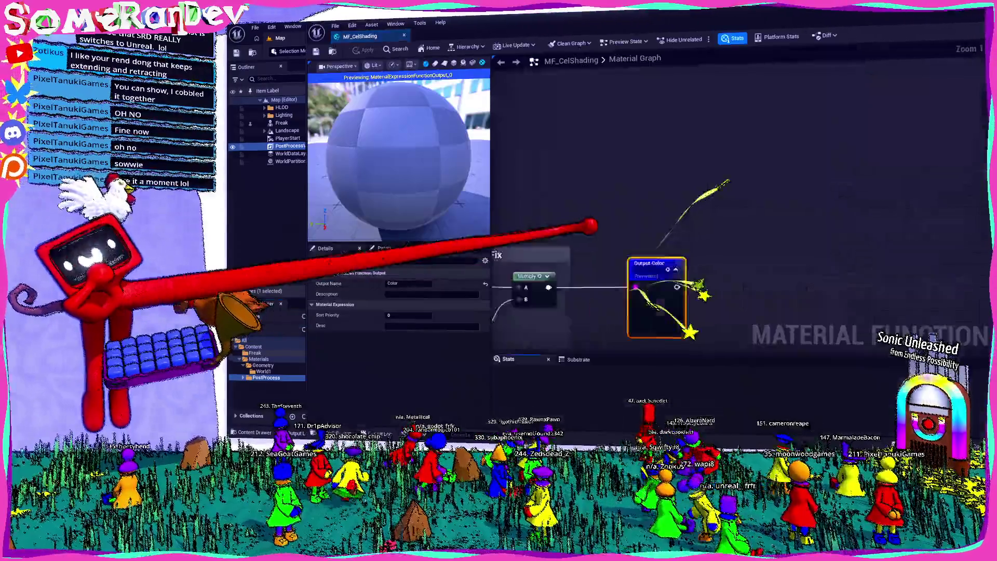
{"action": "scroll", "coordinate": [794, 197], "scroll_direction": "down", "scroll_amount": 8}
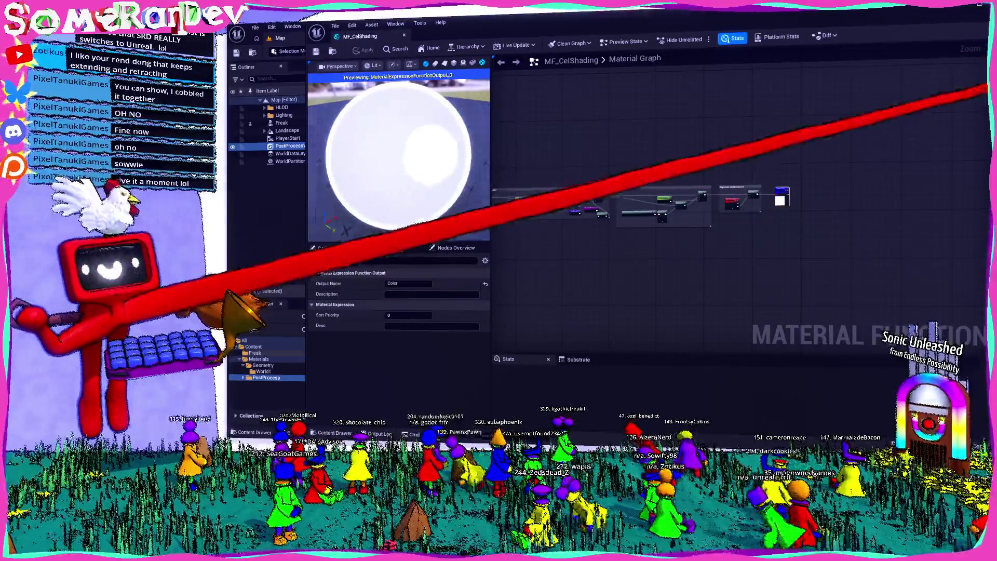
{"action": "scroll", "coordinate": [771, 188], "scroll_direction": "up", "scroll_amount": 5}
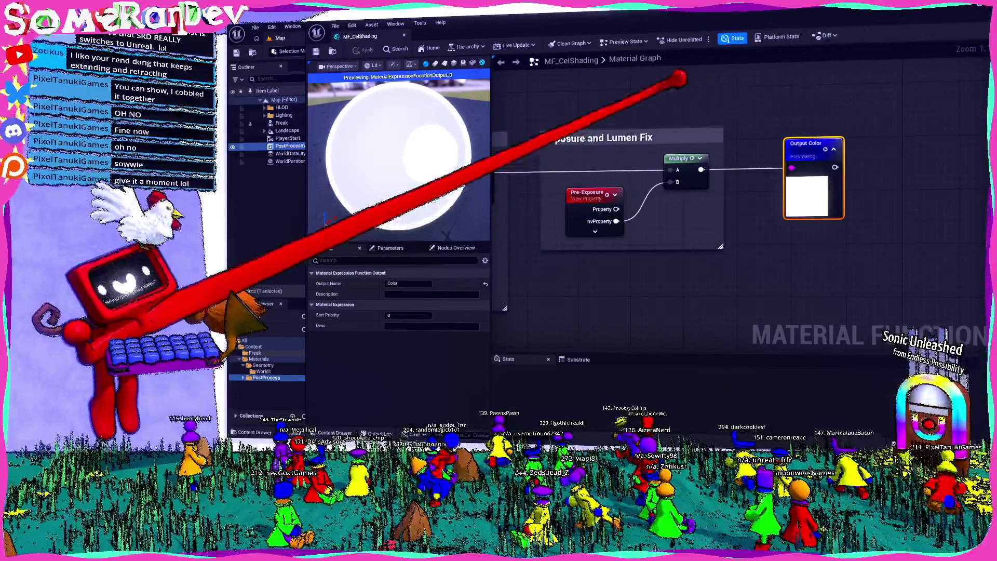
{"action": "scroll", "coordinate": [669, 88], "scroll_direction": "down", "scroll_amount": 7}
{"action": "left_click", "coordinate": [978, 15]}
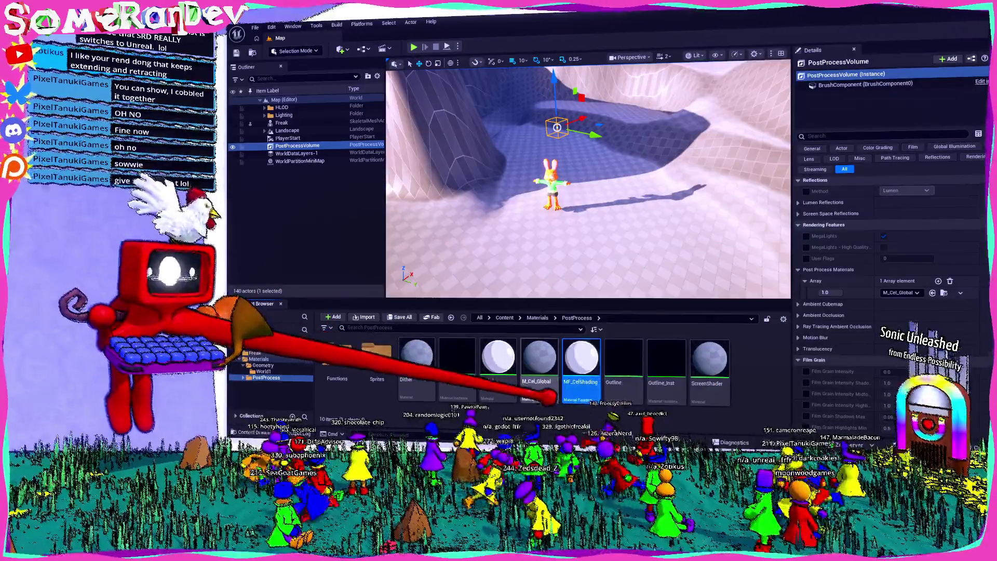
{"action": "double_click", "coordinate": [495, 363]}
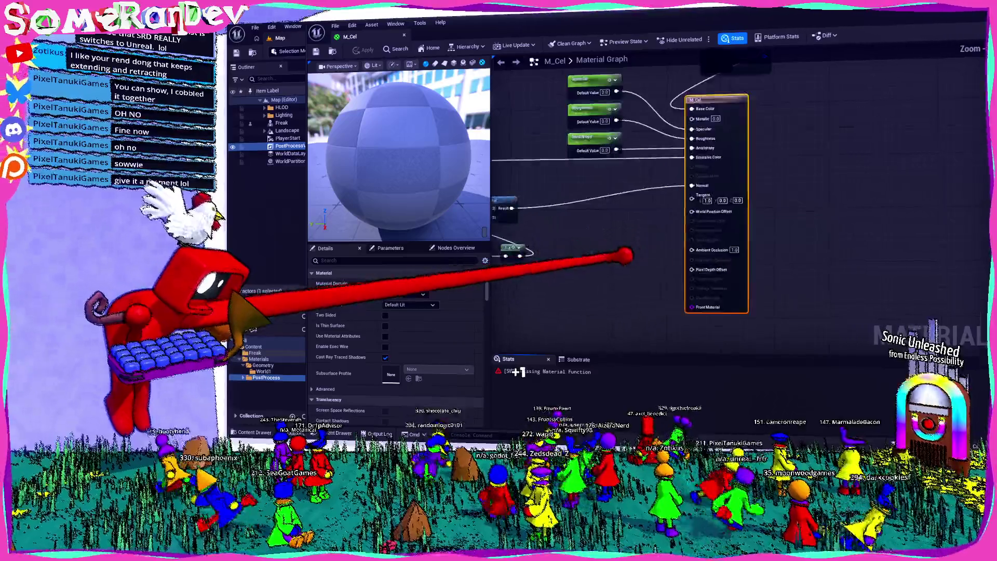
{"action": "key", "text": "Home"}
{"action": "scroll", "coordinate": [701, 185], "scroll_direction": "up", "scroll_amount": 2}
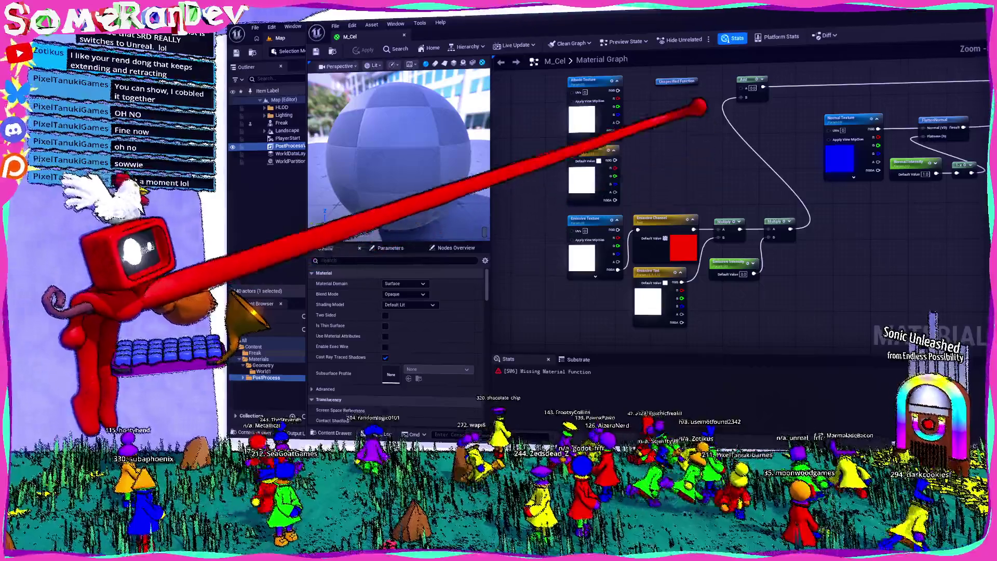
{"action": "scroll", "coordinate": [673, 230], "scroll_direction": "down", "scroll_amount": 2}
{"action": "scroll", "coordinate": [696, 216], "scroll_direction": "up", "scroll_amount": 2}
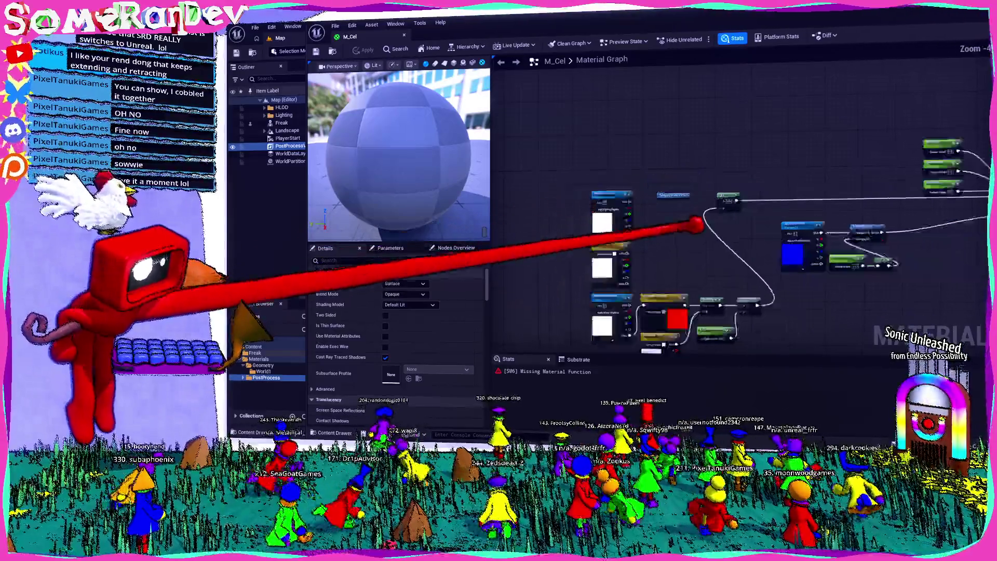
{"action": "scroll", "coordinate": [771, 254], "scroll_direction": "down", "scroll_amount": 4}
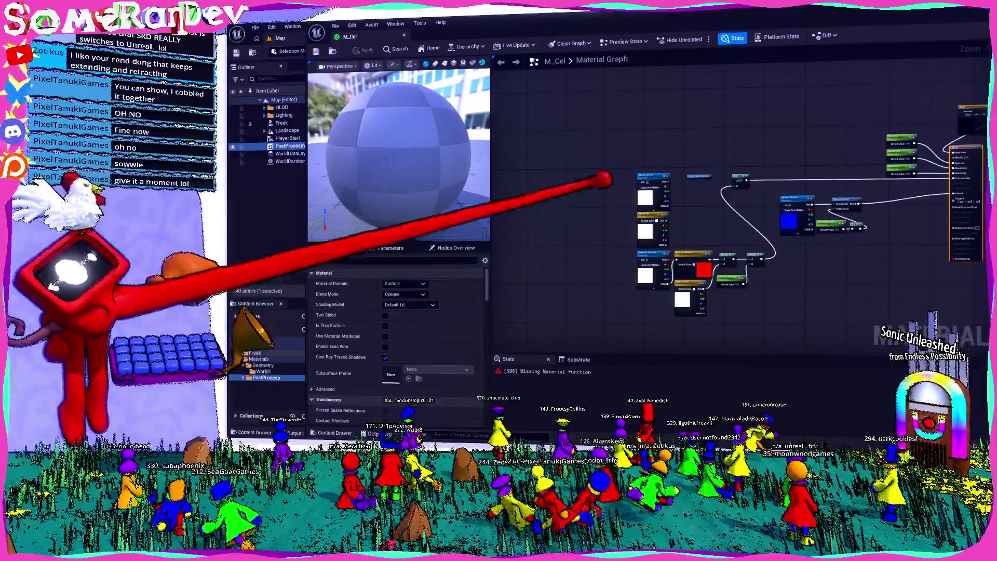
{"action": "scroll", "coordinate": [730, 223], "scroll_direction": "up", "scroll_amount": 4}
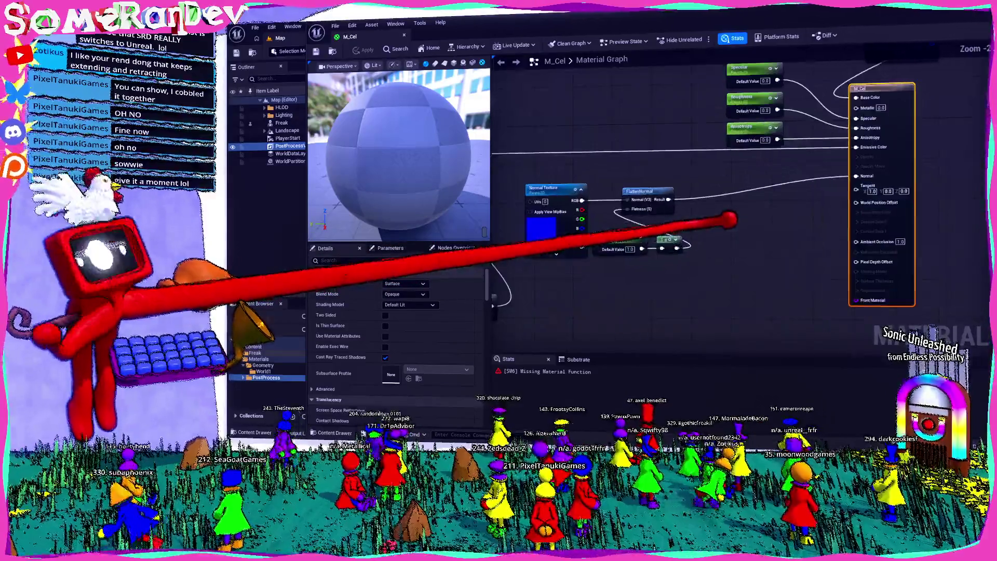
{"action": "mouse_move", "coordinate": [729, 220]}
{"action": "left_mouse_down"}
{"action": "mouse_move", "coordinate": [813, 223]}
{"action": "mouse_move", "coordinate": [888, 208]}
{"action": "mouse_move", "coordinate": [623, 215]}
{"action": "left_mouse_up"}
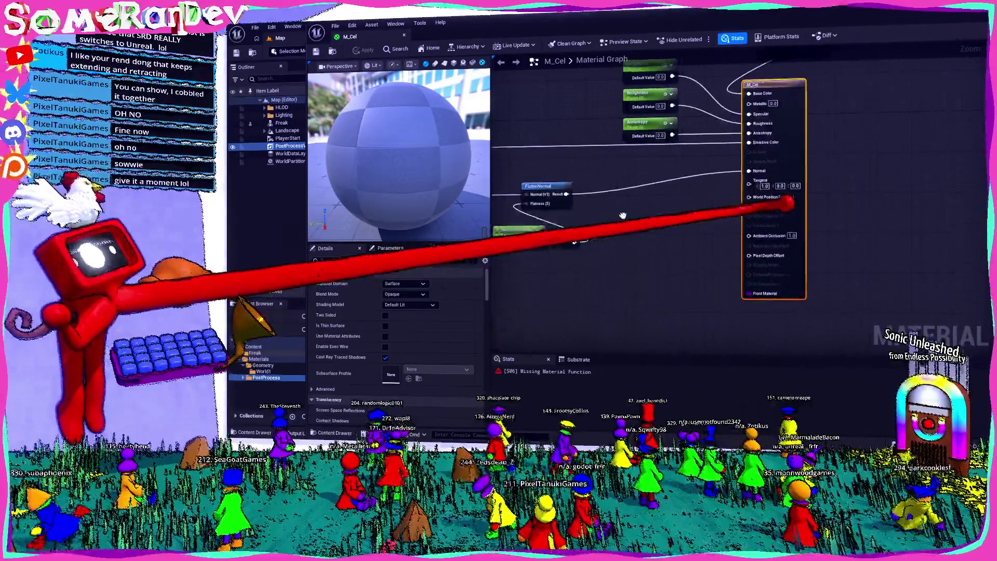
{"action": "scroll", "coordinate": [622, 215], "scroll_direction": "down", "scroll_amount": 2}
{"action": "scroll", "coordinate": [623, 215], "scroll_direction": "up", "scroll_amount": 3}
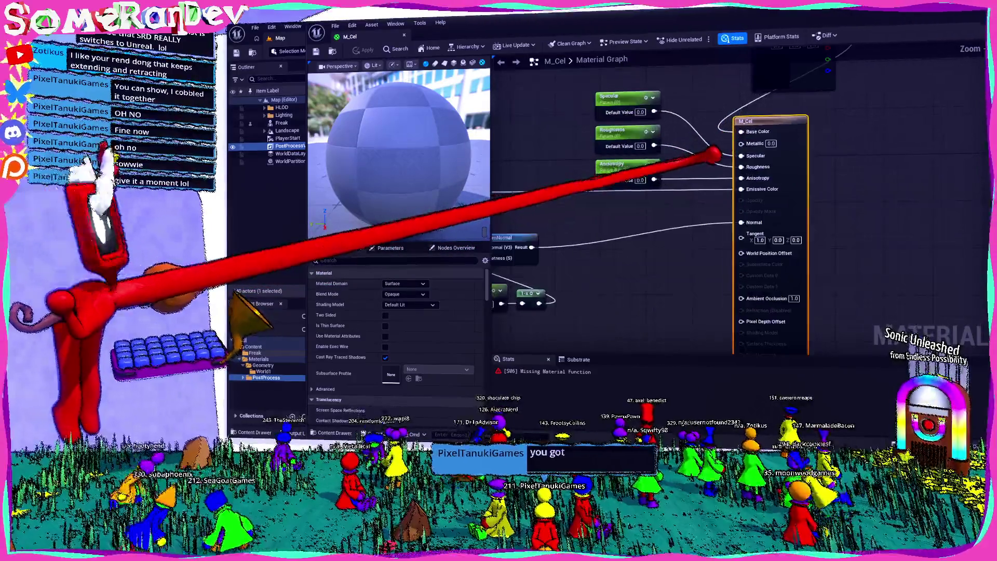
{"action": "left_click", "coordinate": [948, 10]}
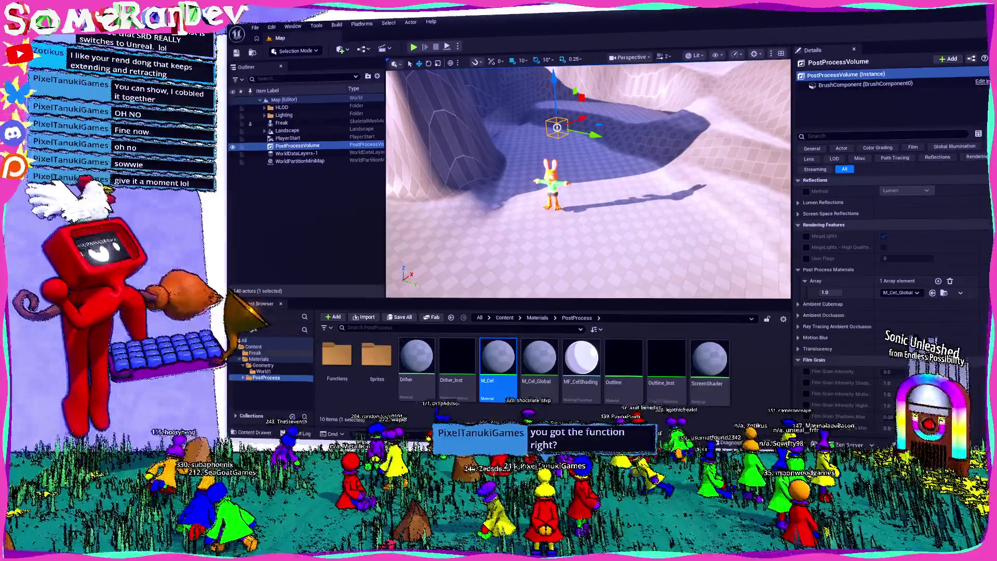
{"action": "double_click", "coordinate": [497, 359]}
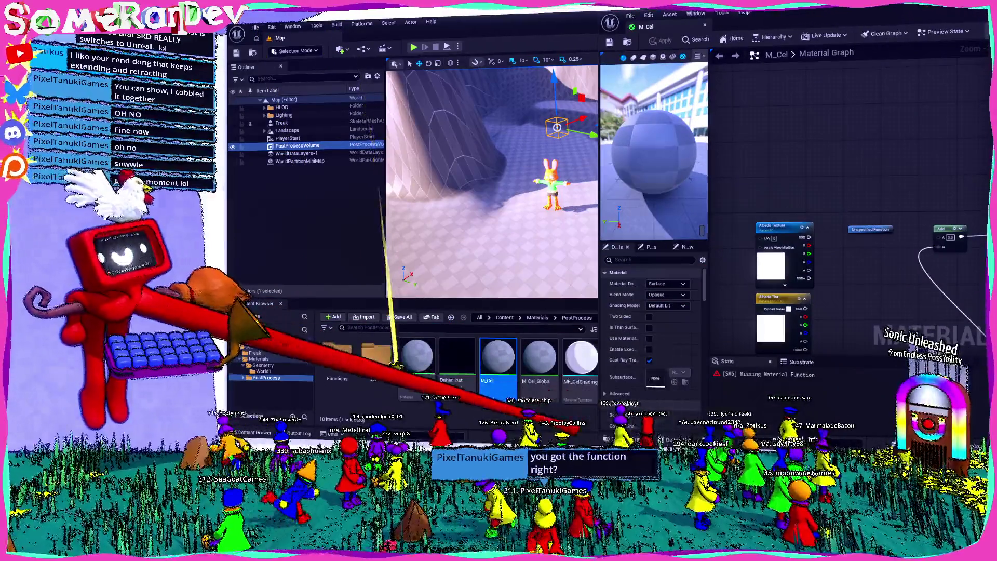
- Add an MF_CelShading node to M_Cel, feeding Add's A input and taking Albedo Tint
{"action": "mouse_move", "coordinate": [576, 397]}
{"action": "left_mouse_down"}
{"action": "mouse_move", "coordinate": [651, 340]}
{"action": "mouse_move", "coordinate": [762, 166]}
{"action": "left_mouse_up"}
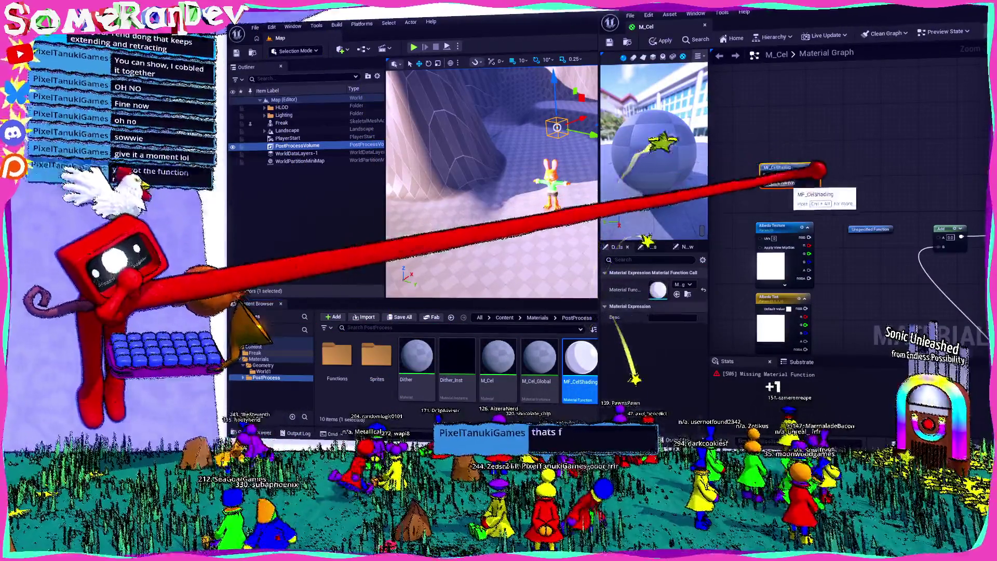
{"action": "double_click", "coordinate": [932, 10]}
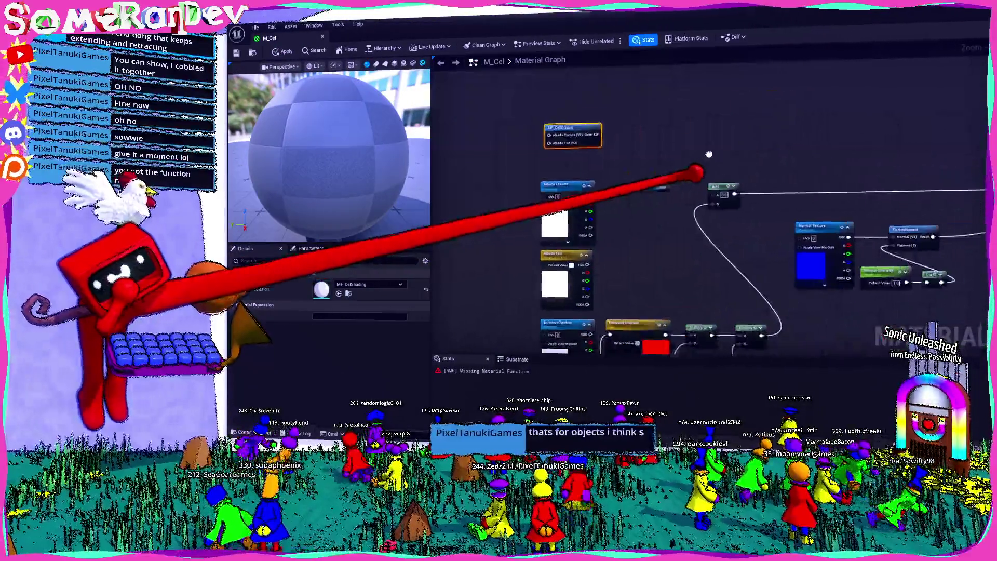
{"action": "left_click_drag", "start_coordinate": [571, 125], "coordinate": [721, 202]}
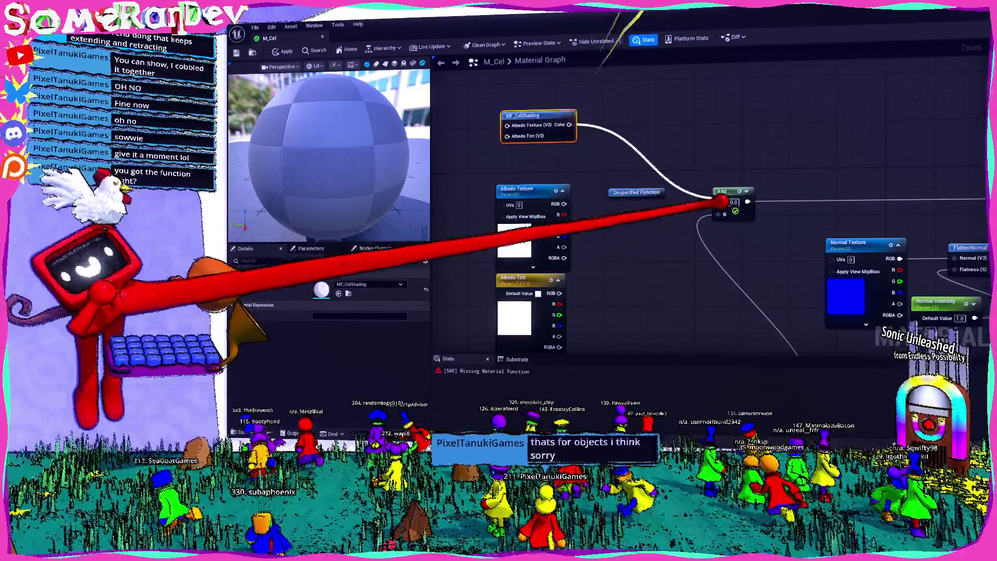
{"action": "mouse_move", "coordinate": [557, 113]}
{"action": "left_mouse_down"}
{"action": "mouse_move", "coordinate": [655, 138]}
{"action": "mouse_move", "coordinate": [583, 155]}
{"action": "mouse_move", "coordinate": [563, 204]}
{"action": "left_mouse_up"}
{"action": "mouse_move", "coordinate": [561, 292]}
{"action": "left_mouse_down"}
{"action": "mouse_move", "coordinate": [600, 147]}
{"action": "mouse_move", "coordinate": [602, 157]}
{"action": "left_mouse_up"}
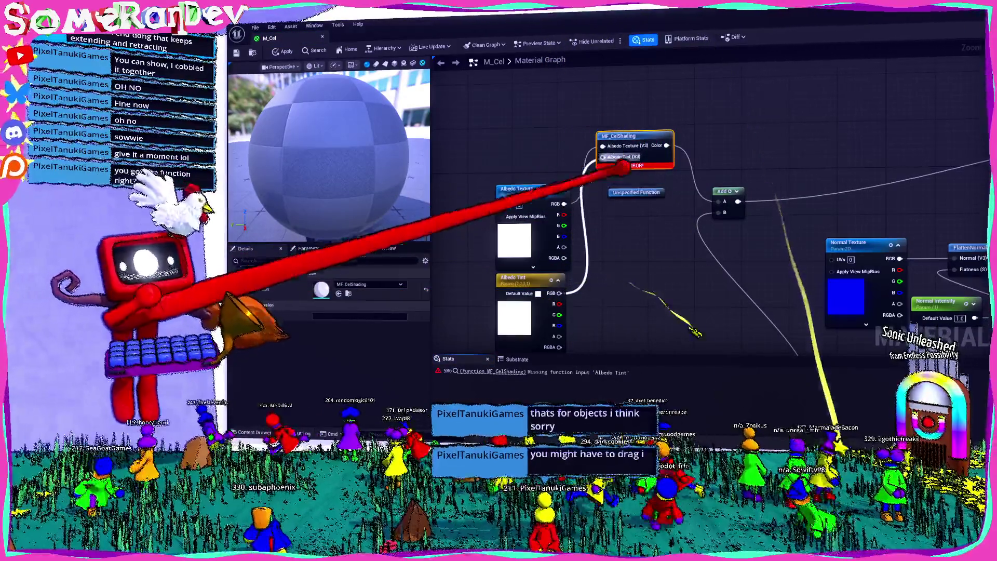
- Review the leftover Unspecified Function and MF_CelShading nodes, then save and close M_Cel
{"action": "left_click", "coordinate": [634, 191]}
{"action": "left_click", "coordinate": [643, 127]}
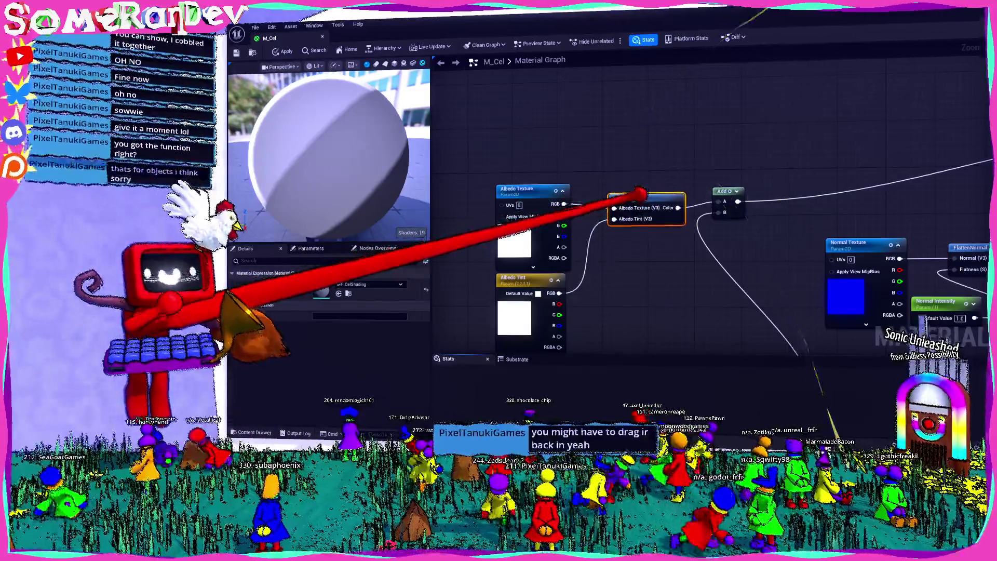
{"action": "scroll", "coordinate": [645, 195], "scroll_direction": "down", "scroll_amount": 4}
{"action": "key", "text": "ctrl+s"}
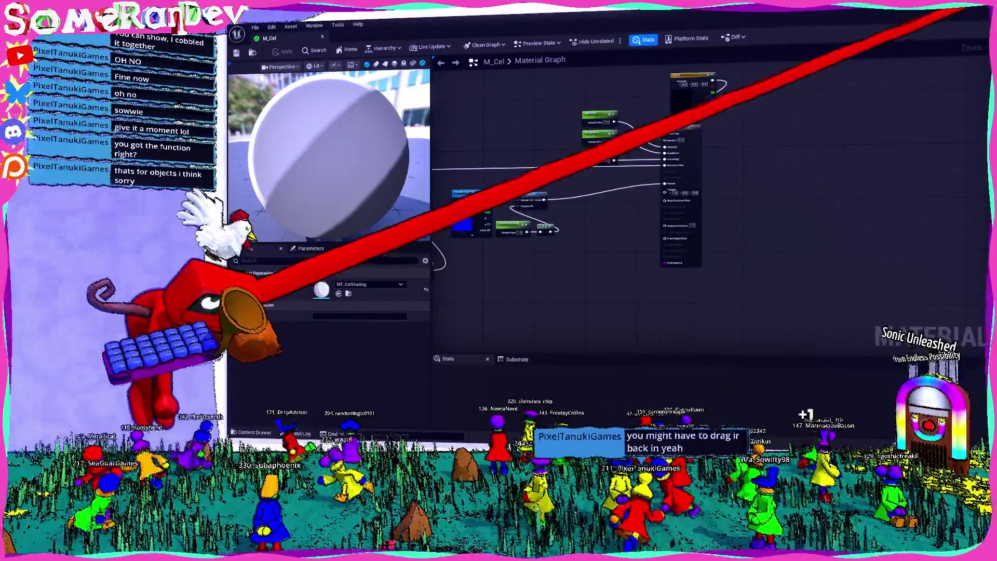
{"action": "left_click", "coordinate": [963, 9]}
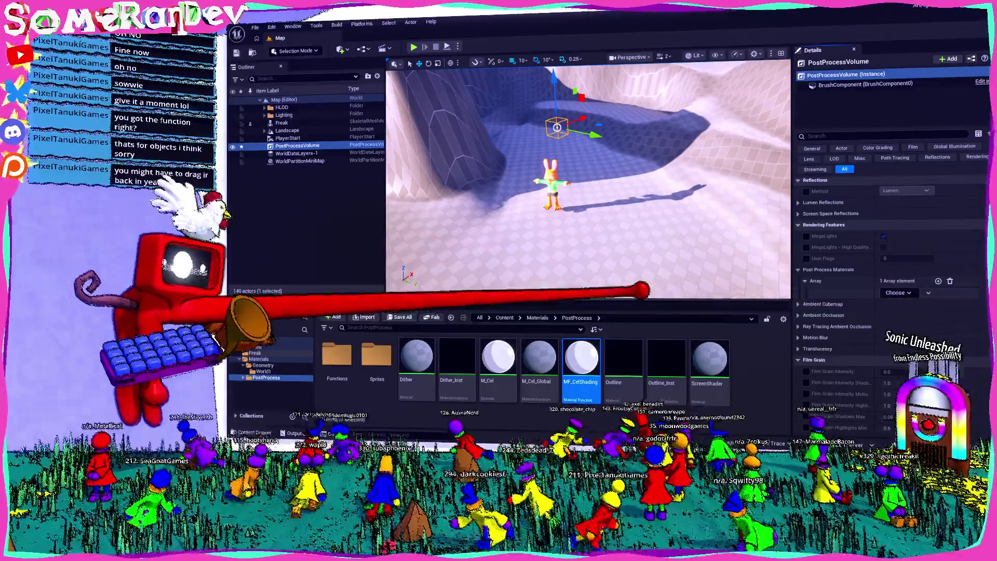
- Drop M_Cel_Global onto the Freak character's Element 0 material slot and confirm the assignment
{"action": "left_click", "coordinate": [551, 179]}
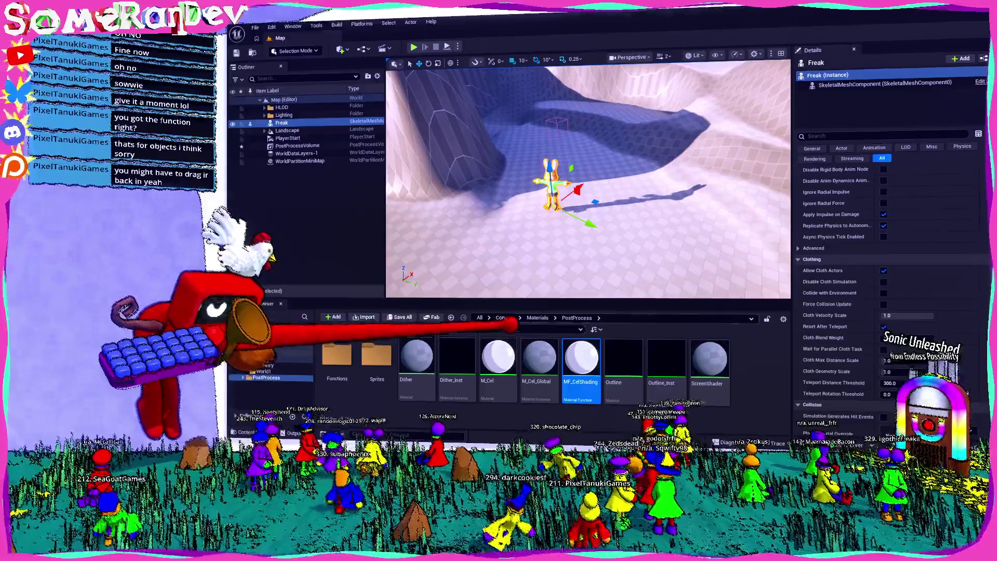
{"action": "scroll", "coordinate": [566, 214], "scroll_direction": "up", "scroll_amount": 5}
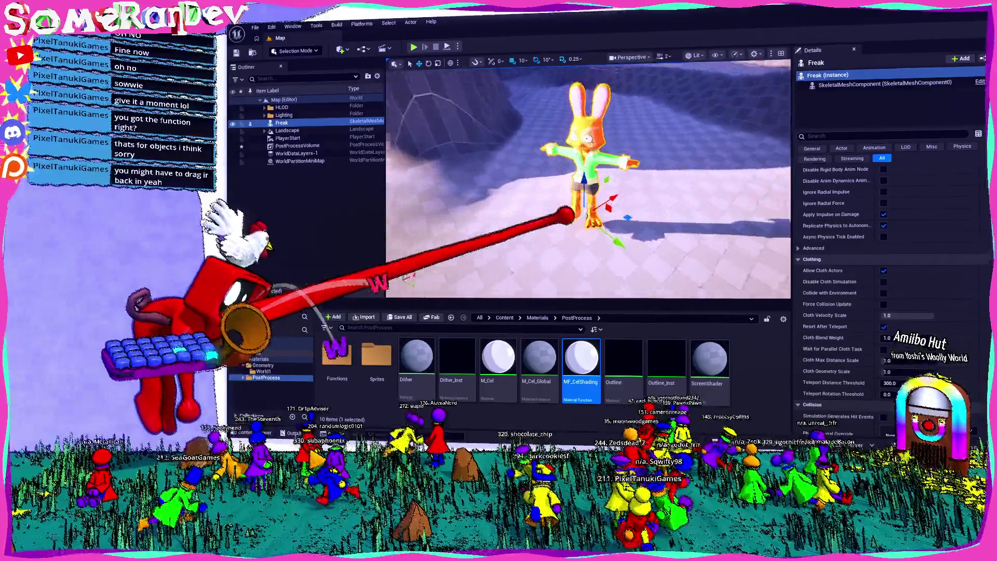
{"action": "left_click_drag", "start_coordinate": [566, 214], "coordinate": [592, 212]}
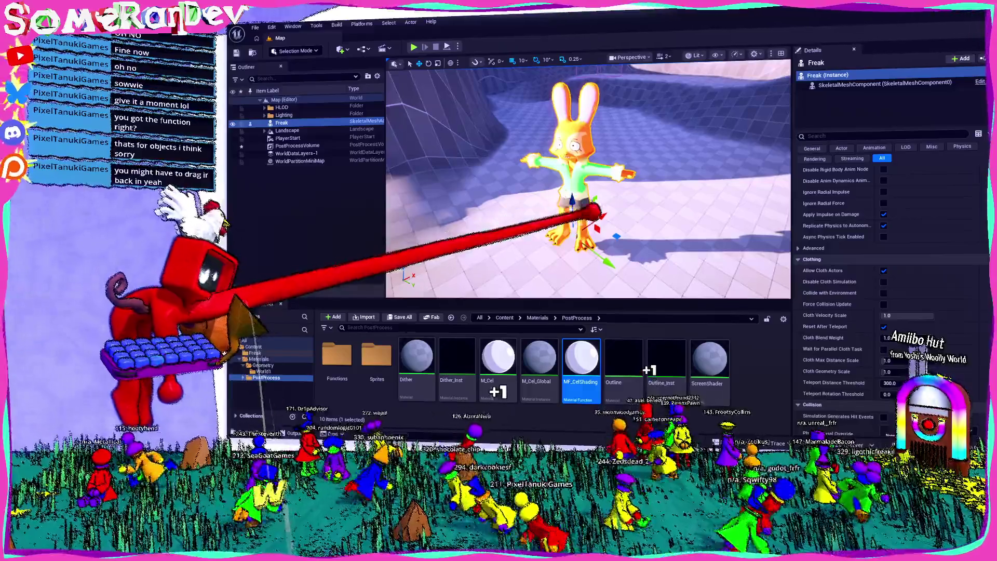
{"action": "scroll", "coordinate": [591, 212], "scroll_direction": "down", "scroll_amount": 3}
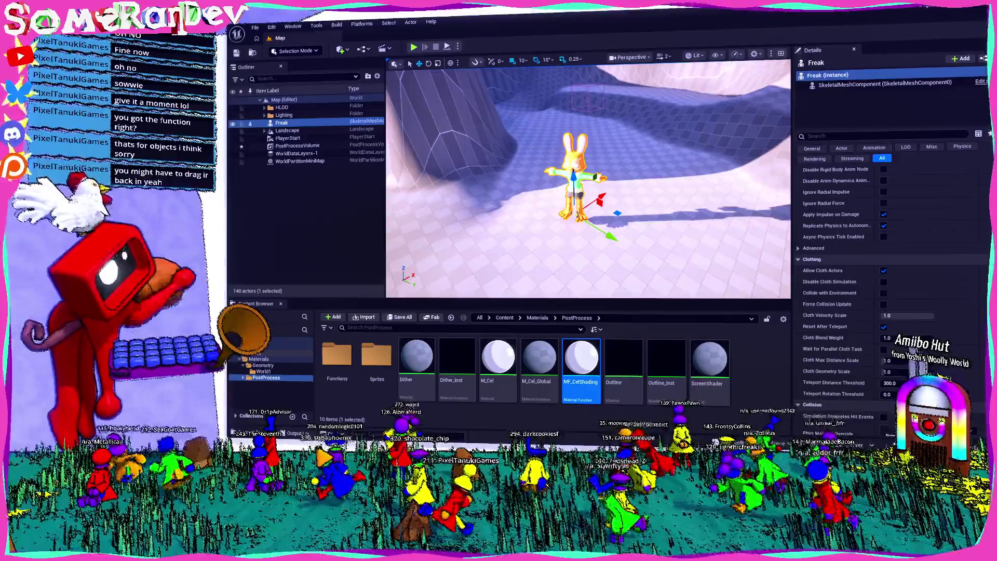
{"action": "scroll", "coordinate": [881, 242], "scroll_direction": "up", "scroll_amount": 5}
{"action": "scroll", "coordinate": [881, 242], "scroll_direction": "up", "scroll_amount": 5}
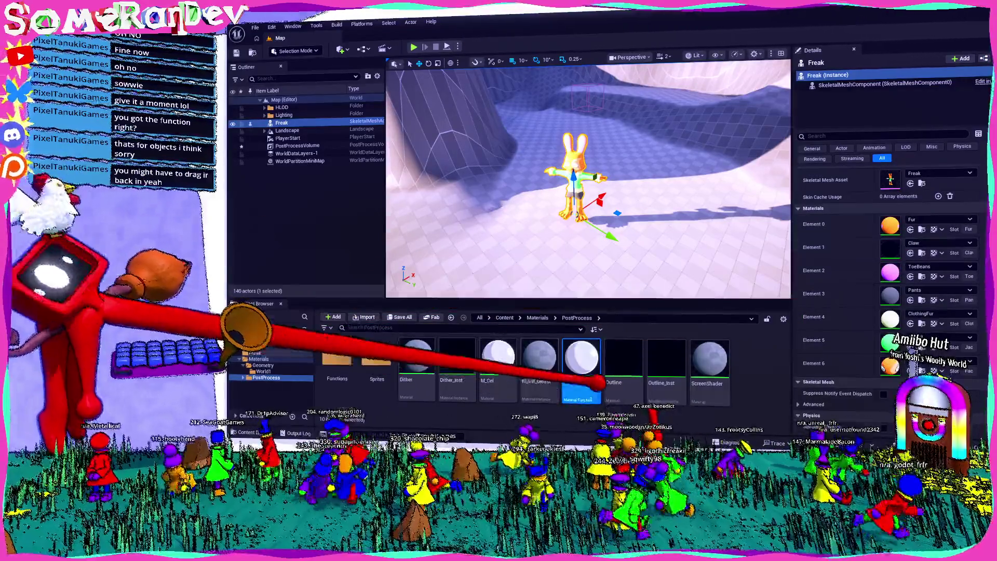
{"action": "left_click", "coordinate": [539, 358]}
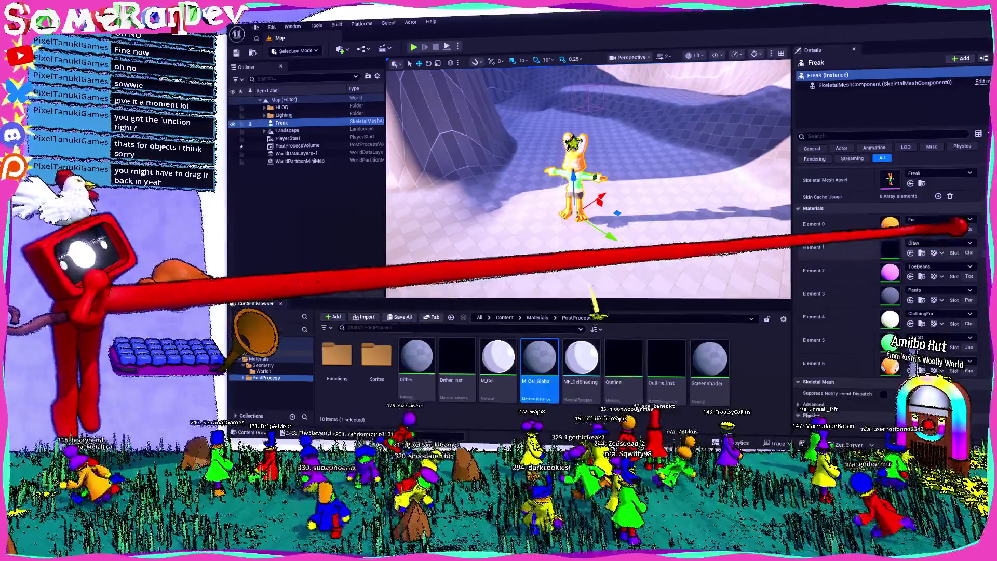
{"action": "mouse_move", "coordinate": [539, 359]}
{"action": "left_mouse_down"}
{"action": "mouse_move", "coordinate": [890, 223]}
{"action": "mouse_move", "coordinate": [946, 211]}
{"action": "mouse_move", "coordinate": [937, 217]}
{"action": "left_mouse_up"}
{"action": "left_click", "coordinate": [940, 219]}
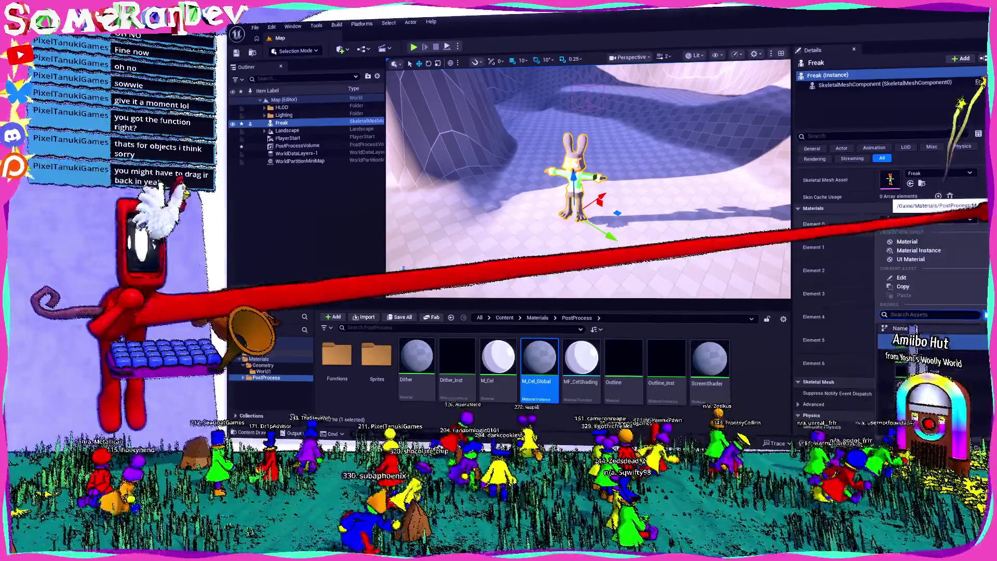
{"action": "key", "text": "Escape"}
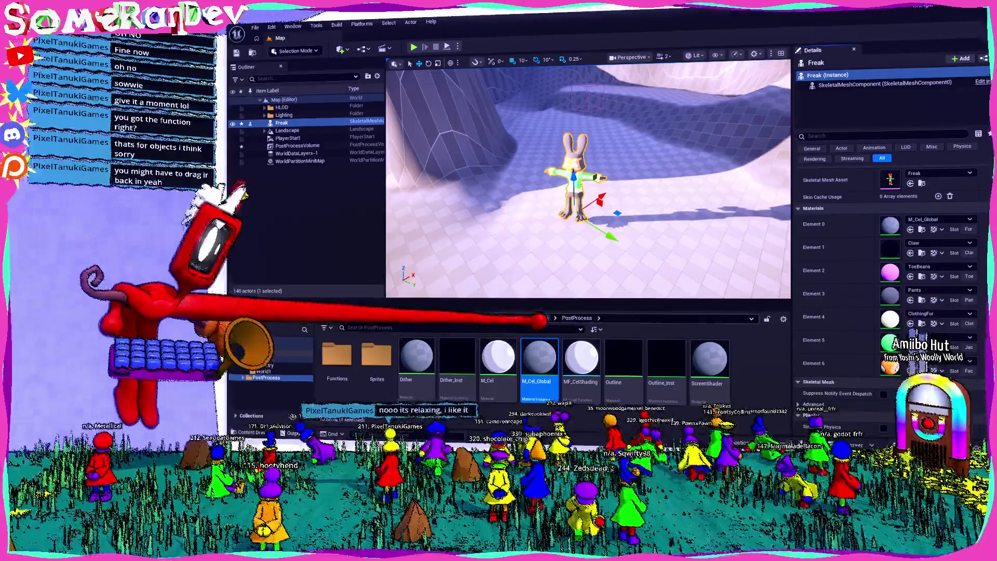
- Browse the Freak asset folder and look over Element 0's material choices without changing them
{"action": "left_click", "coordinate": [539, 318]}
{"action": "left_click", "coordinate": [311, 355]}
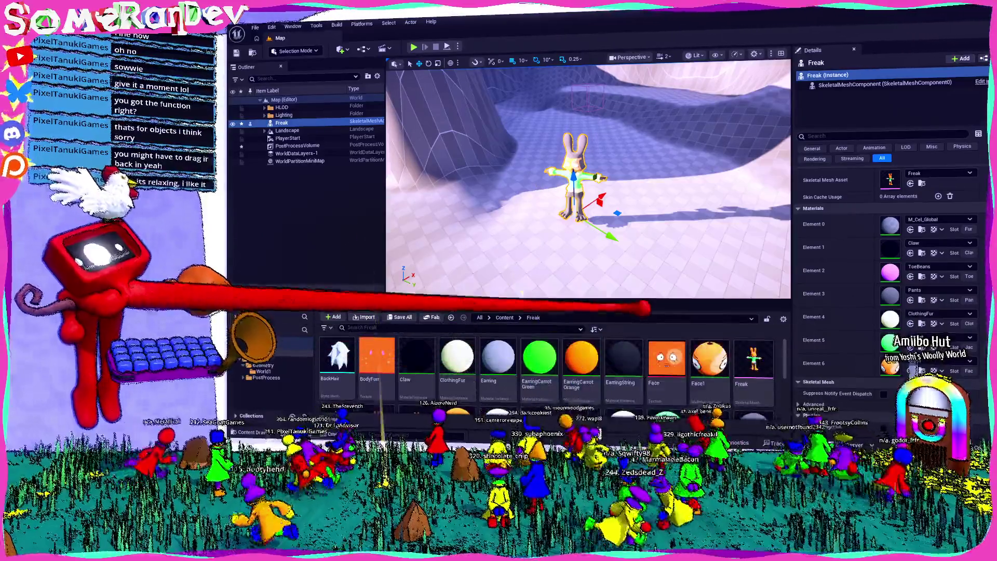
{"action": "left_click_drag", "start_coordinate": [630, 304], "coordinate": [629, 227]}
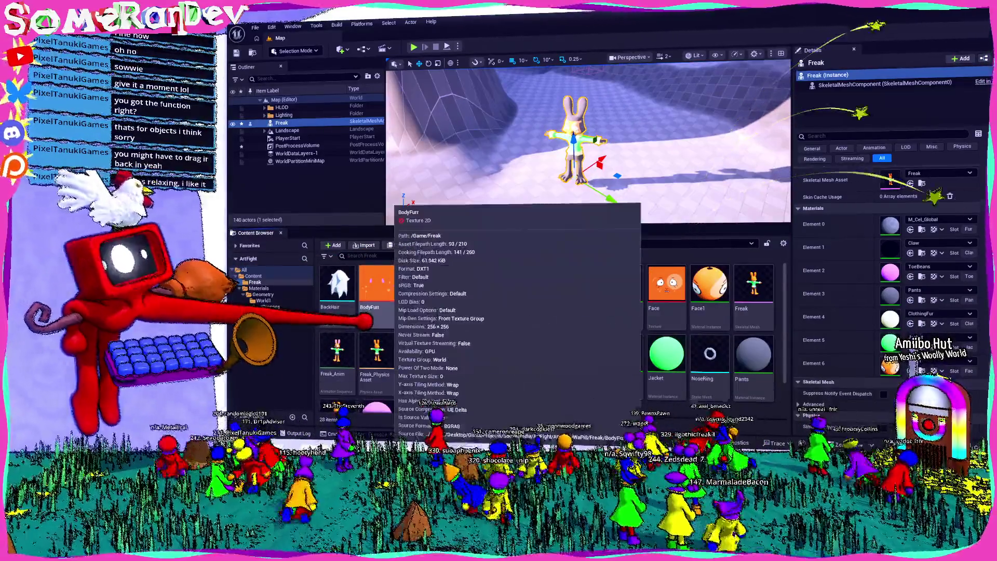
{"action": "scroll", "coordinate": [662, 402], "scroll_direction": "down", "scroll_amount": 2}
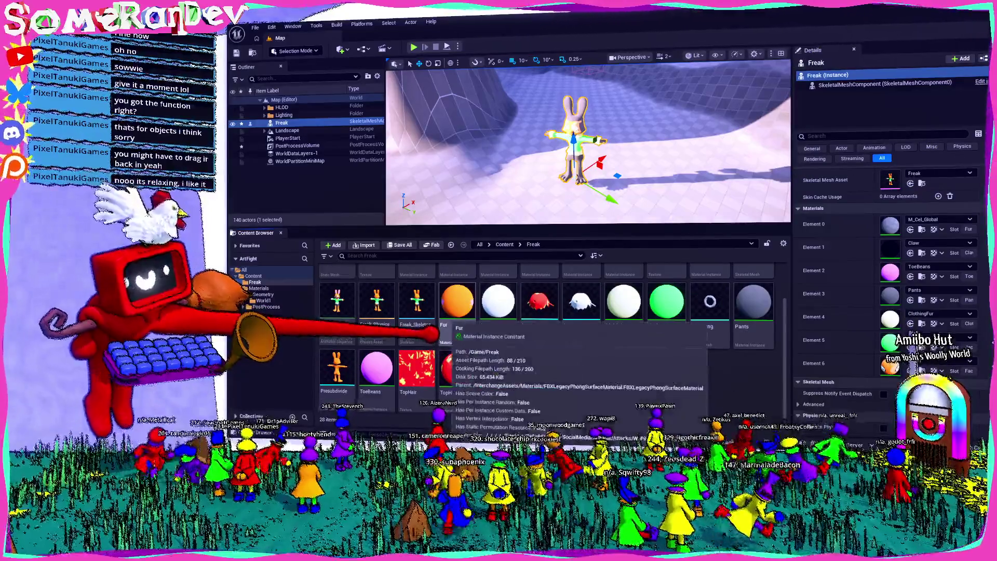
{"action": "left_click", "coordinate": [970, 218]}
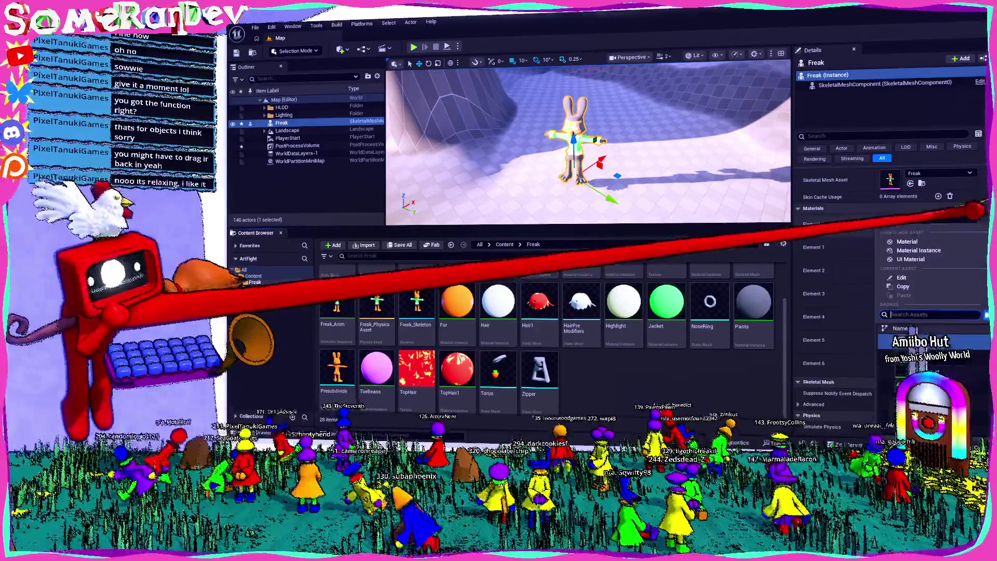
{"action": "left_click", "coordinate": [889, 212]}
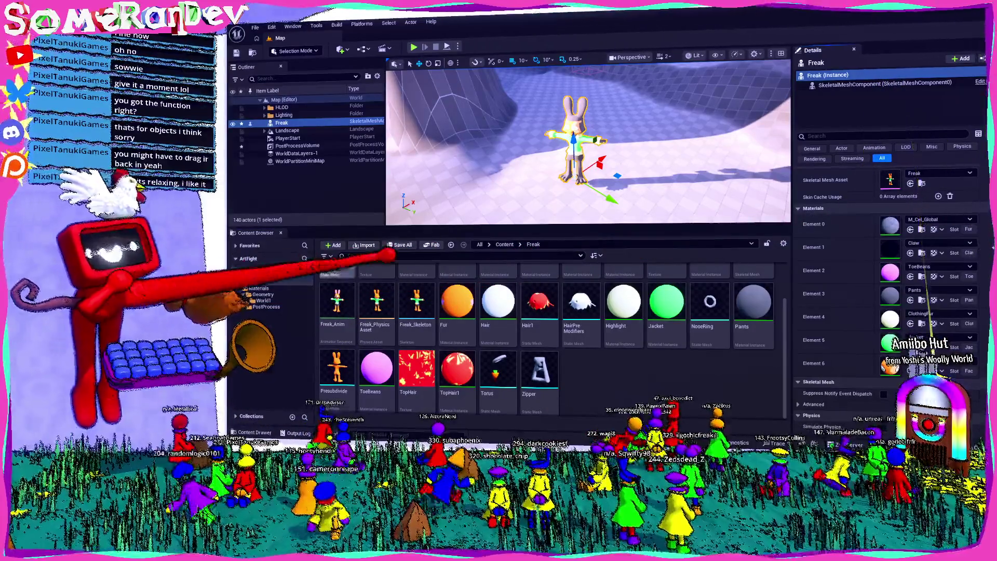
- Open M_Cel_Global from the Content > Materials > PostProcess folder
{"action": "left_click", "coordinate": [263, 300]}
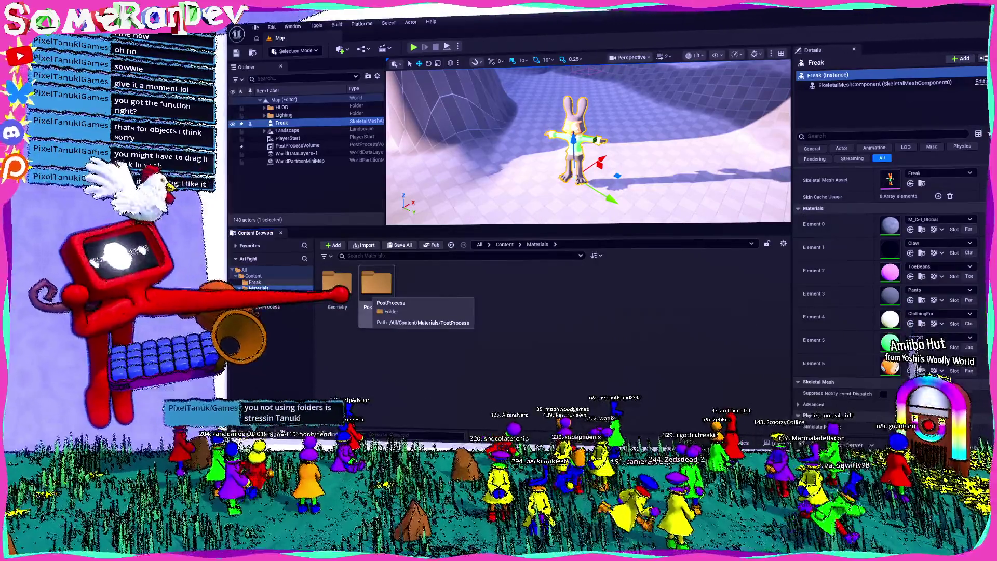
{"action": "double_click", "coordinate": [376, 283]}
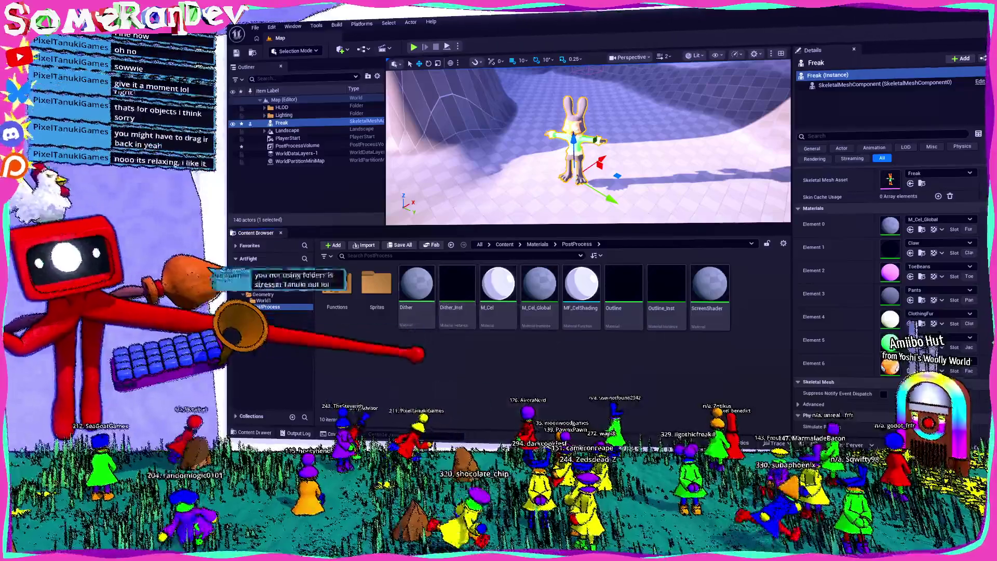
{"action": "double_click", "coordinate": [540, 311]}
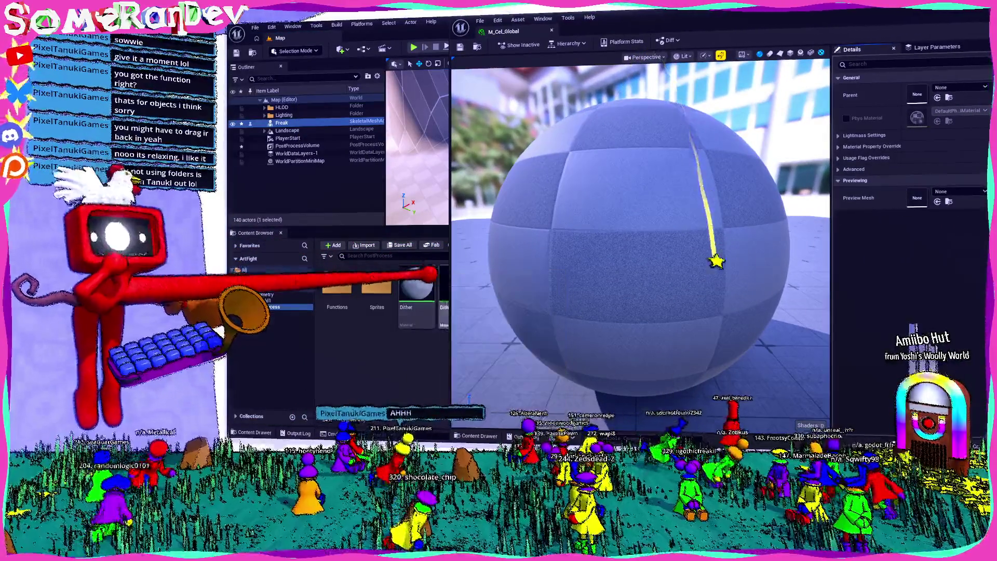
- Make the fur material M_Cel_Global's Parent, then save and close the instance
{"action": "left_click", "coordinate": [960, 87]}
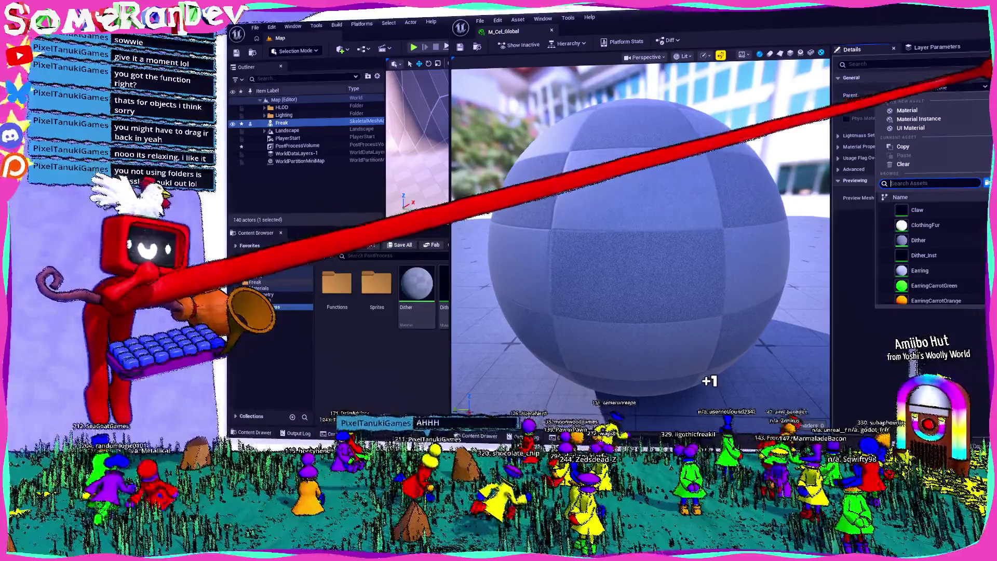
{"action": "type", "text": "fur"}
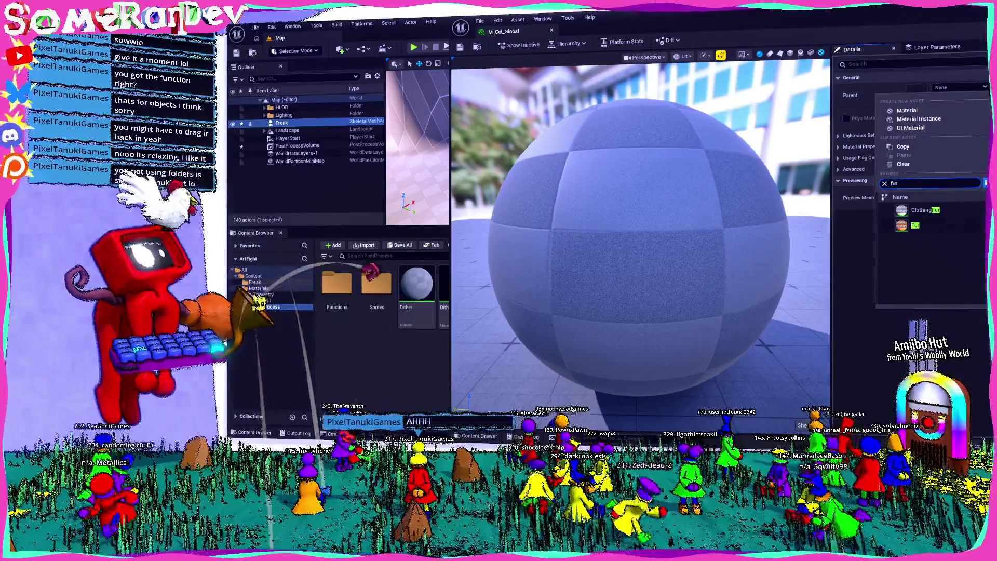
{"action": "key", "text": "Return"}
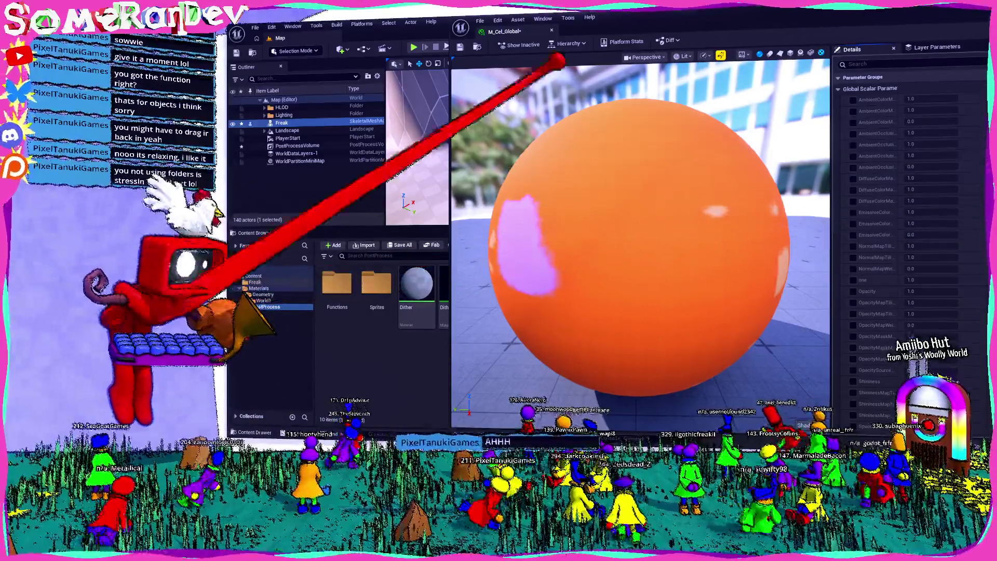
{"action": "key", "text": "ctrl+s"}
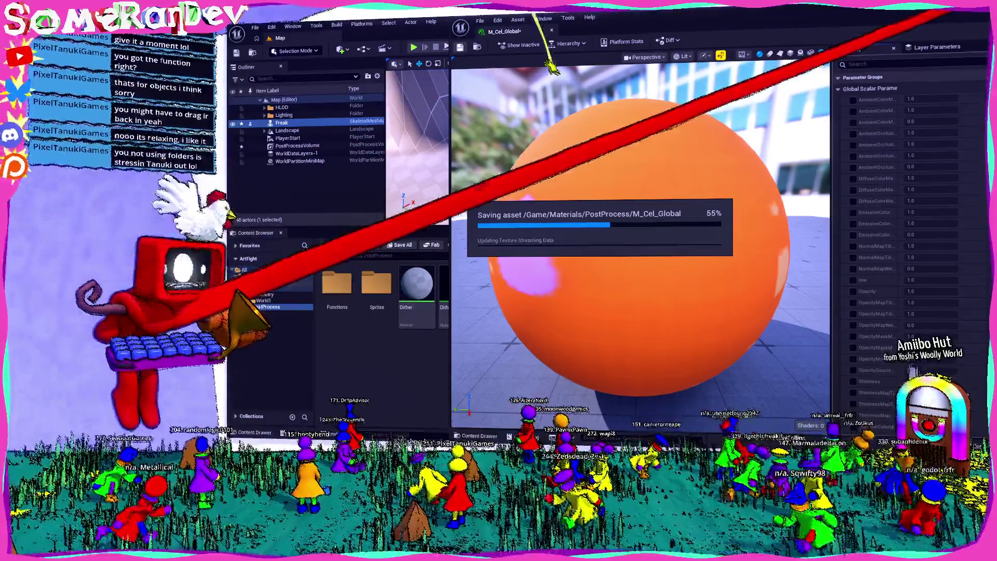
{"action": "key", "text": "ctrl+w"}
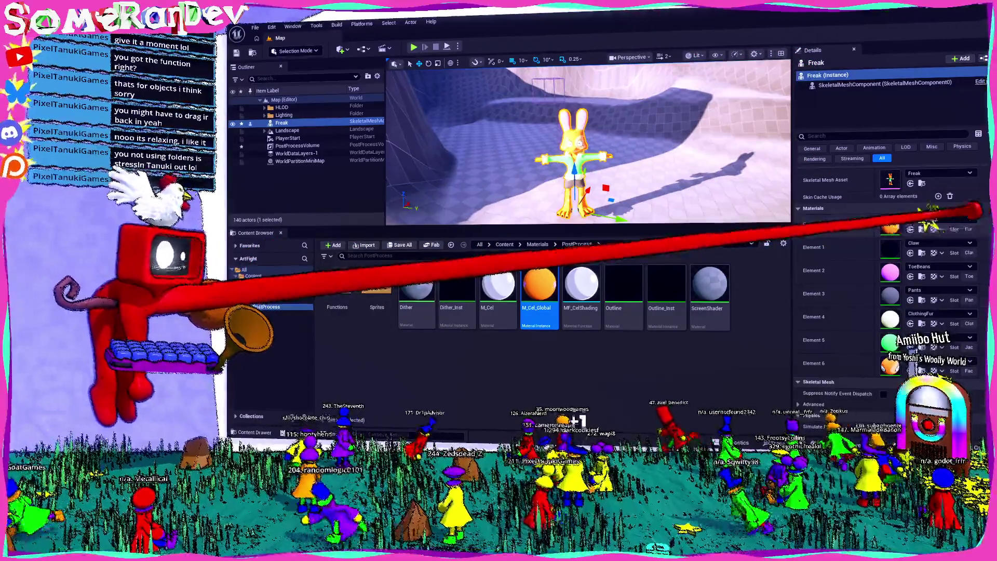
- Assign Fur to Freak's Element 0 slot, briefly check M_Cel_Global, then open M_Cel
{"action": "left_click", "coordinate": [940, 219]}
{"action": "key", "text": "Return"}
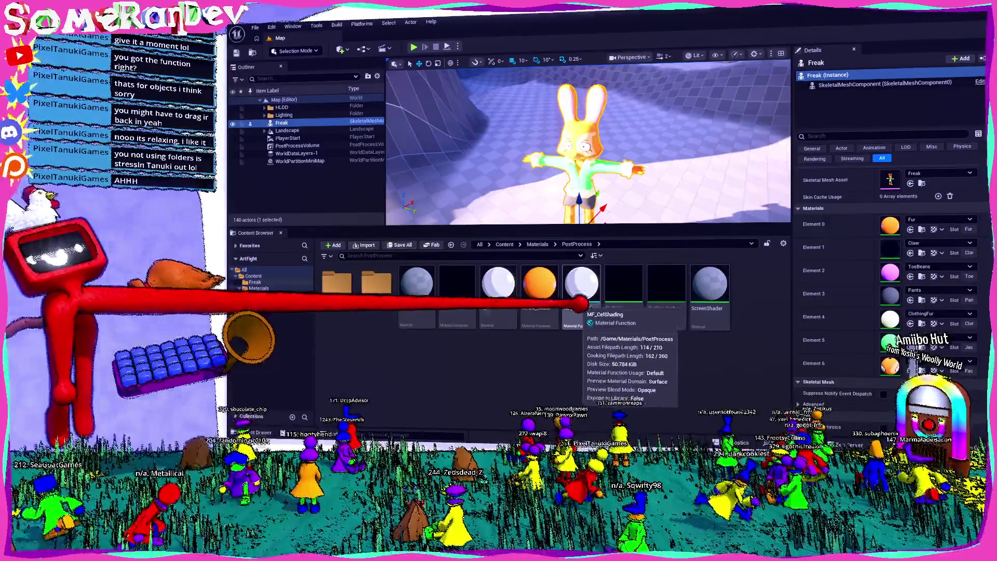
{"action": "left_click", "coordinate": [540, 290]}
{"action": "double_click", "coordinate": [539, 288]}
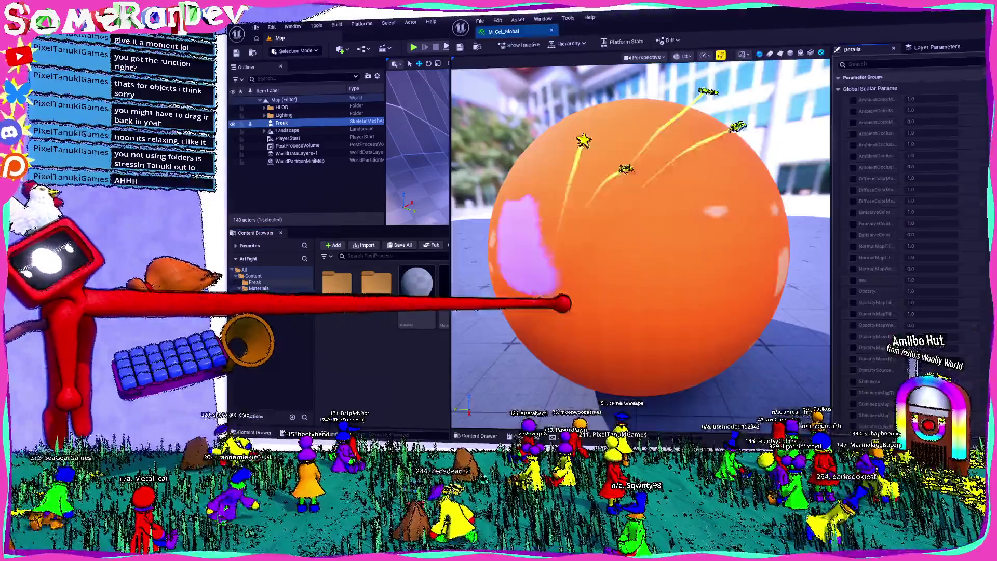
{"action": "left_click", "coordinate": [976, 9]}
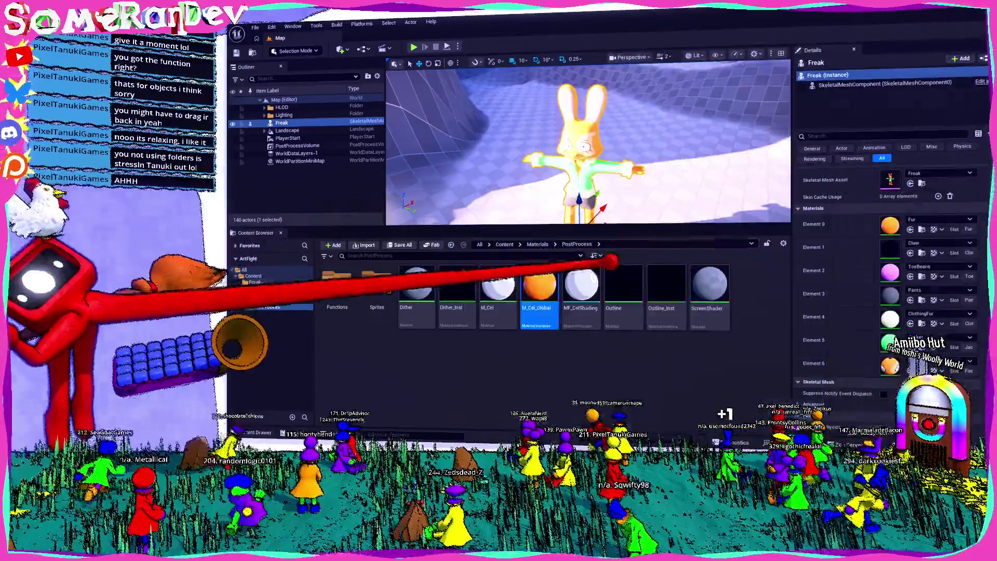
{"action": "double_click", "coordinate": [498, 285]}
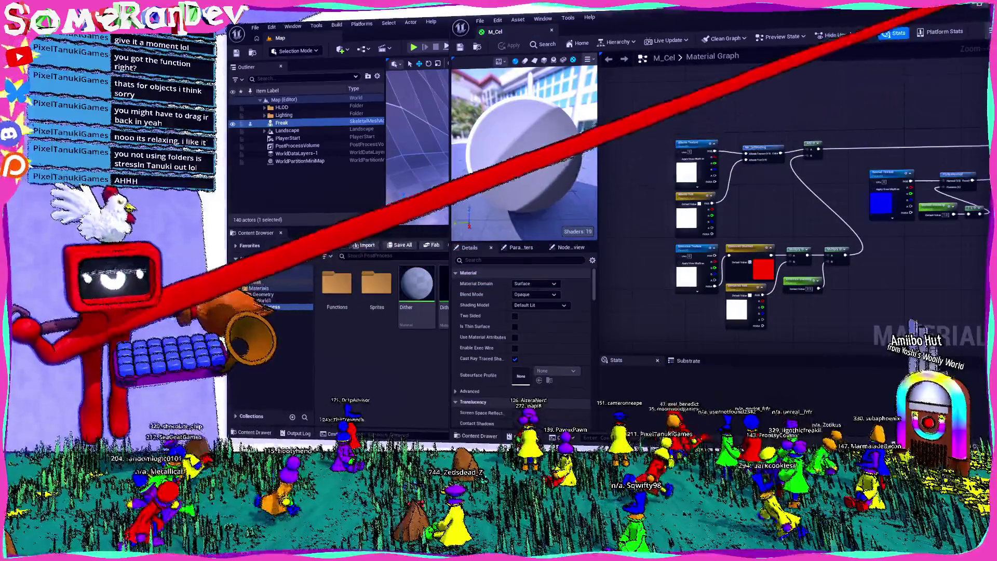
- Maximize M_Cel and pan around its output, albedo, emissive and Normal Texture nodes
{"action": "left_click", "coordinate": [942, 7]}
{"action": "mouse_move", "coordinate": [474, 186]}
{"action": "left_mouse_down"}
{"action": "mouse_move", "coordinate": [541, 177]}
{"action": "mouse_move", "coordinate": [492, 293]}
{"action": "mouse_move", "coordinate": [594, 315]}
{"action": "mouse_move", "coordinate": [908, 259]}
{"action": "mouse_move", "coordinate": [667, 316]}
{"action": "left_mouse_up"}
{"action": "mouse_move", "coordinate": [659, 251]}
{"action": "left_mouse_down"}
{"action": "mouse_move", "coordinate": [566, 330]}
{"action": "mouse_move", "coordinate": [830, 189]}
{"action": "left_mouse_up"}
{"action": "left_click_drag", "start_coordinate": [675, 234], "coordinate": [830, 228]}
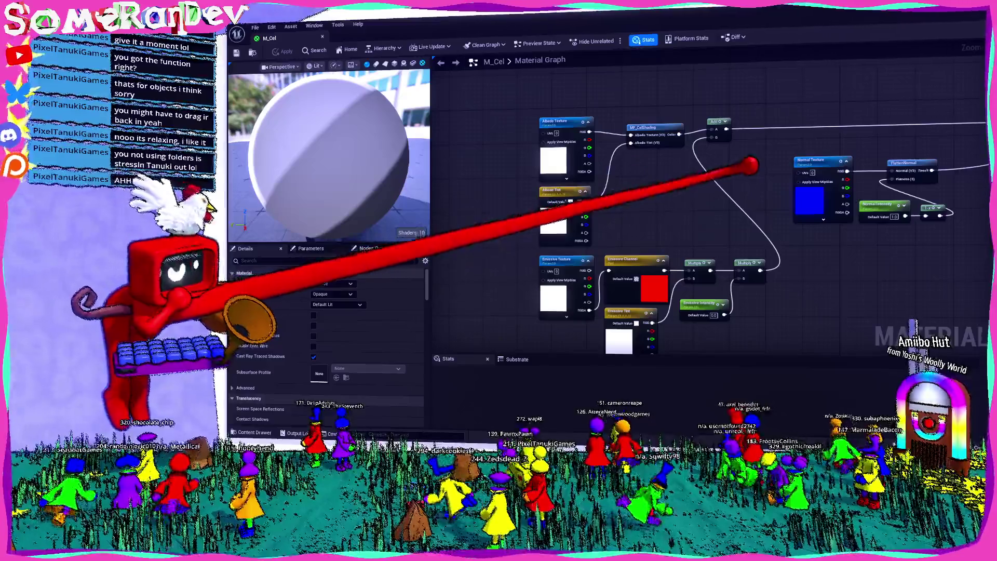
{"action": "left_click_drag", "start_coordinate": [707, 196], "coordinate": [688, 161]}
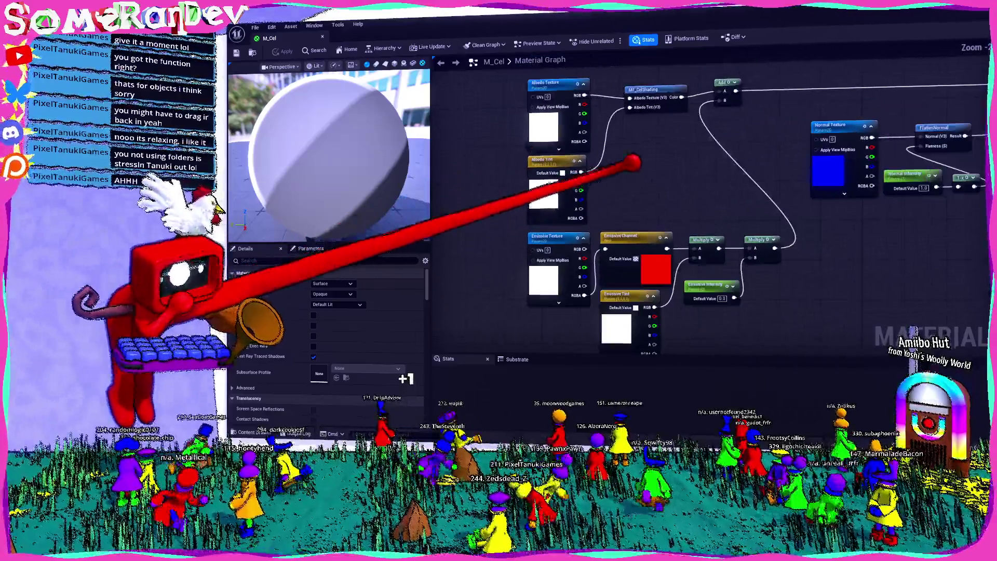
{"action": "mouse_move", "coordinate": [678, 173]}
{"action": "left_mouse_down"}
{"action": "mouse_move", "coordinate": [658, 179]}
{"action": "mouse_move", "coordinate": [524, 144]}
{"action": "mouse_move", "coordinate": [638, 157]}
{"action": "mouse_move", "coordinate": [612, 145]}
{"action": "mouse_move", "coordinate": [712, 207]}
{"action": "mouse_move", "coordinate": [546, 235]}
{"action": "mouse_move", "coordinate": [906, 213]}
{"action": "mouse_move", "coordinate": [798, 269]}
{"action": "left_mouse_up"}
{"action": "scroll", "coordinate": [590, 212], "scroll_direction": "down", "scroll_amount": 3}
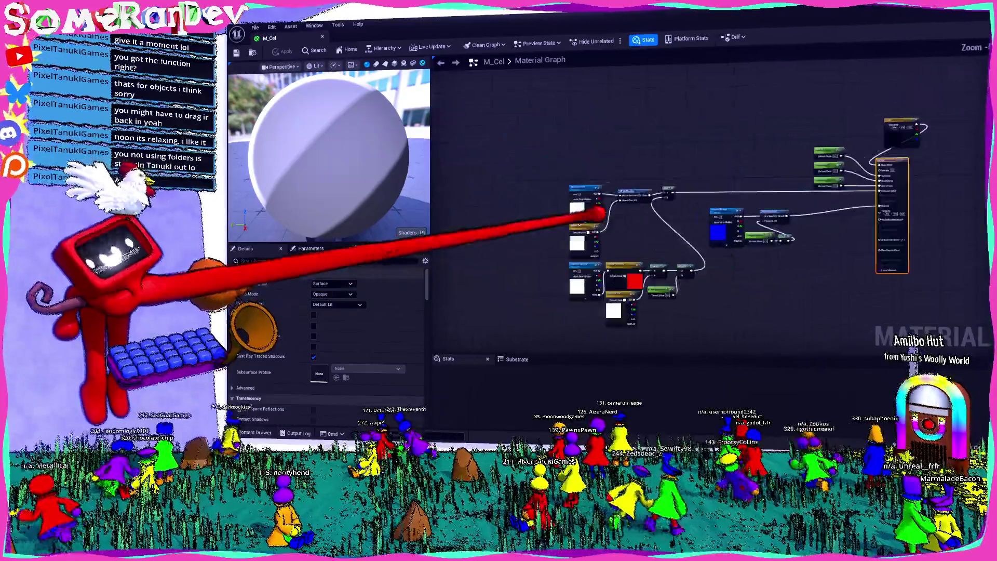
{"action": "scroll", "coordinate": [672, 223], "scroll_direction": "up", "scroll_amount": 3}
{"action": "scroll", "coordinate": [872, 271], "scroll_direction": "down", "scroll_amount": 5}
{"action": "scroll", "coordinate": [585, 153], "scroll_direction": "up", "scroll_amount": 3}
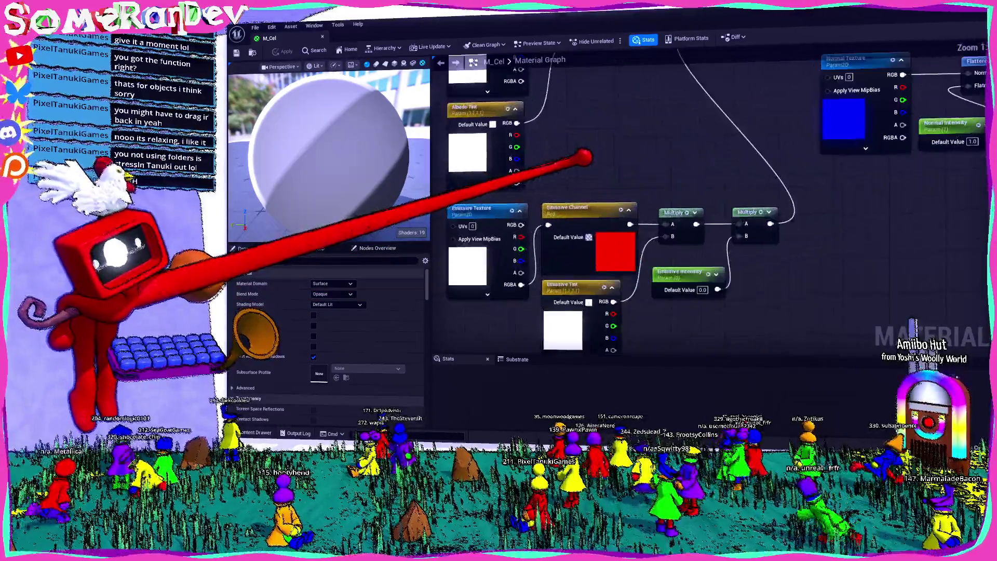
{"action": "scroll", "coordinate": [634, 151], "scroll_direction": "down", "scroll_amount": 3}
{"action": "left_click_drag", "start_coordinate": [634, 151], "coordinate": [572, 269]}
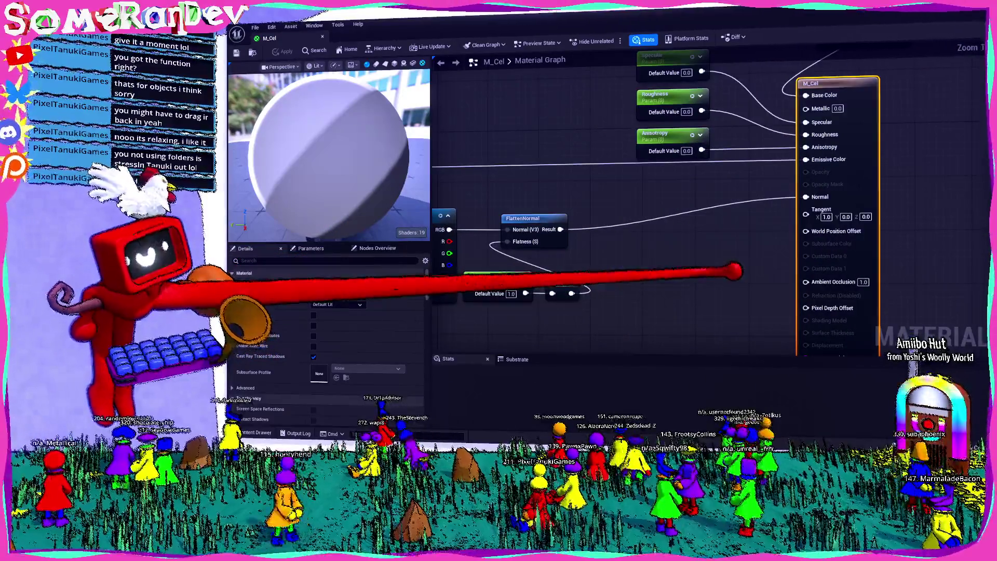
{"action": "scroll", "coordinate": [684, 246], "scroll_direction": "down", "scroll_amount": 4}
{"action": "mouse_move", "coordinate": [644, 299]}
{"action": "left_mouse_down"}
{"action": "mouse_move", "coordinate": [732, 235]}
{"action": "mouse_move", "coordinate": [617, 275]}
{"action": "left_mouse_up"}
{"action": "scroll", "coordinate": [712, 190], "scroll_direction": "up", "scroll_amount": 5}
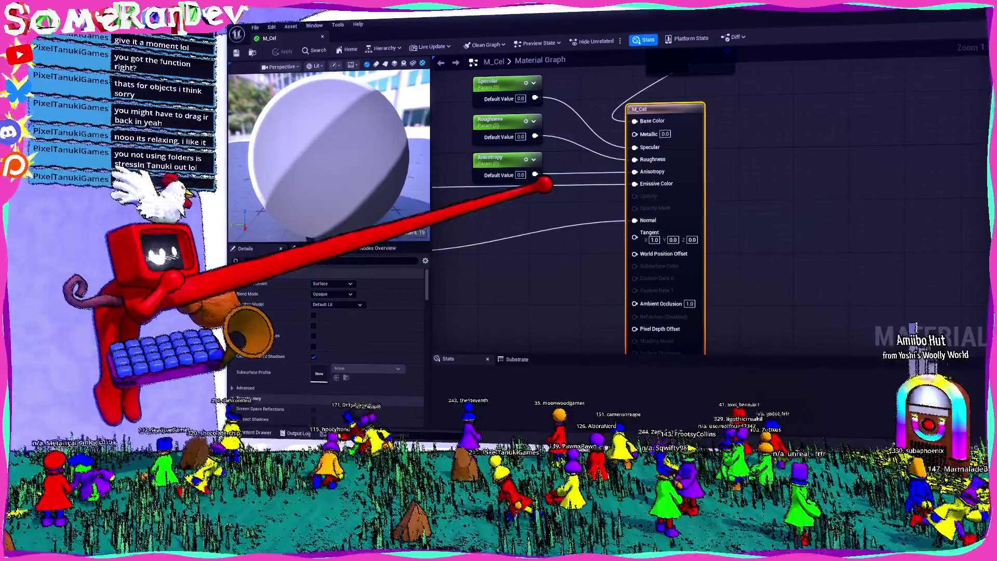
{"action": "left_click_drag", "start_coordinate": [665, 210], "coordinate": [649, 219]}
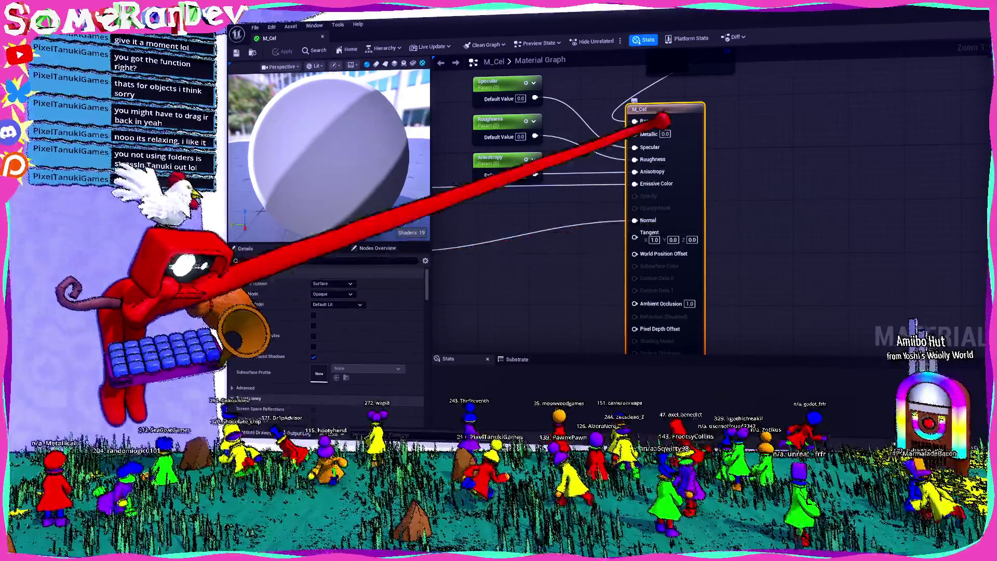
- Look over the MF_CelShading area, then leave M_Cel and open the ScreenShader material
{"action": "mouse_move", "coordinate": [503, 212]}
{"action": "left_mouse_down"}
{"action": "mouse_move", "coordinate": [718, 194]}
{"action": "mouse_move", "coordinate": [710, 173]}
{"action": "left_mouse_up"}
{"action": "scroll", "coordinate": [652, 216], "scroll_direction": "down", "scroll_amount": 2}
{"action": "scroll", "coordinate": [648, 221], "scroll_direction": "up", "scroll_amount": 2}
{"action": "scroll", "coordinate": [648, 221], "scroll_direction": "down", "scroll_amount": 3}
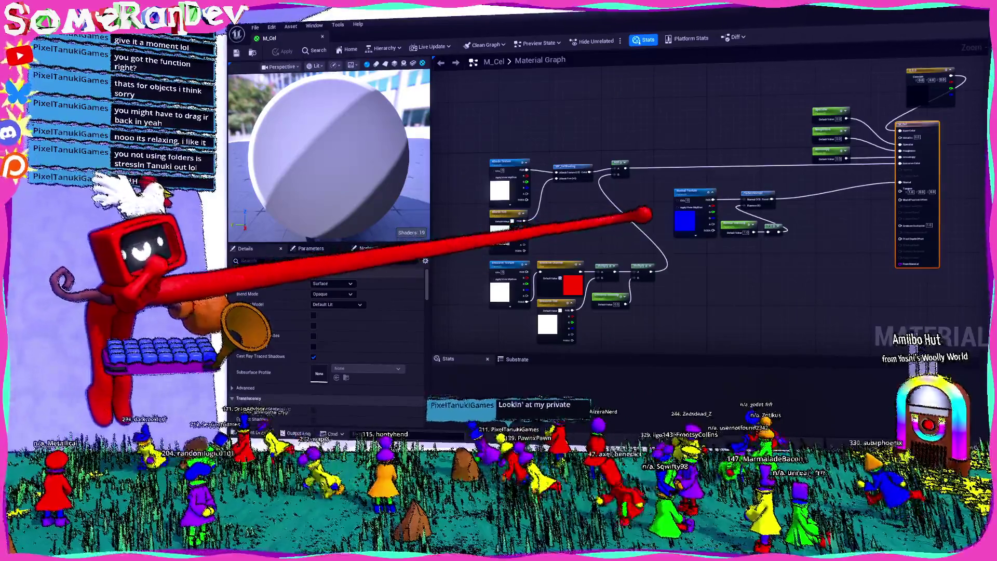
{"action": "scroll", "coordinate": [727, 202], "scroll_direction": "up", "scroll_amount": 3}
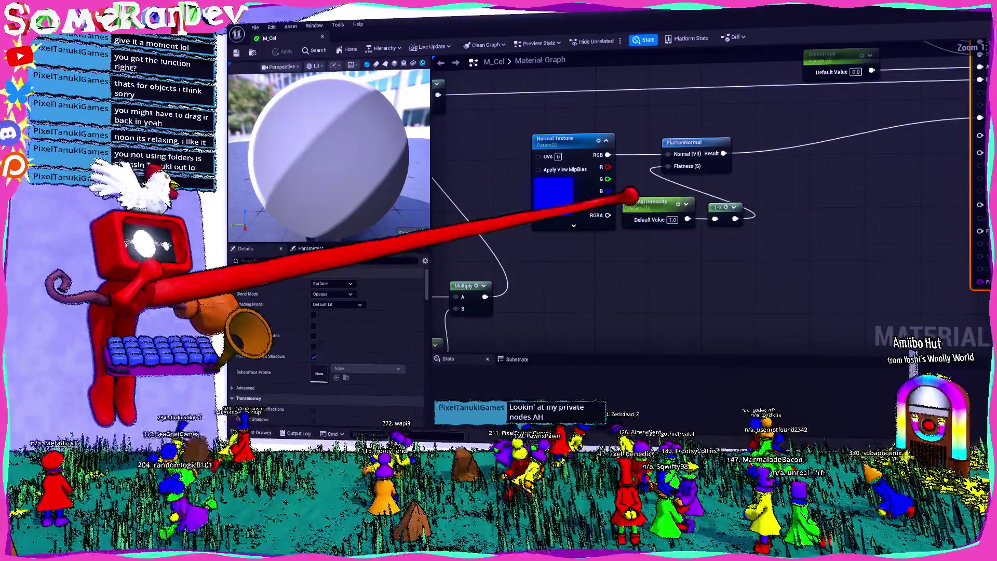
{"action": "scroll", "coordinate": [551, 114], "scroll_direction": "down", "scroll_amount": 3}
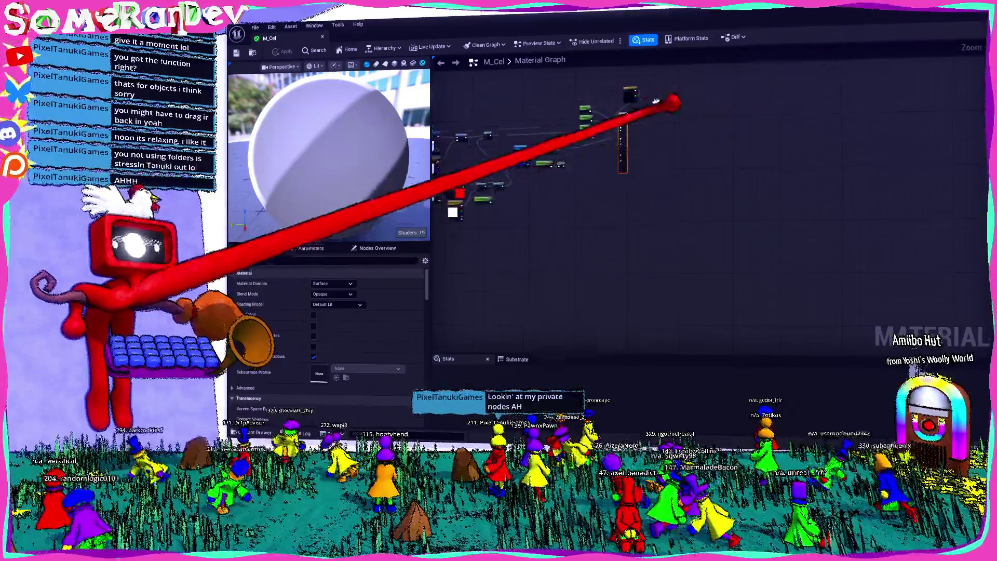
{"action": "scroll", "coordinate": [623, 227], "scroll_direction": "up", "scroll_amount": 3}
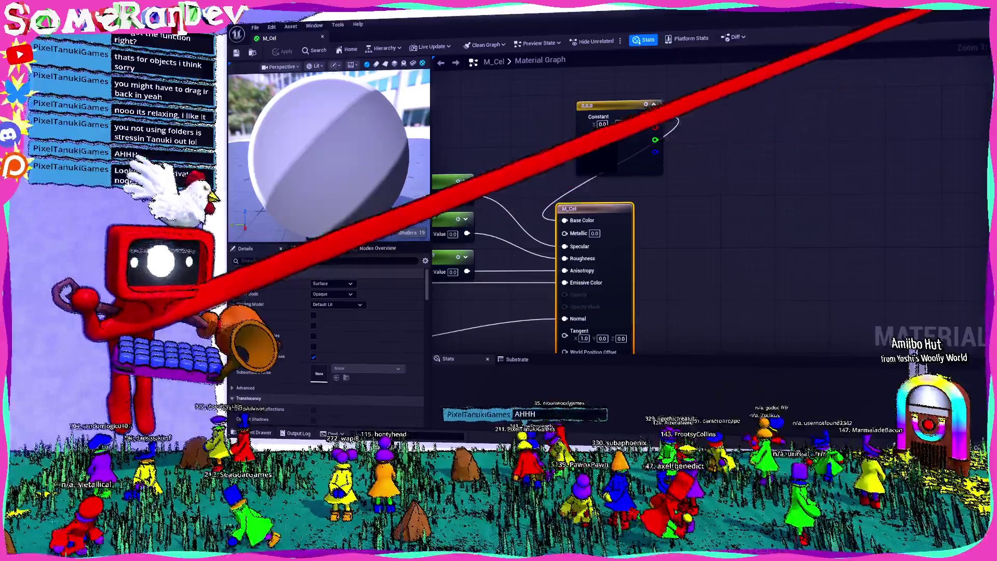
{"action": "key", "text": "alt+Tab"}
{"action": "double_click", "coordinate": [709, 285]}
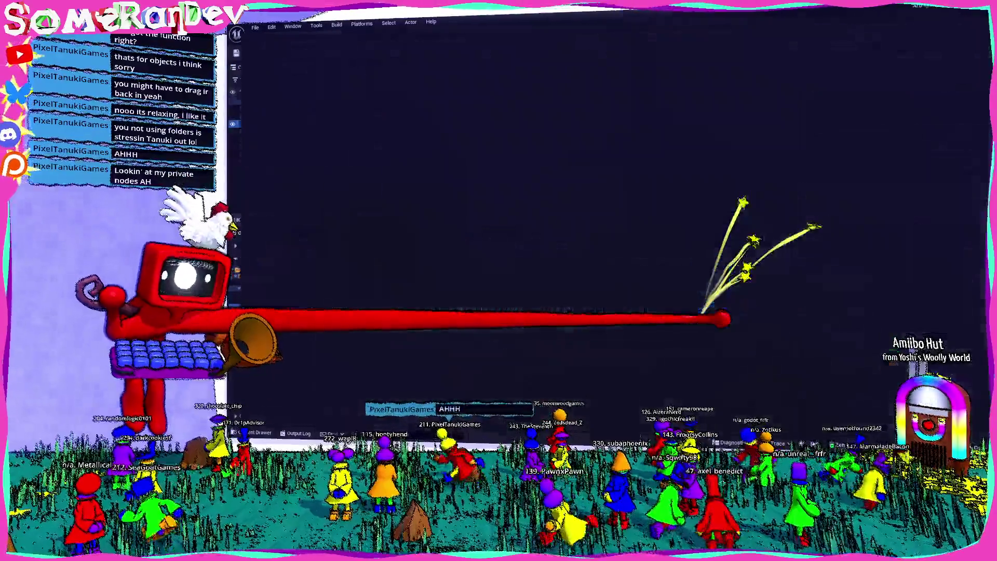
- Set the PostProcessVolume's Post Process Materials element to ScreenShader and open ScreenShader's graph
{"action": "key", "text": "alt+Tab"}
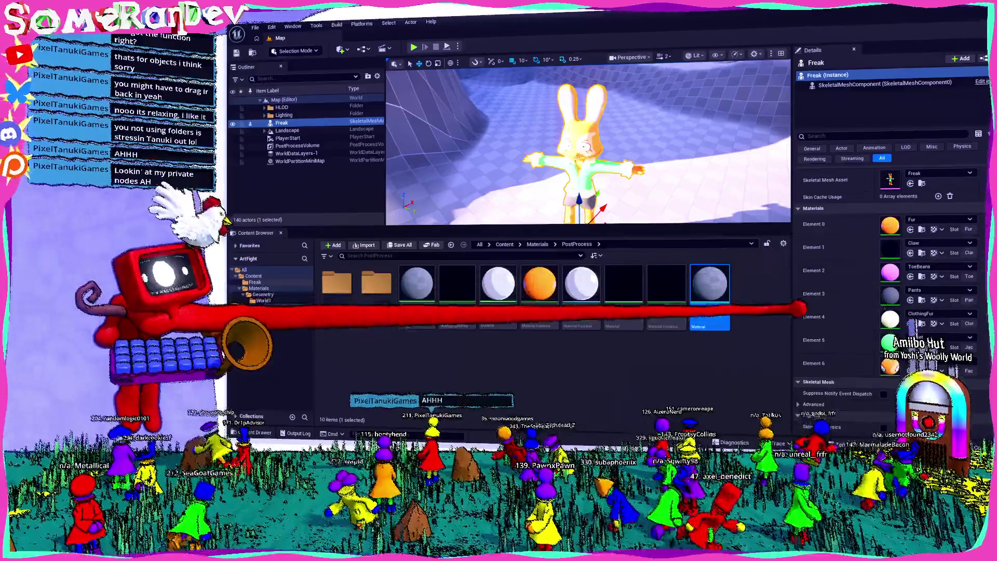
{"action": "left_click", "coordinate": [297, 145]}
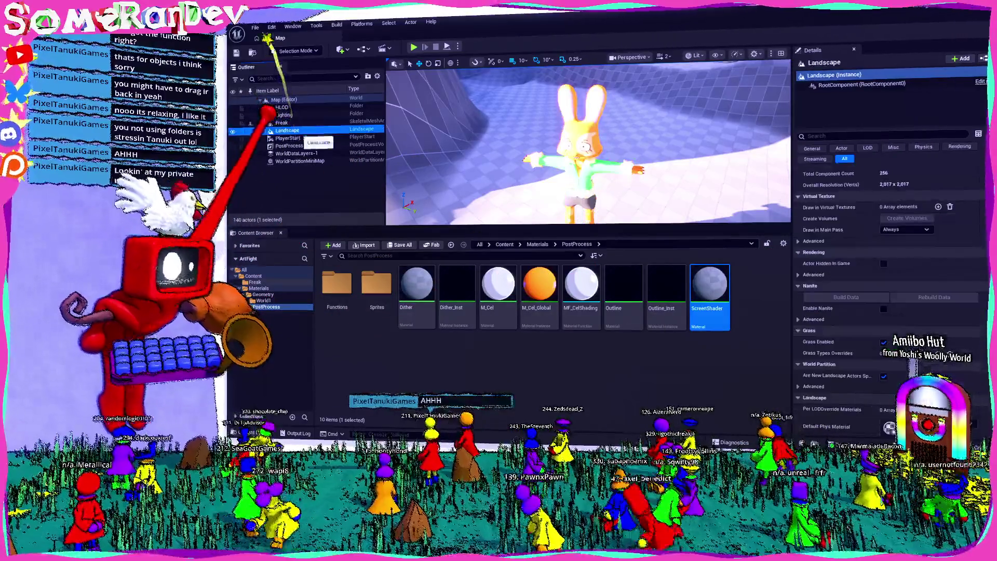
{"action": "scroll", "coordinate": [929, 301], "scroll_direction": "down", "scroll_amount": 3}
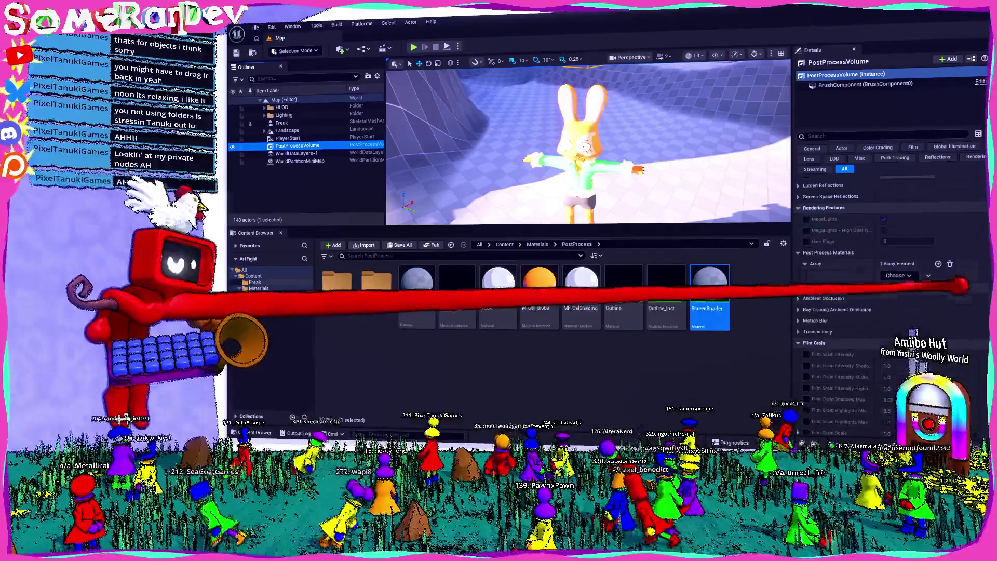
{"action": "left_click", "coordinate": [909, 275]}
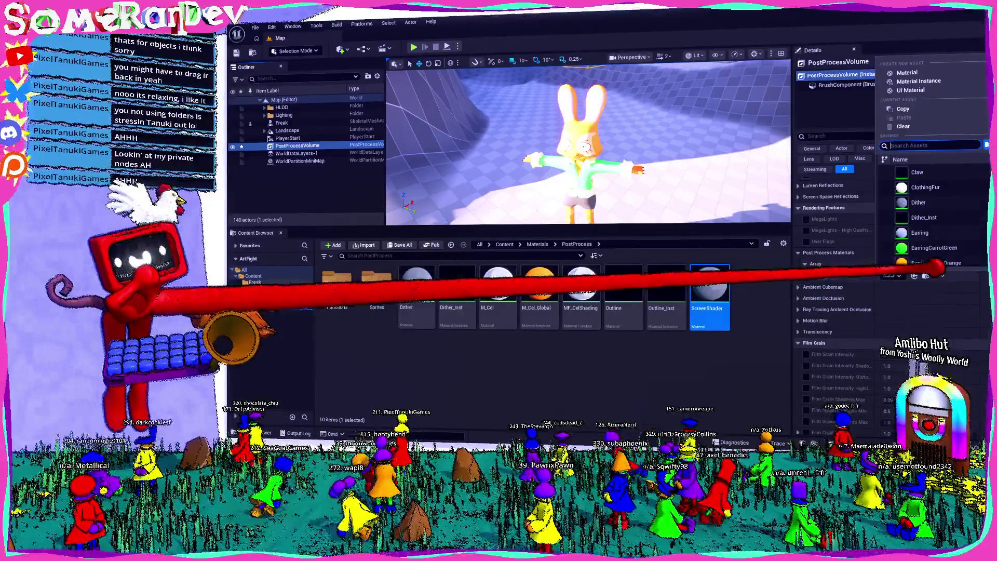
{"action": "type", "text": "screensh"}
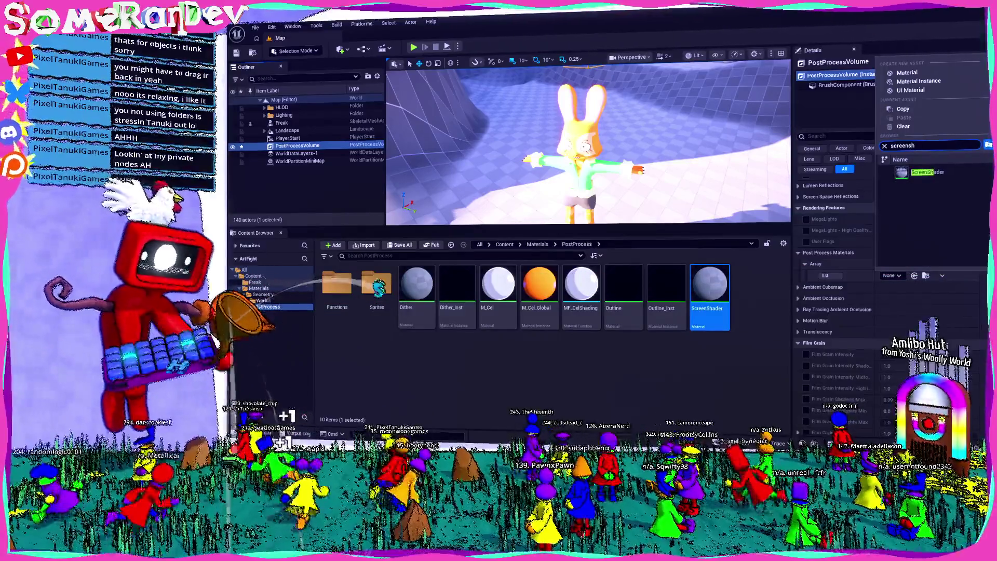
{"action": "left_click", "coordinate": [927, 172]}
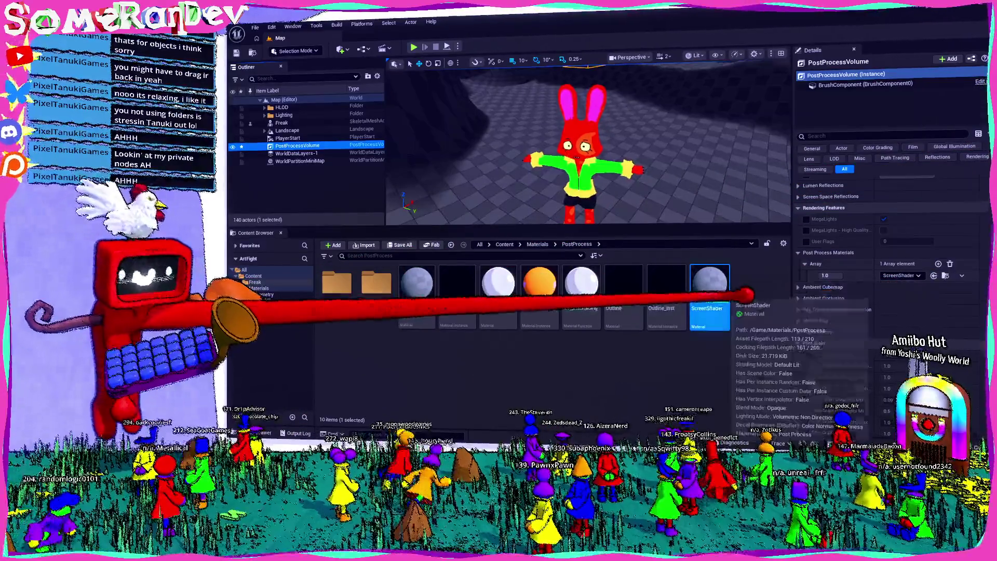
{"action": "double_click", "coordinate": [744, 295]}
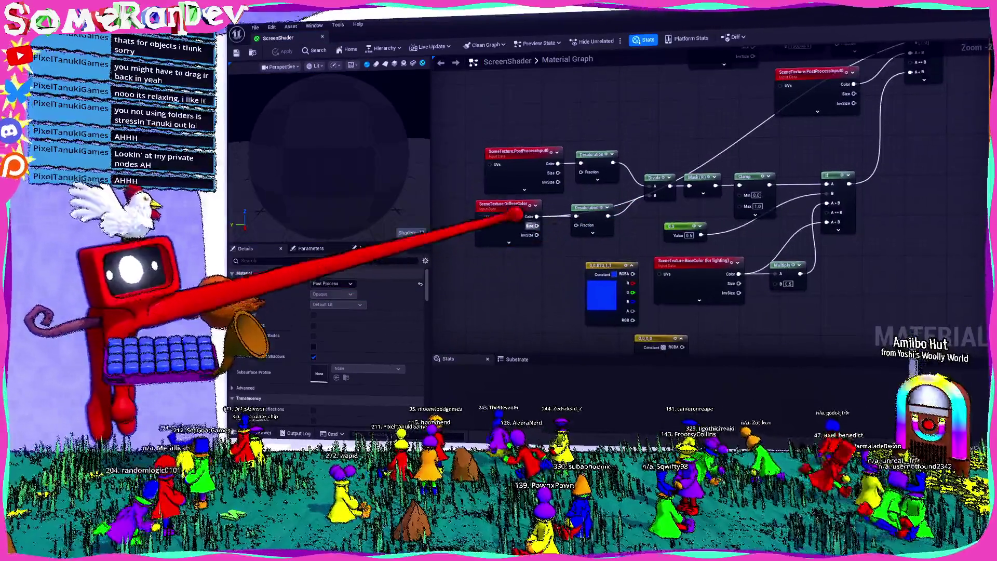
- Switch the SceneTexture:DiffuseColor node's Scene Texture Id to BaseColor and save
{"action": "left_click", "coordinate": [514, 215]}
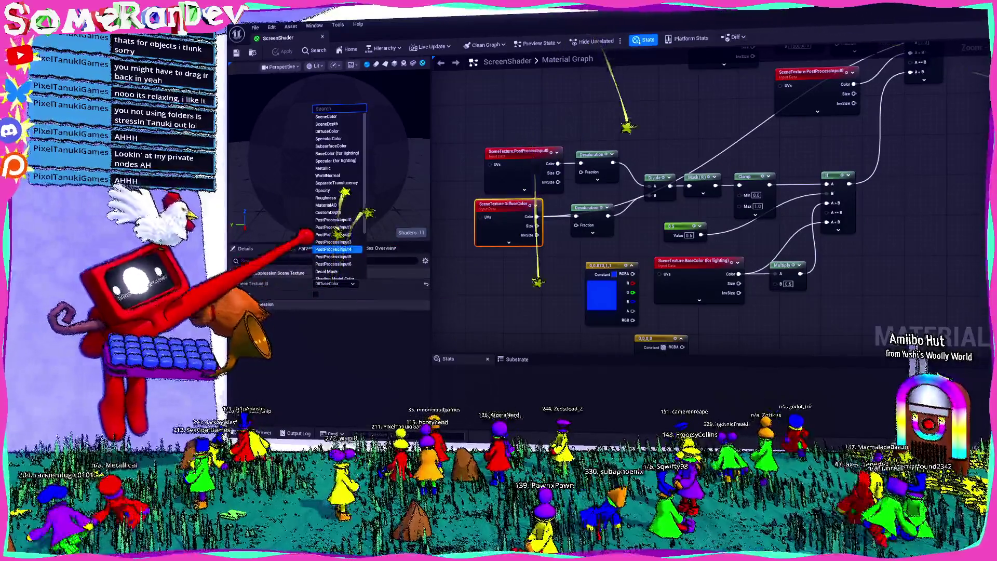
{"action": "type", "text": "base"}
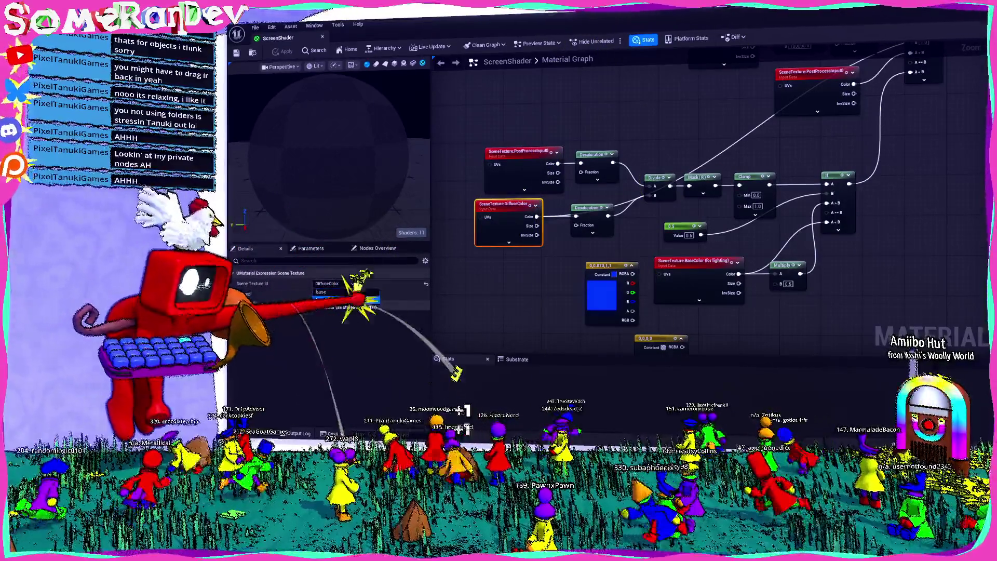
{"action": "left_click", "coordinate": [363, 297]}
{"action": "scroll", "coordinate": [522, 283], "scroll_direction": "down", "scroll_amount": 3}
{"action": "key", "text": "ctrl+s"}
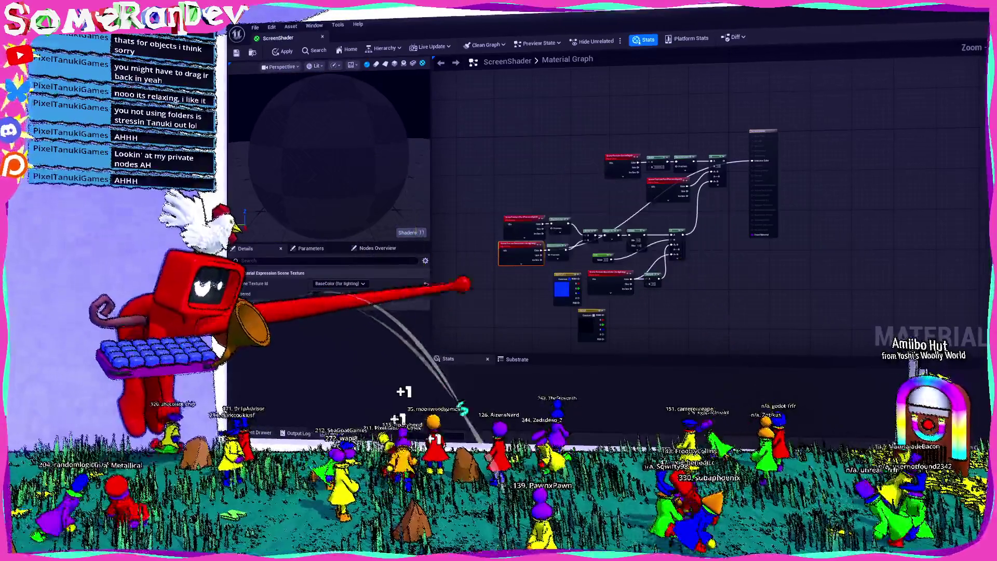
- Change the scene texture to the BaseColor option stored in GBuffer, then return to the browser
{"action": "left_click", "coordinate": [346, 283]}
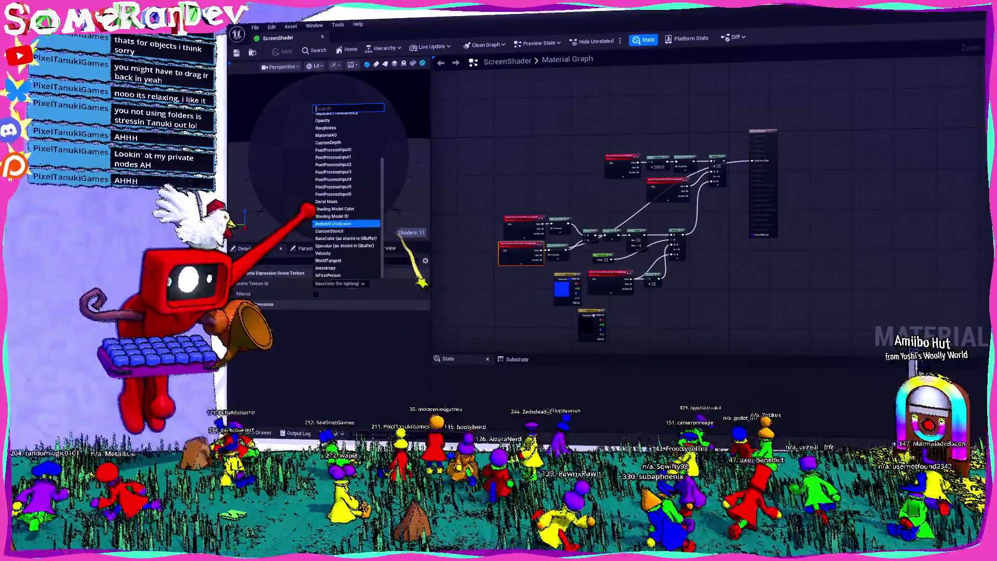
{"action": "scroll", "coordinate": [325, 171], "scroll_direction": "up", "scroll_amount": 3}
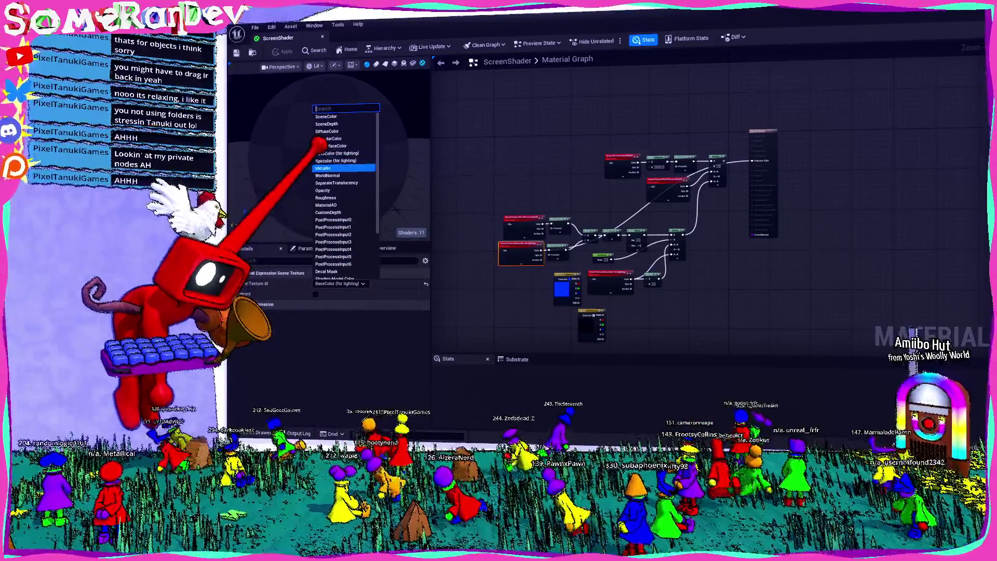
{"action": "scroll", "coordinate": [340, 208], "scroll_direction": "down", "scroll_amount": 3}
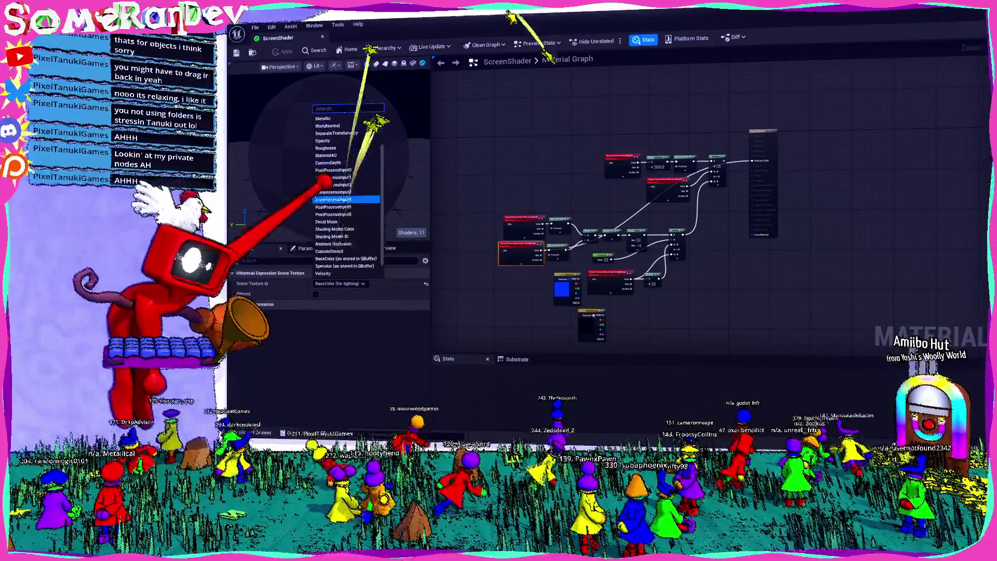
{"action": "left_click", "coordinate": [342, 246]}
{"action": "left_click", "coordinate": [338, 284]}
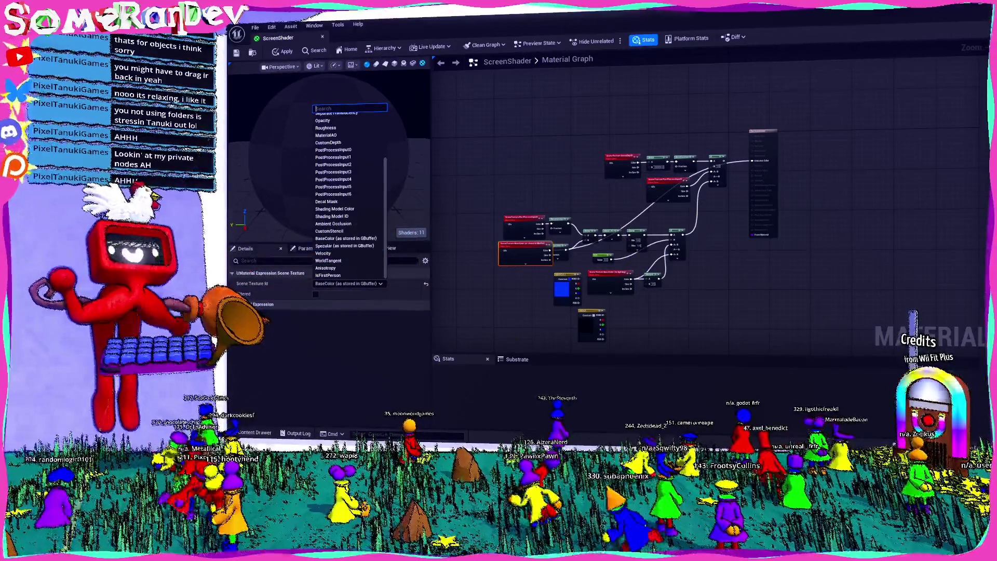
{"action": "key", "text": "alt+Tab"}
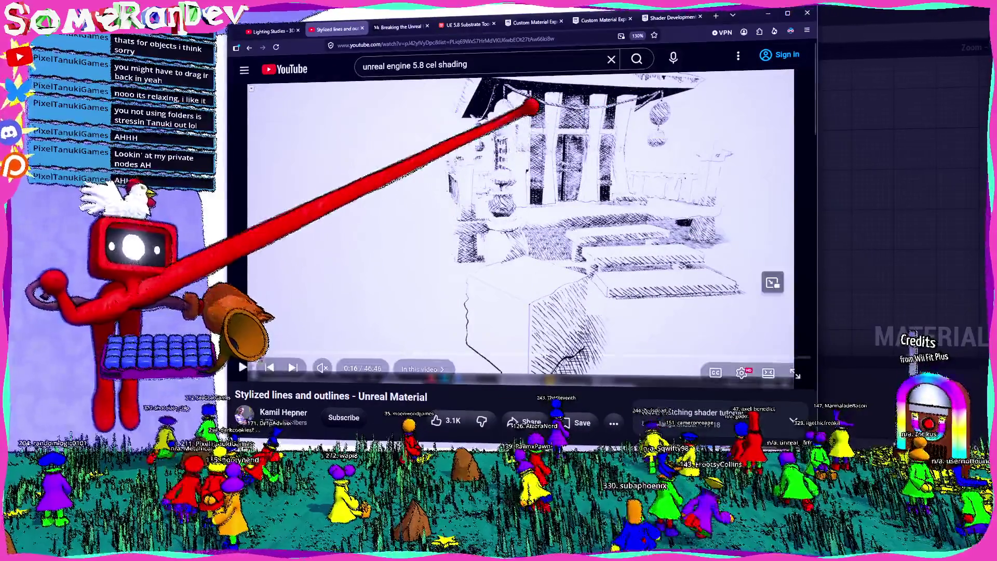
- Load youtube.com in a new browser tab placed third in the tab bar
{"action": "left_click", "coordinate": [270, 31]}
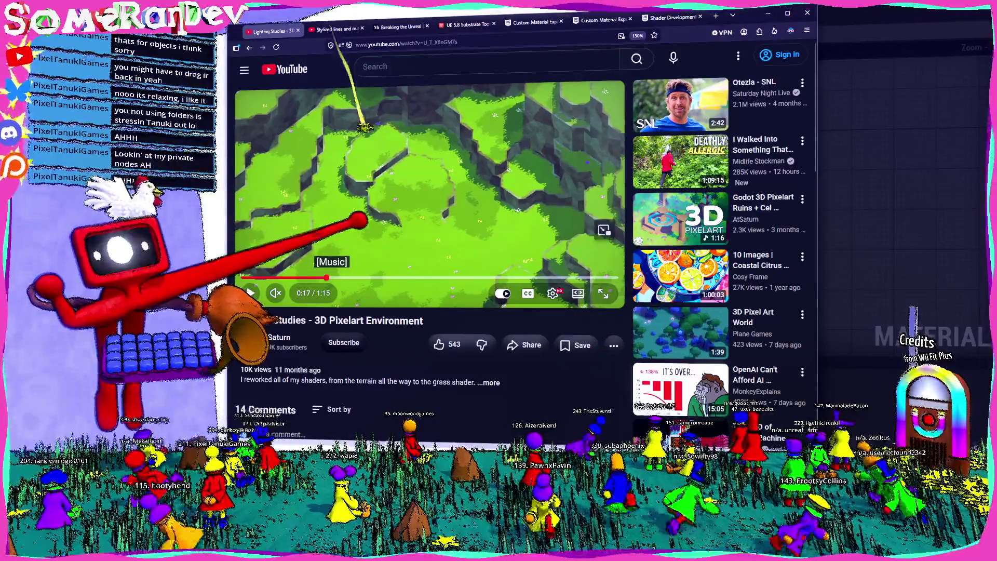
{"action": "key", "text": "ctrl+t"}
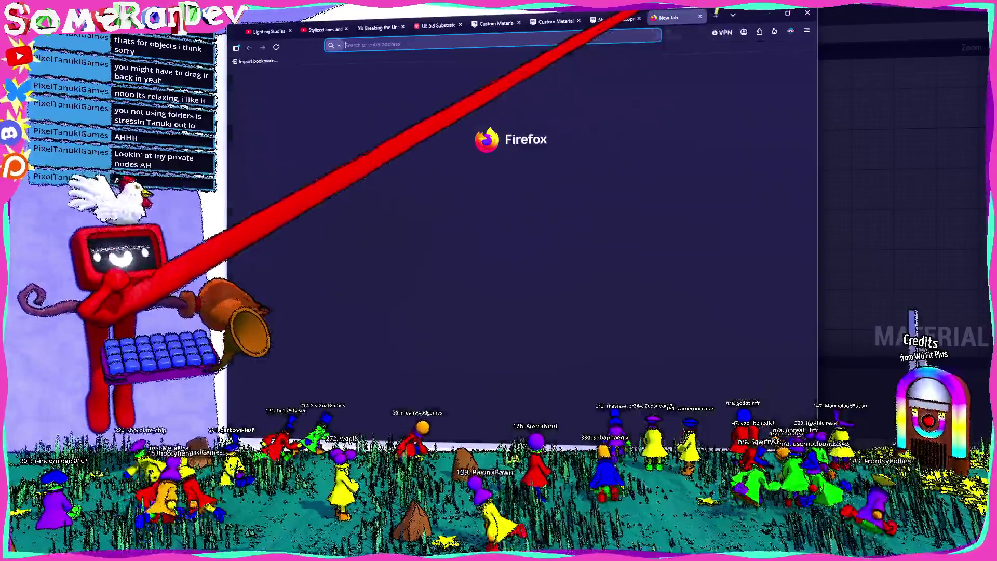
{"action": "mouse_move", "coordinate": [643, 13]}
{"action": "left_mouse_down"}
{"action": "mouse_move", "coordinate": [345, 18]}
{"action": "mouse_move", "coordinate": [373, 15]}
{"action": "left_mouse_up"}
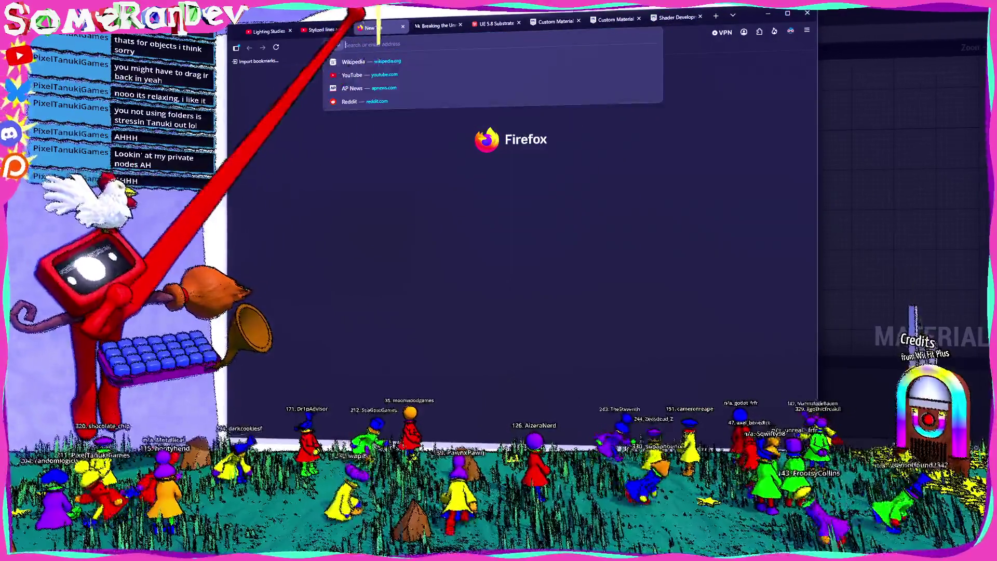
{"action": "type", "text": "youtube.com"}
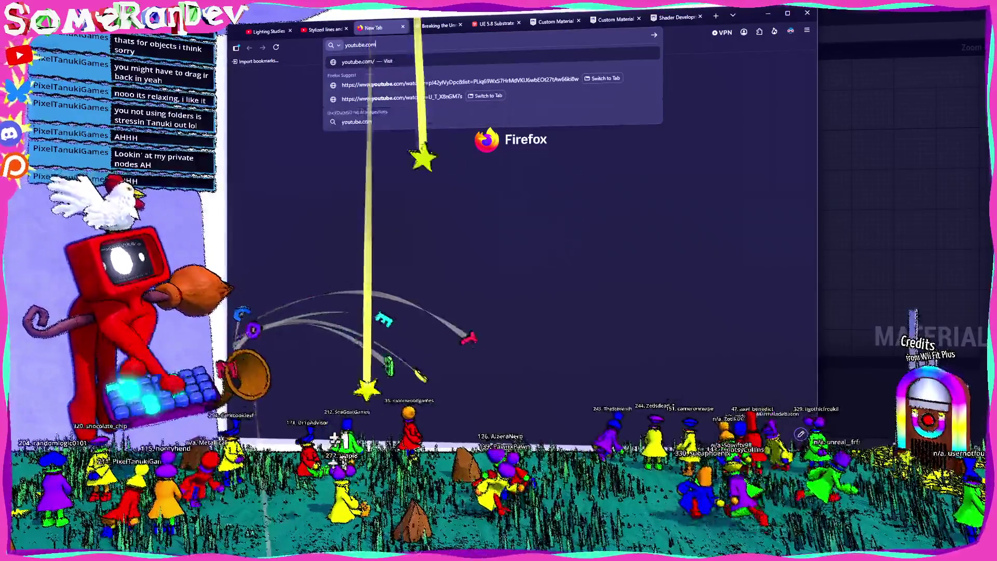
{"action": "key", "text": "Return"}
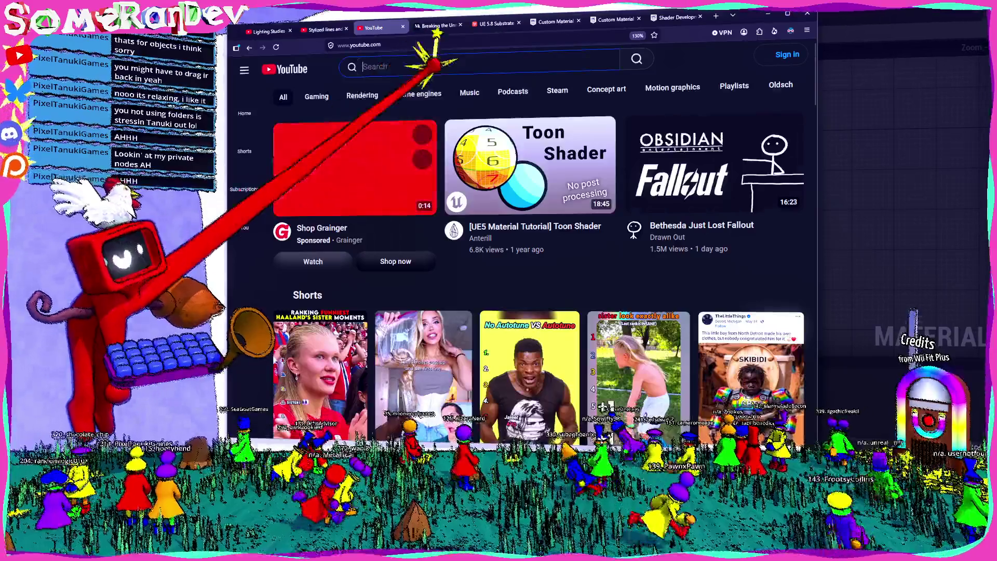
- Watch the UE5 Toon Shader tutorial from 7:55 to 15:06, then open Physically Based Cel Shading
{"action": "left_click", "coordinate": [514, 183]}
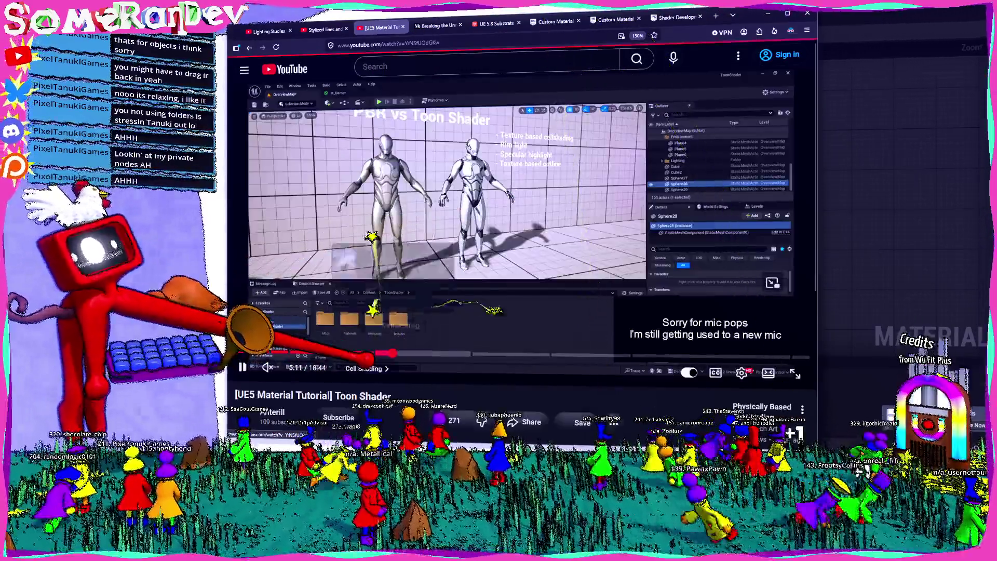
{"action": "left_click", "coordinate": [393, 354]}
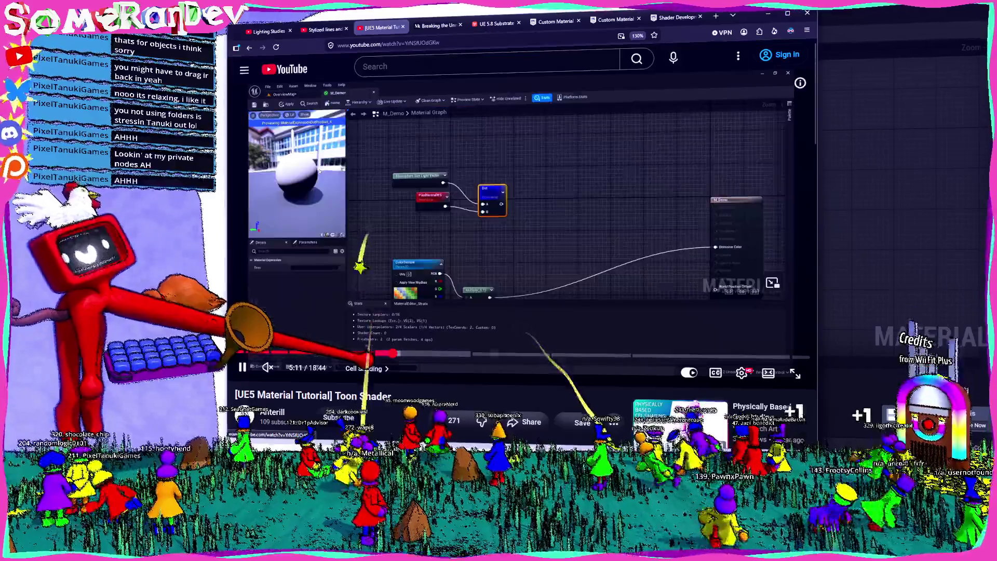
{"action": "mouse_move", "coordinate": [394, 355]}
{"action": "left_mouse_down"}
{"action": "mouse_move", "coordinate": [502, 355]}
{"action": "mouse_move", "coordinate": [583, 250]}
{"action": "mouse_move", "coordinate": [734, 178]}
{"action": "mouse_move", "coordinate": [545, 244]}
{"action": "mouse_move", "coordinate": [569, 253]}
{"action": "mouse_move", "coordinate": [598, 224]}
{"action": "left_mouse_up"}
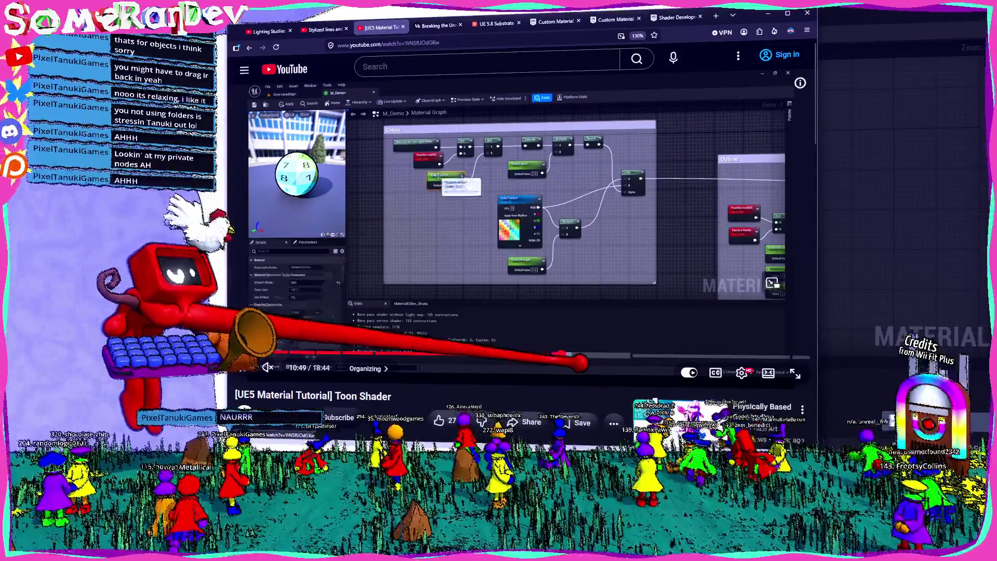
{"action": "double_click", "coordinate": [525, 216]}
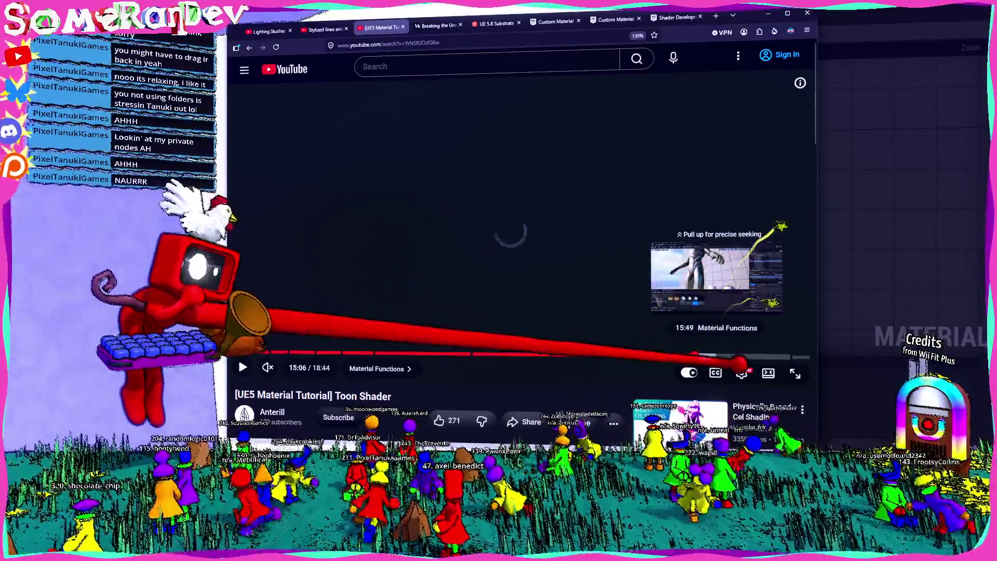
{"action": "left_click", "coordinate": [694, 357]}
{"action": "scroll", "coordinate": [712, 353], "scroll_direction": "down", "scroll_amount": 3}
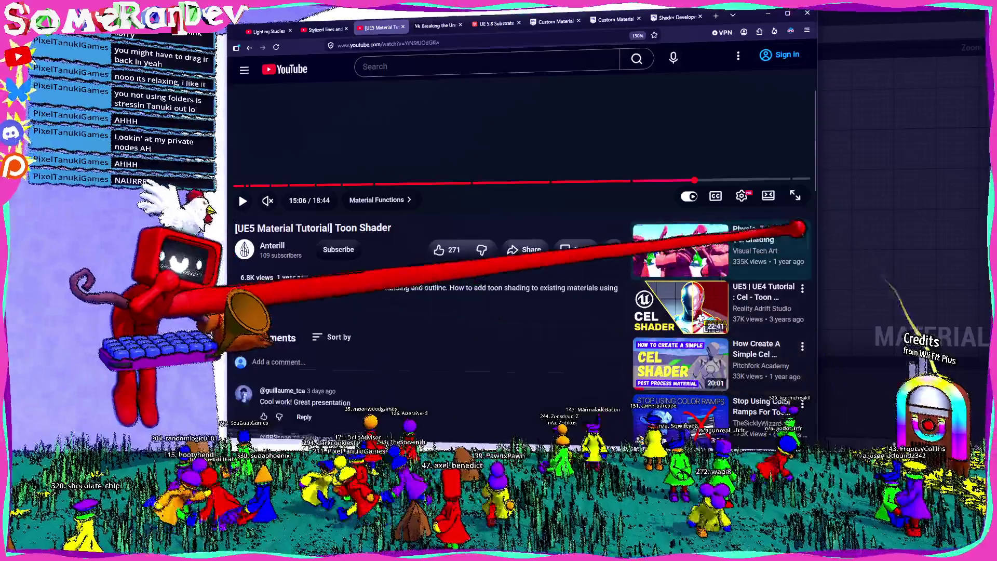
{"action": "left_click", "coordinate": [768, 231]}
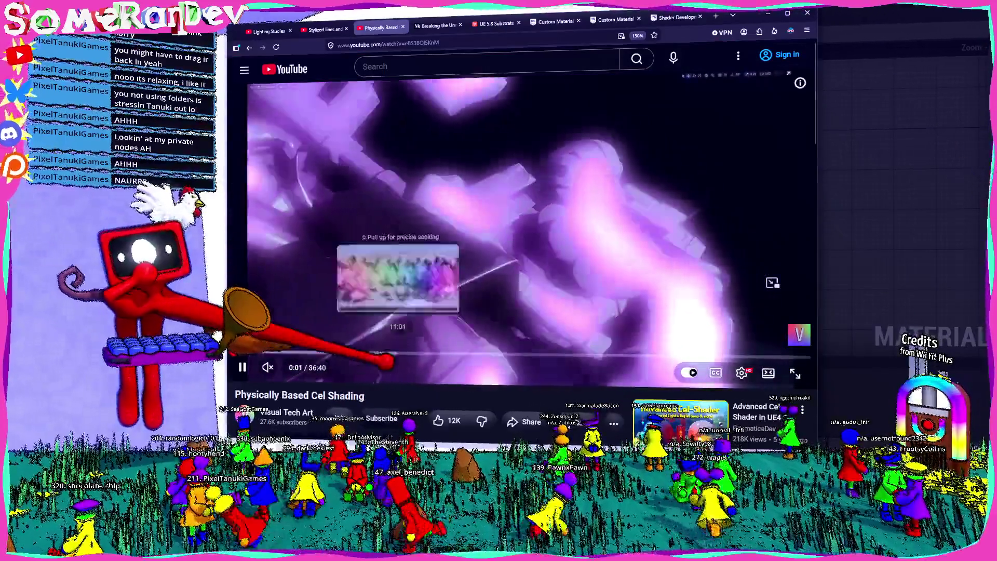
- Seek the cel-shading video to about 19:45 in full screen and pause on its node graph
{"action": "left_click", "coordinate": [429, 356]}
{"action": "mouse_move", "coordinate": [523, 355]}
{"action": "left_mouse_down"}
{"action": "mouse_move", "coordinate": [566, 355]}
{"action": "mouse_move", "coordinate": [533, 355]}
{"action": "left_mouse_up"}
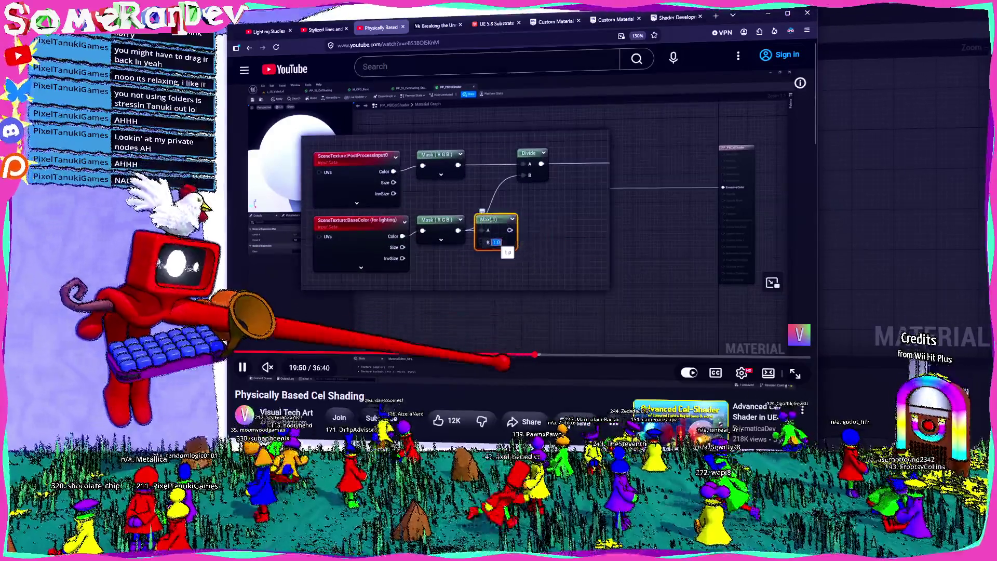
{"action": "mouse_move", "coordinate": [535, 355]}
{"action": "left_mouse_down"}
{"action": "mouse_move", "coordinate": [510, 356]}
{"action": "mouse_move", "coordinate": [522, 355]}
{"action": "left_mouse_up"}
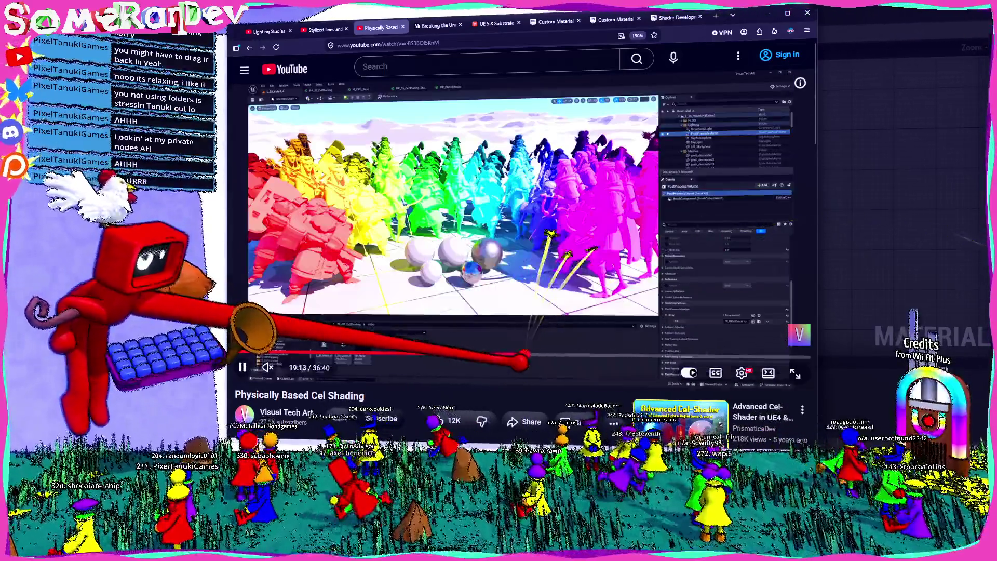
{"action": "left_click", "coordinate": [528, 355]}
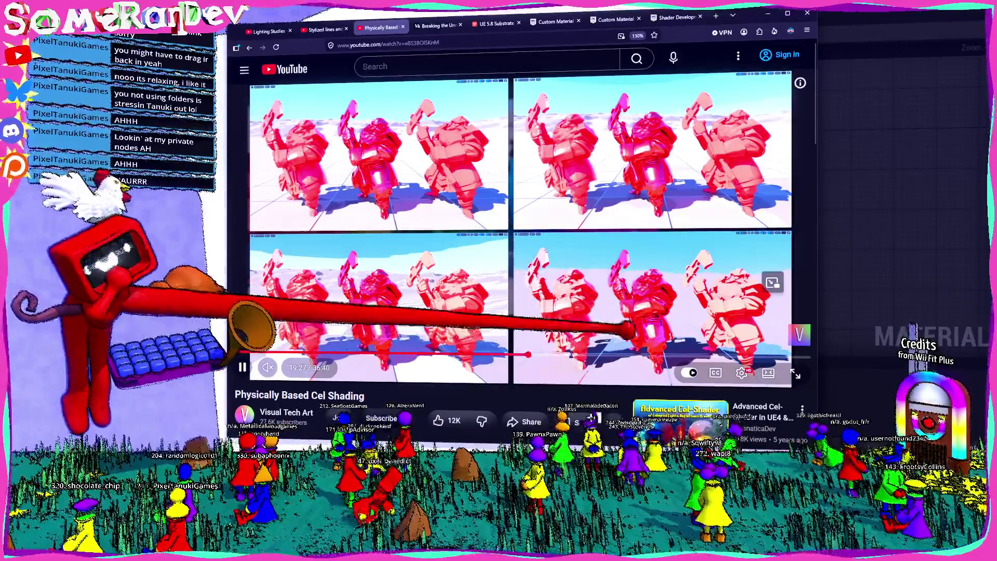
{"action": "key", "text": "f"}
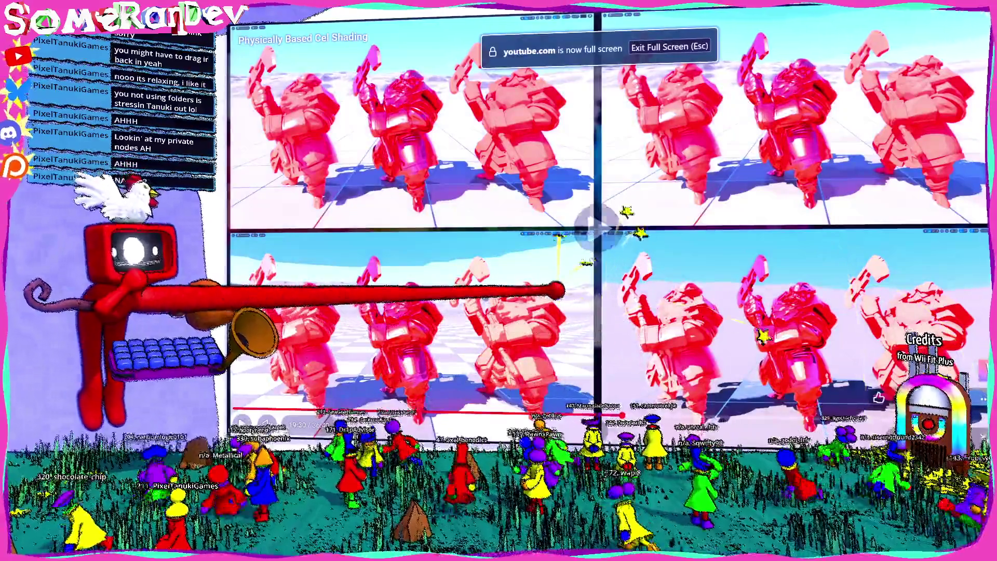
{"action": "key", "text": "Right"}
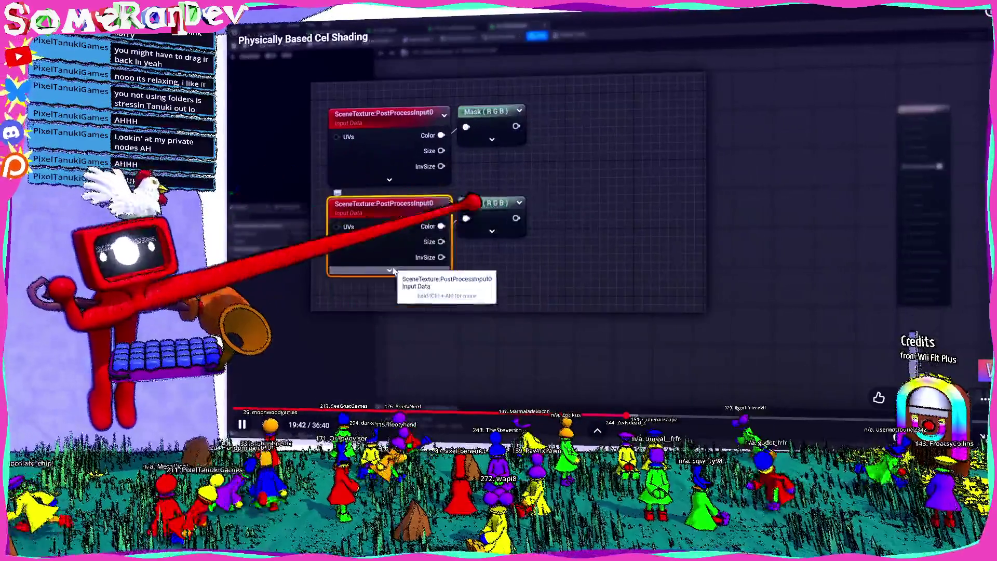
{"action": "key", "text": "space"}
{"action": "key", "text": "space"}
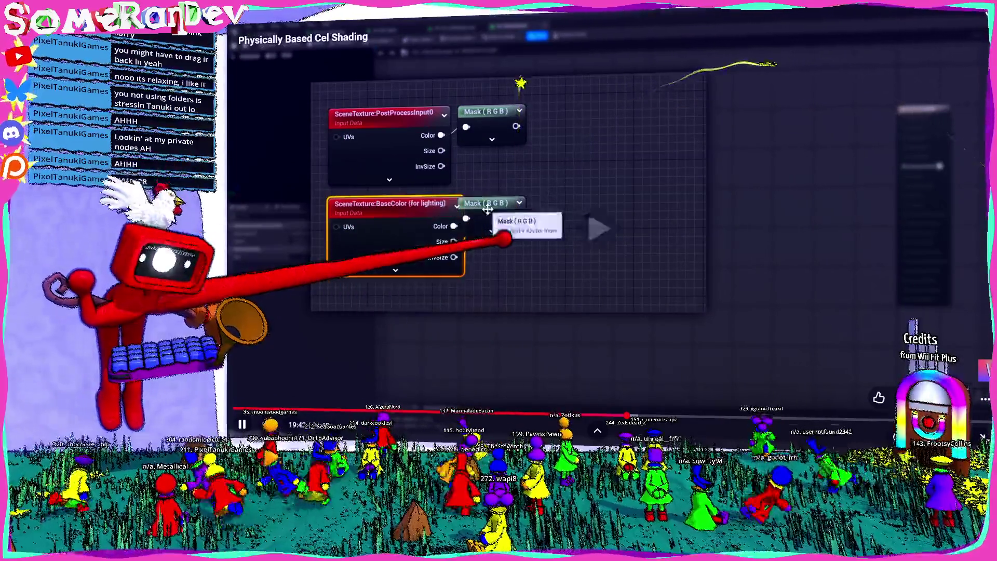
{"action": "key", "text": "space"}
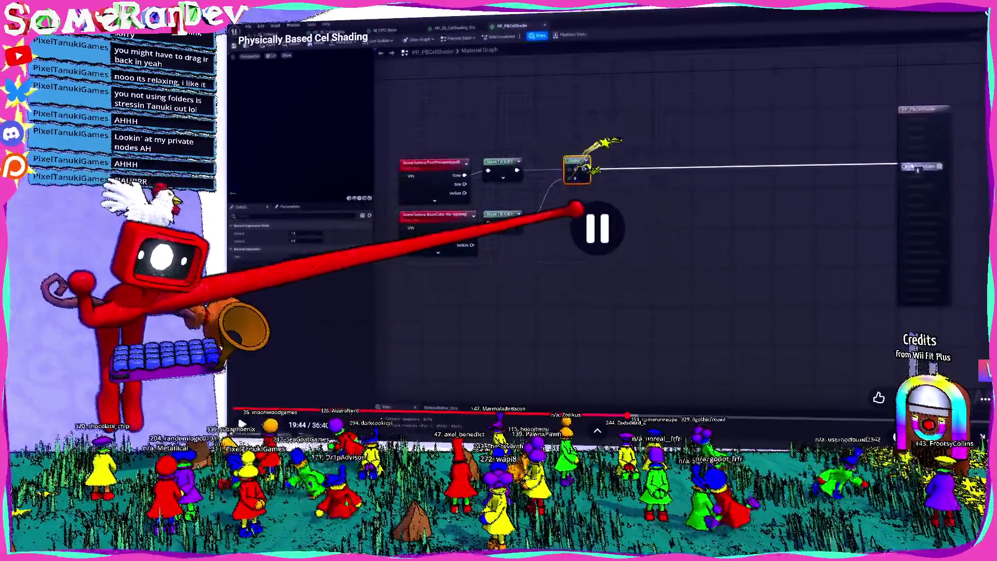
{"action": "key", "text": "space"}
{"action": "key", "text": "space"}
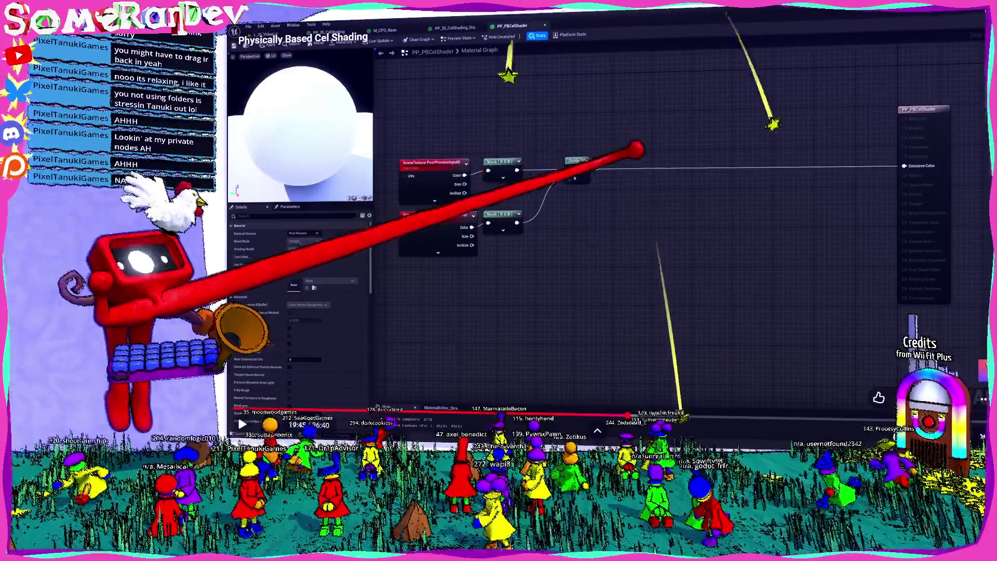
{"action": "key", "text": "space"}
- Leave full screen and return to the Unreal ScreenShader material editor
{"action": "key", "text": "Escape"}
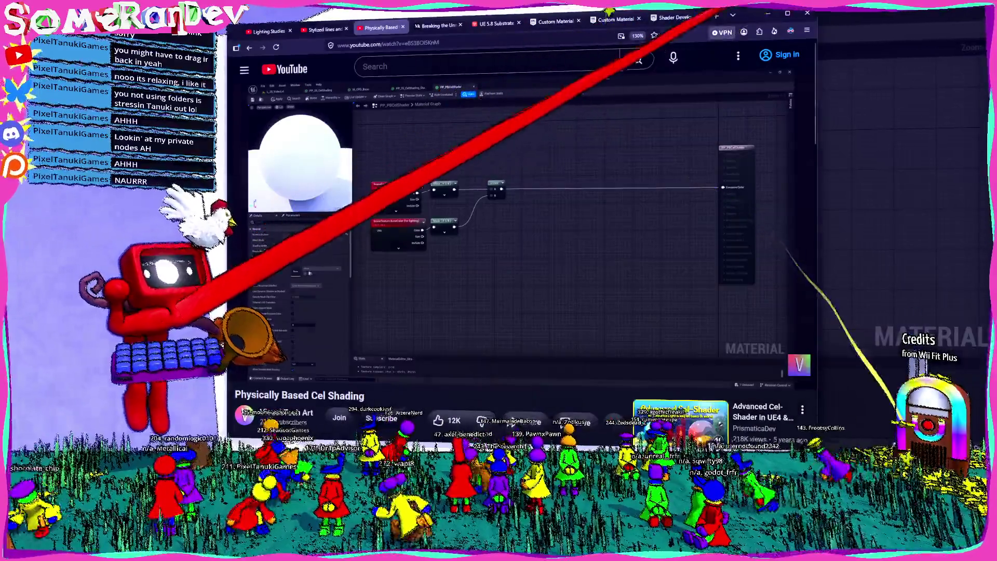
{"action": "key", "text": "alt+Tab"}
{"action": "scroll", "coordinate": [568, 278], "scroll_direction": "up", "scroll_amount": 5}
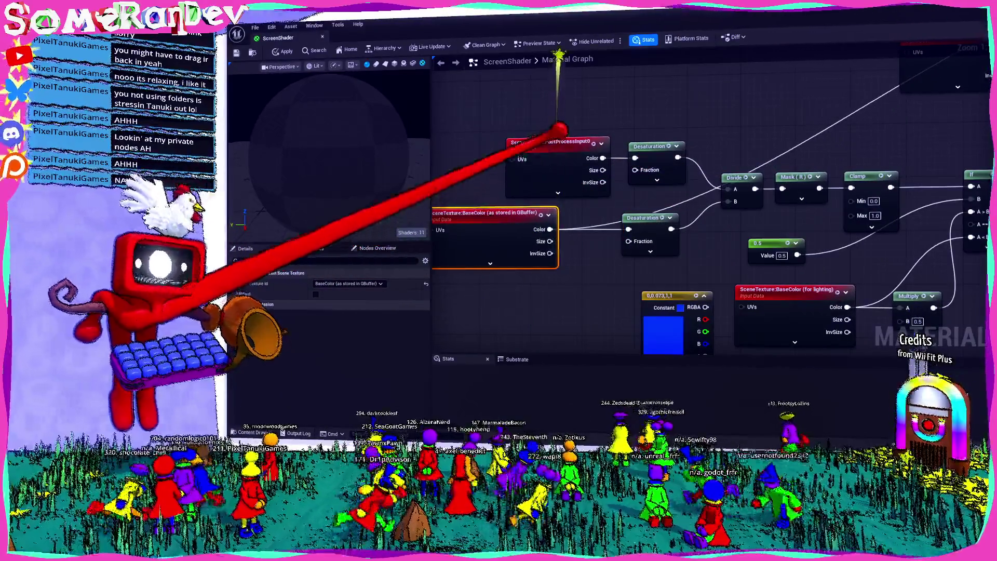
- Spread out the scene texture nodes and add a blue-enabled ComponentMask after PostProcessInput0's colour
{"action": "left_click", "coordinate": [551, 142]}
{"action": "left_click_drag", "start_coordinate": [566, 133], "coordinate": [737, 133]}
{"action": "left_click_drag", "start_coordinate": [639, 141], "coordinate": [592, 141]}
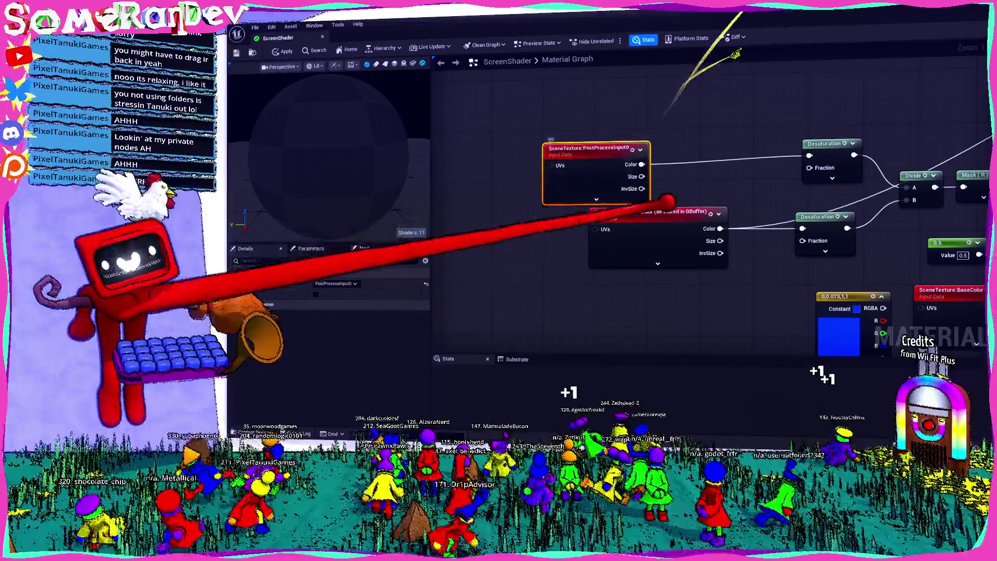
{"action": "left_click_drag", "start_coordinate": [613, 213], "coordinate": [517, 213]}
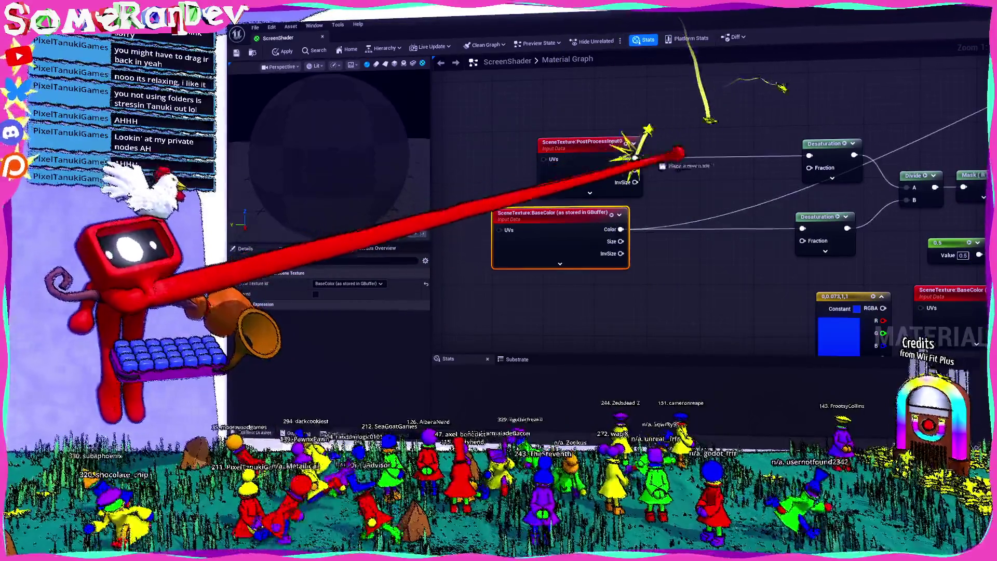
{"action": "left_click_drag", "start_coordinate": [634, 158], "coordinate": [690, 156]}
{"action": "type", "text": "mas"}
{"action": "key", "text": "Return"}
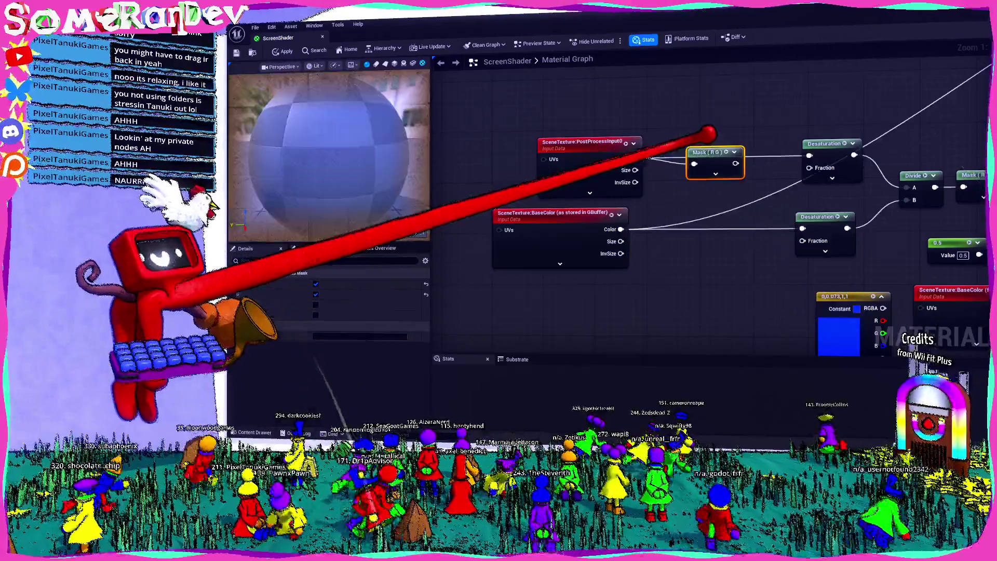
{"action": "left_click", "coordinate": [315, 304]}
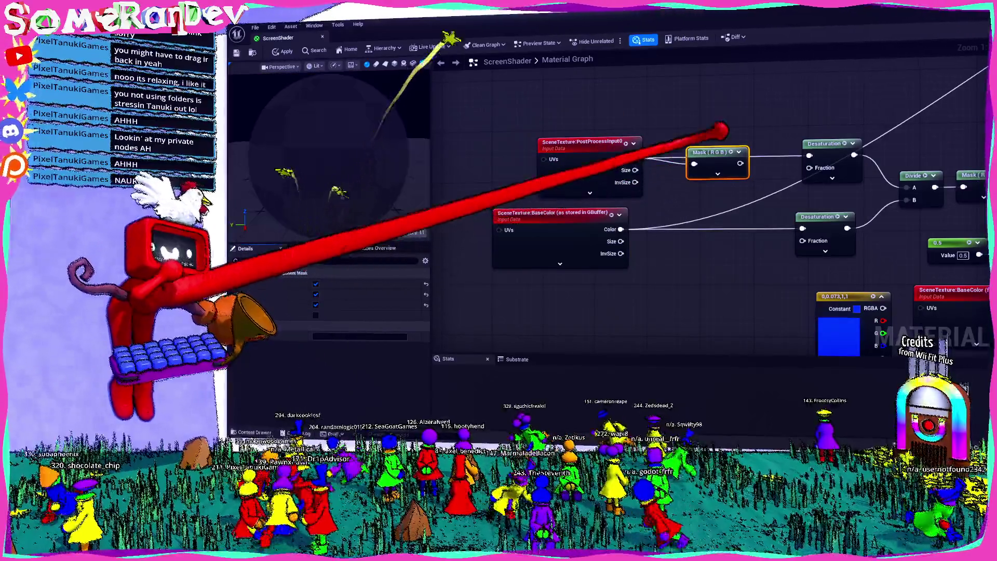
- Add a Divide node after the PostProcessInput0 RGB mask
{"action": "mouse_move", "coordinate": [712, 152]}
{"action": "left_mouse_down"}
{"action": "mouse_move", "coordinate": [700, 145]}
{"action": "mouse_move", "coordinate": [760, 178]}
{"action": "left_mouse_up"}
{"action": "type", "text": "du"}
{"action": "key", "text": "BackSpace"}
{"action": "type", "text": "ivi"}
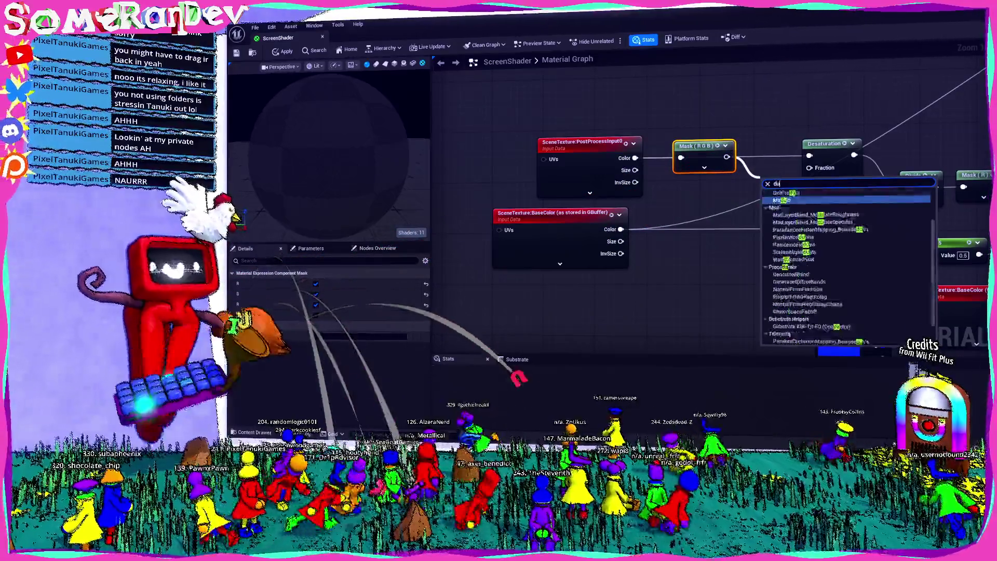
{"action": "key", "text": "Return"}
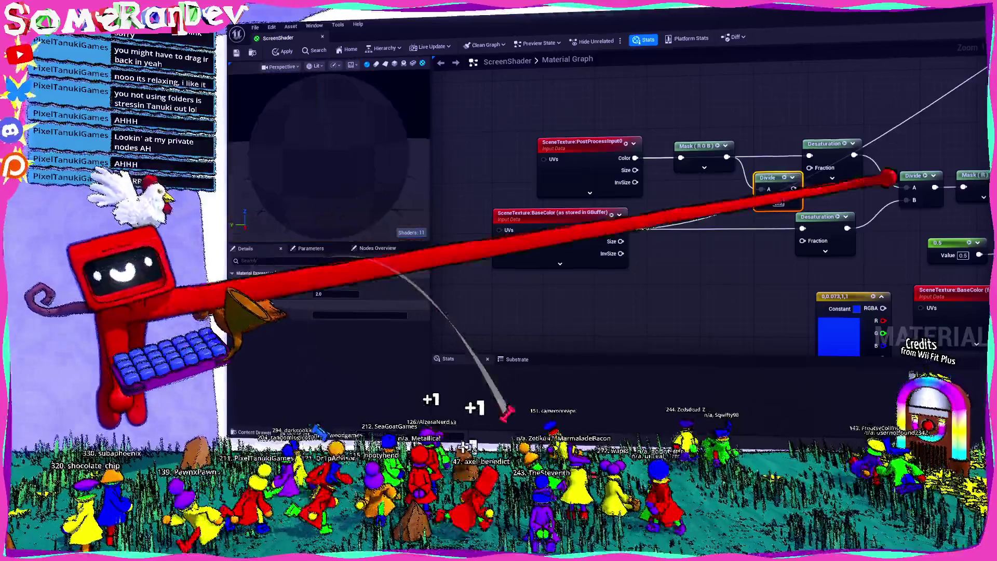
{"action": "scroll", "coordinate": [590, 186], "scroll_direction": "down", "scroll_amount": 2}
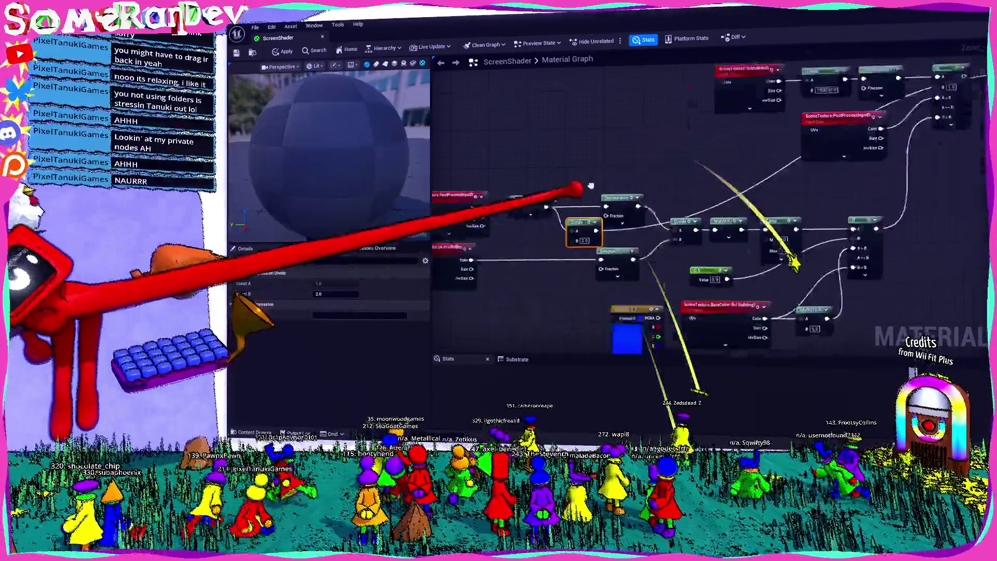
{"action": "scroll", "coordinate": [590, 185], "scroll_direction": "up", "scroll_amount": 2}
- Add a blue-enabled ComponentMask after the BaseColor texture and wire it into the Desaturation node
{"action": "left_click_drag", "start_coordinate": [554, 222], "coordinate": [592, 228]}
{"action": "type", "text": "mask"}
{"action": "key", "text": "Return"}
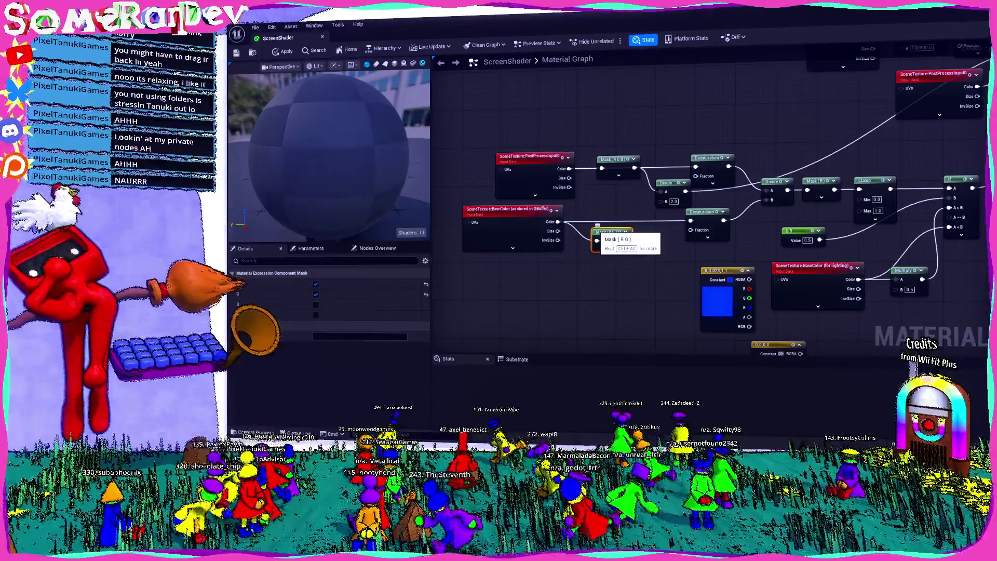
{"action": "left_click", "coordinate": [315, 304]}
{"action": "mouse_move", "coordinate": [629, 240]}
{"action": "left_mouse_down"}
{"action": "mouse_move", "coordinate": [655, 249]}
{"action": "mouse_move", "coordinate": [662, 191]}
{"action": "left_mouse_up"}
{"action": "mouse_move", "coordinate": [729, 166]}
{"action": "left_mouse_down"}
{"action": "mouse_move", "coordinate": [800, 166]}
{"action": "mouse_move", "coordinate": [808, 190]}
{"action": "left_mouse_up"}
{"action": "left_click", "coordinate": [509, 213]}
{"action": "left_click", "coordinate": [348, 283]}
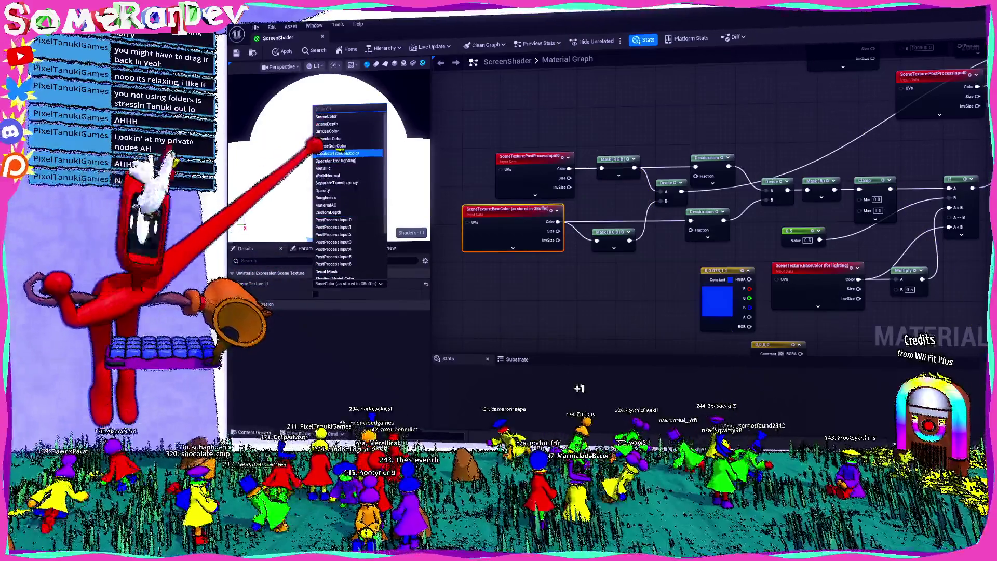
- Set the second scene texture to BaseColor (for lighting) and move the input nodes up-left
{"action": "left_click", "coordinate": [337, 120]}
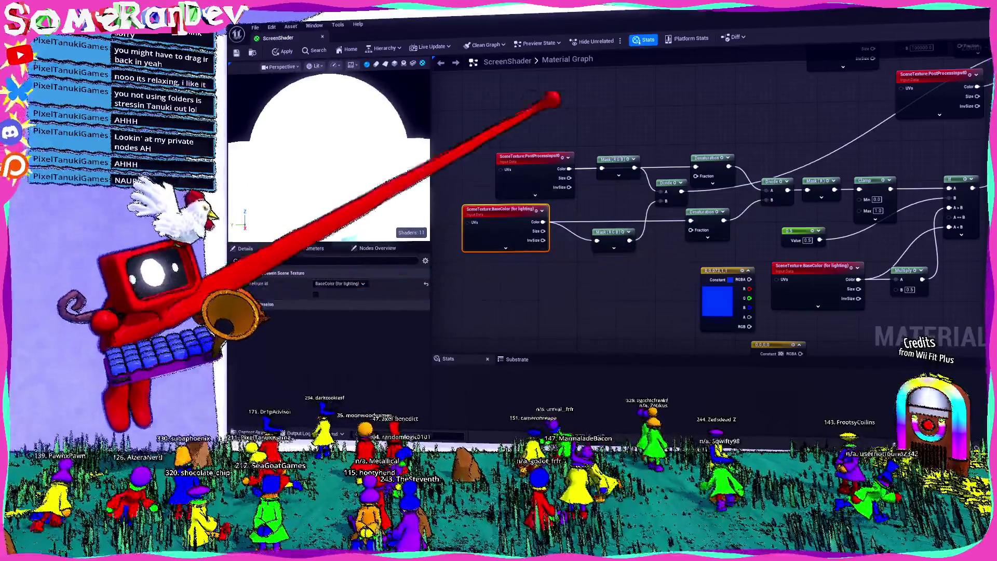
{"action": "left_click_drag", "start_coordinate": [550, 95], "coordinate": [672, 260]}
{"action": "mouse_move", "coordinate": [683, 160]}
{"action": "left_mouse_down"}
{"action": "mouse_move", "coordinate": [579, 70]}
{"action": "mouse_move", "coordinate": [596, 116]}
{"action": "mouse_move", "coordinate": [493, 156]}
{"action": "mouse_move", "coordinate": [548, 126]}
{"action": "mouse_move", "coordinate": [546, 83]}
{"action": "left_mouse_up"}
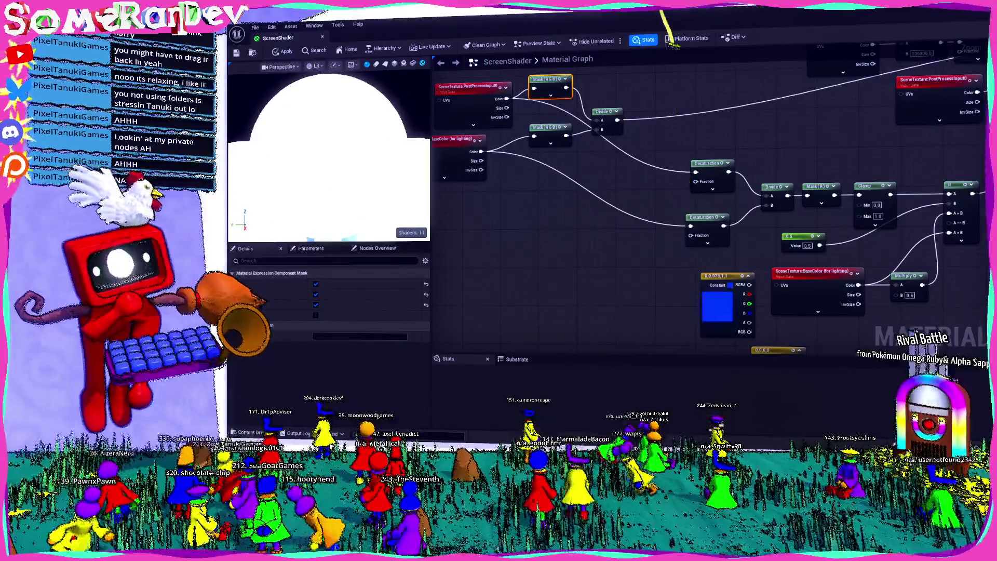
- Compare the graph against the YouTube tutorial's divide setup at 19:45
{"action": "key", "text": "alt+Tab"}
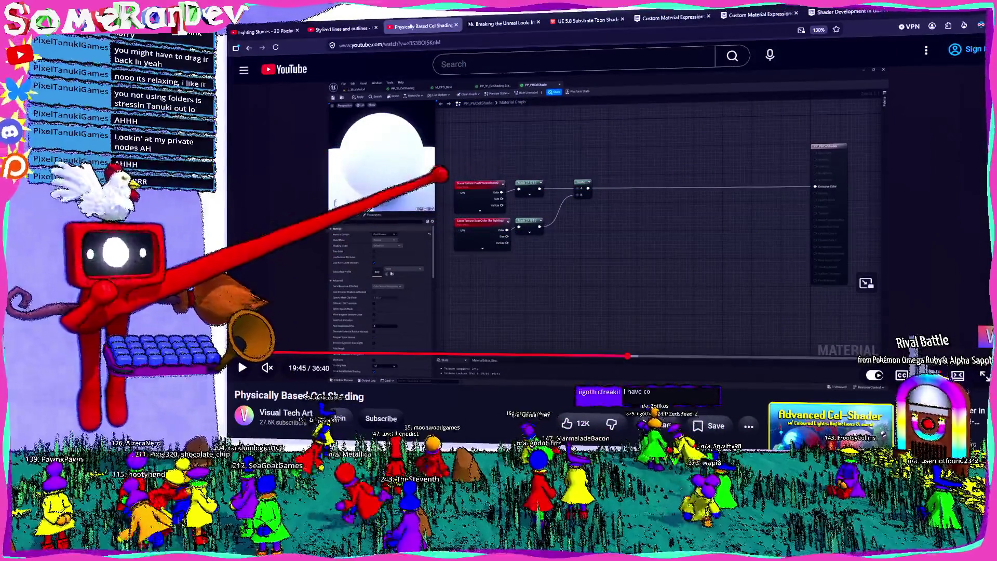
{"action": "key", "text": "alt+Tab"}
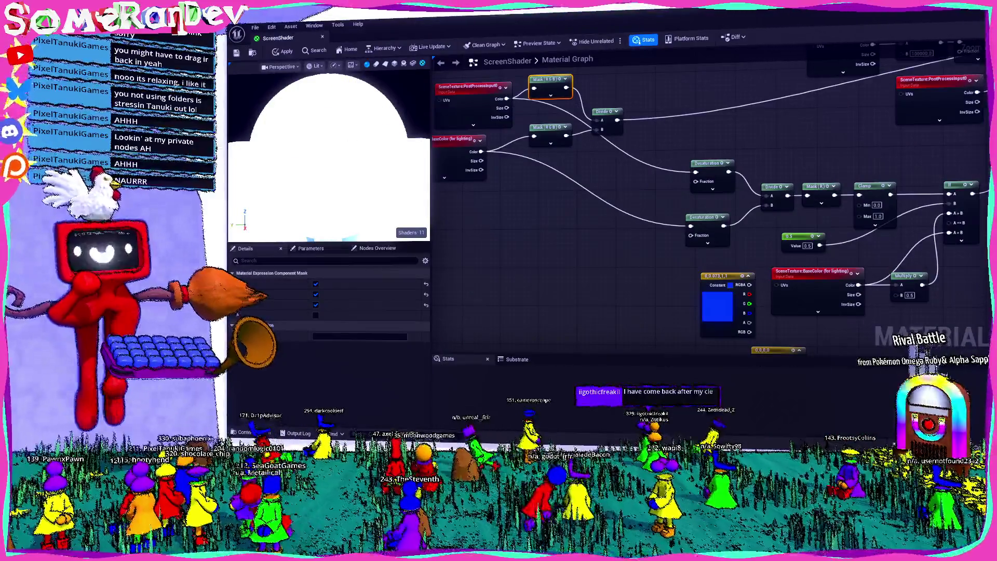
{"action": "scroll", "coordinate": [645, 239], "scroll_direction": "down", "scroll_amount": 5}
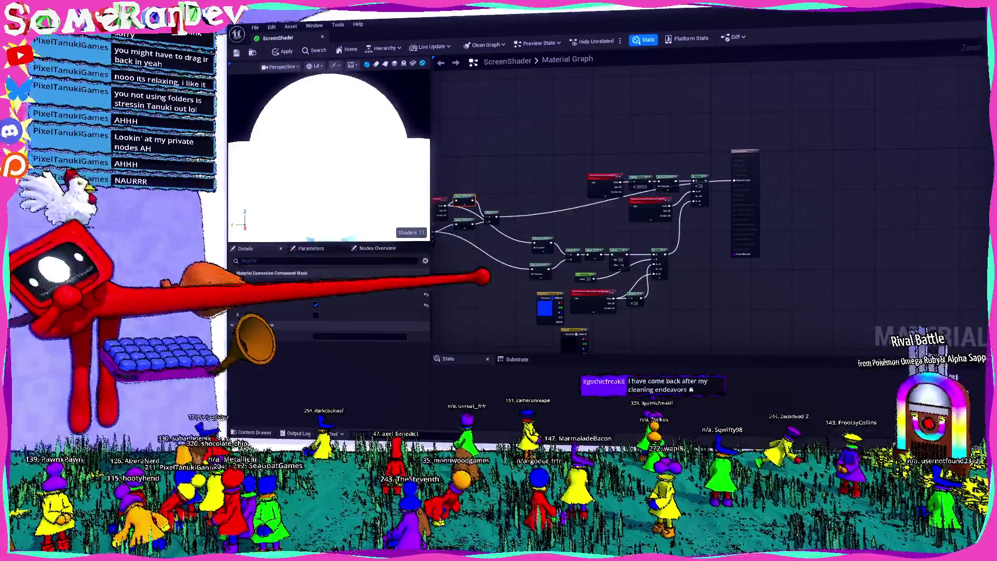
{"action": "scroll", "coordinate": [701, 187], "scroll_direction": "up", "scroll_amount": 4}
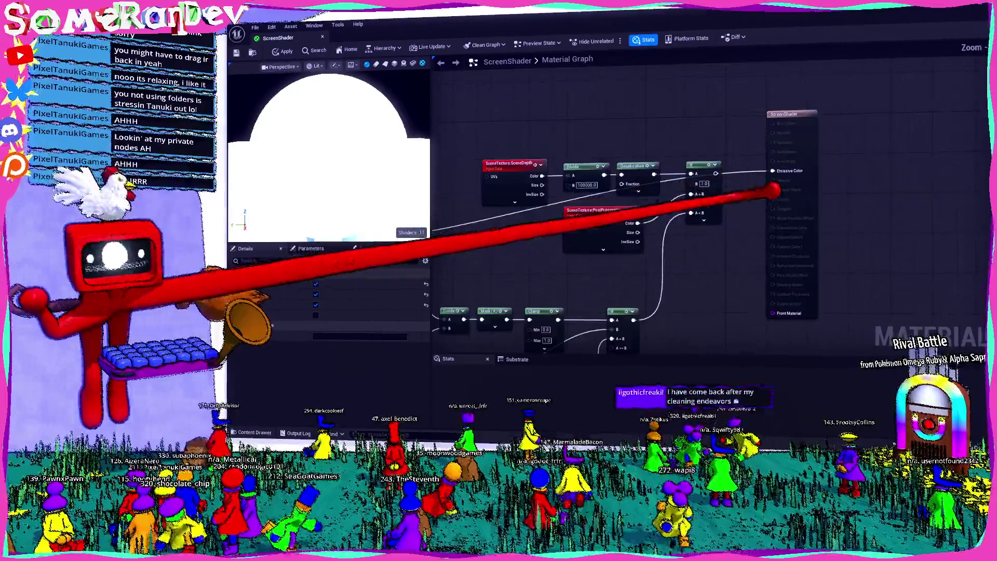
{"action": "scroll", "coordinate": [779, 187], "scroll_direction": "up", "scroll_amount": 2}
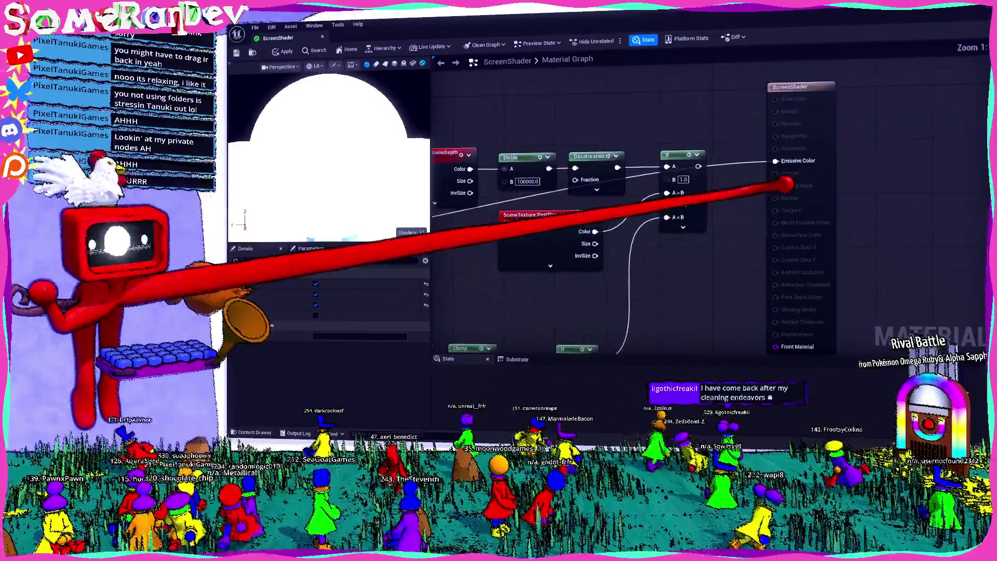
{"action": "scroll", "coordinate": [690, 256], "scroll_direction": "down", "scroll_amount": 3}
{"action": "scroll", "coordinate": [724, 145], "scroll_direction": "up", "scroll_amount": 1}
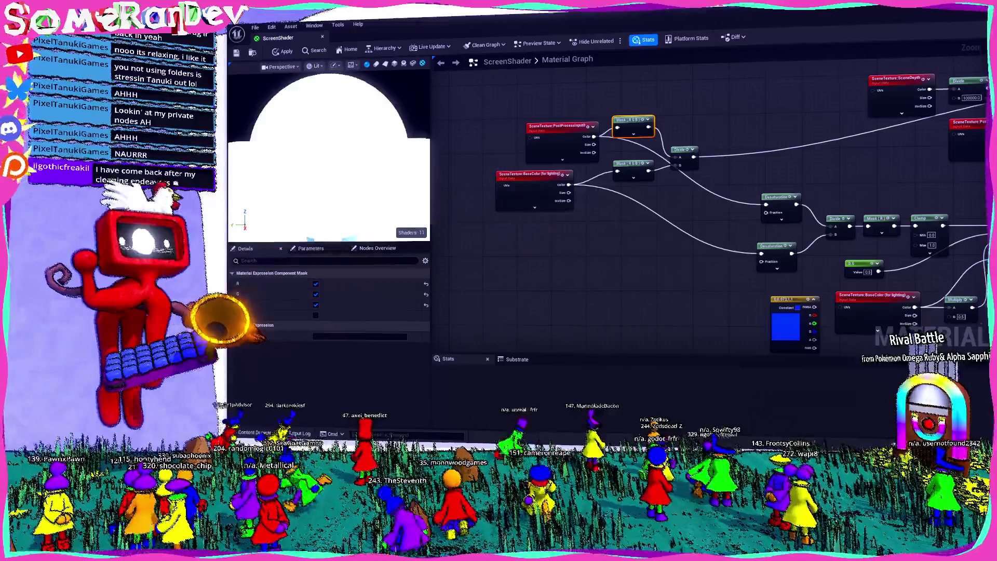
{"action": "key", "text": "alt+Tab"}
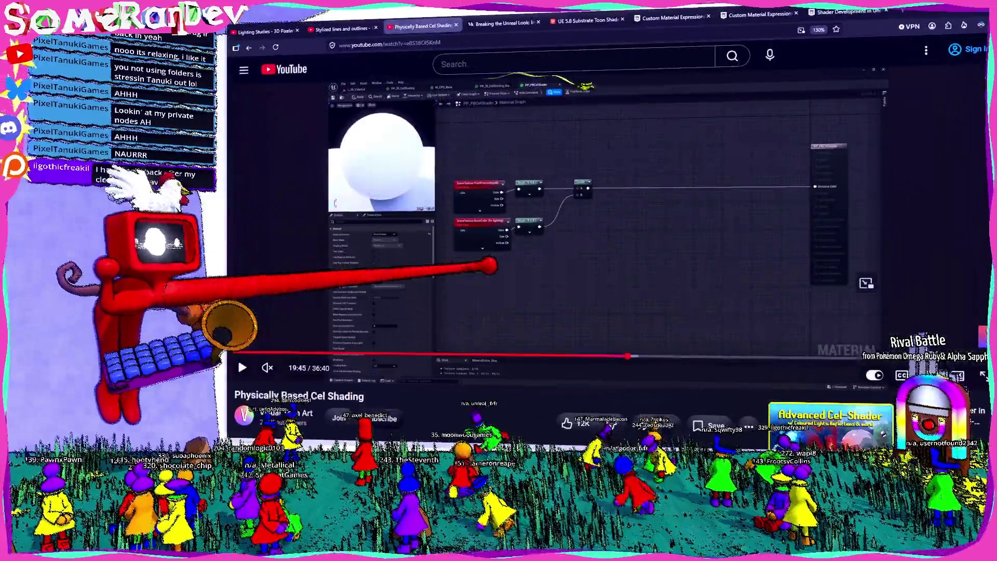
- Seek the tutorial back to 19:37, then ahead to 20:12, and scroll down to its description
{"action": "left_click", "coordinate": [562, 271]}
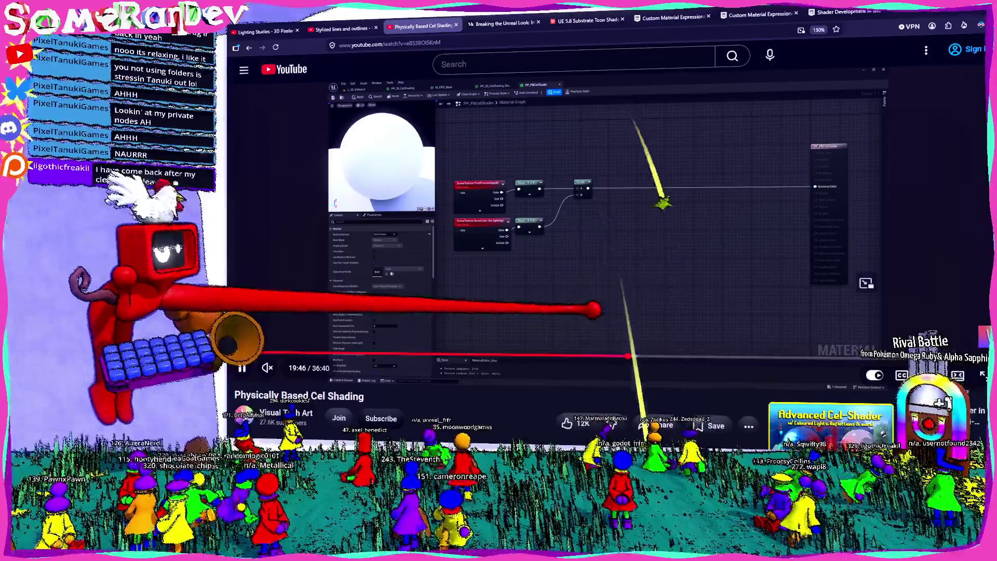
{"action": "left_click", "coordinate": [527, 228]}
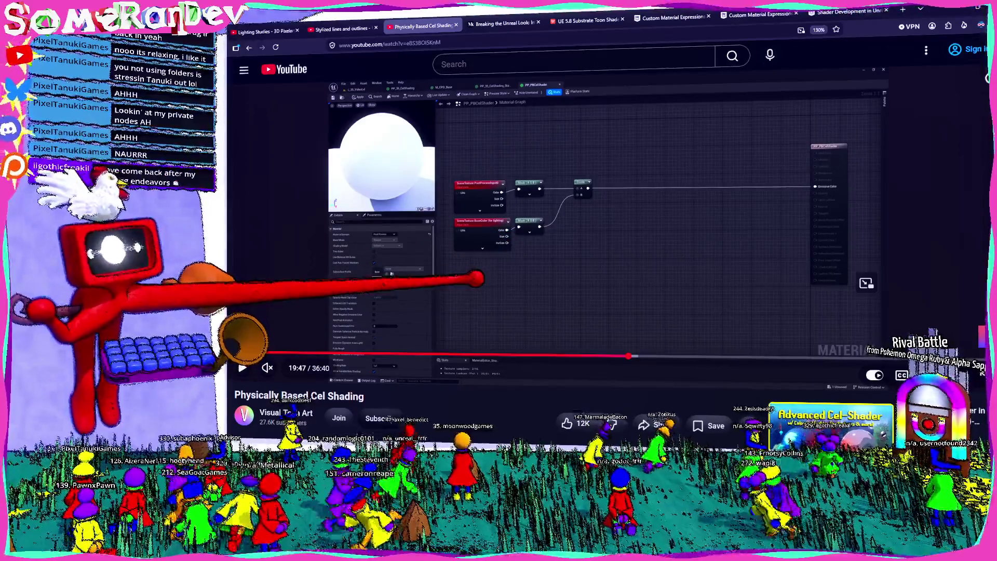
{"action": "left_click", "coordinate": [626, 357]}
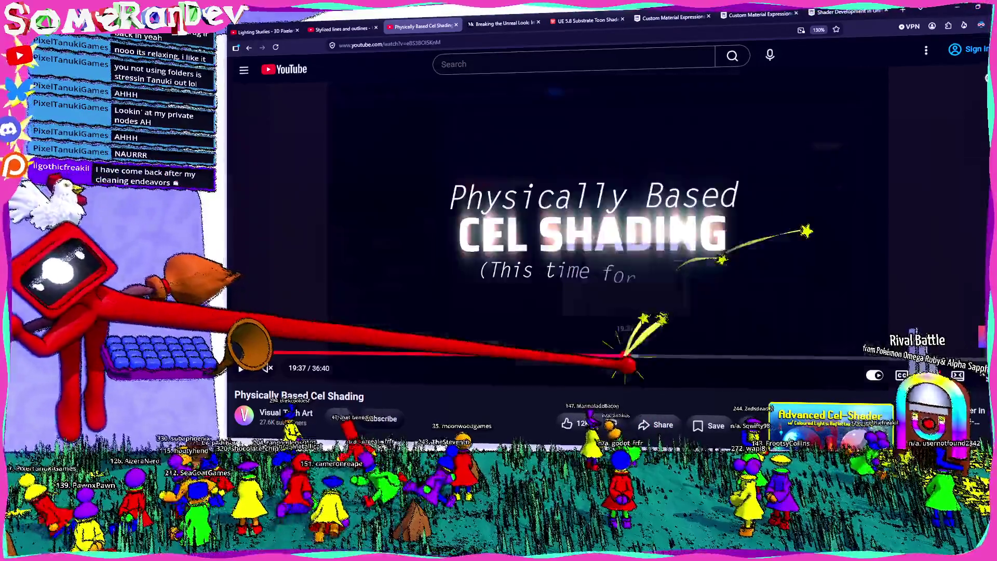
{"action": "left_click", "coordinate": [639, 356]}
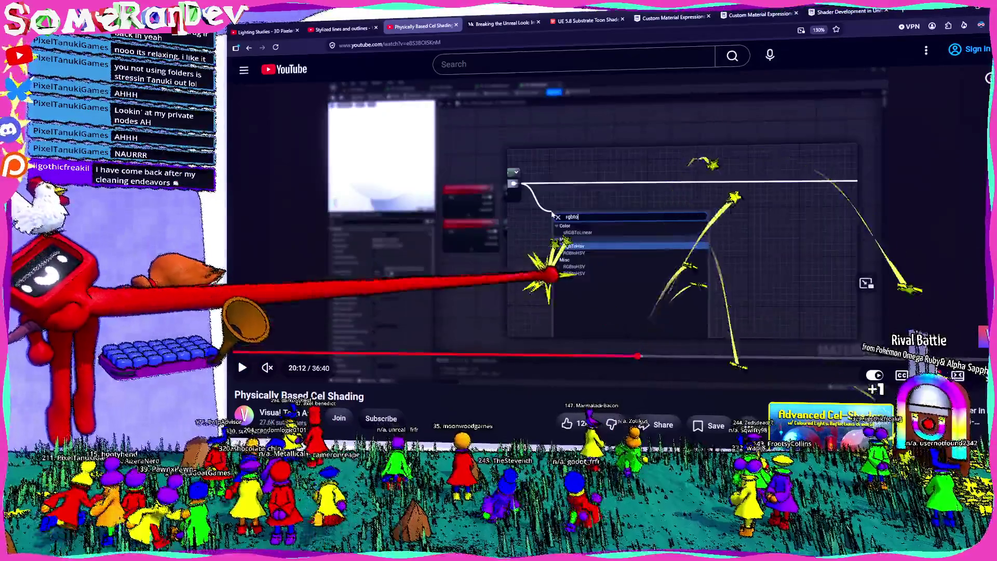
{"action": "left_click", "coordinate": [472, 245]}
{"action": "left_click", "coordinate": [431, 257]}
{"action": "scroll", "coordinate": [410, 254], "scroll_direction": "down", "scroll_amount": 5}
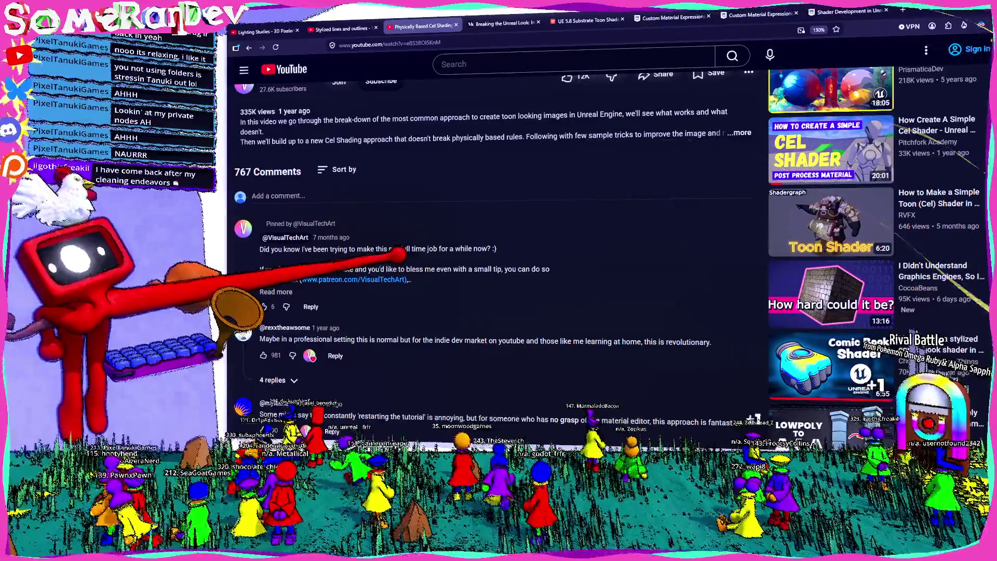
- Scroll through the cel-shading video's comment section
{"action": "scroll", "coordinate": [389, 257], "scroll_direction": "down", "scroll_amount": 3}
{"action": "scroll", "coordinate": [389, 257], "scroll_direction": "up", "scroll_amount": 4}
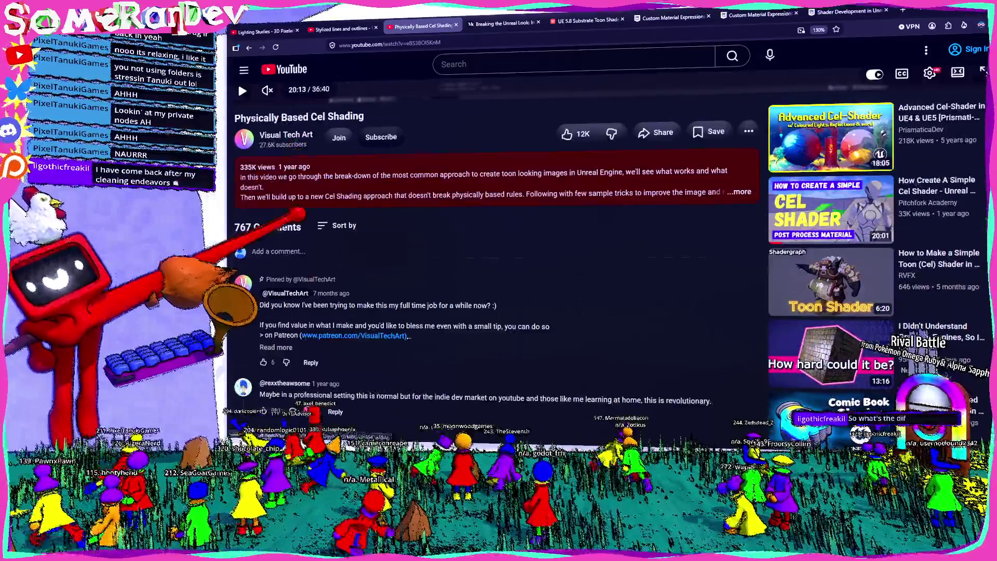
{"action": "scroll", "coordinate": [411, 260], "scroll_direction": "down", "scroll_amount": 4}
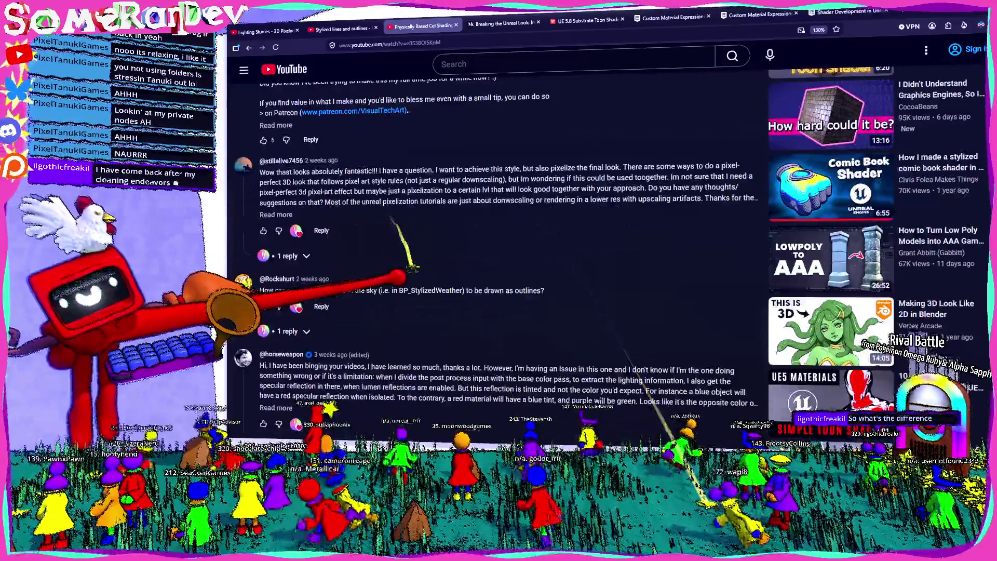
{"action": "scroll", "coordinate": [529, 383], "scroll_direction": "down", "scroll_amount": 3}
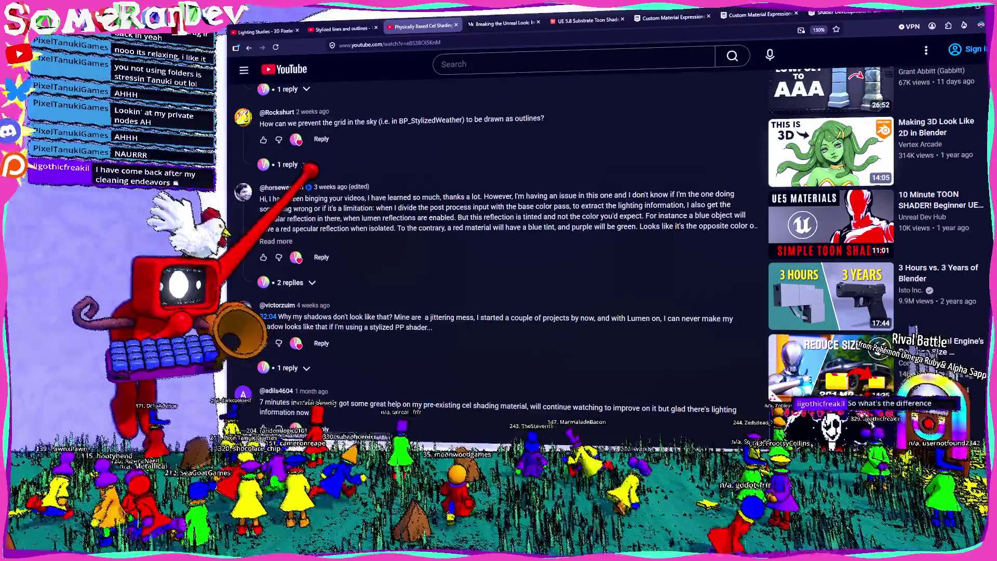
{"action": "scroll", "coordinate": [314, 188], "scroll_direction": "down", "scroll_amount": 2}
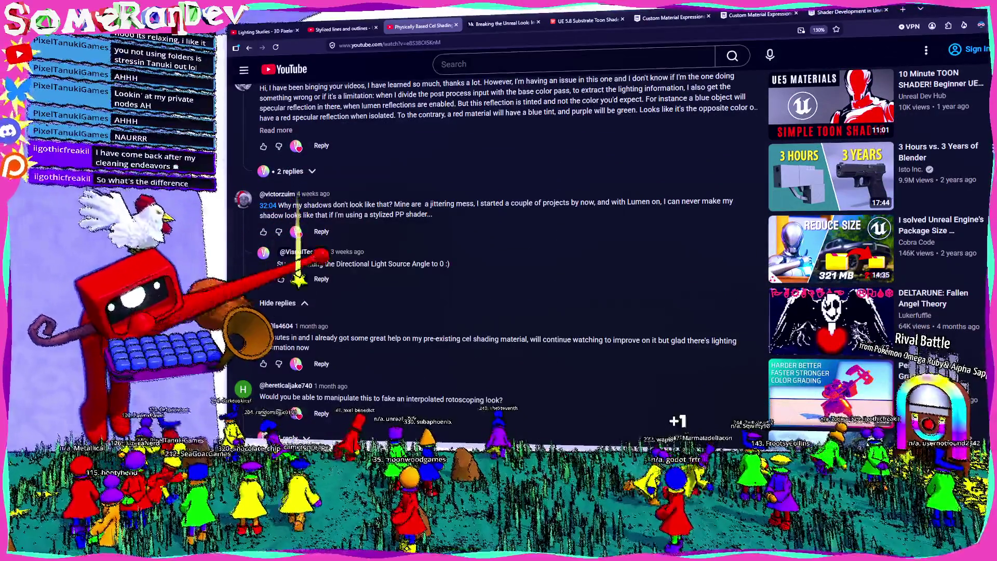
{"action": "scroll", "coordinate": [499, 249], "scroll_direction": "down", "scroll_amount": 2}
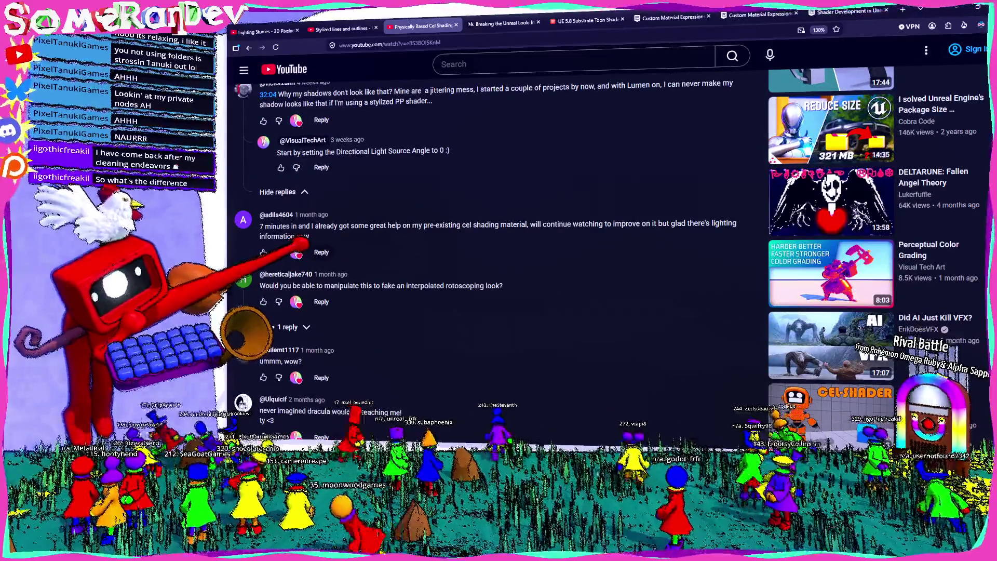
{"action": "scroll", "coordinate": [499, 249], "scroll_direction": "down", "scroll_amount": 2}
{"action": "scroll", "coordinate": [498, 250], "scroll_direction": "down", "scroll_amount": 6}
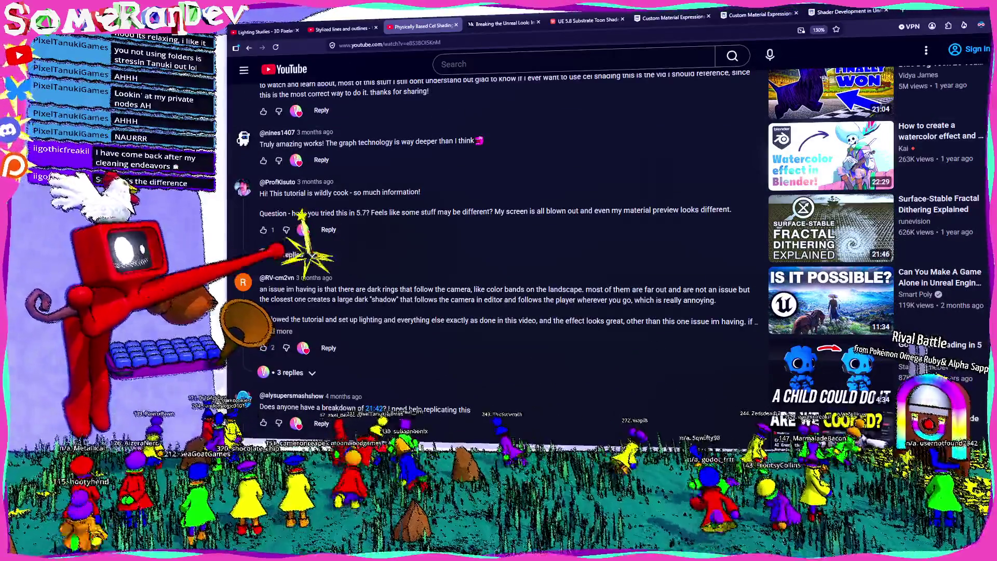
- Read replies to the version 5.7 comment, collapse the camera-rings replies, and return to Unreal
{"action": "left_click", "coordinate": [304, 254]}
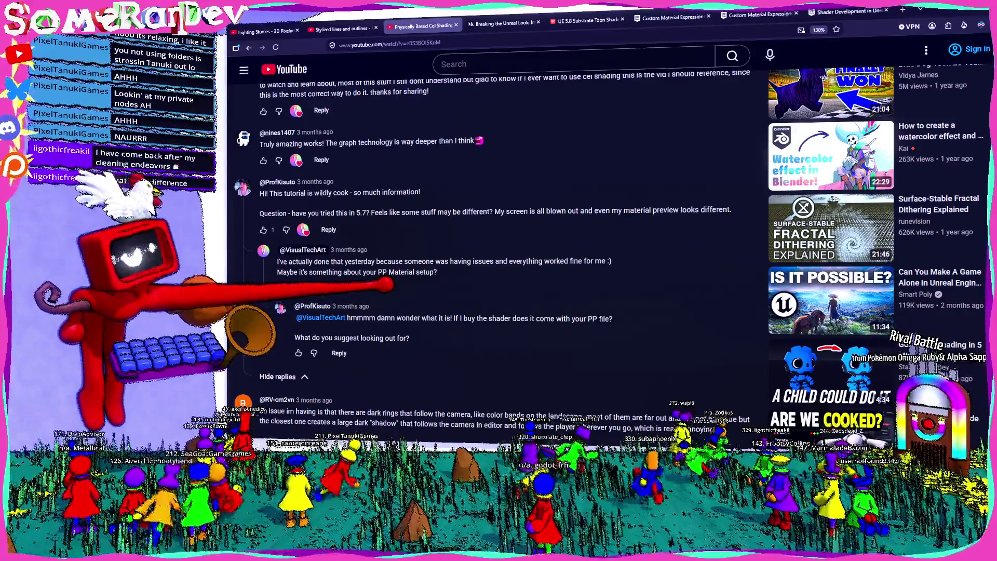
{"action": "scroll", "coordinate": [499, 234], "scroll_direction": "down", "scroll_amount": 5}
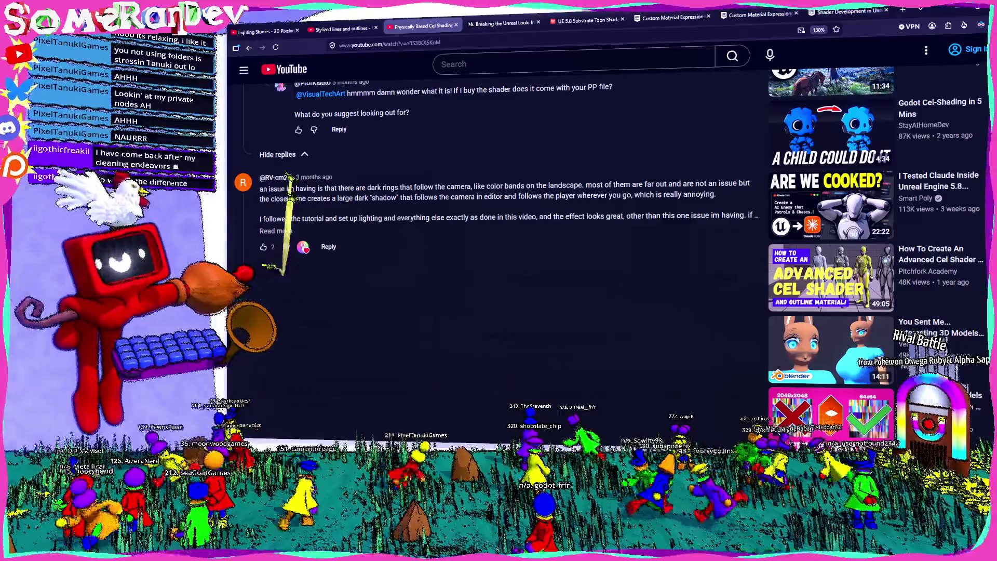
{"action": "left_click", "coordinate": [283, 429]}
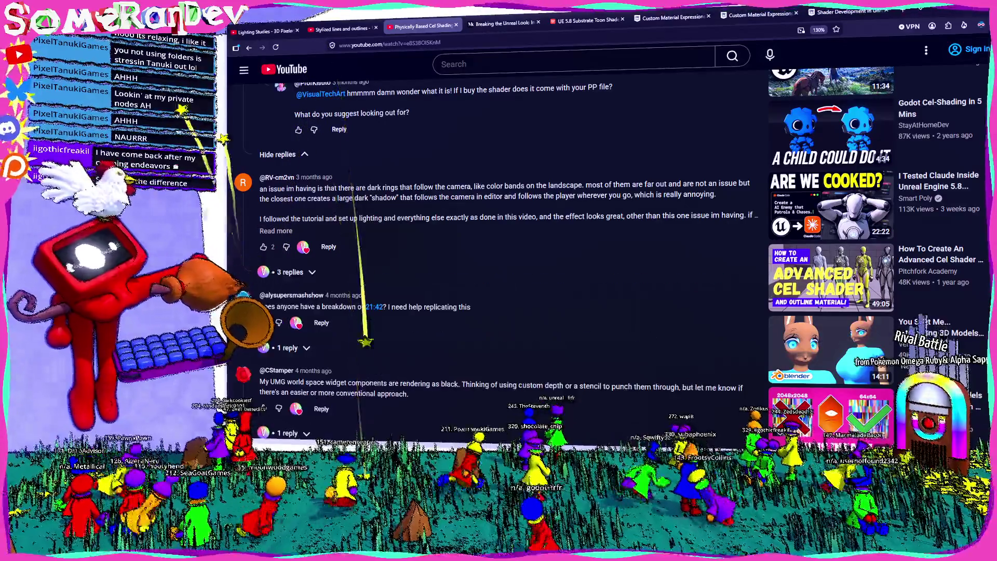
{"action": "scroll", "coordinate": [498, 249], "scroll_direction": "down", "scroll_amount": 3}
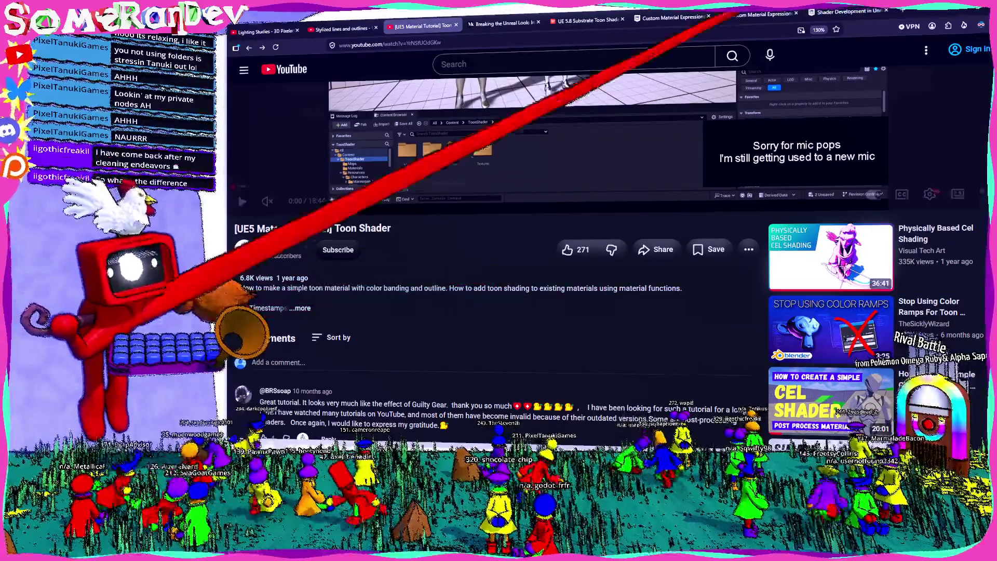
{"action": "key", "text": "alt+Tab"}
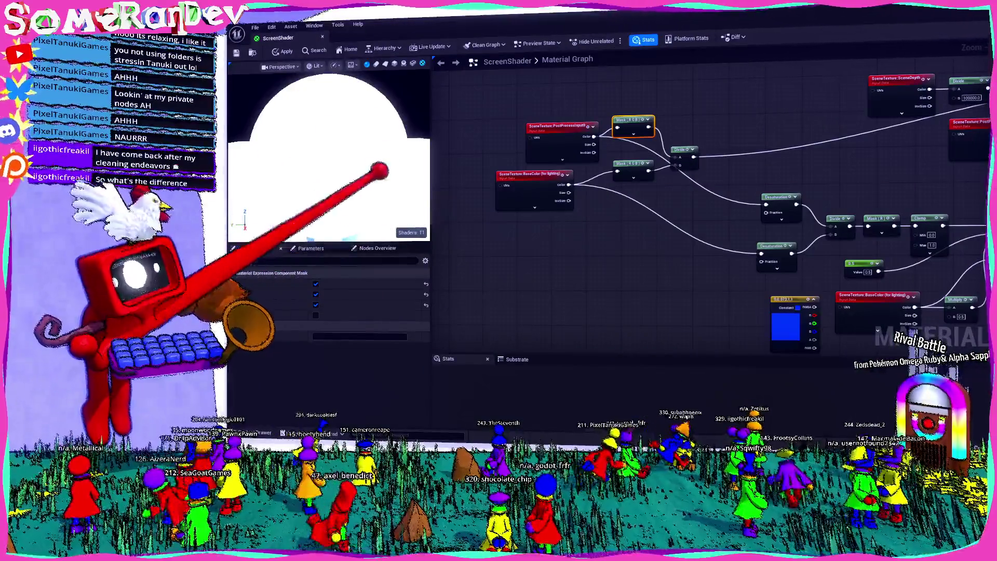
- Connect the threshold If node's result to the material output
{"action": "mouse_move", "coordinate": [348, 177]}
{"action": "left_mouse_down"}
{"action": "mouse_move", "coordinate": [300, 185]}
{"action": "mouse_move", "coordinate": [356, 111]}
{"action": "mouse_move", "coordinate": [361, 216]}
{"action": "mouse_move", "coordinate": [318, 191]}
{"action": "left_mouse_up"}
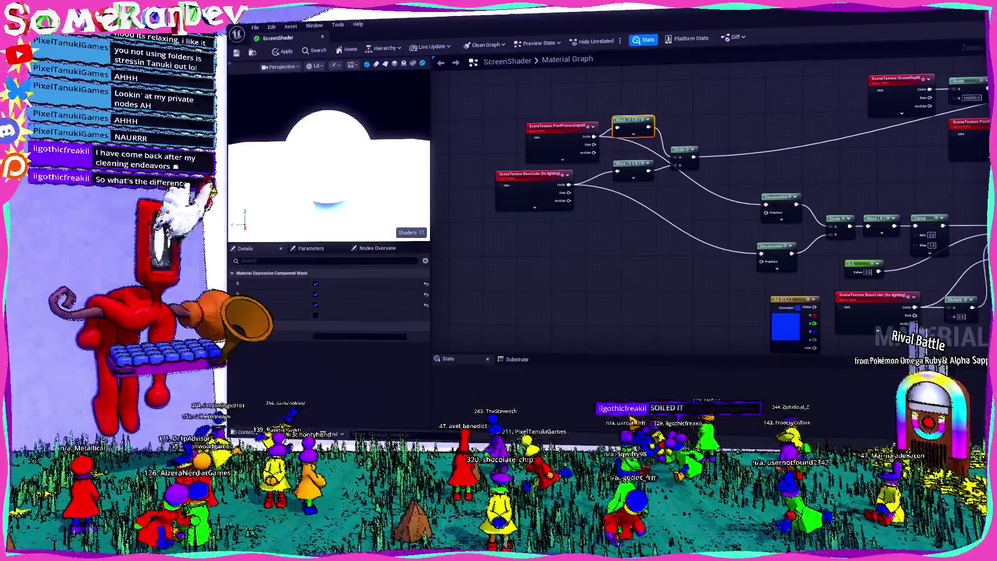
{"action": "left_click_drag", "start_coordinate": [675, 207], "coordinate": [500, 256]}
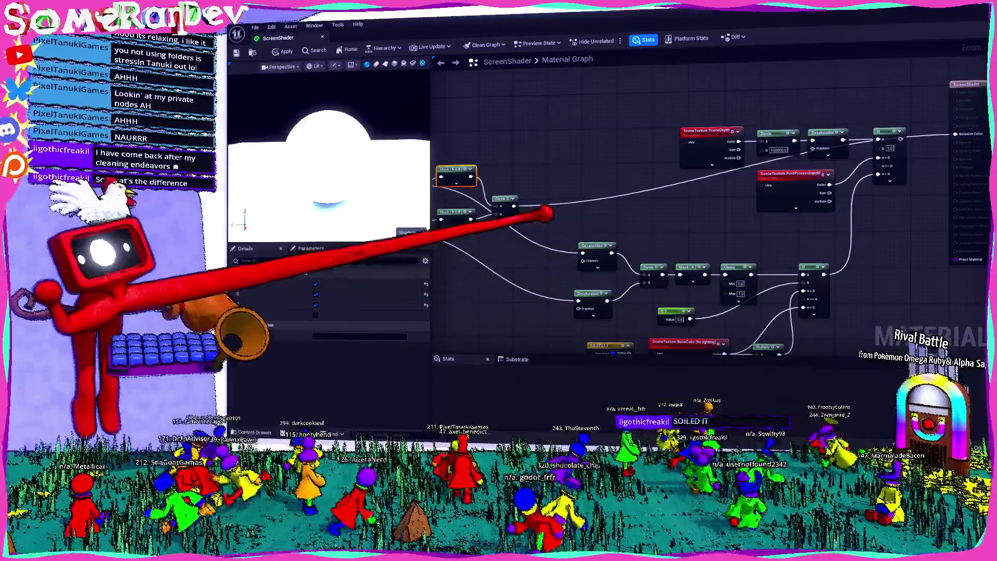
{"action": "mouse_move", "coordinate": [515, 205]}
{"action": "left_mouse_down"}
{"action": "mouse_move", "coordinate": [657, 210]}
{"action": "mouse_move", "coordinate": [690, 285]}
{"action": "mouse_move", "coordinate": [735, 270]}
{"action": "left_mouse_up"}
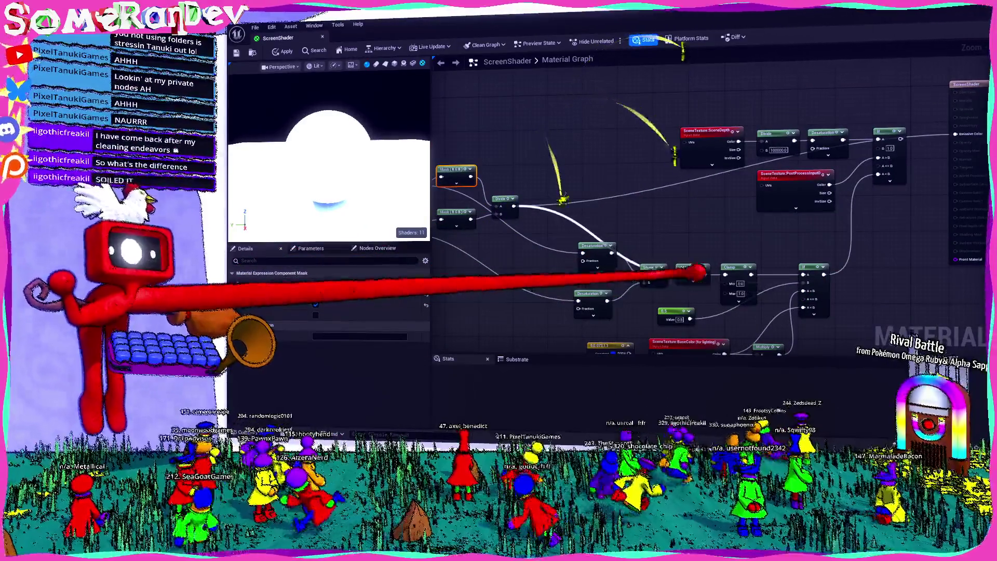
{"action": "left_click_drag", "start_coordinate": [701, 226], "coordinate": [589, 265]}
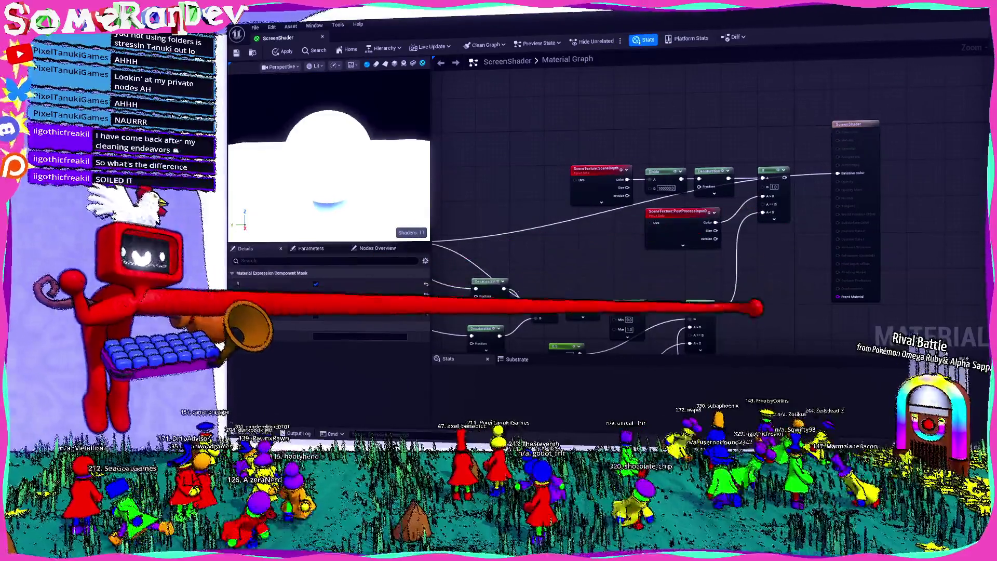
{"action": "mouse_move", "coordinate": [710, 311]}
{"action": "left_mouse_down"}
{"action": "mouse_move", "coordinate": [727, 314]}
{"action": "mouse_move", "coordinate": [837, 173]}
{"action": "left_mouse_up"}
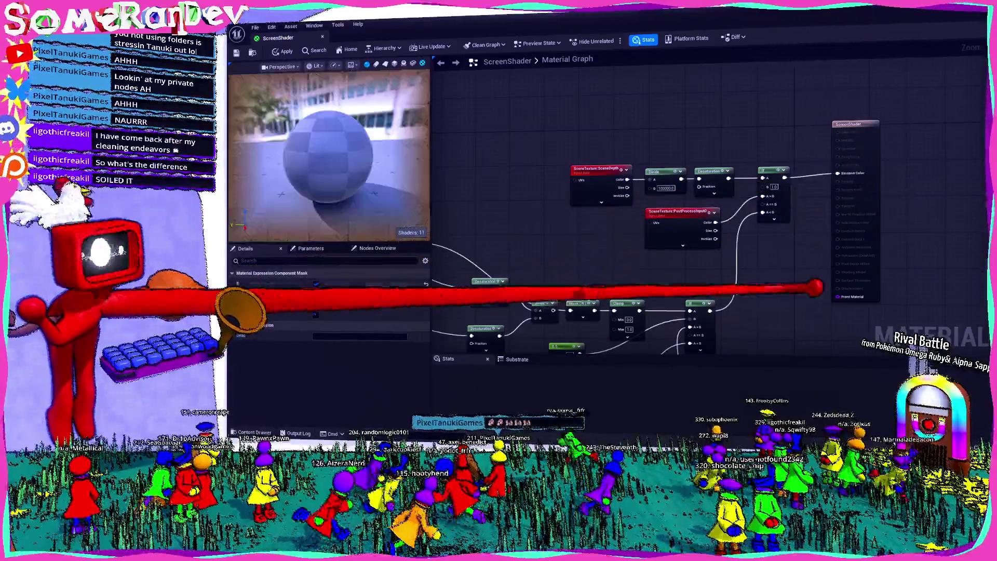
{"action": "scroll", "coordinate": [784, 282], "scroll_direction": "down", "scroll_amount": 4}
{"action": "scroll", "coordinate": [784, 282], "scroll_direction": "up", "scroll_amount": 6}
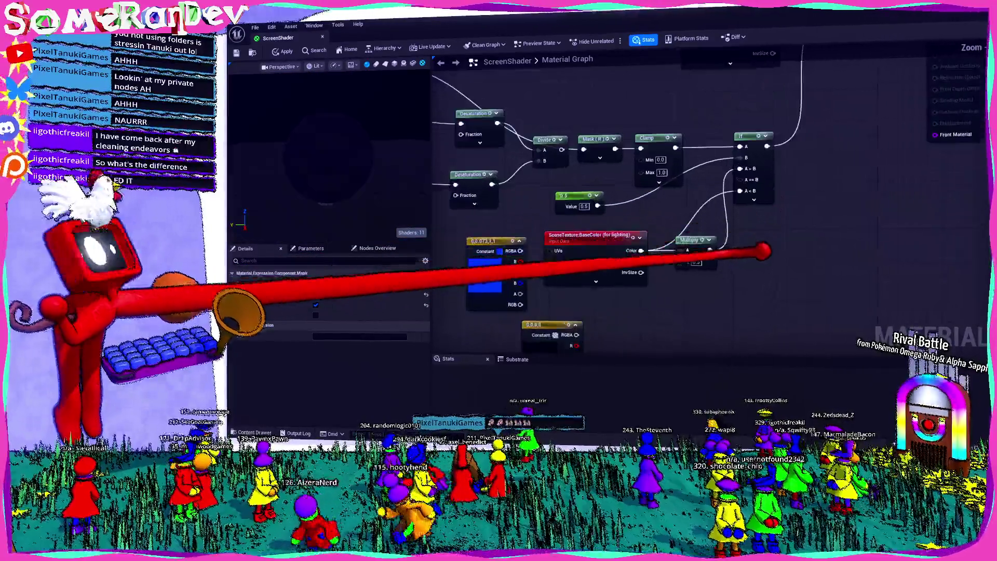
- Rewire the If comparison pins with base colour and set the Multiply B value to 2.0
{"action": "left_click_drag", "start_coordinate": [630, 244], "coordinate": [745, 151]}
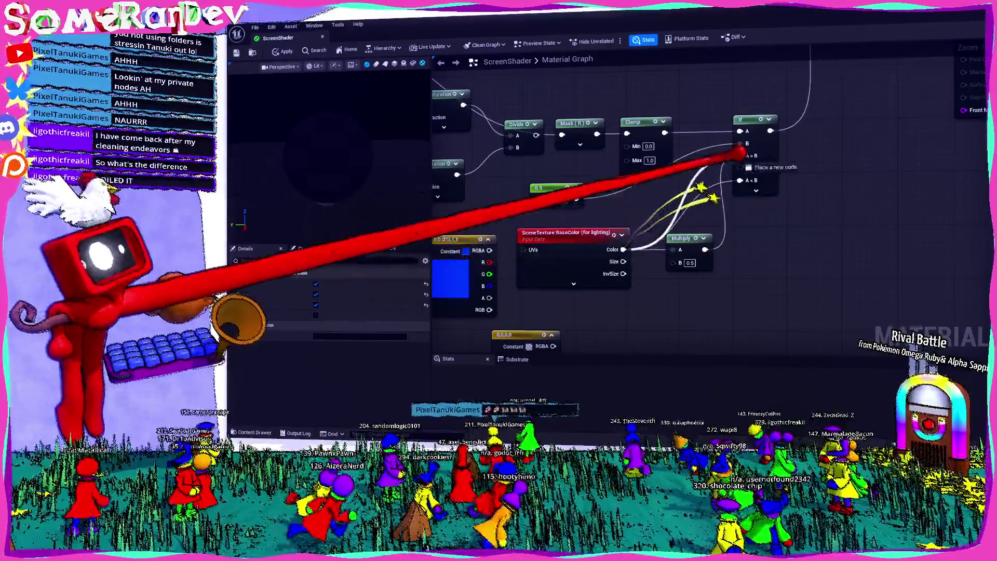
{"action": "left_click_drag", "start_coordinate": [723, 242], "coordinate": [745, 178]}
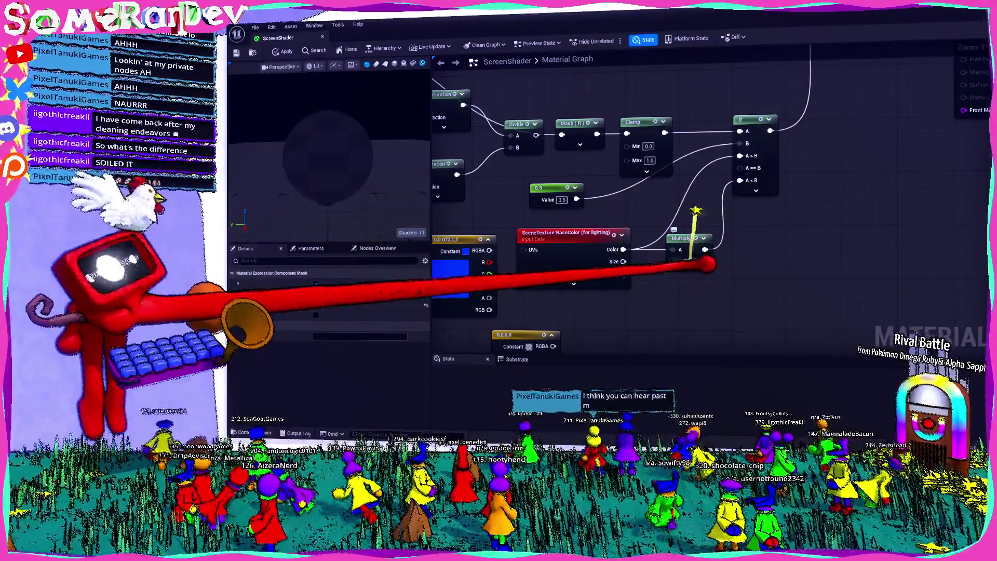
{"action": "left_click", "coordinate": [689, 263]}
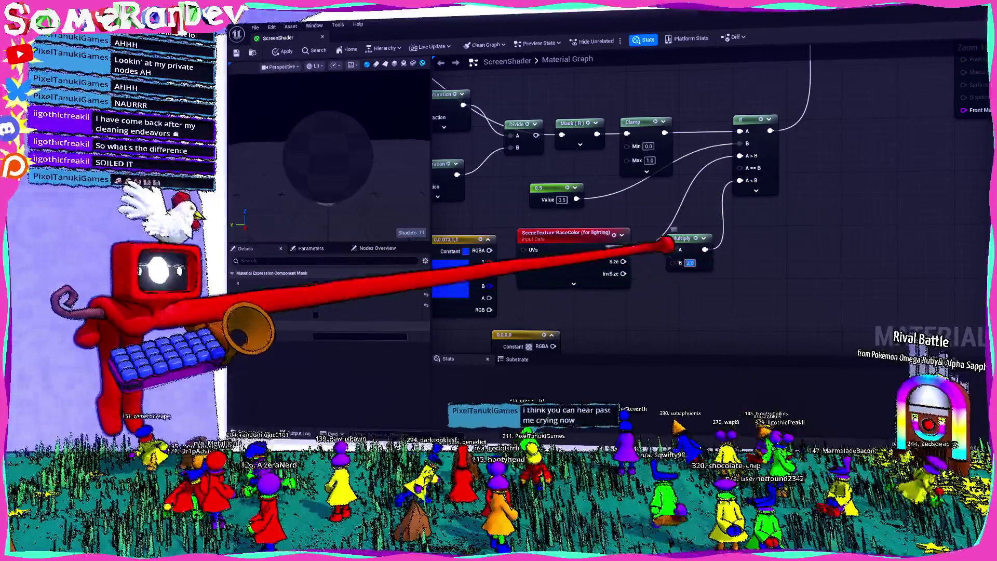
{"action": "key", "text": "Return"}
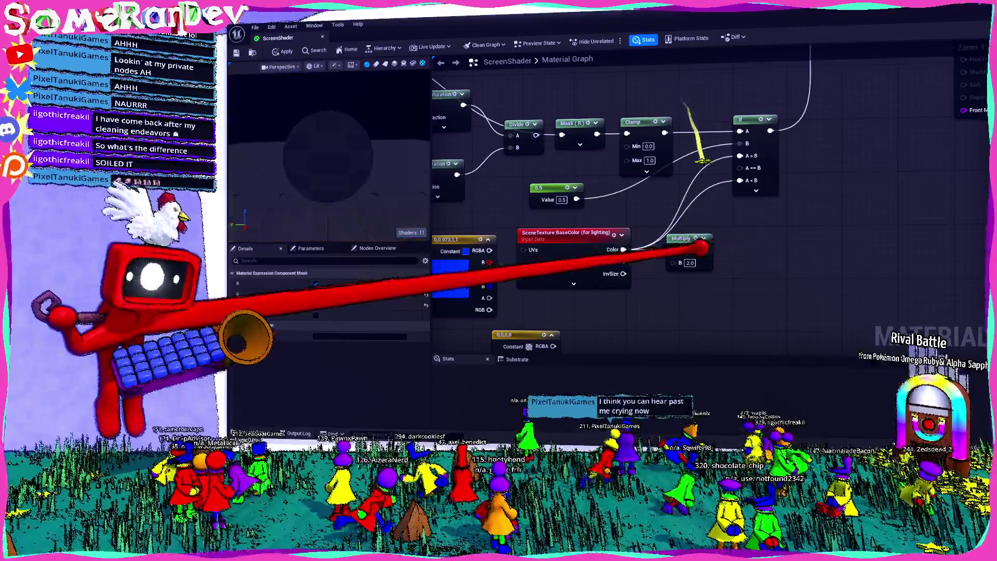
{"action": "left_click_drag", "start_coordinate": [704, 249], "coordinate": [740, 155]}
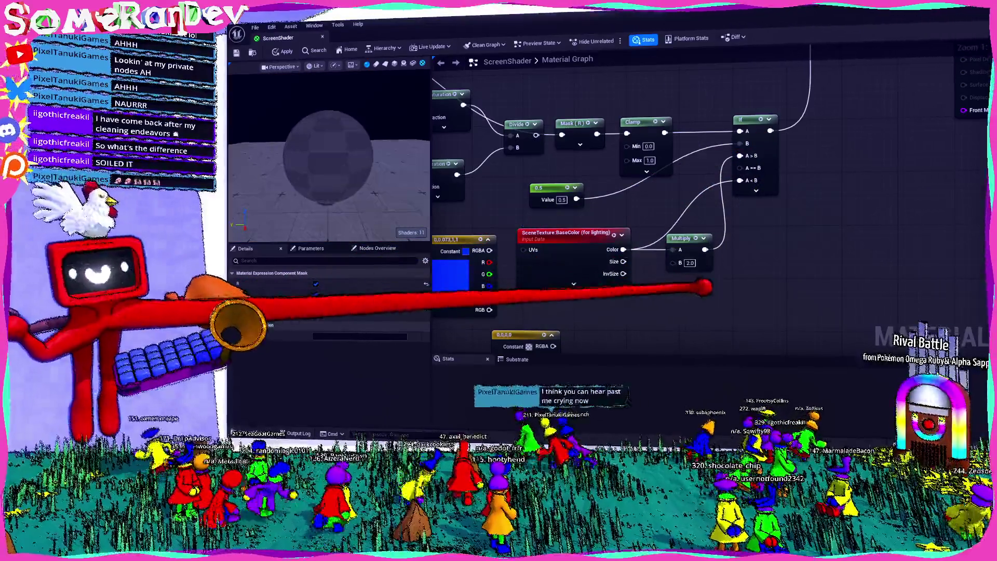
- Raise the threshold constant from 0.5 to 0.9
{"action": "left_click", "coordinate": [698, 293]}
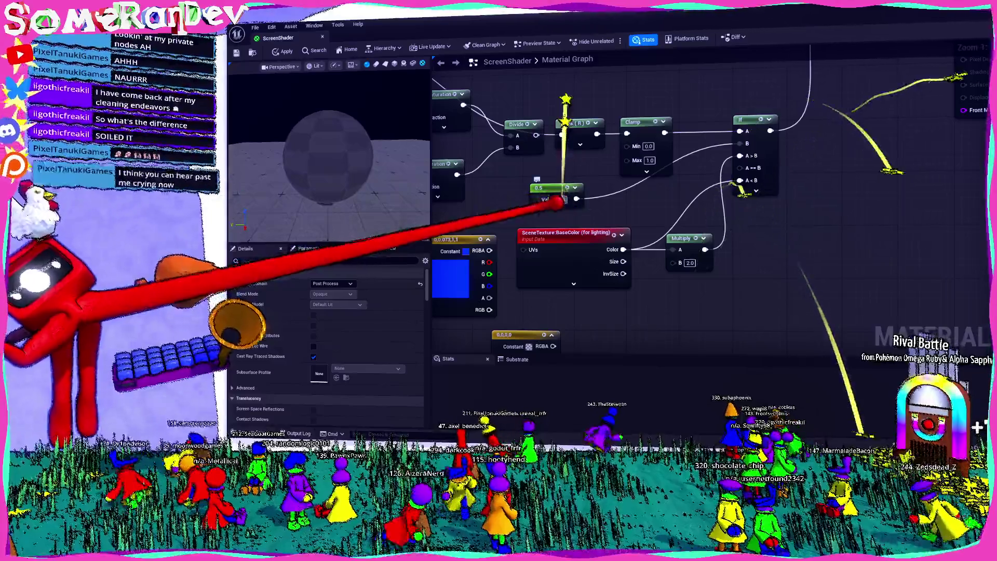
{"action": "left_click", "coordinate": [540, 188]}
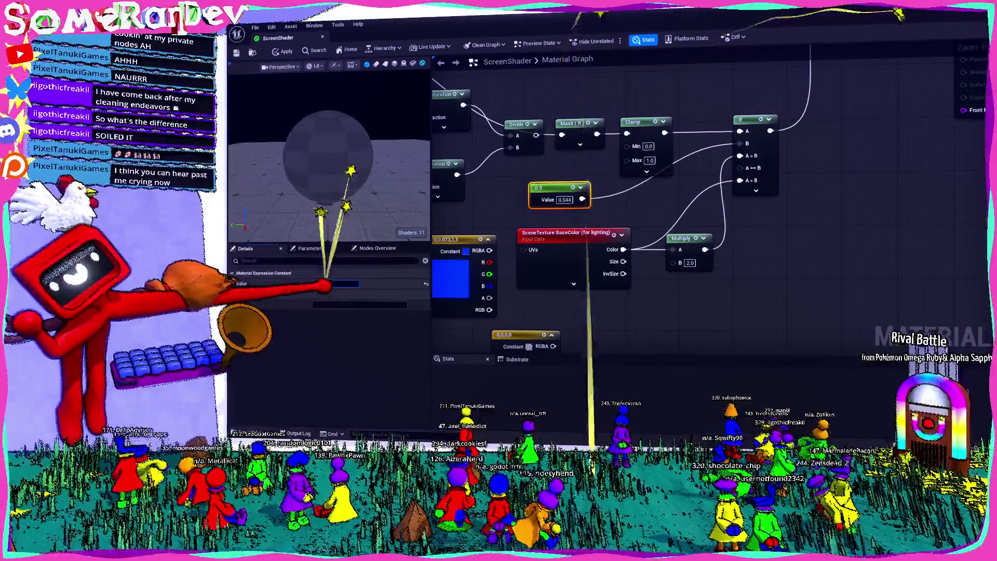
{"action": "mouse_move", "coordinate": [334, 285]}
{"action": "left_mouse_down"}
{"action": "mouse_move", "coordinate": [301, 284]}
{"action": "mouse_move", "coordinate": [396, 230]}
{"action": "mouse_move", "coordinate": [434, 256]}
{"action": "mouse_move", "coordinate": [400, 196]}
{"action": "mouse_move", "coordinate": [351, 179]}
{"action": "mouse_move", "coordinate": [516, 120]}
{"action": "mouse_move", "coordinate": [661, 396]}
{"action": "mouse_move", "coordinate": [356, 457]}
{"action": "mouse_move", "coordinate": [286, 233]}
{"action": "mouse_move", "coordinate": [345, 220]}
{"action": "mouse_move", "coordinate": [328, 282]}
{"action": "left_mouse_up"}
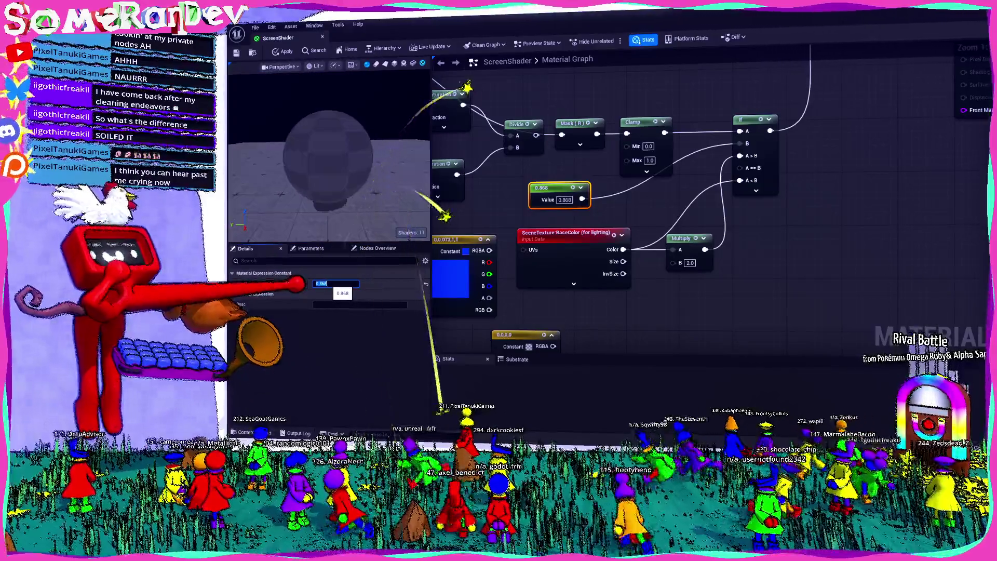
{"action": "key", "text": "Return"}
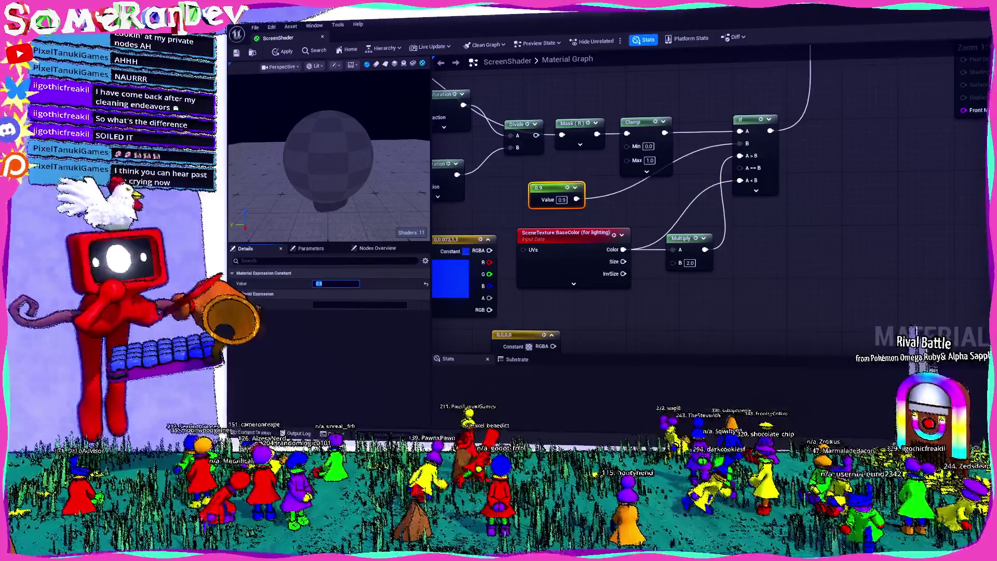
{"action": "scroll", "coordinate": [770, 282], "scroll_direction": "down", "scroll_amount": 4}
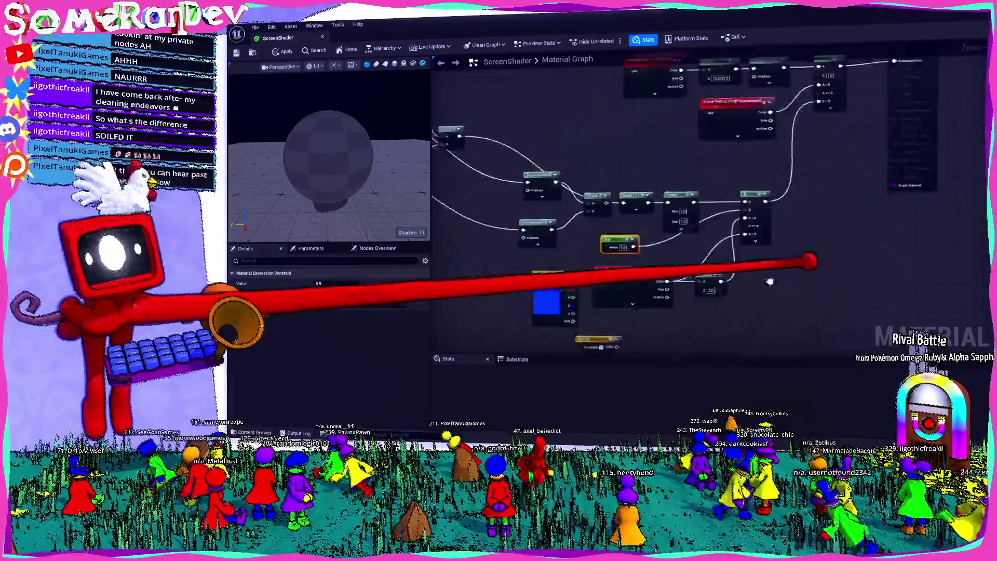
- Delete the Mask nodes following the PostProcessInput0 and BaseColor scene textures
{"action": "scroll", "coordinate": [770, 281], "scroll_direction": "up", "scroll_amount": 4}
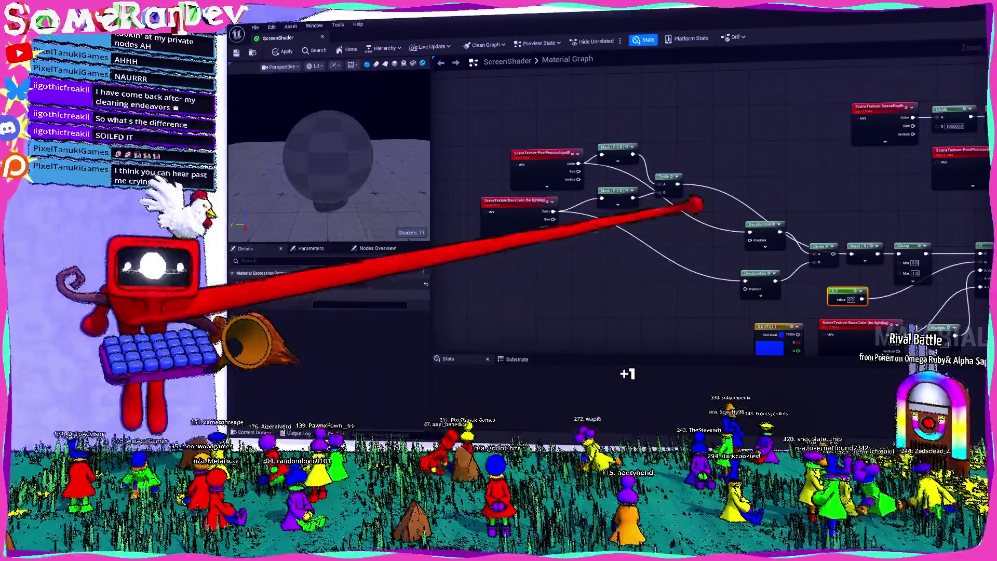
{"action": "scroll", "coordinate": [808, 144], "scroll_direction": "down", "scroll_amount": 5}
{"action": "scroll", "coordinate": [596, 216], "scroll_direction": "up", "scroll_amount": 6}
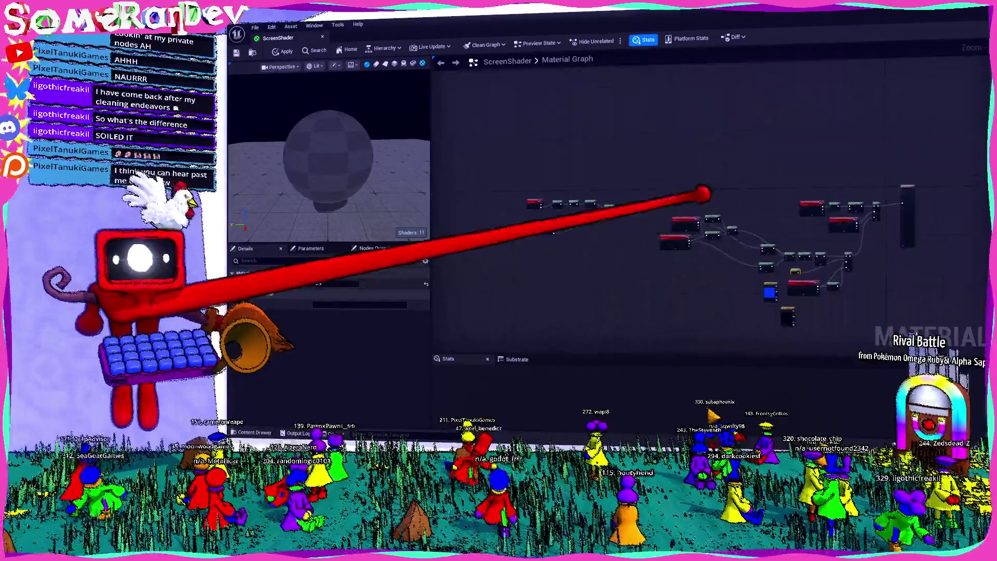
{"action": "scroll", "coordinate": [880, 219], "scroll_direction": "down", "scroll_amount": 4}
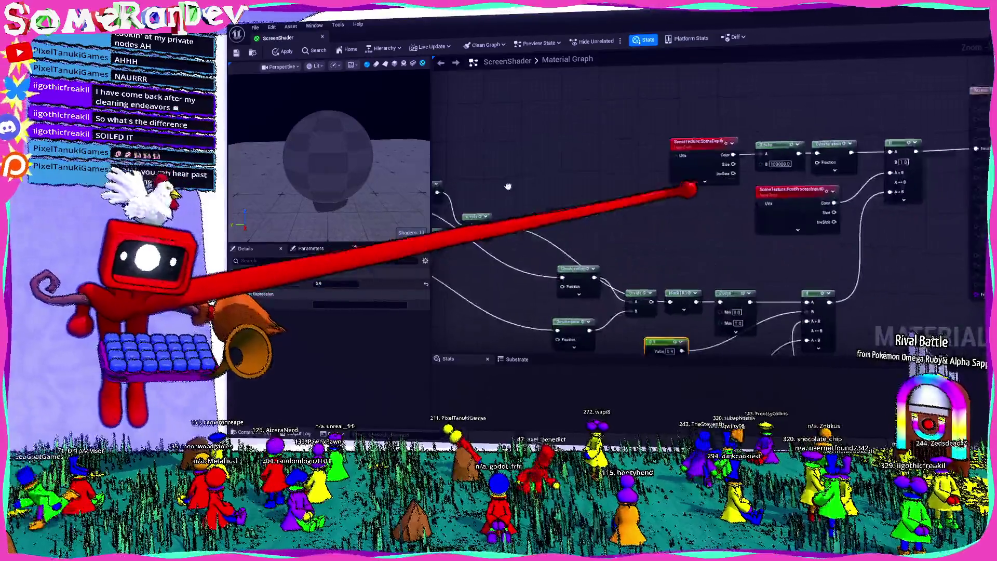
{"action": "scroll", "coordinate": [597, 218], "scroll_direction": "up", "scroll_amount": 4}
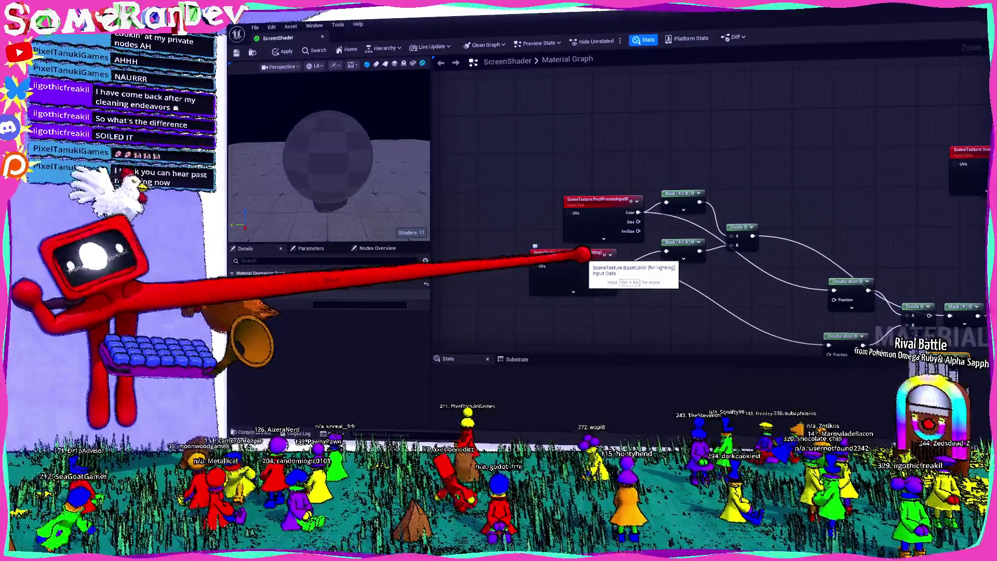
{"action": "left_click", "coordinate": [582, 253]}
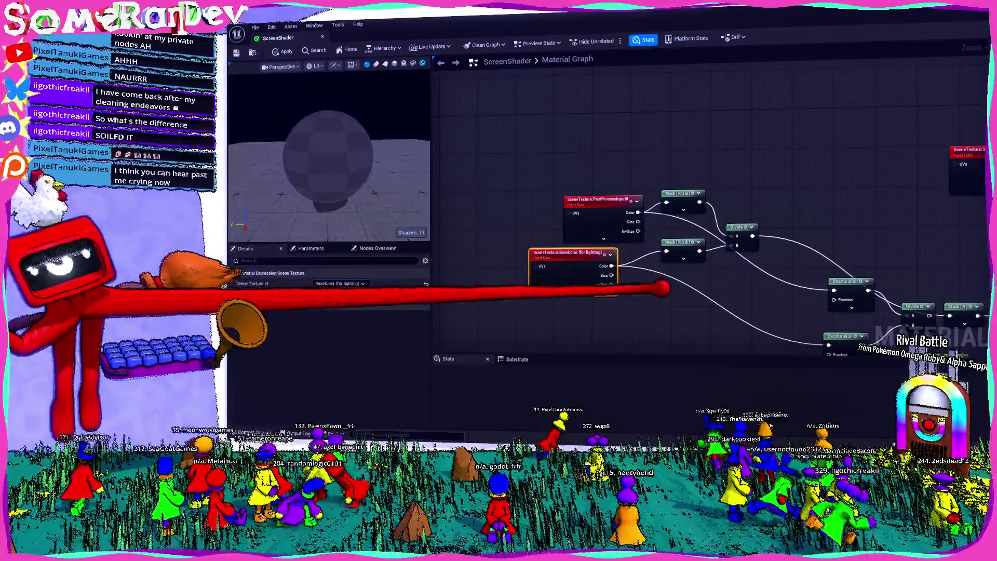
{"action": "mouse_move", "coordinate": [647, 288]}
{"action": "left_mouse_down"}
{"action": "mouse_move", "coordinate": [591, 287]}
{"action": "mouse_move", "coordinate": [517, 239]}
{"action": "left_mouse_up"}
{"action": "scroll", "coordinate": [518, 239], "scroll_direction": "down", "scroll_amount": 4}
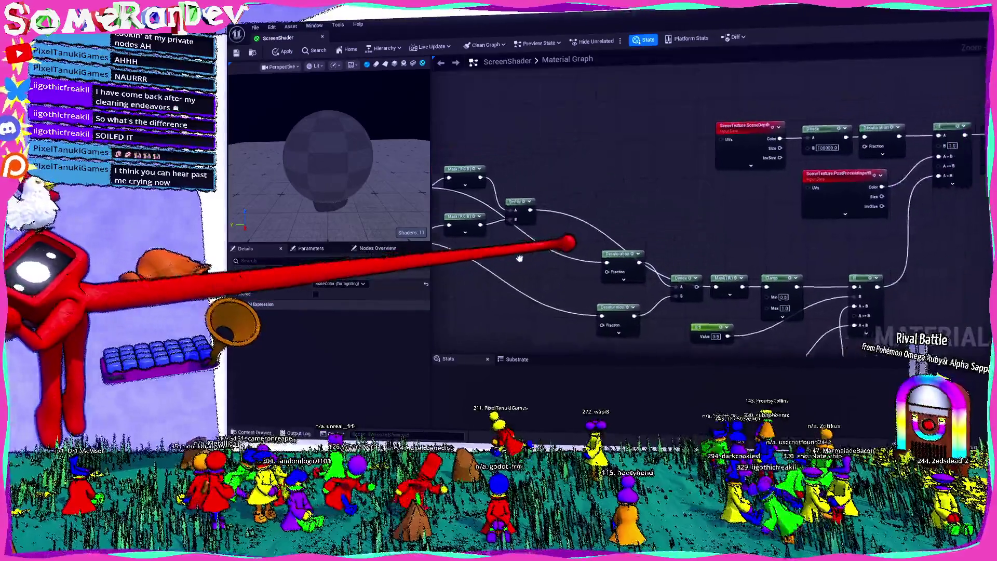
{"action": "scroll", "coordinate": [514, 282], "scroll_direction": "up", "scroll_amount": 3}
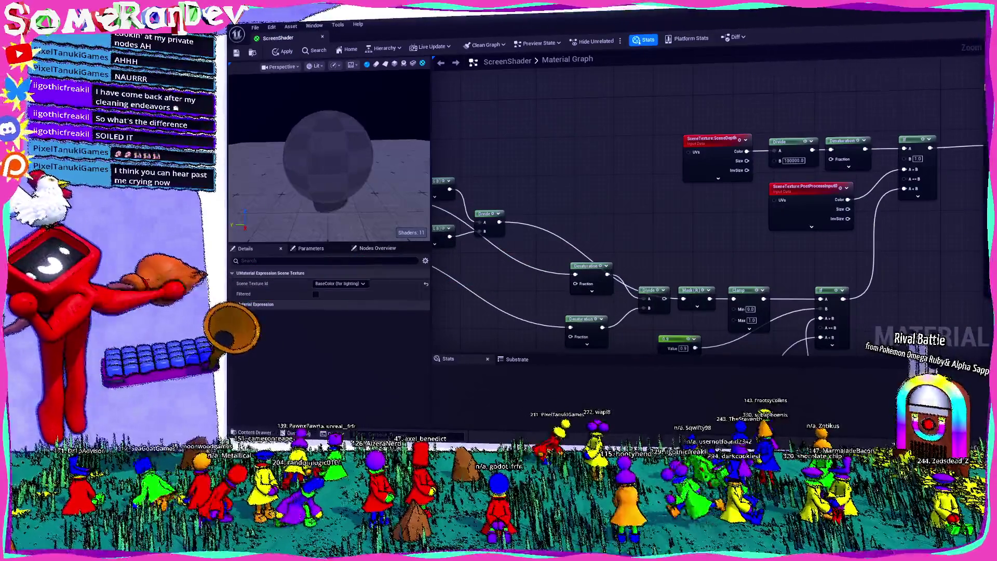
{"action": "left_click_drag", "start_coordinate": [511, 218], "coordinate": [597, 176]}
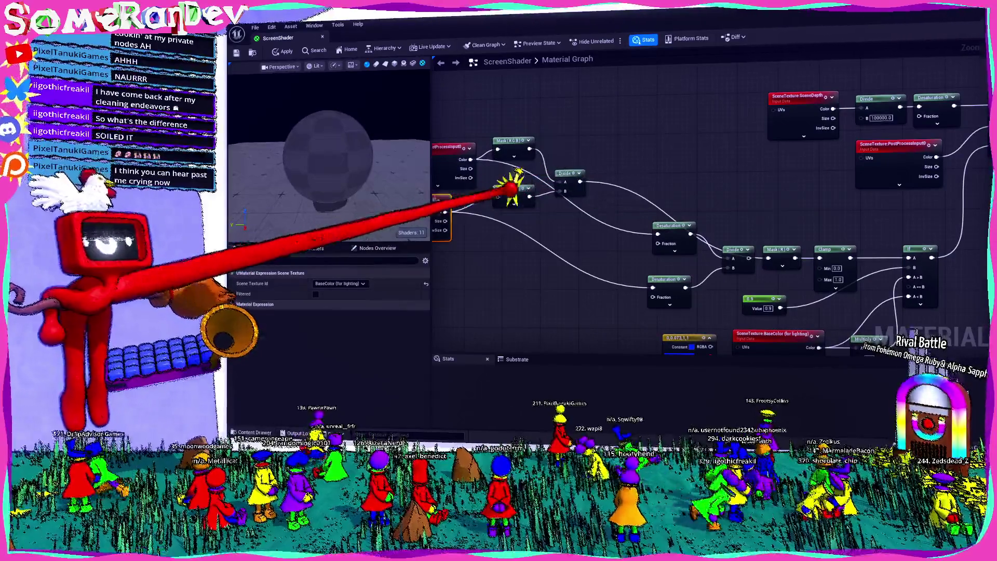
{"action": "key", "text": "Delete"}
- Wire scene textures into Desaturation nodes, regroup them, and delete the leftover Divide node
{"action": "mouse_move", "coordinate": [470, 159]}
{"action": "left_mouse_down"}
{"action": "mouse_move", "coordinate": [657, 222]}
{"action": "mouse_move", "coordinate": [658, 234]}
{"action": "mouse_move", "coordinate": [520, 155]}
{"action": "left_mouse_up"}
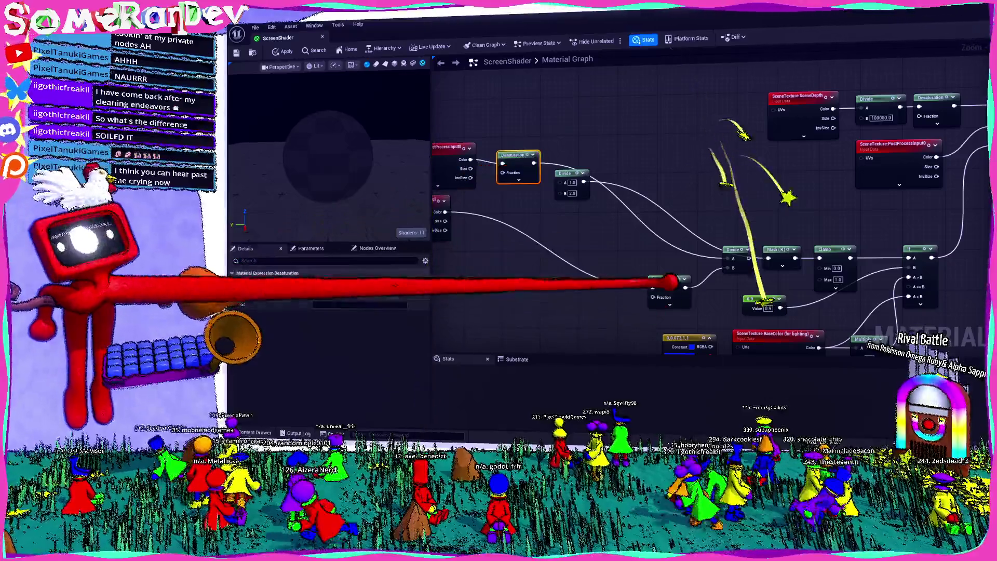
{"action": "left_click_drag", "start_coordinate": [669, 282], "coordinate": [467, 241]}
{"action": "left_click_drag", "start_coordinate": [553, 329], "coordinate": [573, 244]}
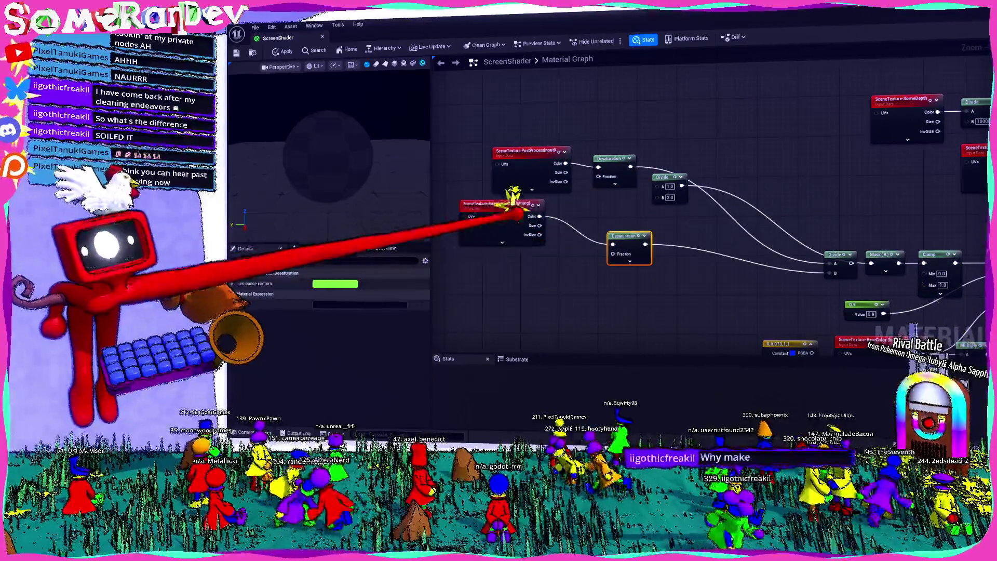
{"action": "left_click_drag", "start_coordinate": [517, 213], "coordinate": [560, 242]}
{"action": "left_click", "coordinate": [522, 164]}
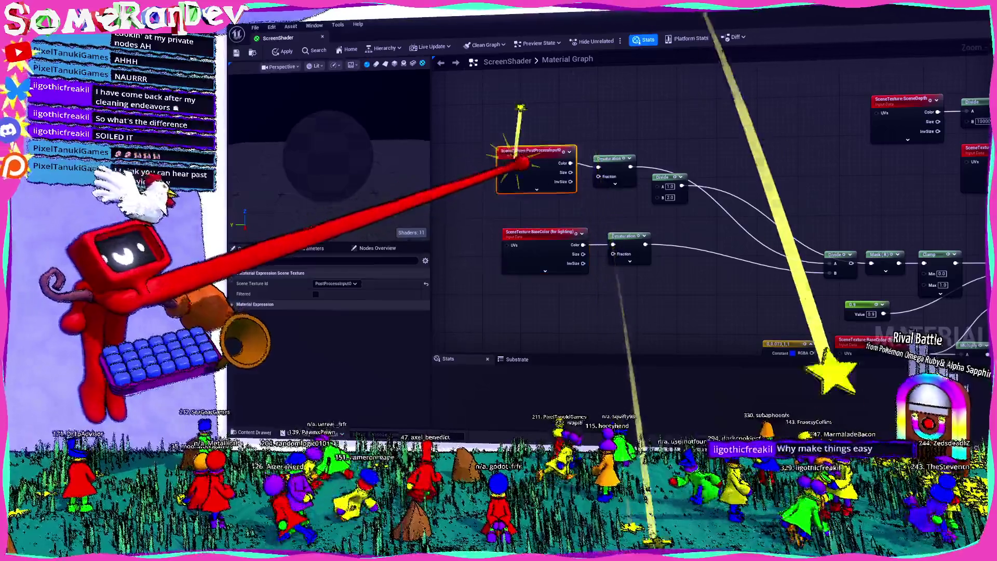
{"action": "left_click_drag", "start_coordinate": [515, 120], "coordinate": [592, 244]}
{"action": "mouse_move", "coordinate": [629, 164]}
{"action": "left_mouse_down"}
{"action": "mouse_move", "coordinate": [682, 246]}
{"action": "mouse_move", "coordinate": [749, 207]}
{"action": "left_mouse_up"}
{"action": "left_click", "coordinate": [668, 176]}
{"action": "key", "text": "Delete"}
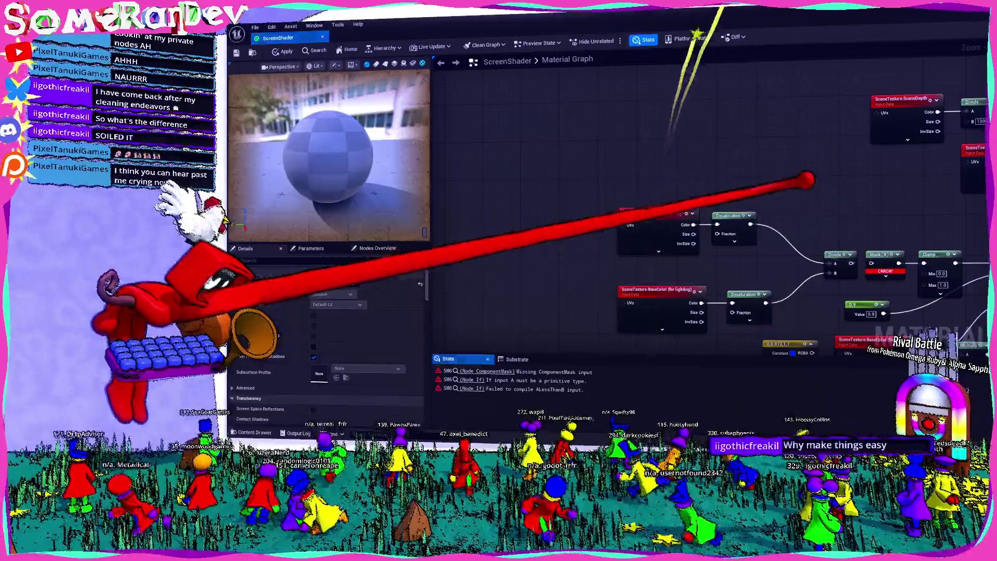
- Wire the Divide result into the Mask node and save ScreenShader
{"action": "key", "text": "Home"}
{"action": "left_click_drag", "start_coordinate": [579, 248], "coordinate": [562, 248]}
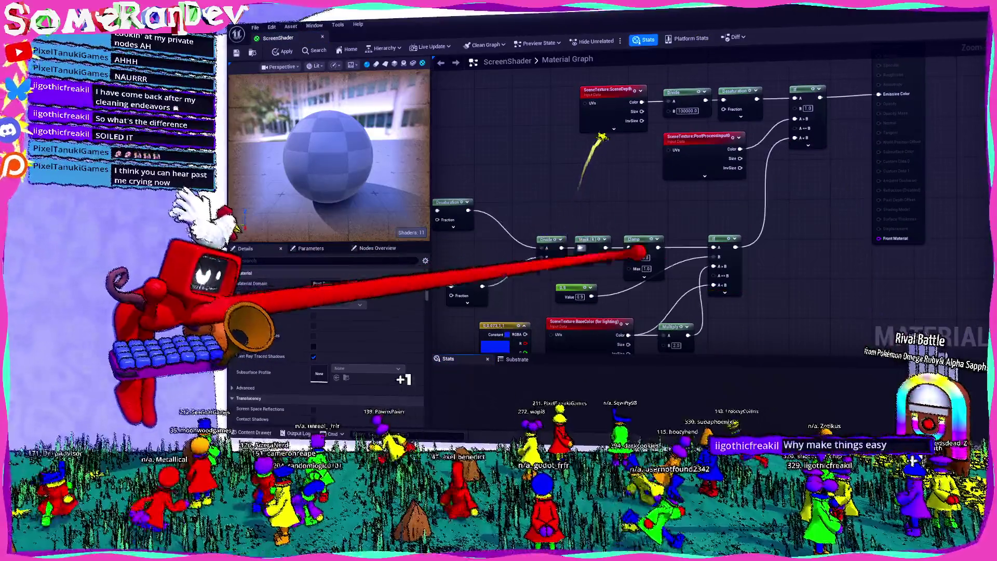
{"action": "key", "text": "ctrl+s"}
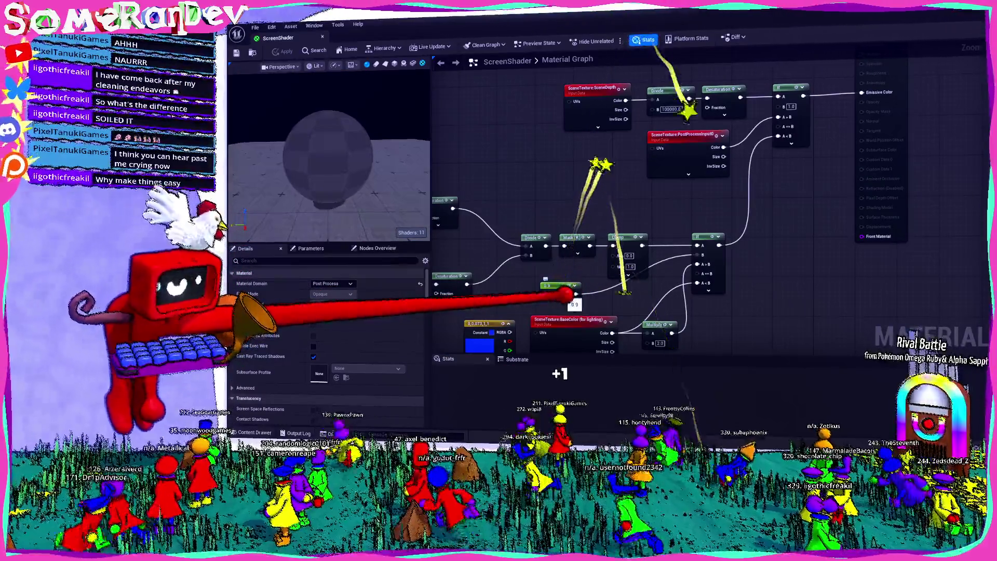
{"action": "key", "text": "ctrl+s"}
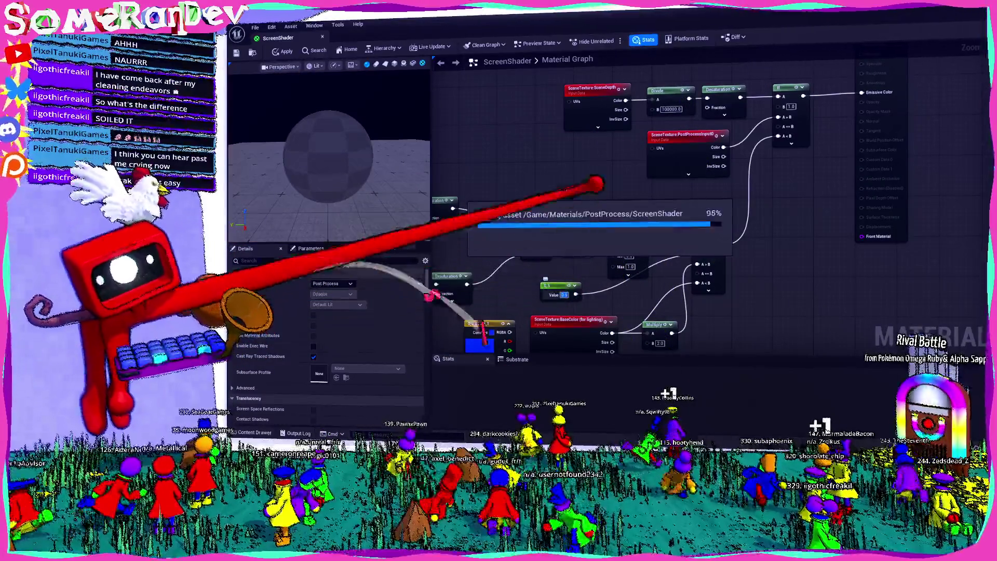
- Enter 0.5 for Multiply and switch the scene texture to BaseColor (as stored in GBuffer)
{"action": "mouse_move", "coordinate": [627, 251]}
{"action": "left_mouse_down"}
{"action": "mouse_move", "coordinate": [791, 306]}
{"action": "mouse_move", "coordinate": [791, 251]}
{"action": "left_mouse_up"}
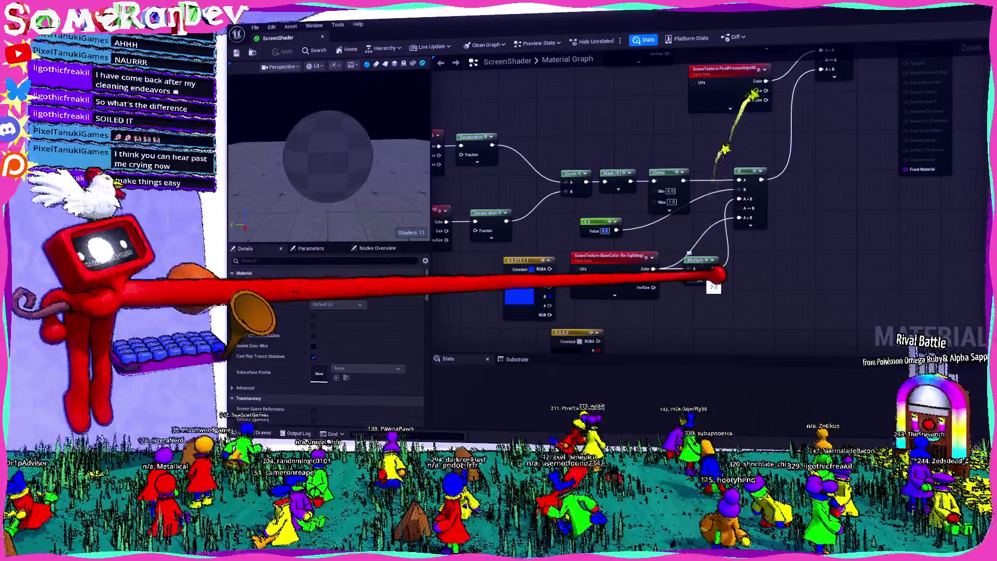
{"action": "type", "text": "0.5"}
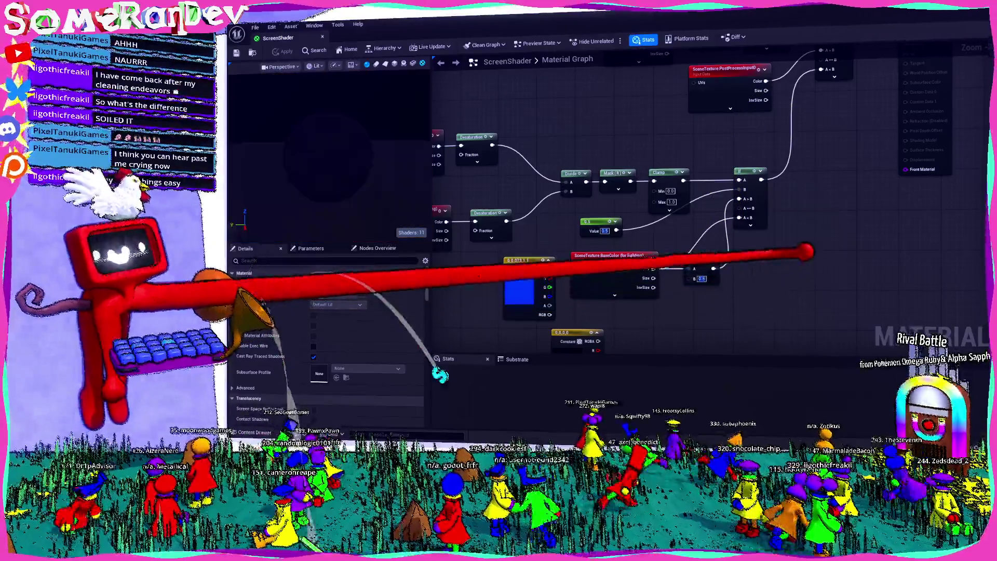
{"action": "mouse_move", "coordinate": [806, 252]}
{"action": "left_mouse_down"}
{"action": "mouse_move", "coordinate": [653, 308]}
{"action": "mouse_move", "coordinate": [979, 272]}
{"action": "left_mouse_up"}
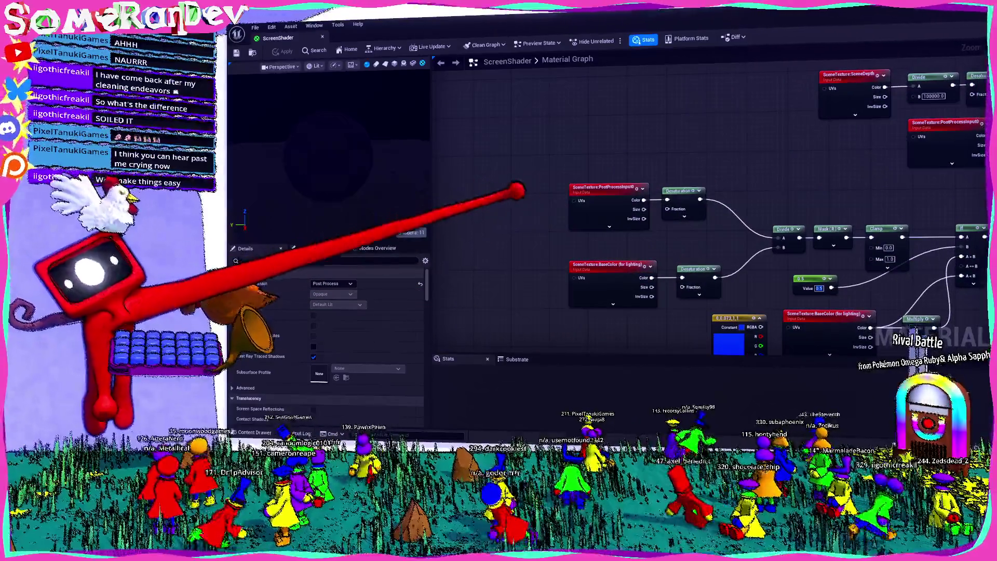
{"action": "left_click", "coordinate": [592, 266]}
{"action": "left_click", "coordinate": [339, 284]}
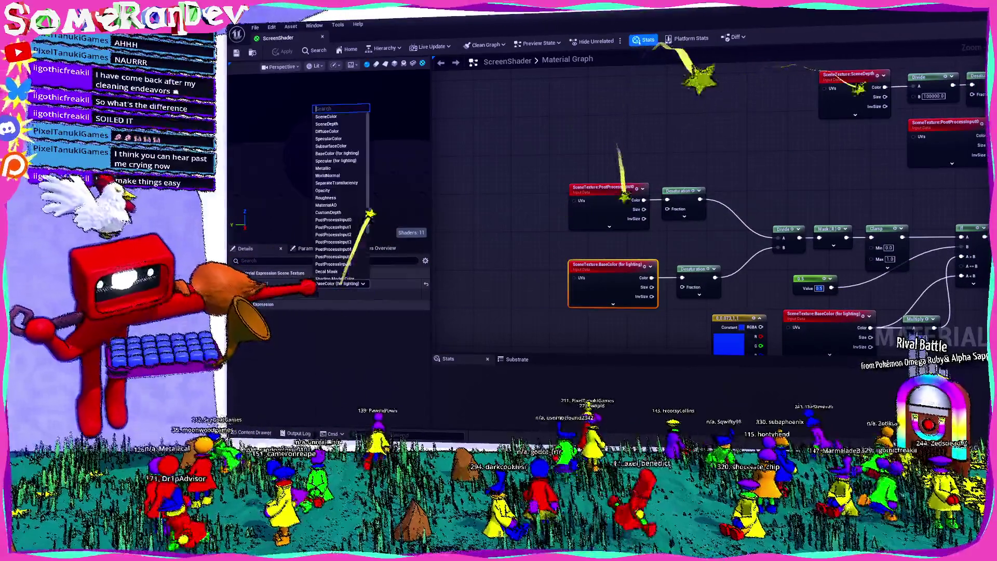
{"action": "scroll", "coordinate": [318, 246], "scroll_direction": "down", "scroll_amount": 2}
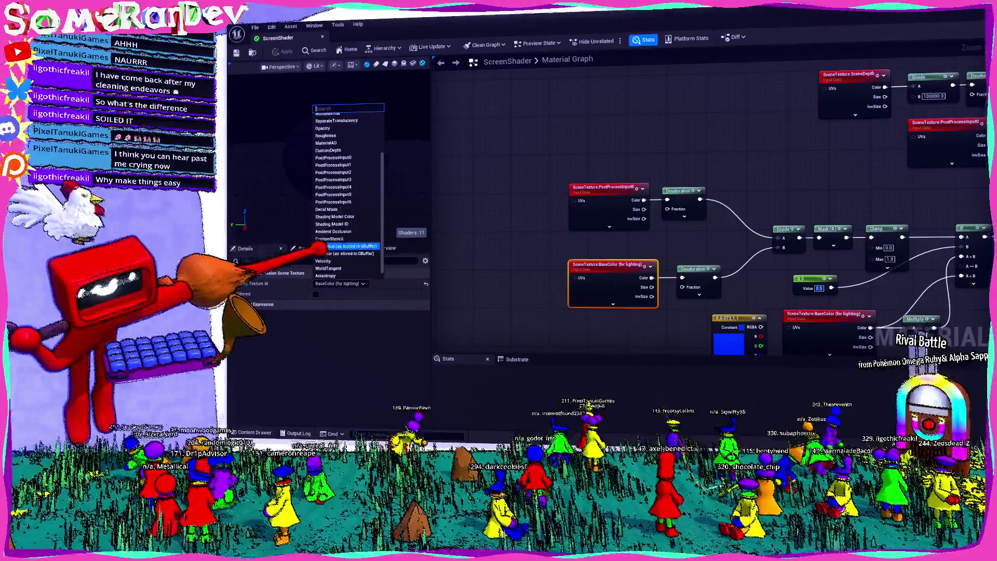
{"action": "left_click", "coordinate": [345, 247]}
{"action": "left_click", "coordinate": [347, 284]}
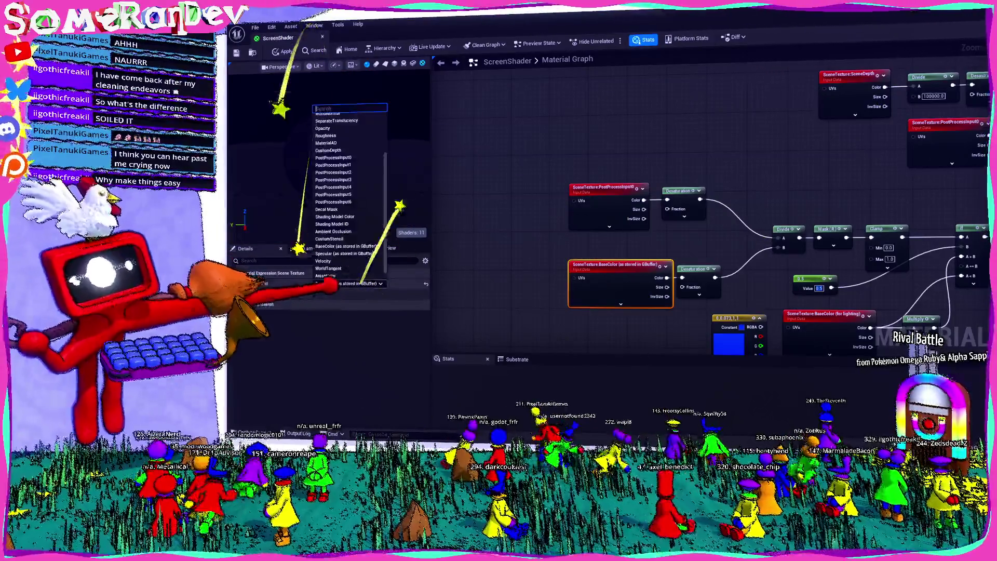
{"action": "key", "text": "alt+Tab"}
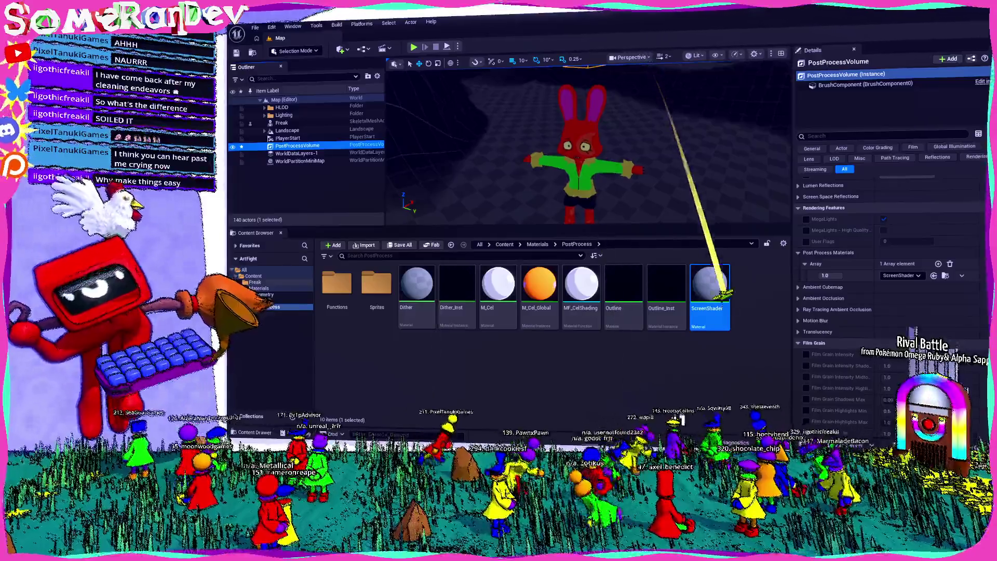
- Search Firefox in a new tab for 'unreal 5.7 diffusecolor broken'
{"action": "key", "text": "alt+Tab"}
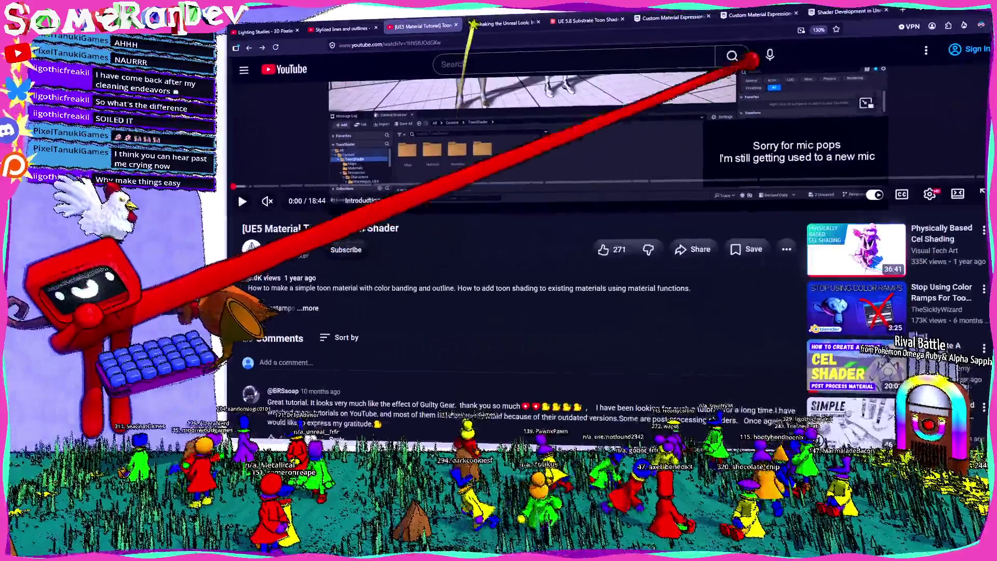
{"action": "key", "text": "ctrl+t"}
{"action": "type", "text": "unreal 5.7 diffuse"}
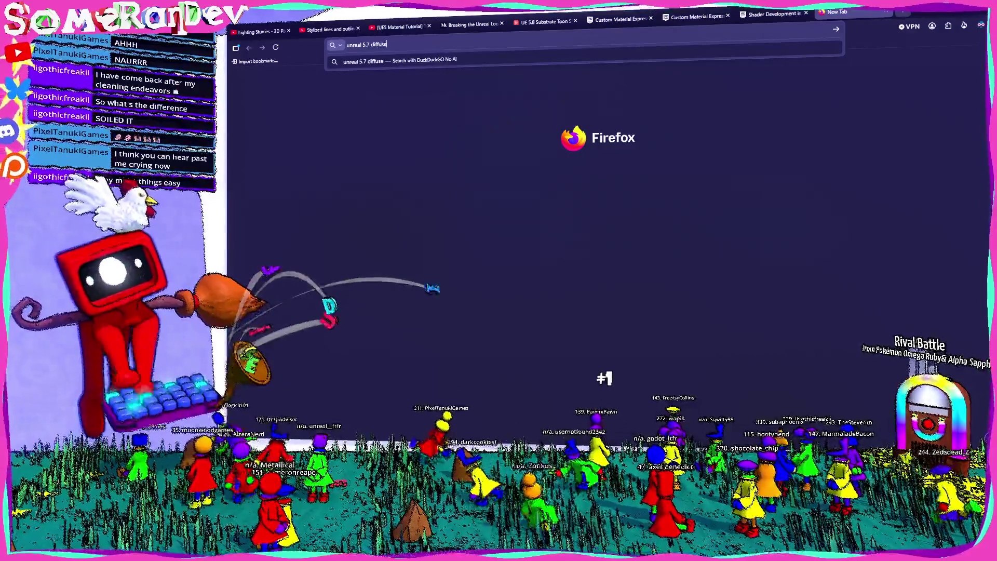
{"action": "type", "text": "color broken"}
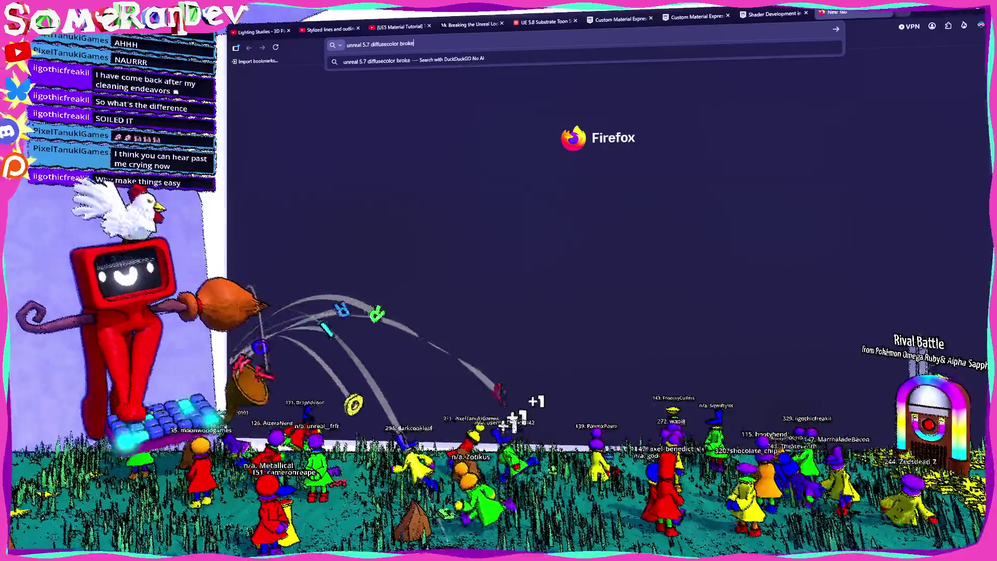
{"action": "key", "text": "Return"}
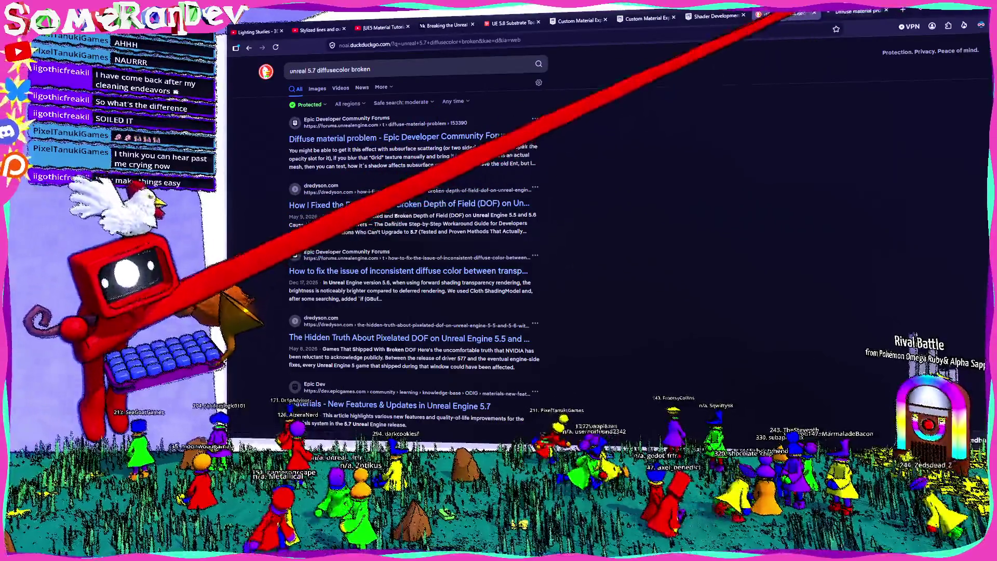
- Check the Diffuse material forum thread, then open Epic's Unreal Engine 5.7 materials updates article
{"action": "left_click", "coordinate": [858, 11]}
{"action": "left_click", "coordinate": [784, 13]}
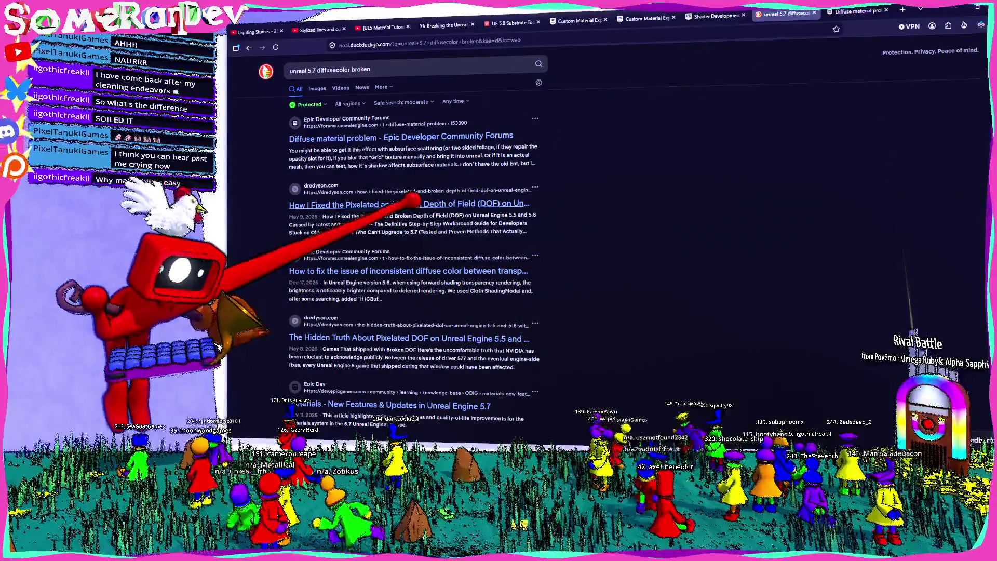
{"action": "scroll", "coordinate": [408, 203], "scroll_direction": "down", "scroll_amount": 3}
{"action": "scroll", "coordinate": [385, 231], "scroll_direction": "down", "scroll_amount": 3}
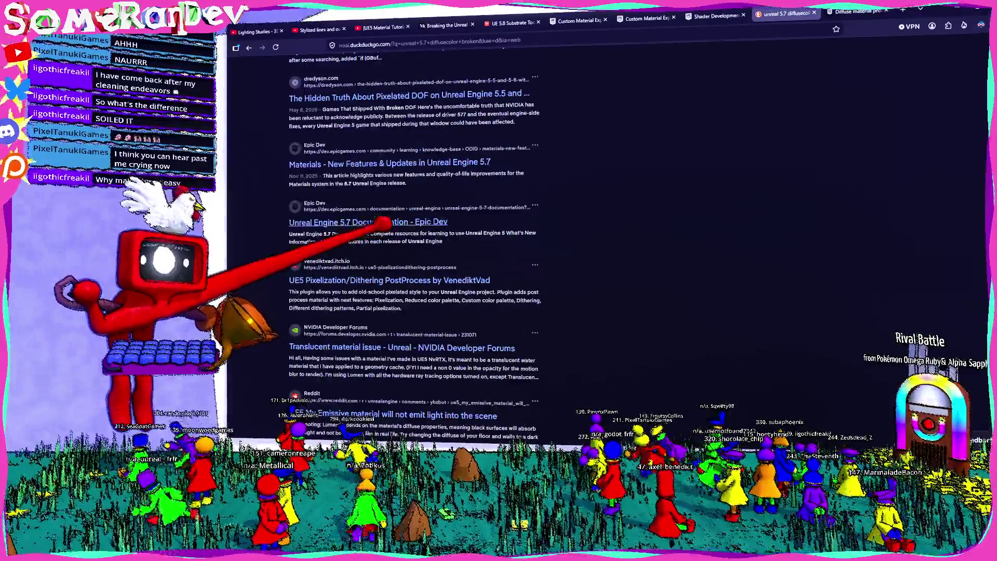
{"action": "left_click", "coordinate": [362, 161]}
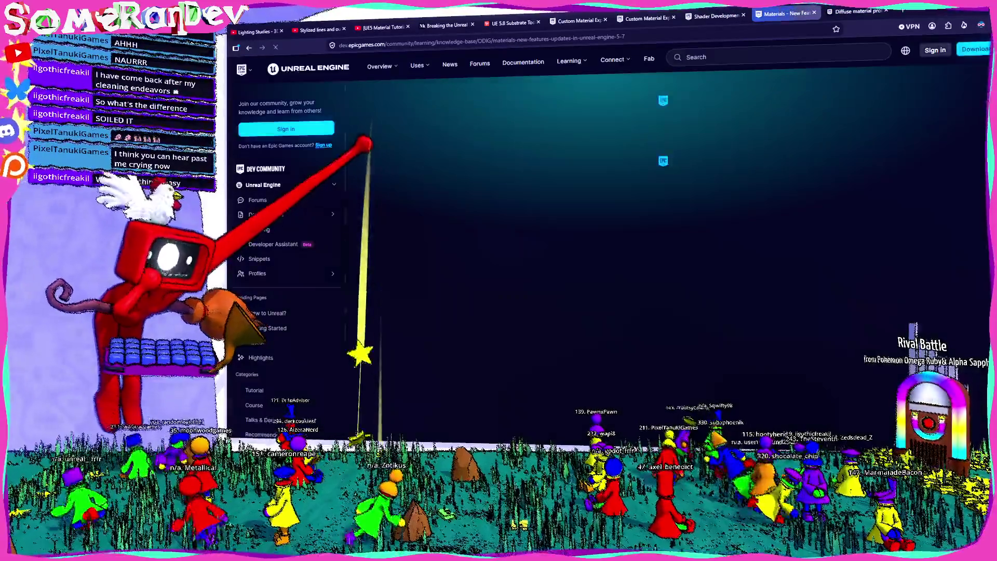
{"action": "scroll", "coordinate": [394, 166], "scroll_direction": "down", "scroll_amount": 10}
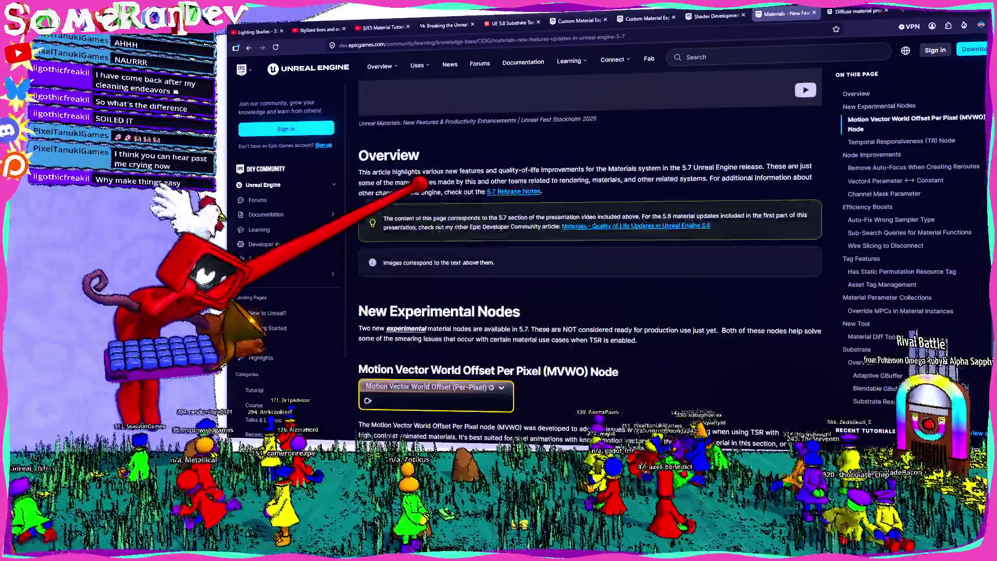
{"action": "scroll", "coordinate": [415, 191], "scroll_direction": "down", "scroll_amount": 1}
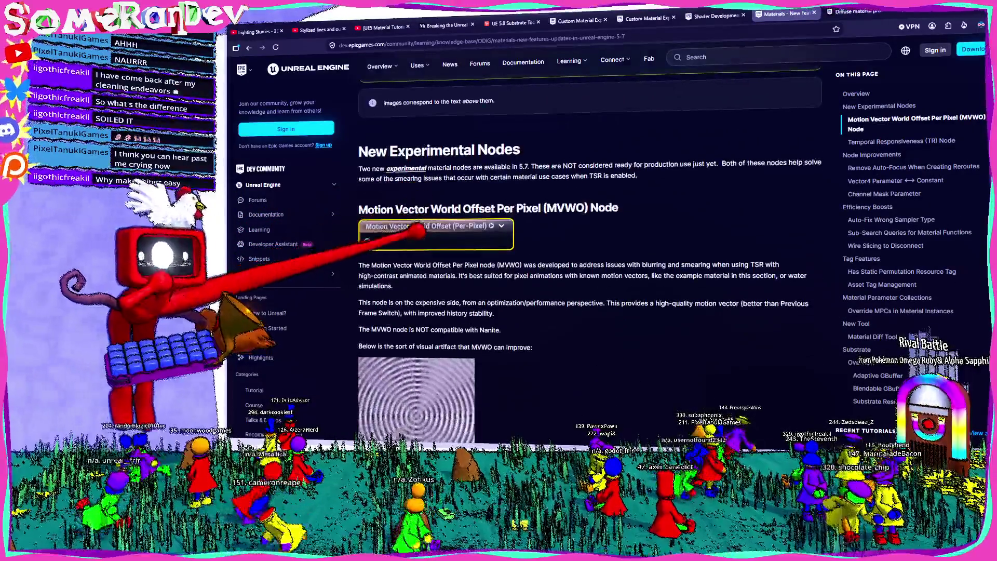
{"action": "scroll", "coordinate": [418, 218], "scroll_direction": "down", "scroll_amount": 1}
{"action": "scroll", "coordinate": [420, 217], "scroll_direction": "down", "scroll_amount": 10}
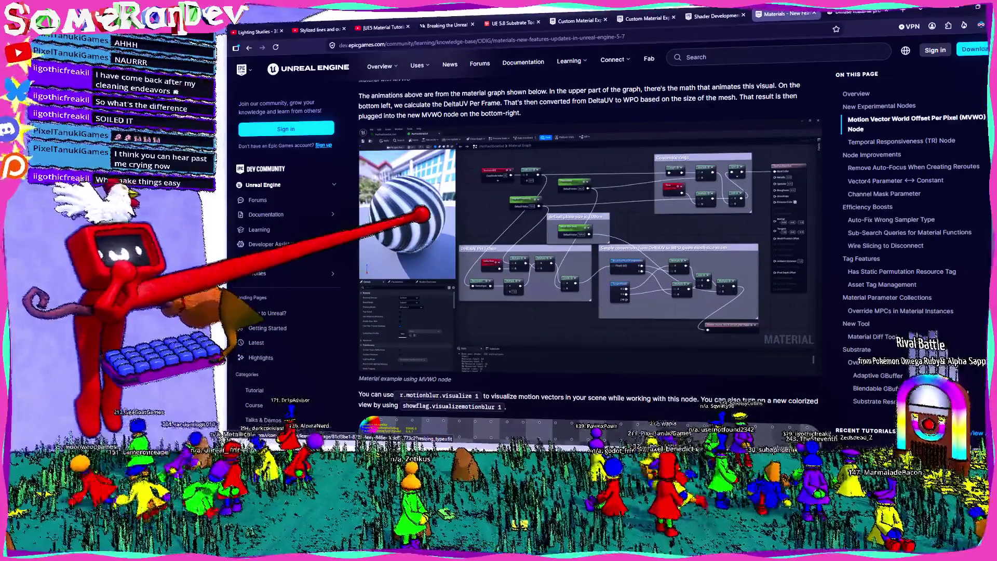
{"action": "scroll", "coordinate": [422, 214], "scroll_direction": "down", "scroll_amount": 5}
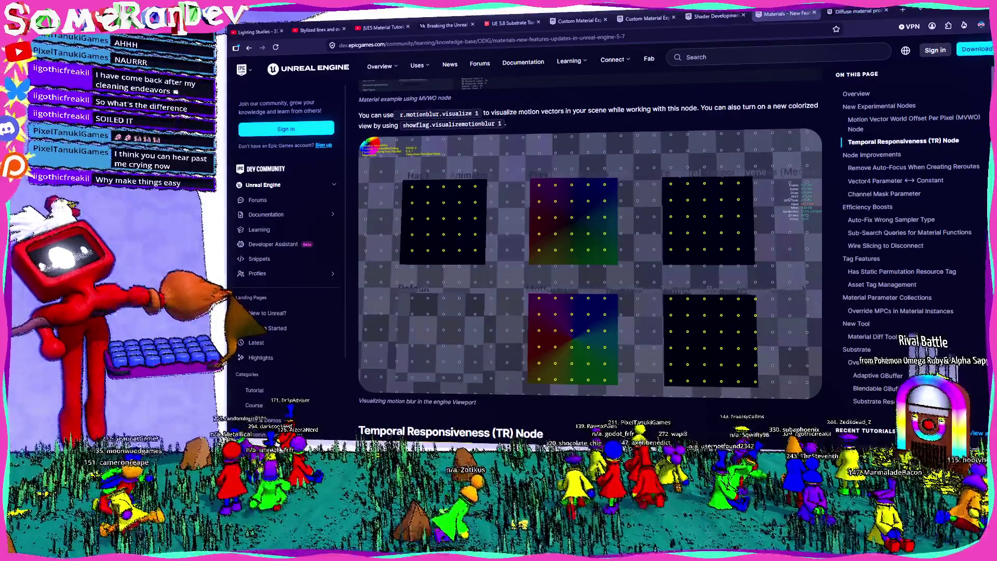
{"action": "scroll", "coordinate": [532, 221], "scroll_direction": "down", "scroll_amount": 4}
{"action": "scroll", "coordinate": [532, 219], "scroll_direction": "down", "scroll_amount": 12}
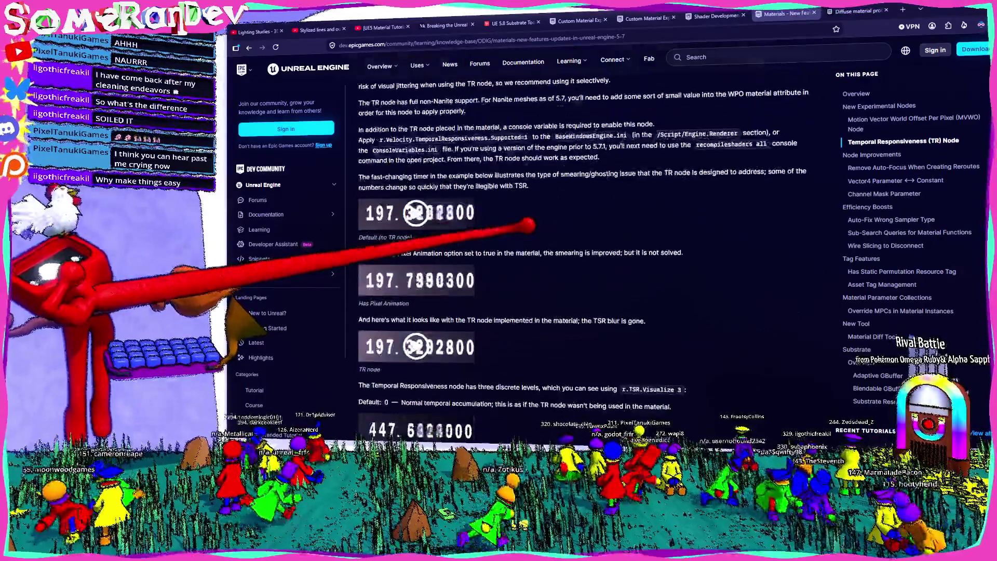
{"action": "scroll", "coordinate": [512, 242], "scroll_direction": "down", "scroll_amount": 10}
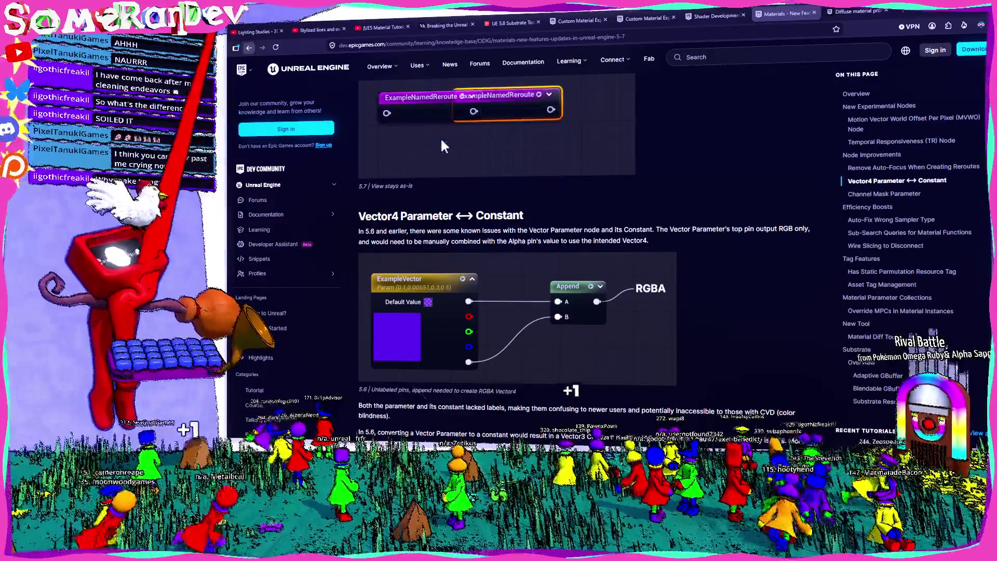
{"action": "key", "text": "alt+Left"}
{"action": "scroll", "coordinate": [415, 233], "scroll_direction": "down", "scroll_amount": 1}
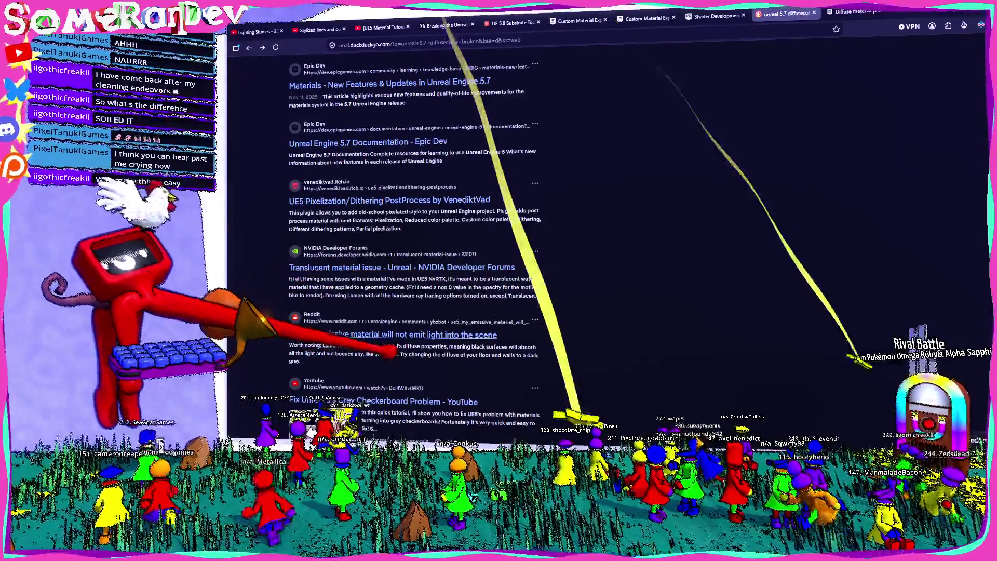
{"action": "scroll", "coordinate": [416, 234], "scroll_direction": "down", "scroll_amount": 2}
{"action": "scroll", "coordinate": [415, 234], "scroll_direction": "up", "scroll_amount": 7}
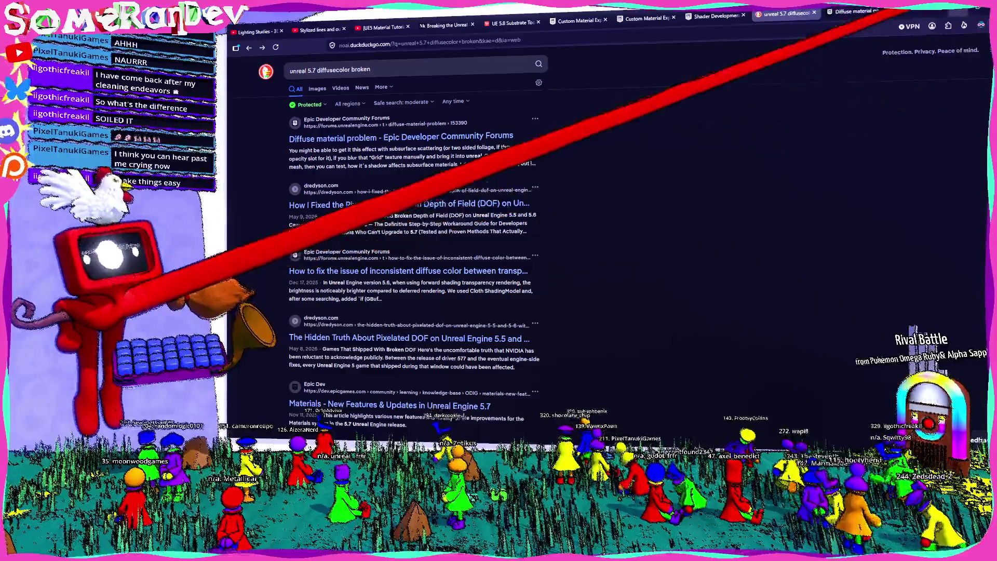
{"action": "key", "text": "alt+Tab"}
- Open ScreenShader from the Content Browser and filter its material Details for post-process settings
{"action": "double_click", "coordinate": [712, 284]}
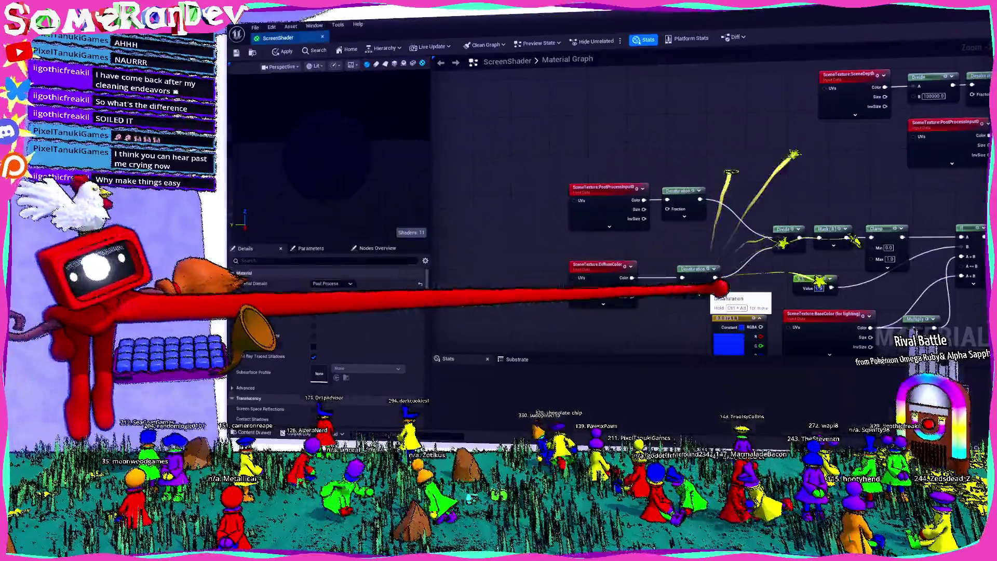
{"action": "left_click", "coordinate": [715, 82]}
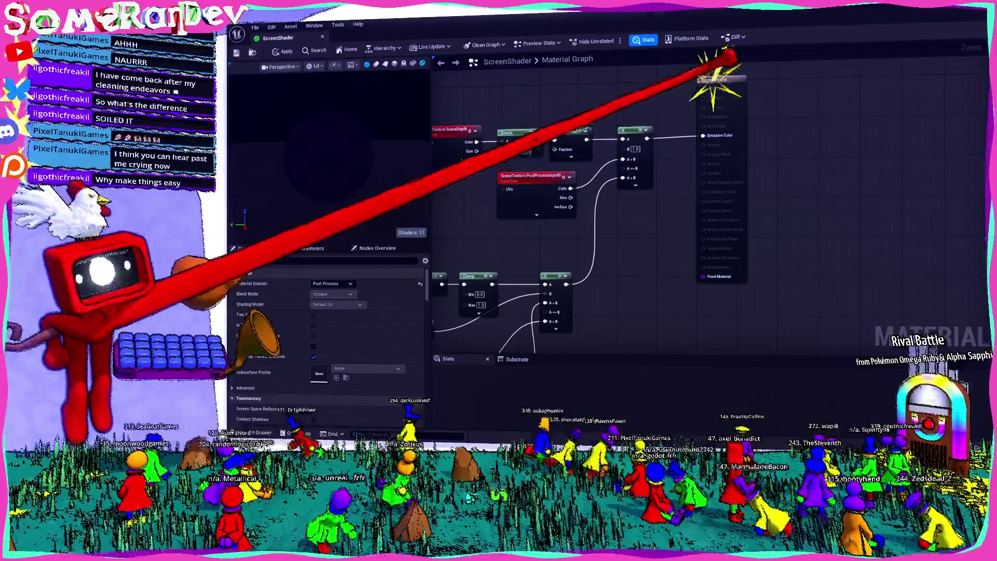
{"action": "scroll", "coordinate": [340, 328], "scroll_direction": "down", "scroll_amount": 5}
{"action": "scroll", "coordinate": [345, 327], "scroll_direction": "down", "scroll_amount": 6}
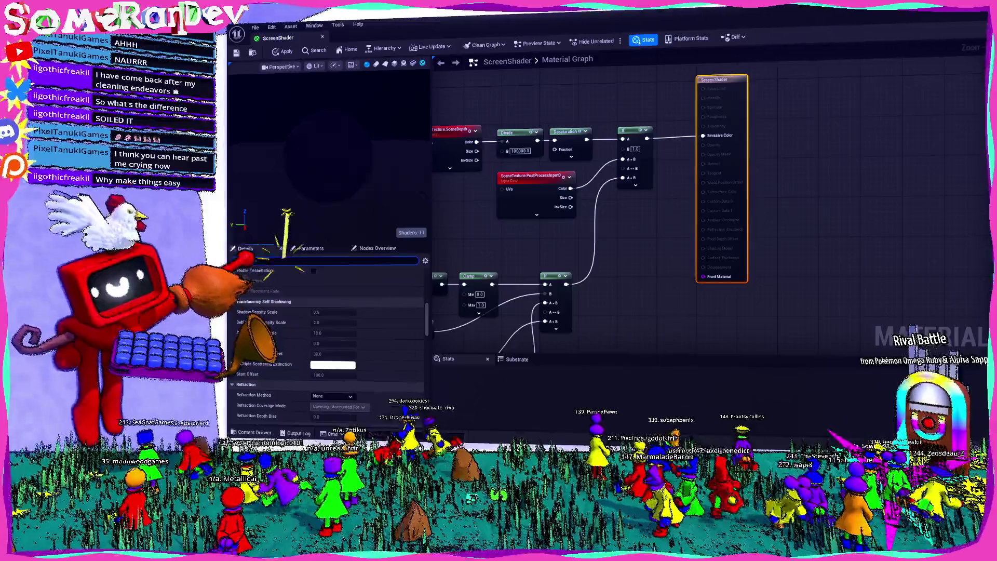
{"action": "type", "text": "post"}
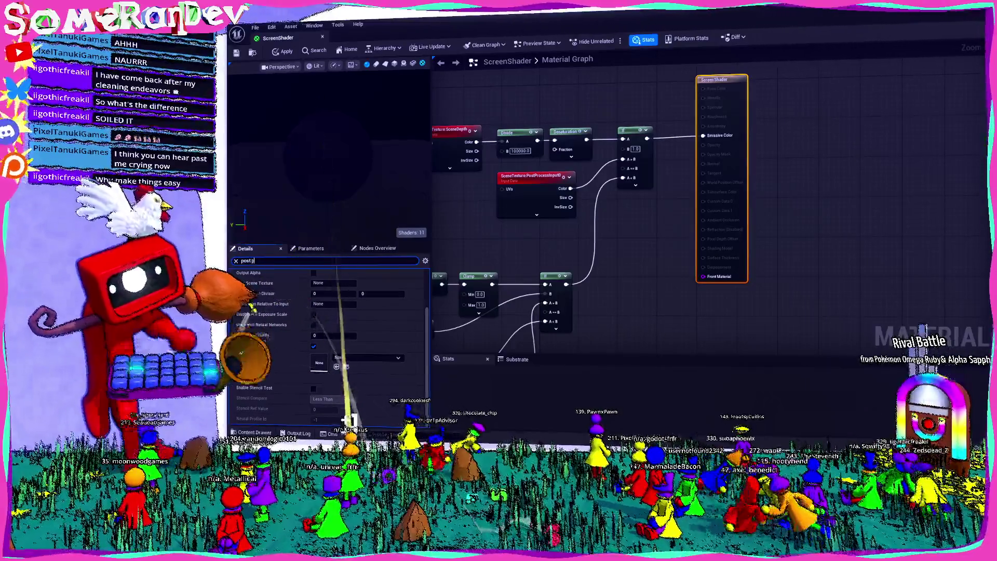
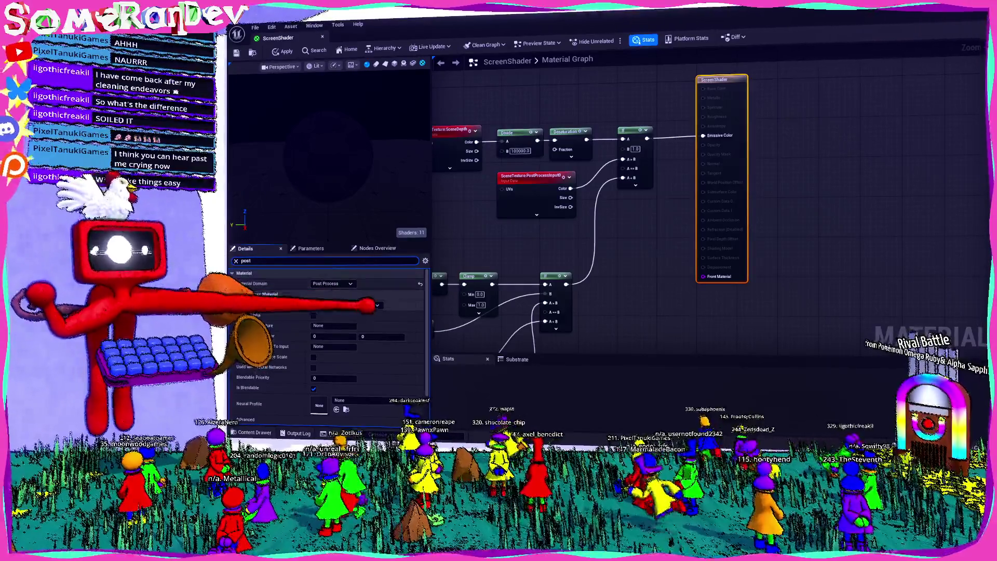
- Pan and zoom the ScreenShader graph to show the left-hand nodes and the output node
{"action": "scroll", "coordinate": [328, 343], "scroll_direction": "down", "scroll_amount": 3}
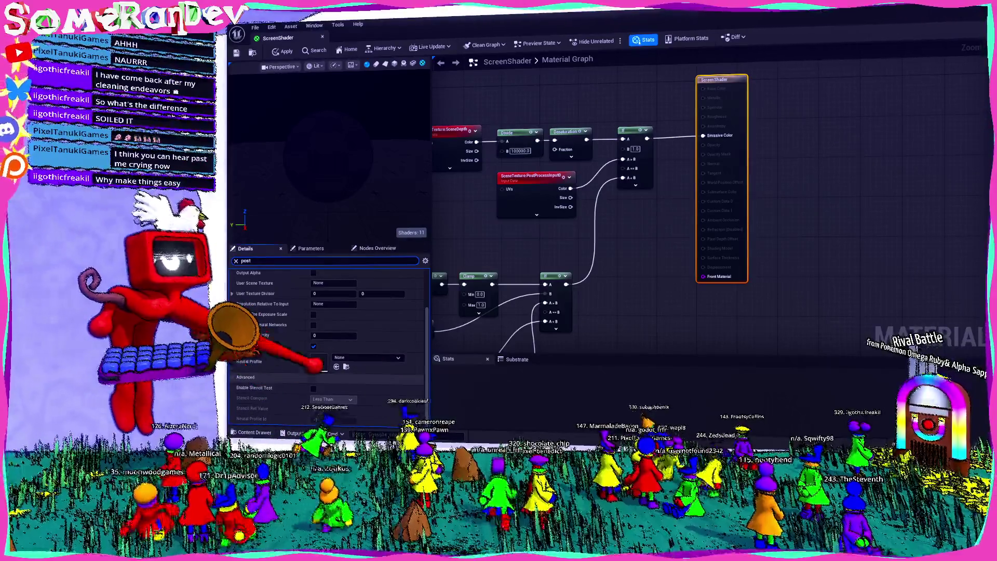
{"action": "left_click_drag", "start_coordinate": [601, 304], "coordinate": [973, 265]}
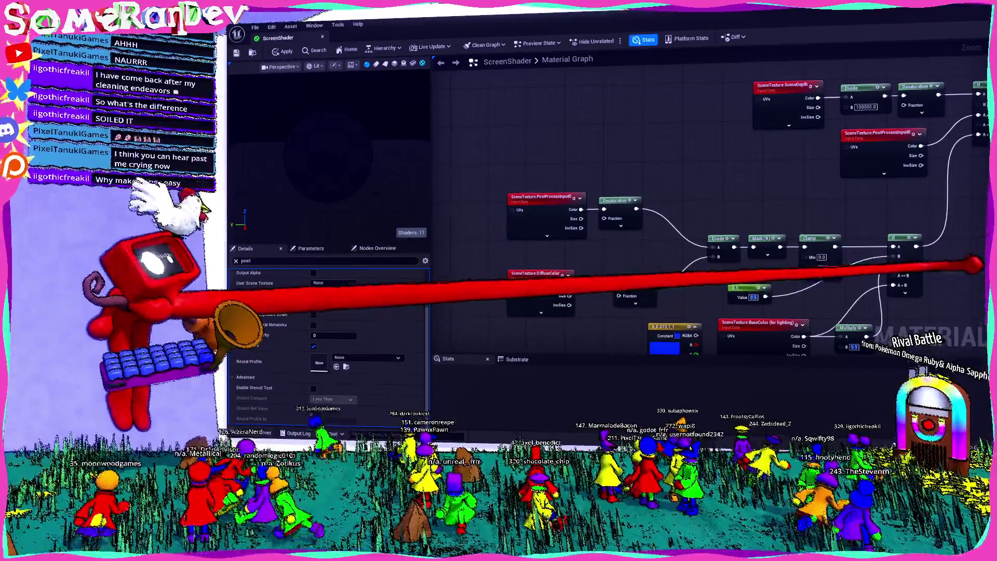
{"action": "mouse_move", "coordinate": [693, 192]}
{"action": "left_mouse_down"}
{"action": "mouse_move", "coordinate": [552, 269]}
{"action": "mouse_move", "coordinate": [559, 275]}
{"action": "left_mouse_up"}
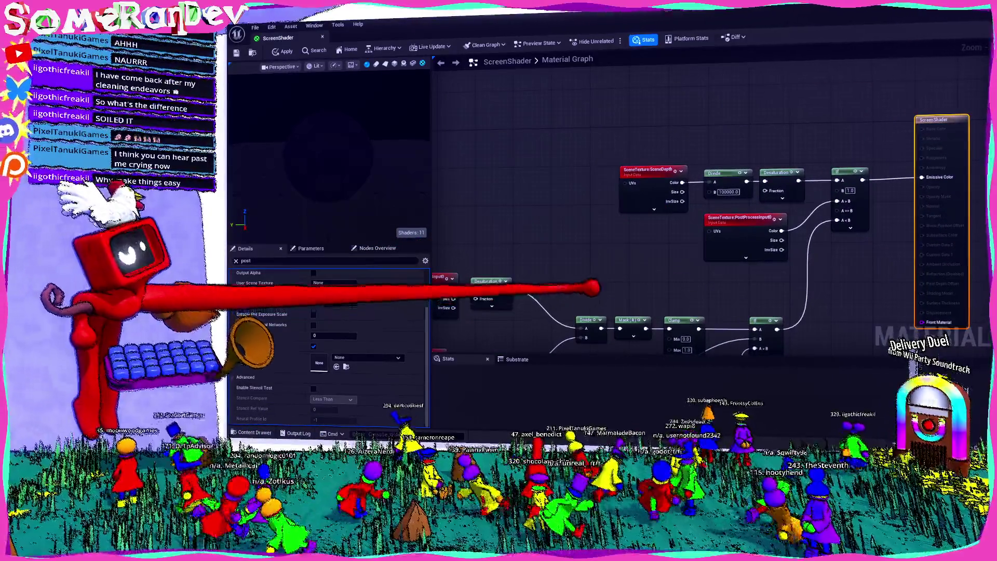
{"action": "scroll", "coordinate": [560, 275], "scroll_direction": "down", "scroll_amount": 2}
{"action": "scroll", "coordinate": [560, 276], "scroll_direction": "down", "scroll_amount": 2}
{"action": "scroll", "coordinate": [327, 342], "scroll_direction": "up", "scroll_amount": 2}
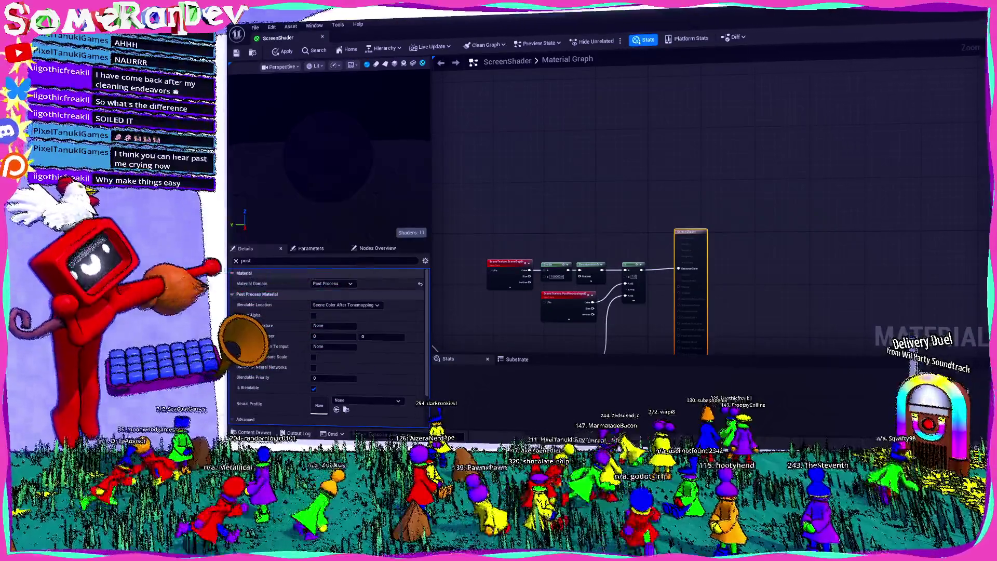
- Clear the Details post filter and scroll through the full list of material properties
{"action": "left_click", "coordinate": [327, 261]}
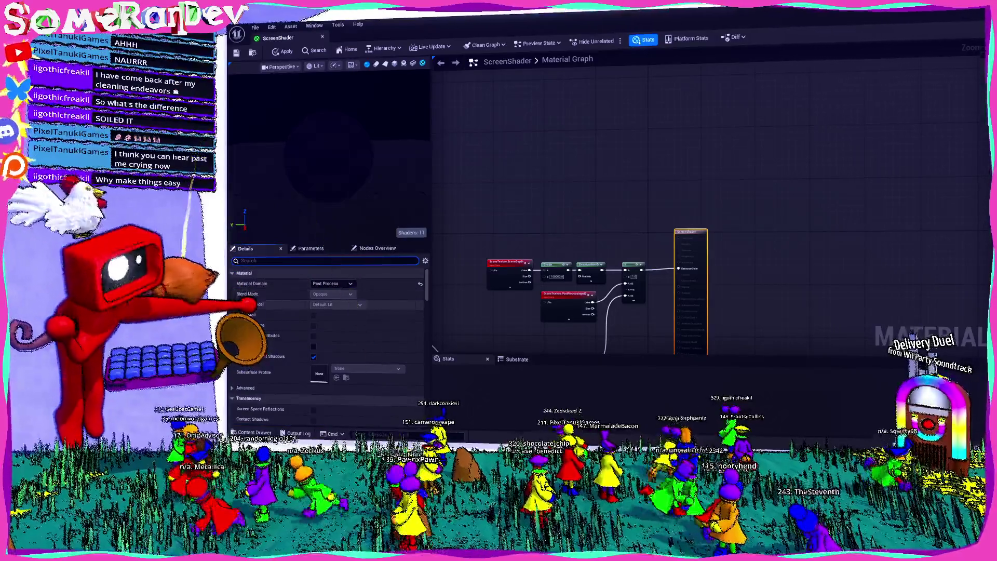
{"action": "scroll", "coordinate": [301, 309], "scroll_direction": "down", "scroll_amount": 2}
{"action": "scroll", "coordinate": [290, 311], "scroll_direction": "down", "scroll_amount": 6}
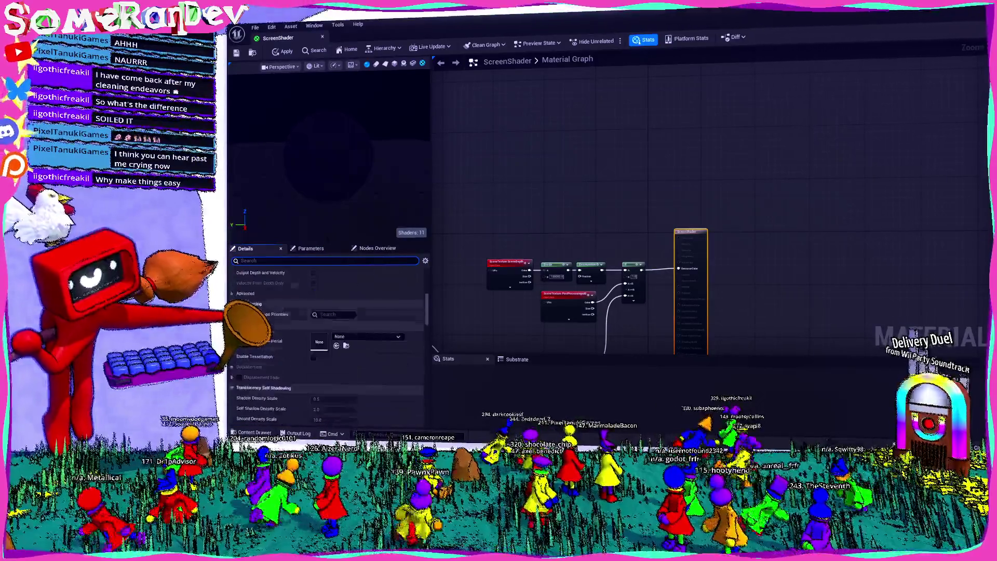
{"action": "scroll", "coordinate": [311, 343], "scroll_direction": "down", "scroll_amount": 8}
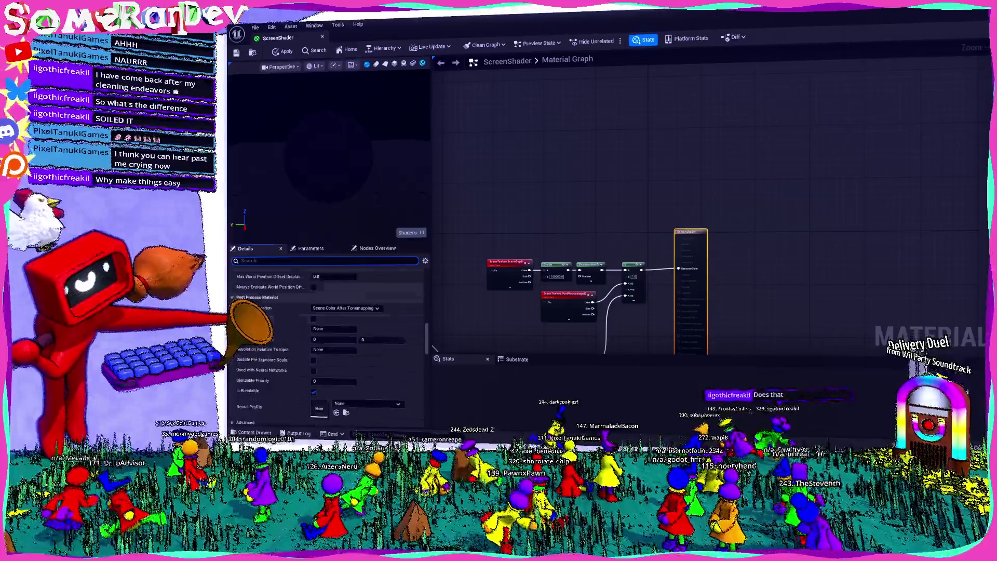
{"action": "scroll", "coordinate": [327, 343], "scroll_direction": "down", "scroll_amount": 5}
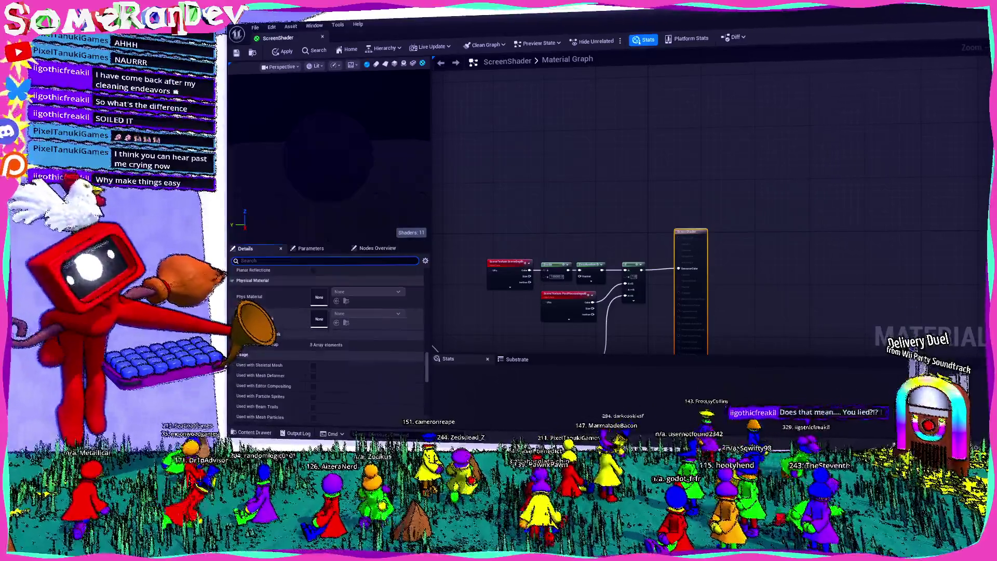
{"action": "scroll", "coordinate": [327, 343], "scroll_direction": "down", "scroll_amount": 8}
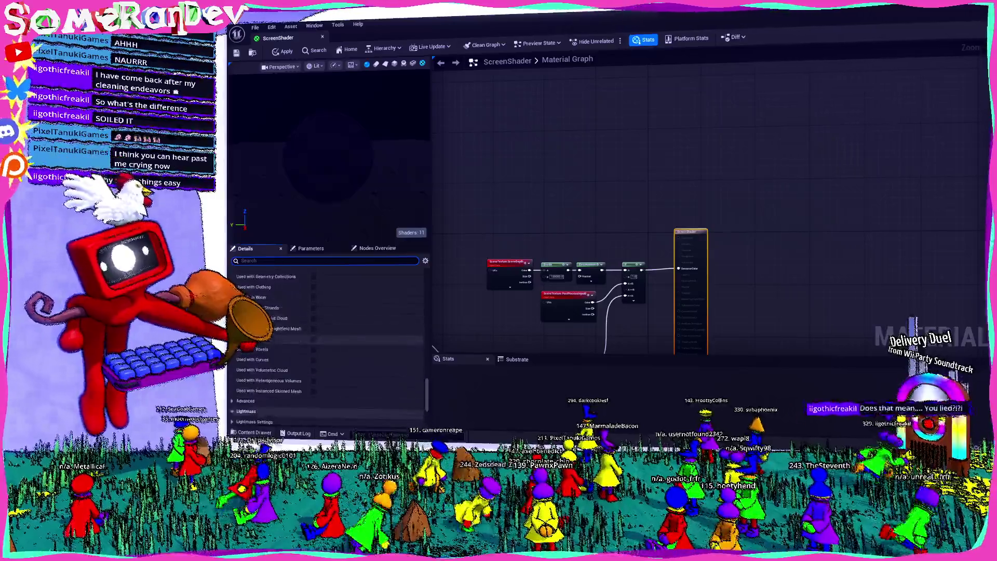
{"action": "scroll", "coordinate": [327, 343], "scroll_direction": "down", "scroll_amount": 3}
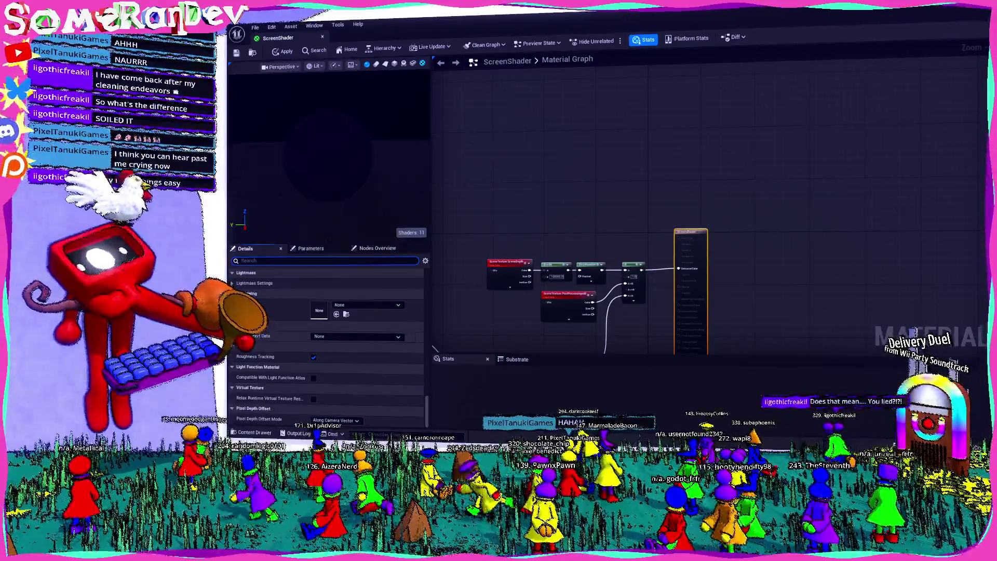
{"action": "scroll", "coordinate": [623, 270], "scroll_direction": "up", "scroll_amount": 5}
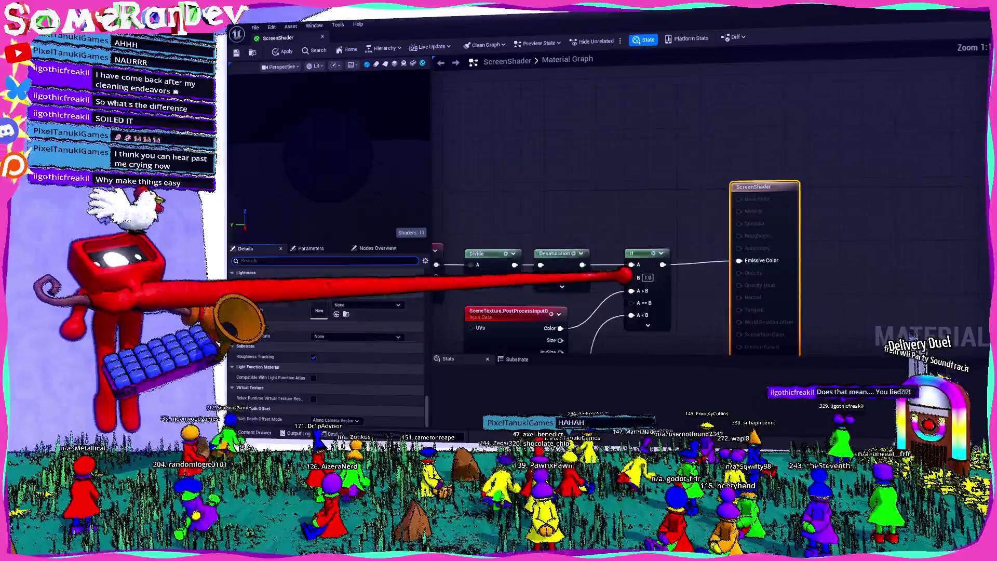
- Pan the graph to the SceneDepth and Divide nodes, briefly check the node search menu, then switch to the browser
{"action": "left_click_drag", "start_coordinate": [615, 219], "coordinate": [678, 222]}
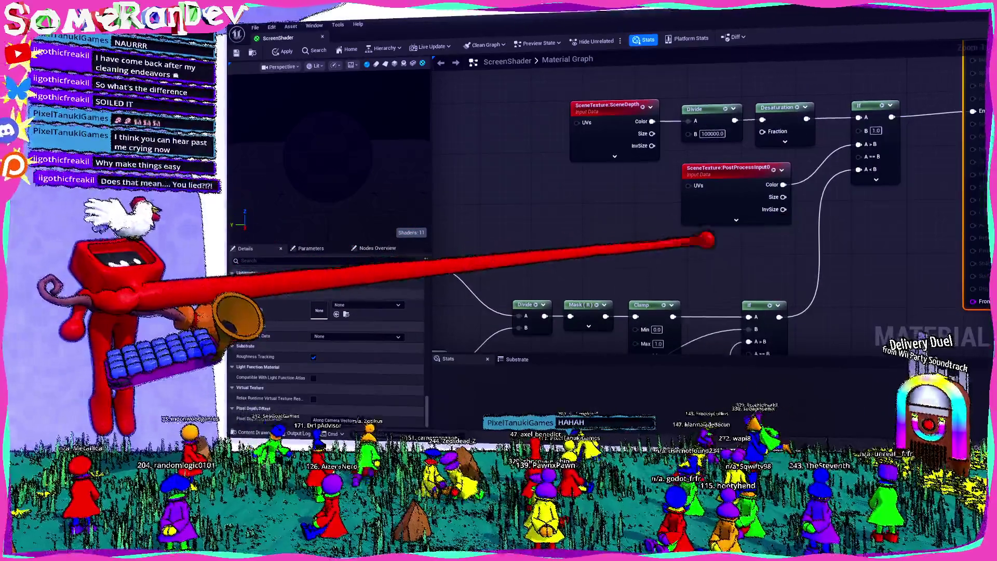
{"action": "scroll", "coordinate": [571, 220], "scroll_direction": "down", "scroll_amount": 6}
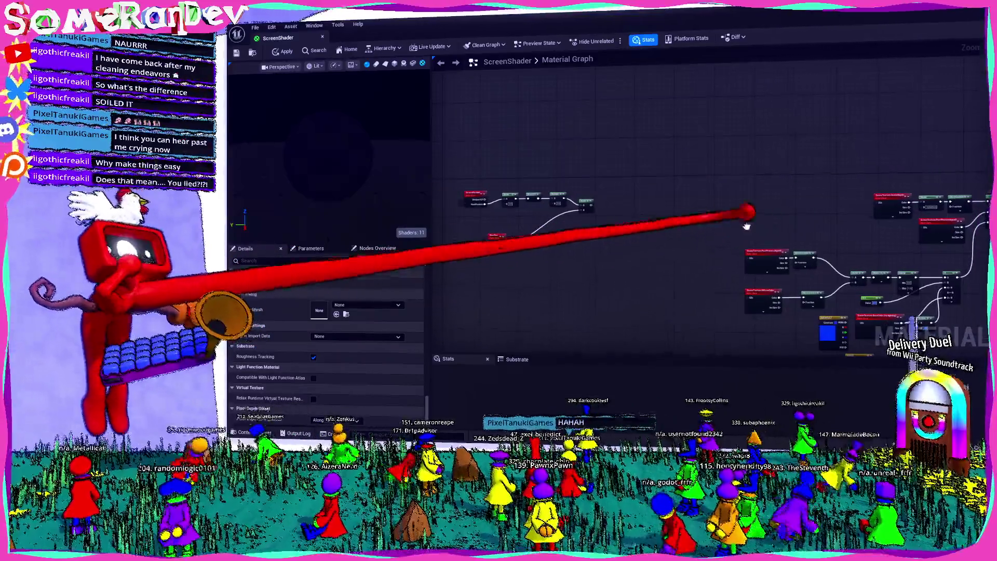
{"action": "scroll", "coordinate": [820, 159], "scroll_direction": "up", "scroll_amount": 2}
{"action": "right_click", "coordinate": [497, 207]}
{"action": "key", "text": "Escape"}
{"action": "scroll", "coordinate": [644, 209], "scroll_direction": "down", "scroll_amount": 4}
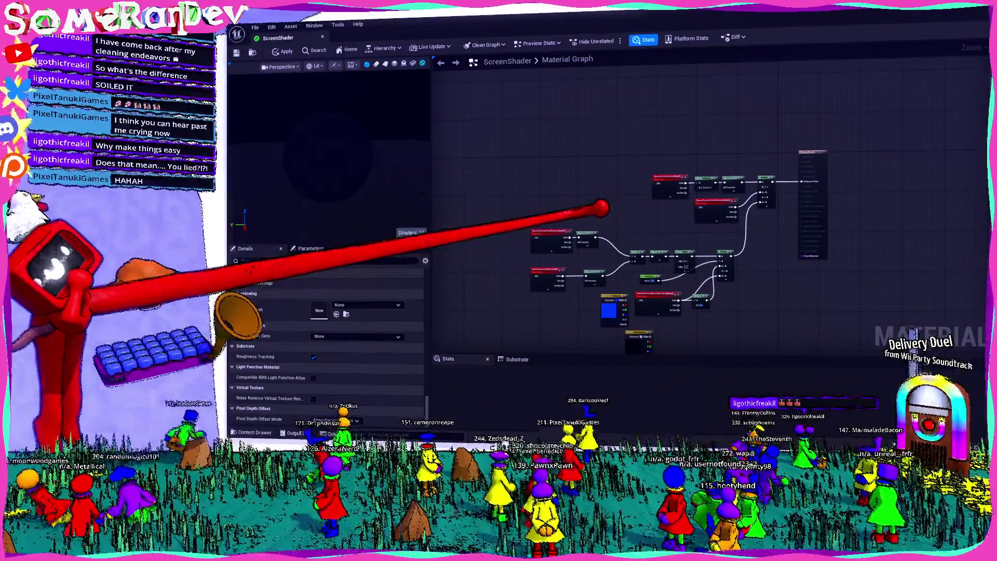
{"action": "scroll", "coordinate": [753, 228], "scroll_direction": "up", "scroll_amount": 3}
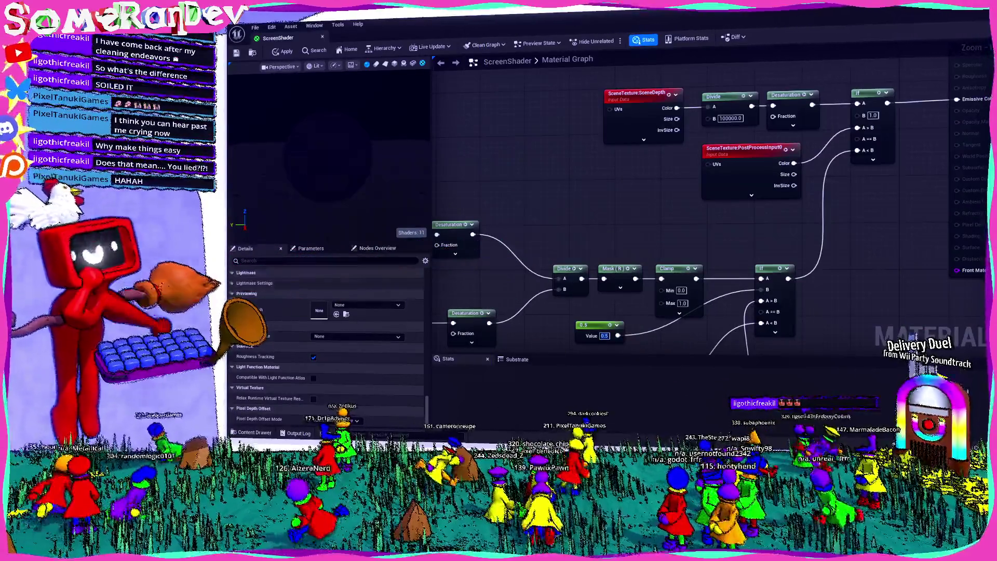
{"action": "key", "text": "alt+Tab"}
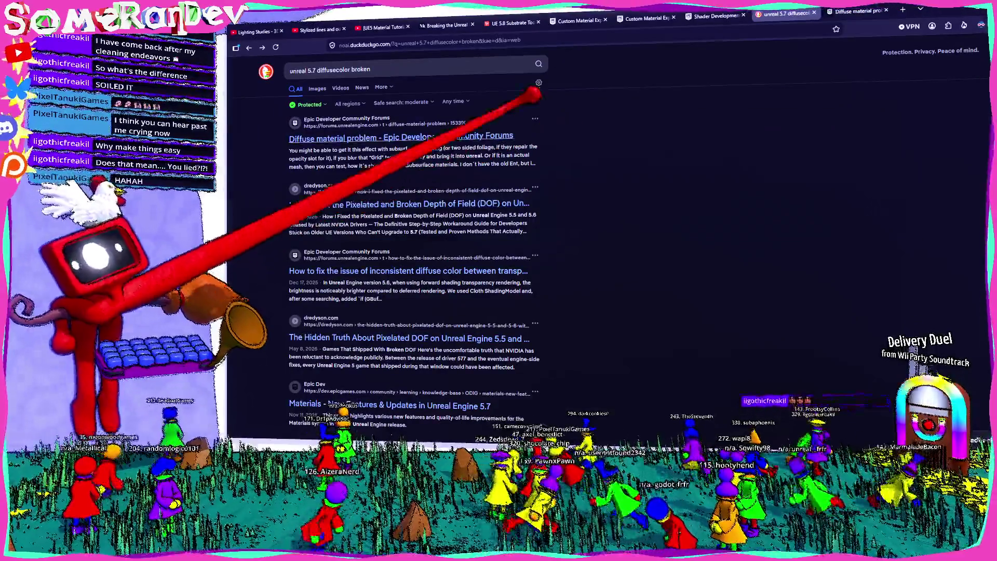
- Search DuckDuckGo for 'unreal 5.8 cel shading tutorial' and open the StraySpark UE 5.8 toon shader article
{"action": "left_click_drag", "start_coordinate": [371, 70], "coordinate": [313, 70]}
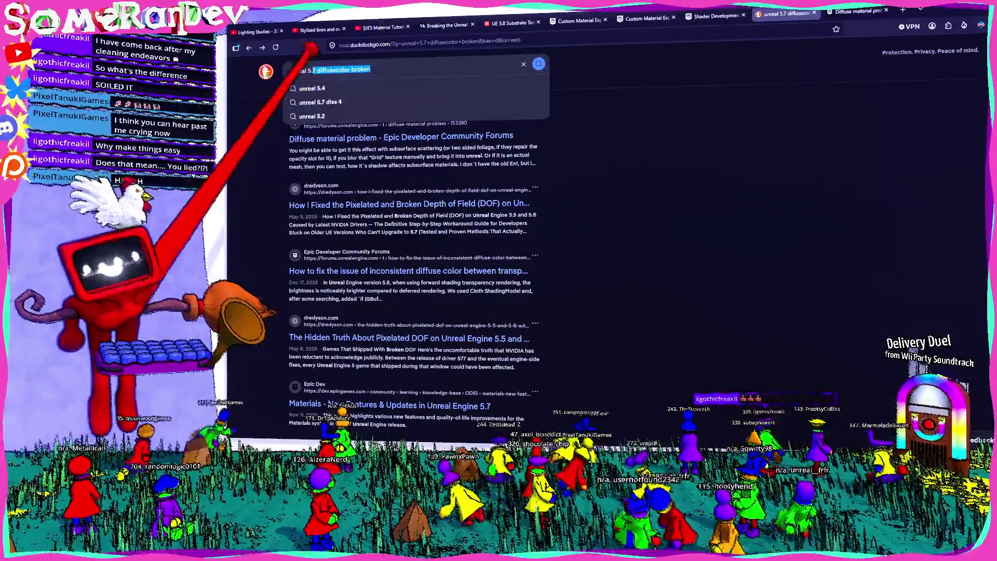
{"action": "type", "text": "8 cel"}
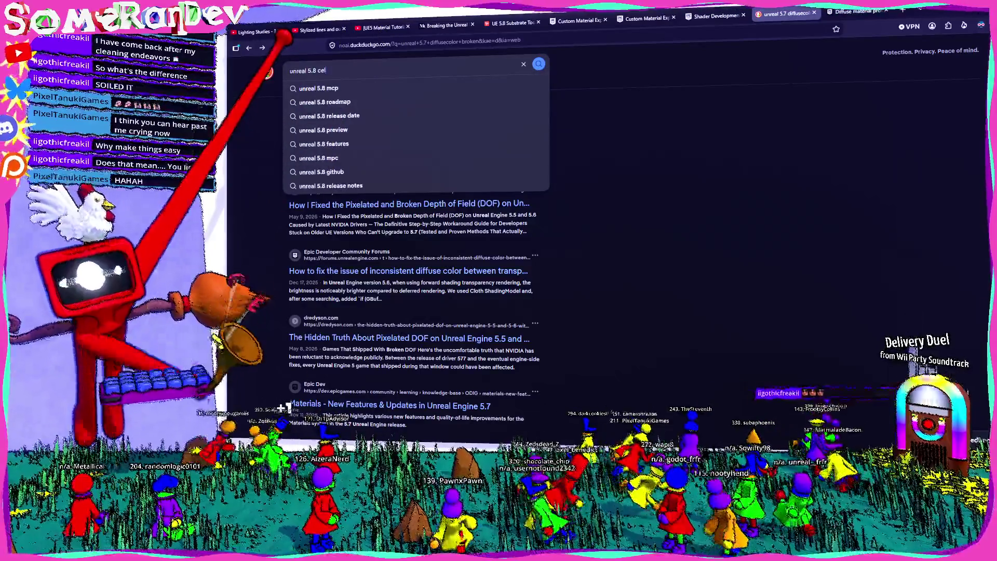
{"action": "type", "text": " shading tutorial"}
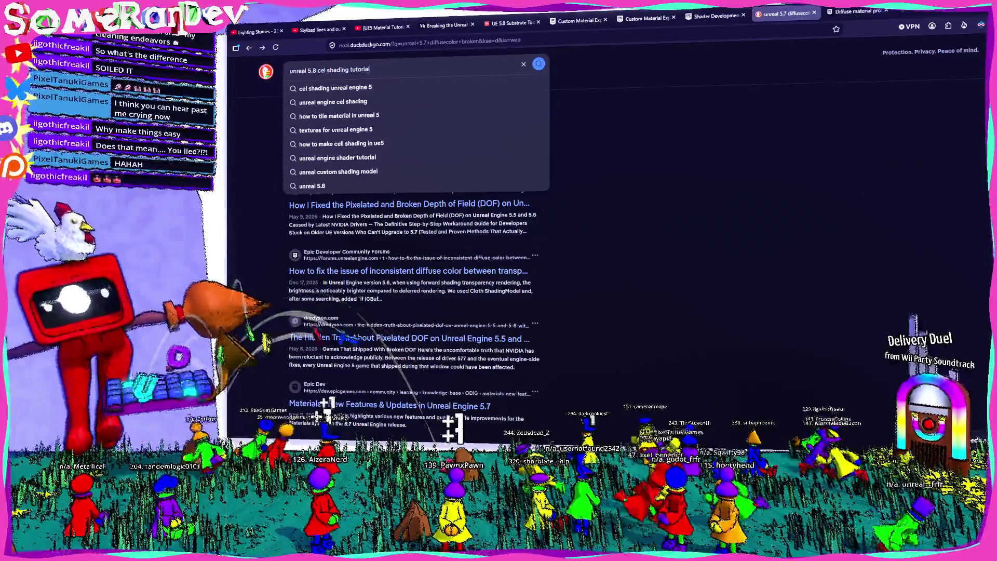
{"action": "key", "text": "Return"}
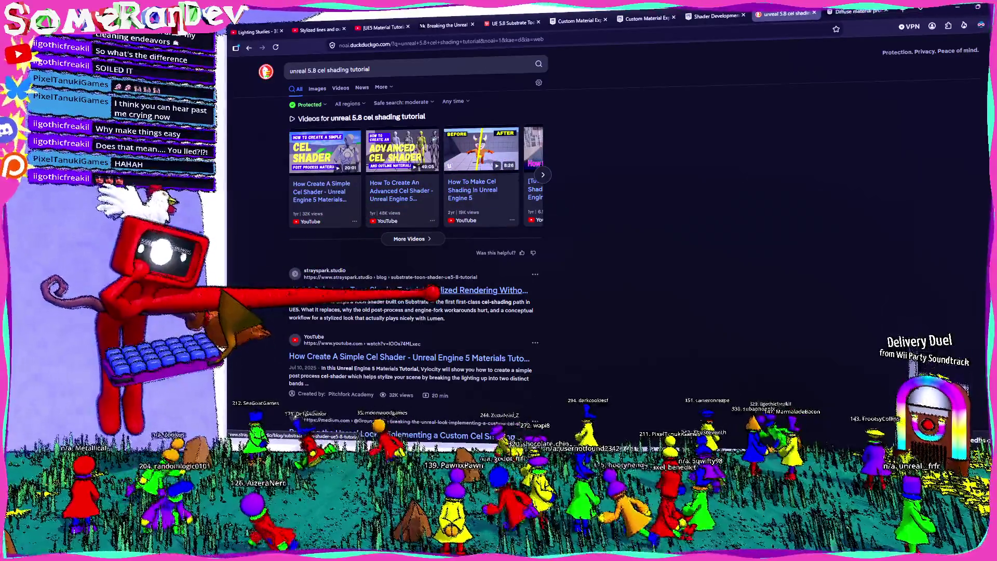
{"action": "left_click", "coordinate": [460, 290]}
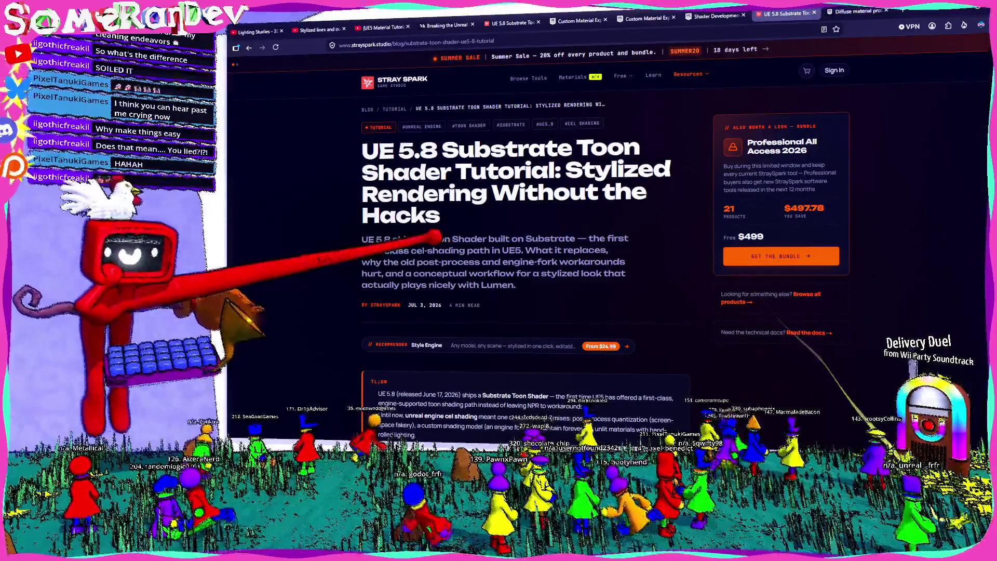
{"action": "scroll", "coordinate": [524, 259], "scroll_direction": "down", "scroll_amount": 15}
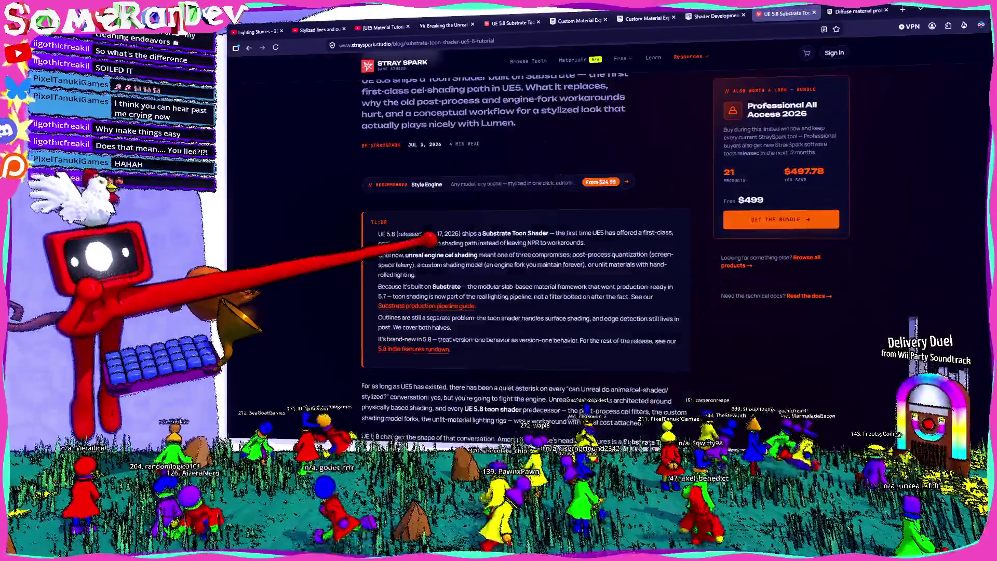
{"action": "scroll", "coordinate": [524, 260], "scroll_direction": "down", "scroll_amount": 15}
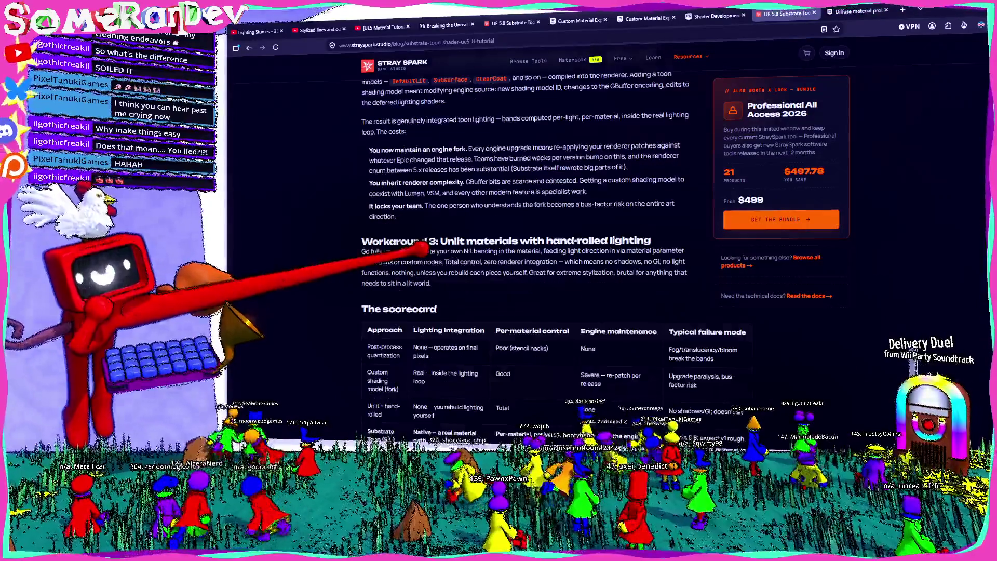
{"action": "scroll", "coordinate": [524, 260], "scroll_direction": "down", "scroll_amount": 15}
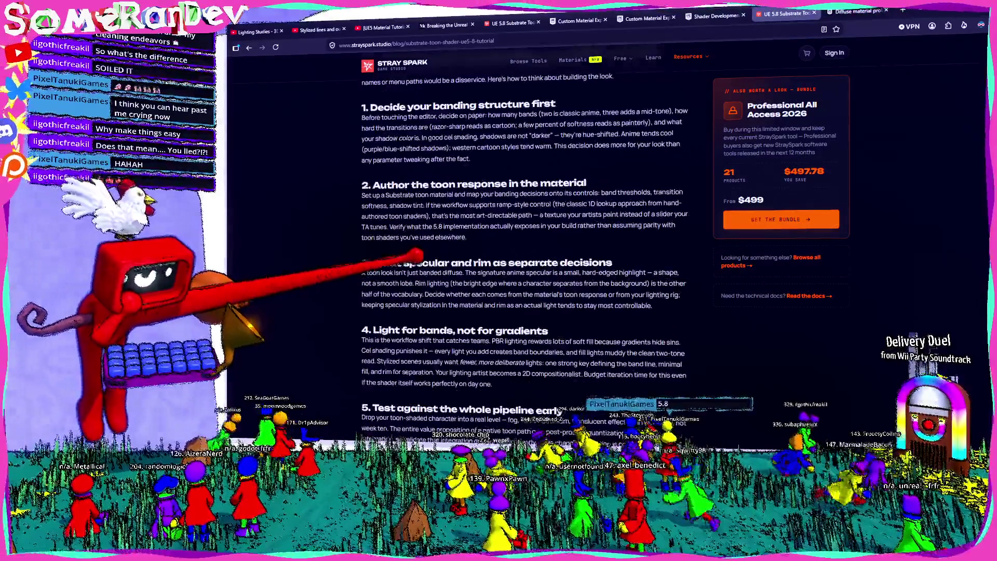
{"action": "scroll", "coordinate": [524, 234], "scroll_direction": "down", "scroll_amount": 4}
{"action": "scroll", "coordinate": [524, 234], "scroll_direction": "up", "scroll_amount": 15}
{"action": "scroll", "coordinate": [525, 234], "scroll_direction": "up", "scroll_amount": 5}
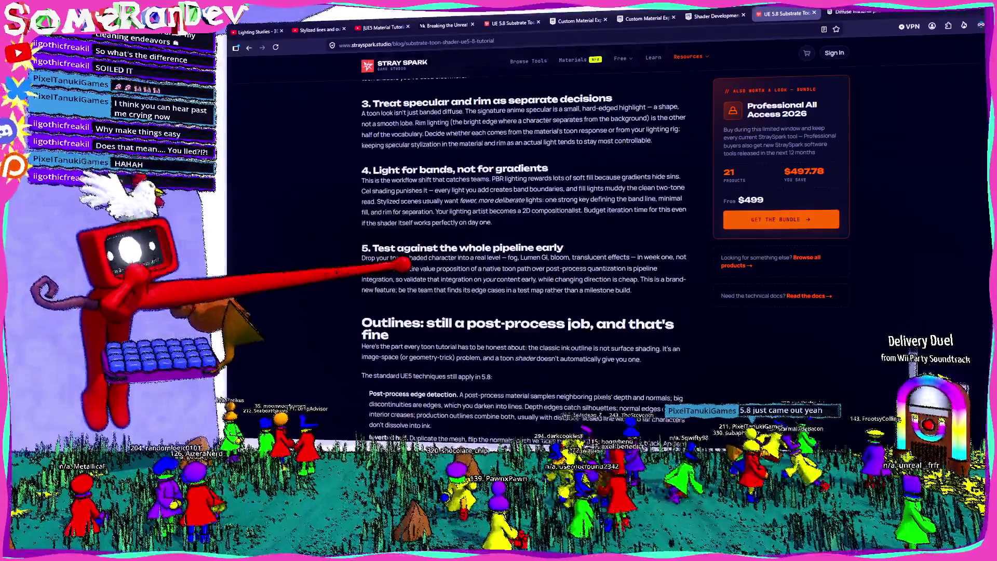
{"action": "scroll", "coordinate": [524, 233], "scroll_direction": "up", "scroll_amount": 5}
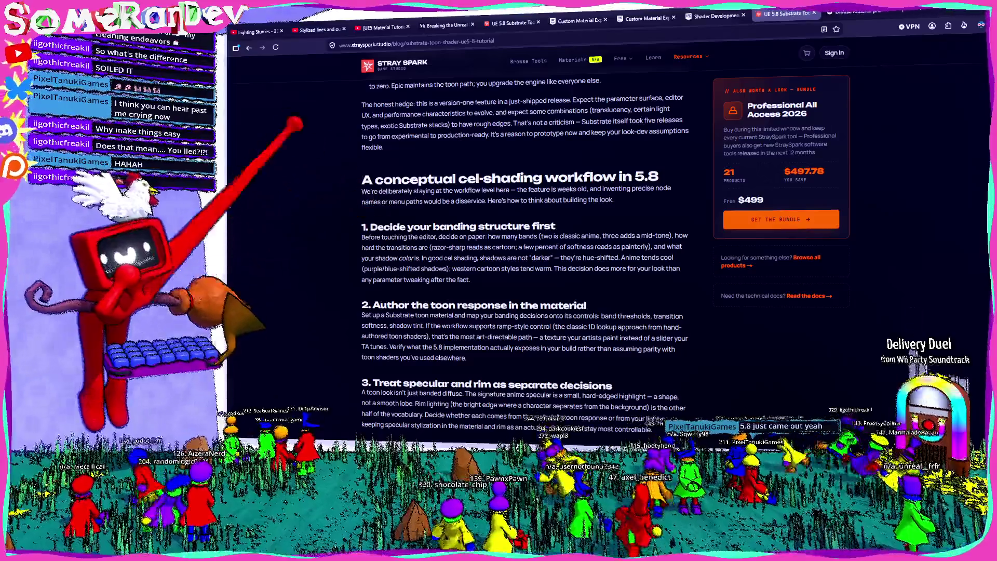
{"action": "key", "text": "alt+Left"}
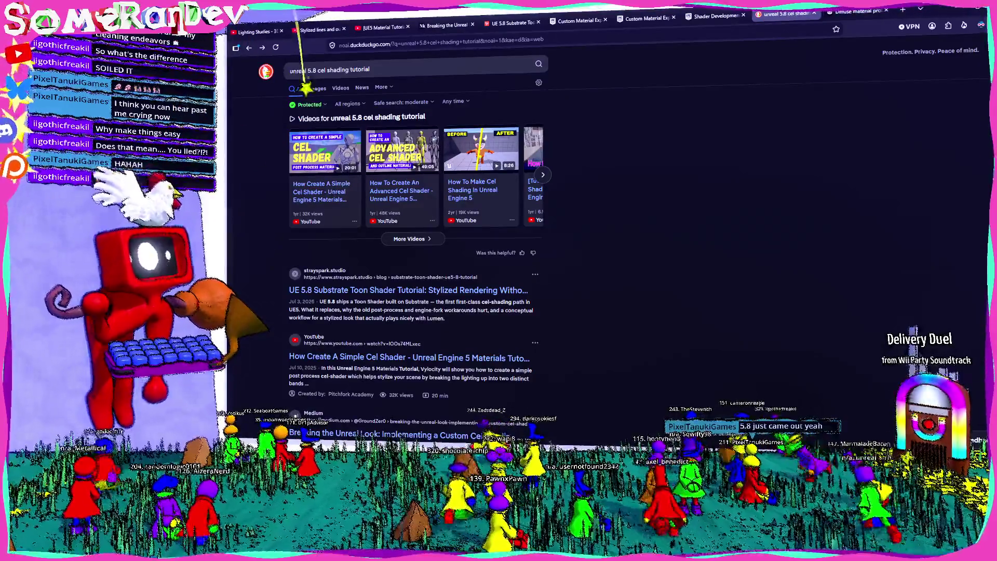
- Change the search to 'unreal 5.7 cel shading tutorial'
{"action": "left_click", "coordinate": [306, 70]}
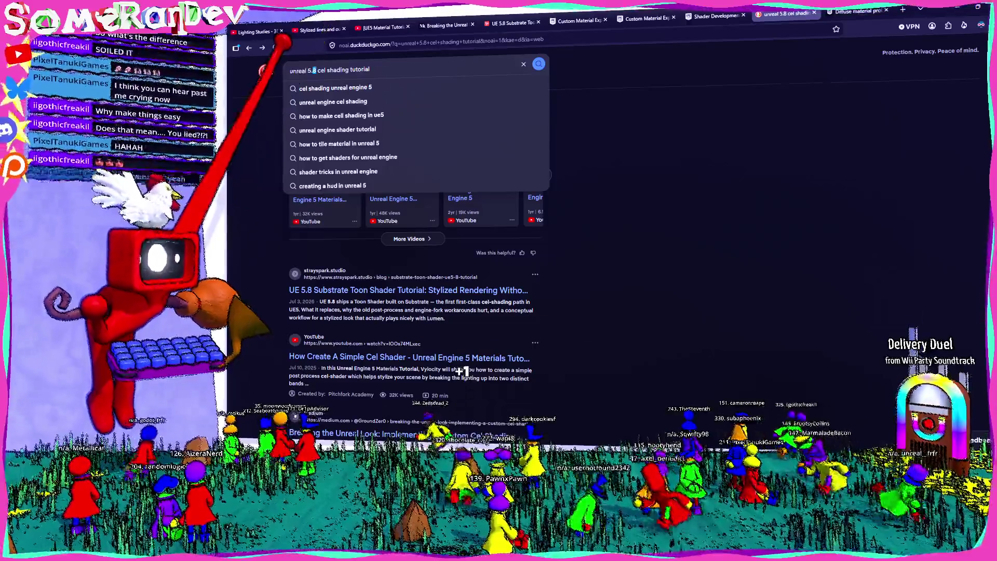
{"action": "key", "text": "BackSpace"}
{"action": "type", "text": "7"}
{"action": "key", "text": "Return"}
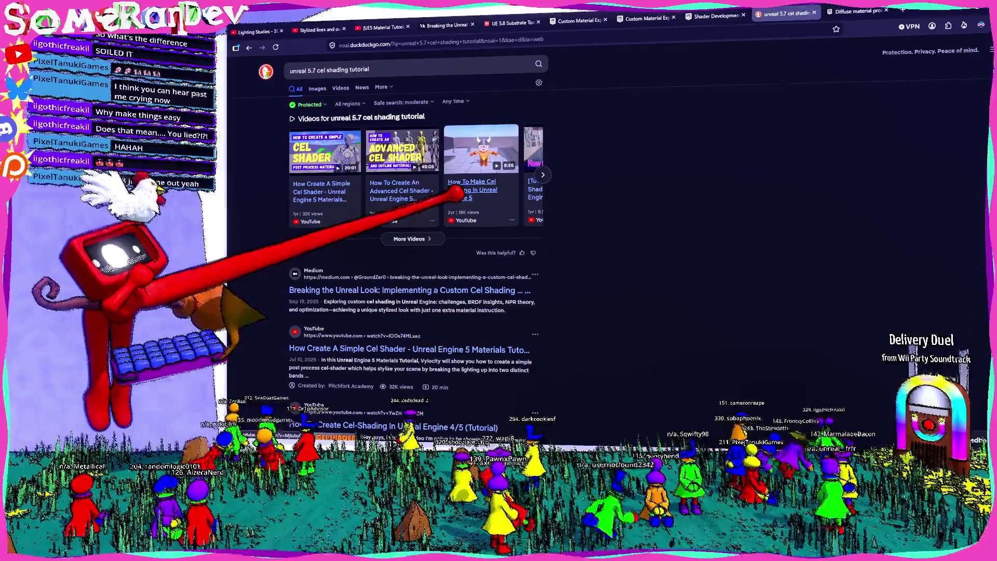
- Open the Medium result in a new tab, close it after it fails to connect, and open the Ultra-Simple Cel-Shading forum thread
{"action": "scroll", "coordinate": [448, 202], "scroll_direction": "down", "scroll_amount": 2}
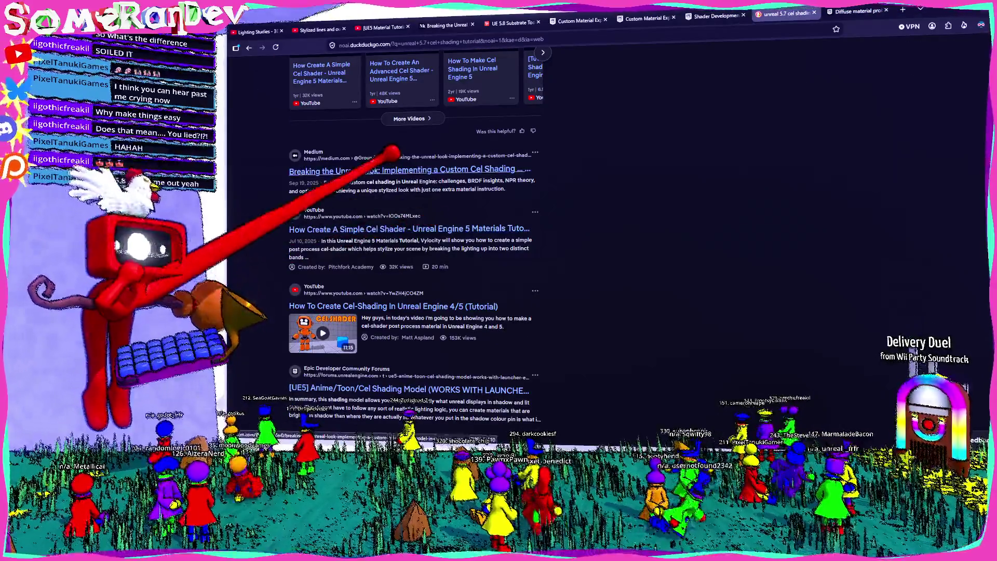
{"action": "middle_click", "coordinate": [332, 170]}
{"action": "left_click", "coordinate": [797, 12]}
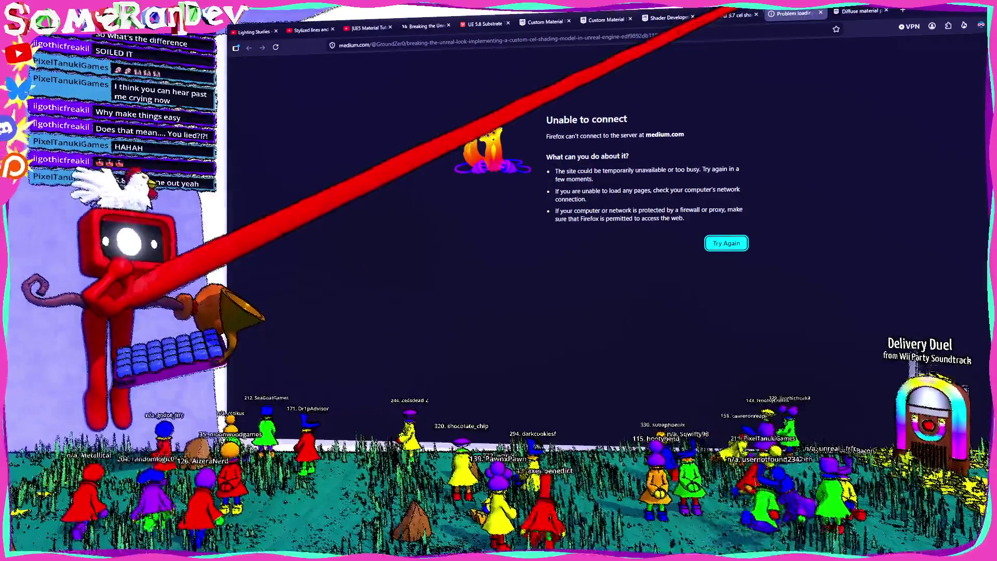
{"action": "key", "text": "ctrl+w"}
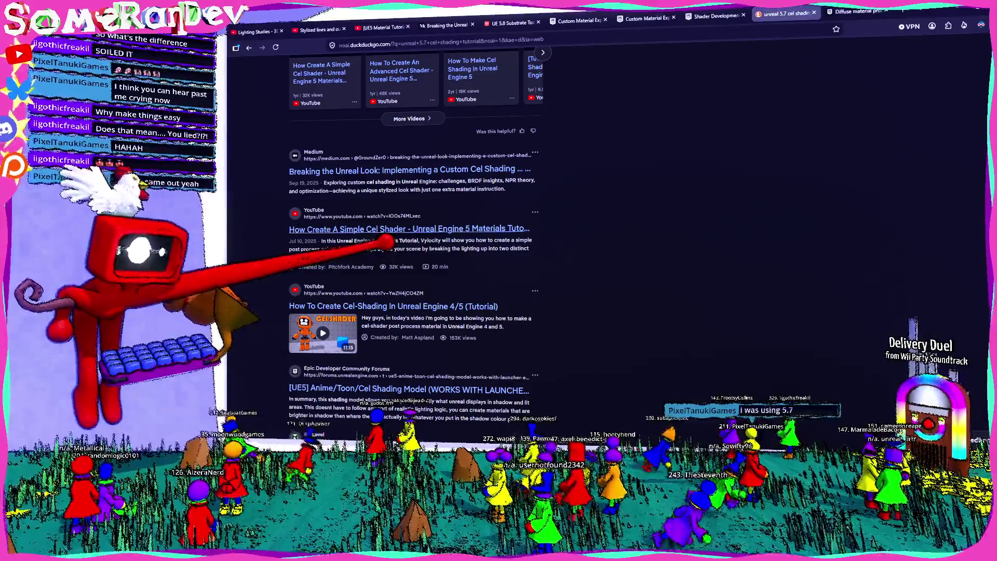
{"action": "scroll", "coordinate": [415, 234], "scroll_direction": "down", "scroll_amount": 3}
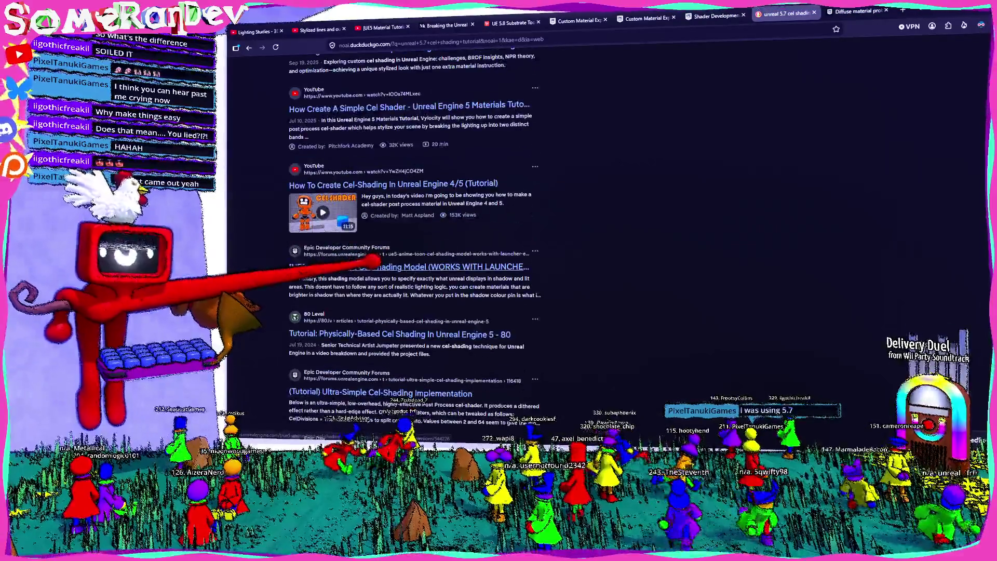
{"action": "scroll", "coordinate": [416, 233], "scroll_direction": "down", "scroll_amount": 2}
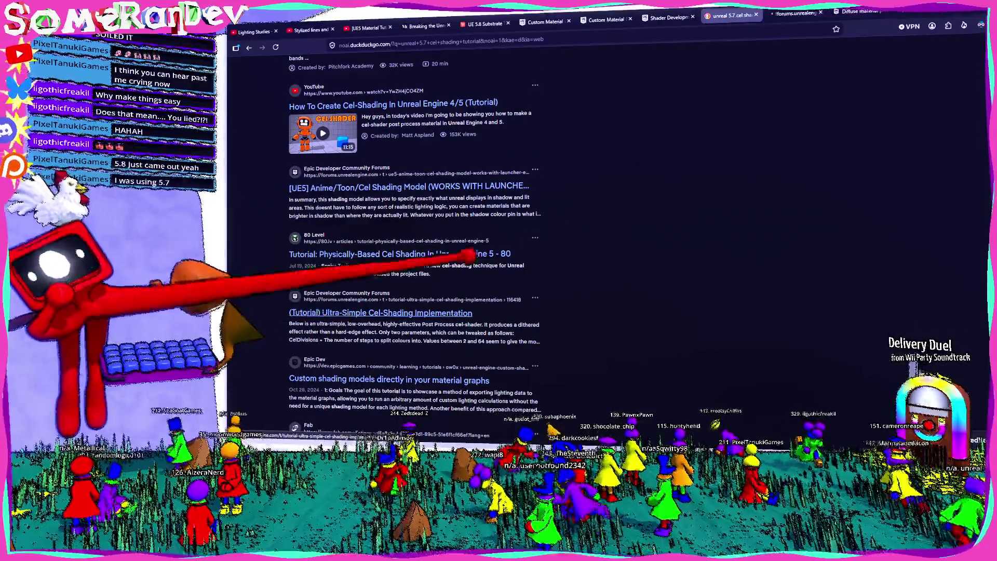
{"action": "left_click", "coordinate": [796, 13]}
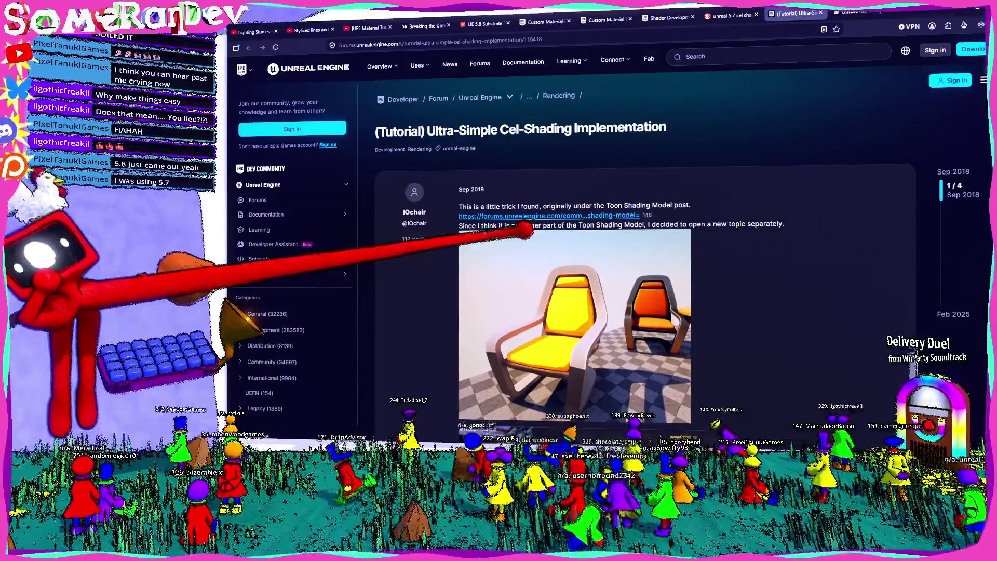
- Enlarge the Cel.jpg and later-post node graph images, then return to the cel shading search results
{"action": "scroll", "coordinate": [506, 239], "scroll_direction": "down", "scroll_amount": 5}
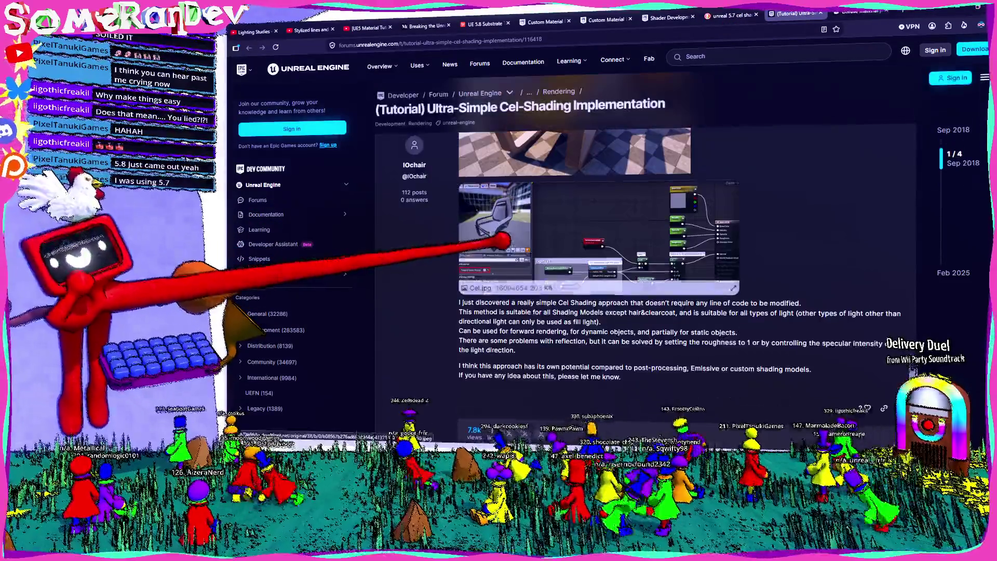
{"action": "left_click", "coordinate": [612, 235]}
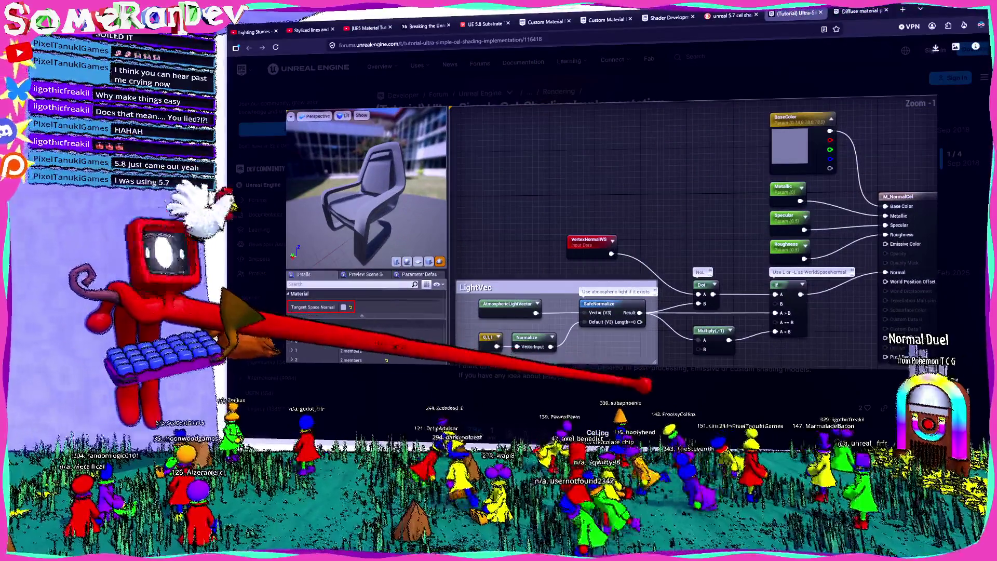
{"action": "left_click", "coordinate": [747, 400]}
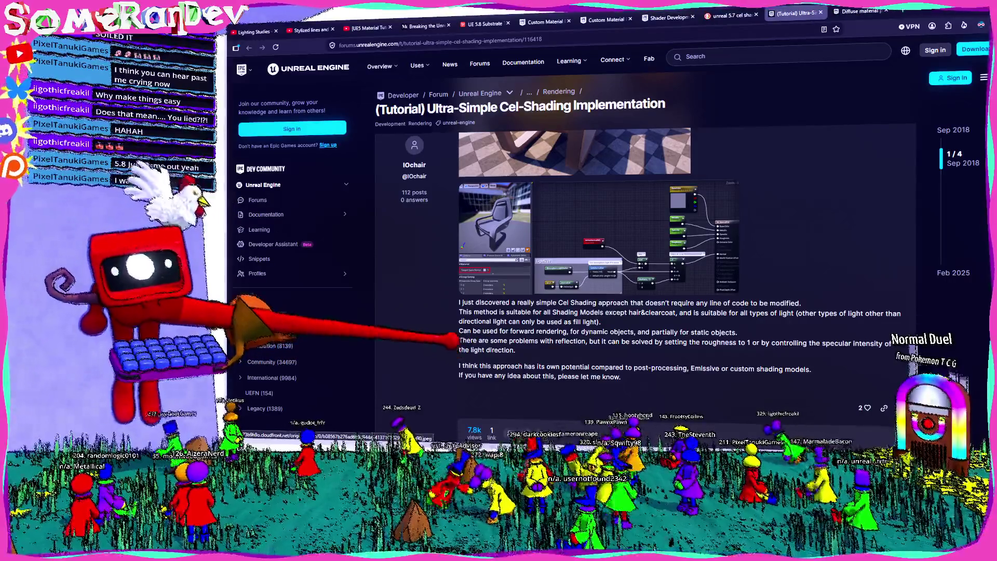
{"action": "scroll", "coordinate": [644, 233], "scroll_direction": "down", "scroll_amount": 10}
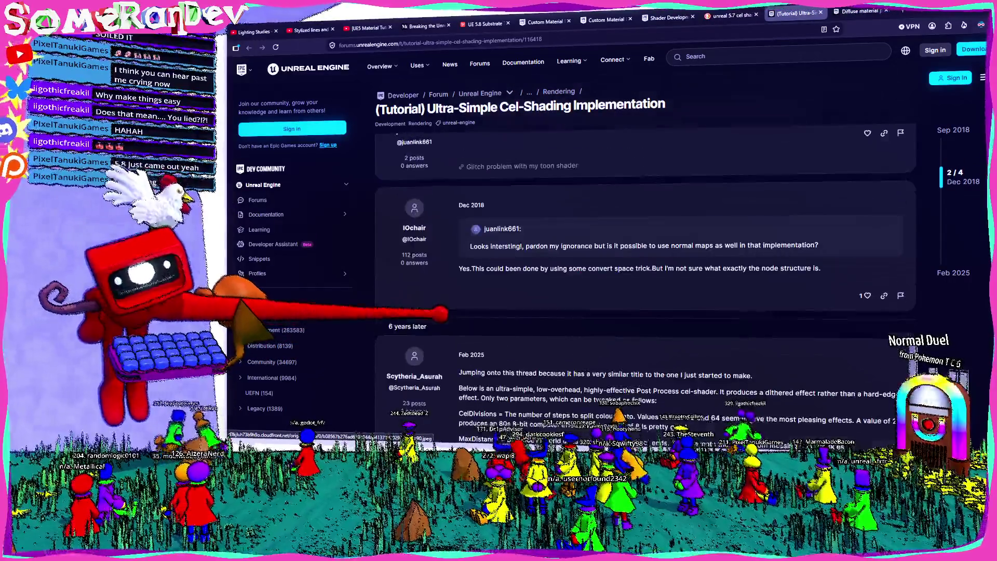
{"action": "left_click", "coordinate": [583, 329]}
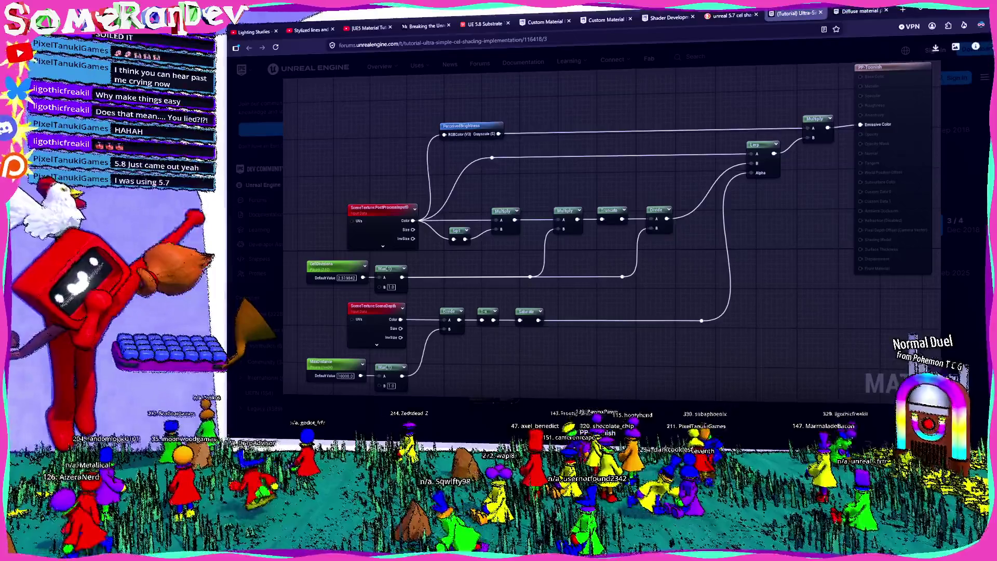
{"action": "key", "text": "Escape"}
{"action": "key", "text": "ctrl+shift+Tab"}
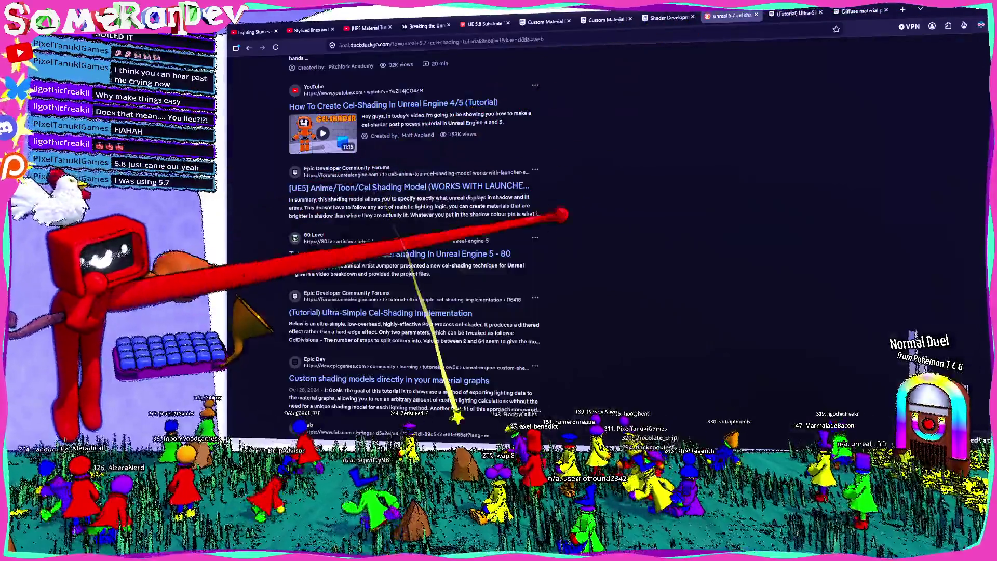
{"action": "scroll", "coordinate": [415, 234], "scroll_direction": "up", "scroll_amount": 10}
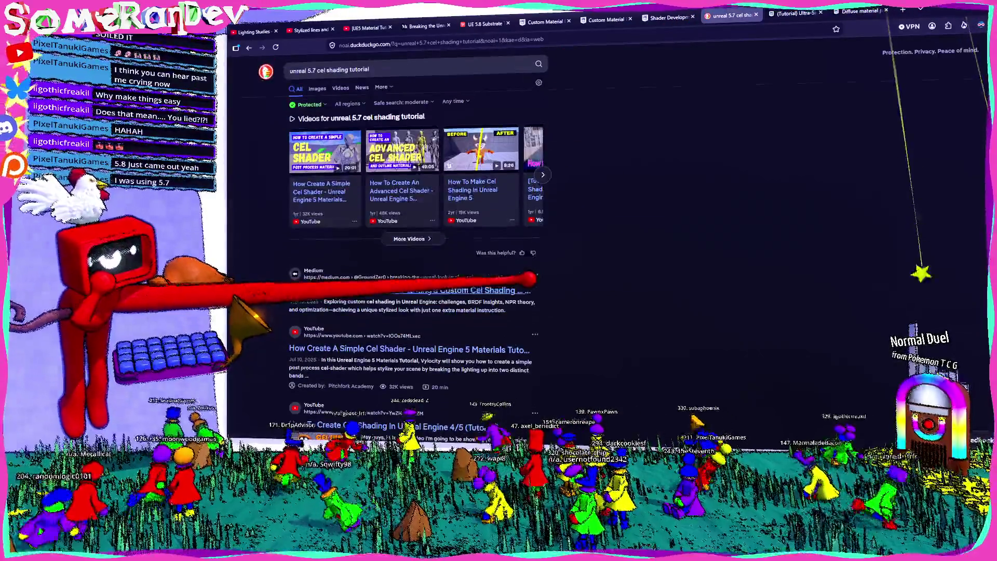
- Limit results to the past year and open the 'Breaking the Unreal Look' article
{"action": "left_click", "coordinate": [455, 101]}
{"action": "left_click", "coordinate": [454, 175]}
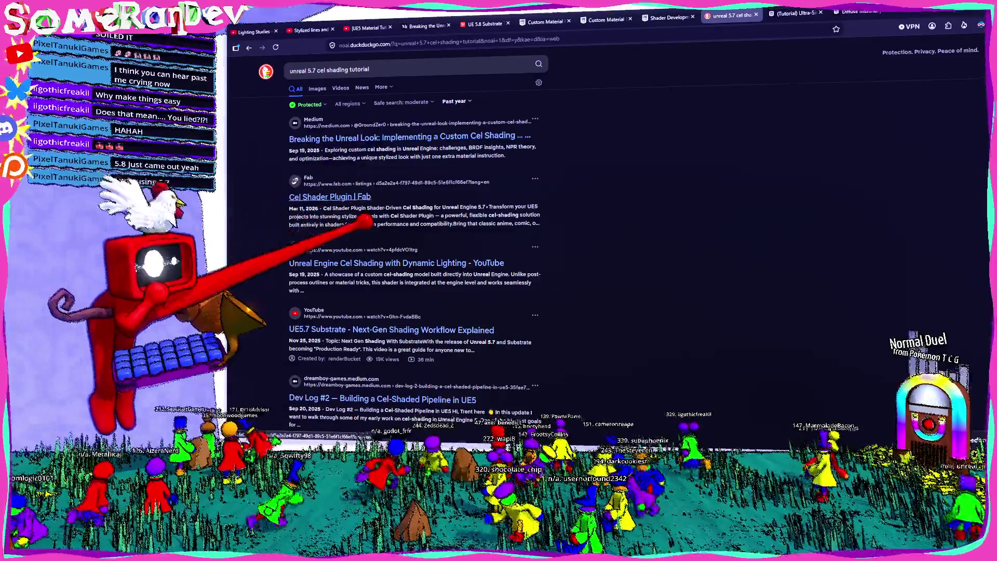
{"action": "left_click", "coordinate": [348, 136]}
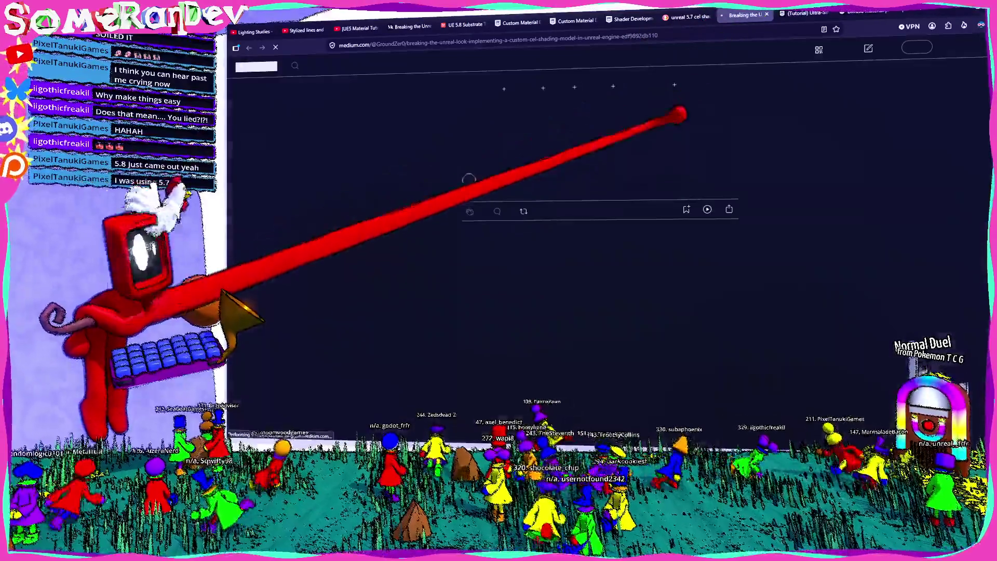
- Scroll through the Medium article, then switch back to Unreal Engine
{"action": "scroll", "coordinate": [624, 136], "scroll_direction": "down", "scroll_amount": 15}
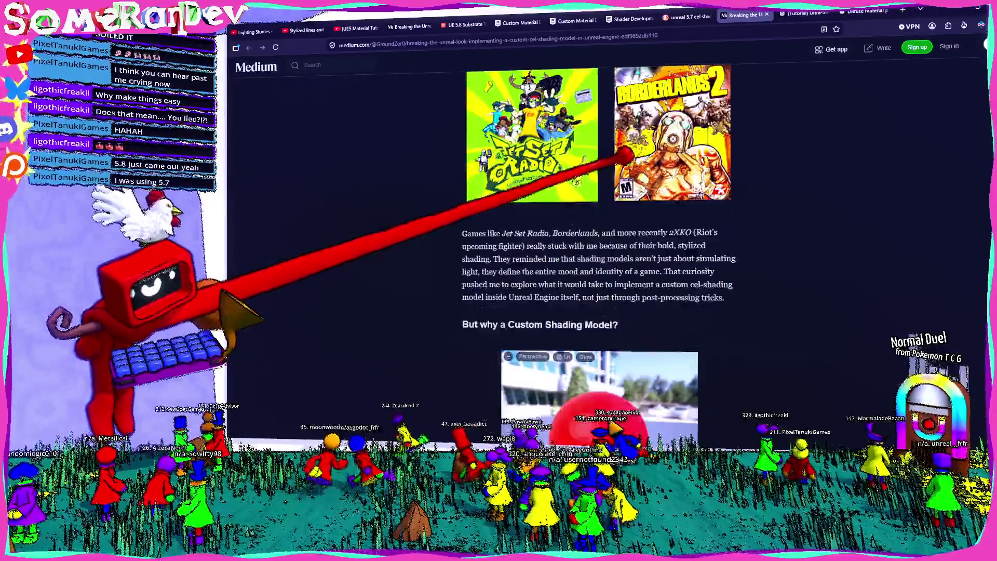
{"action": "scroll", "coordinate": [620, 162], "scroll_direction": "down", "scroll_amount": 10}
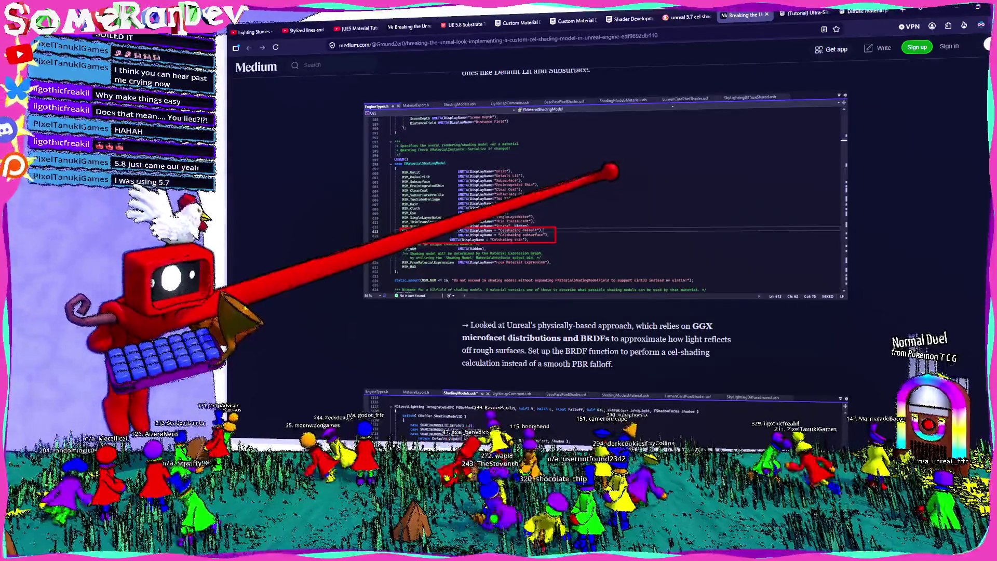
{"action": "scroll", "coordinate": [605, 174], "scroll_direction": "down", "scroll_amount": 4}
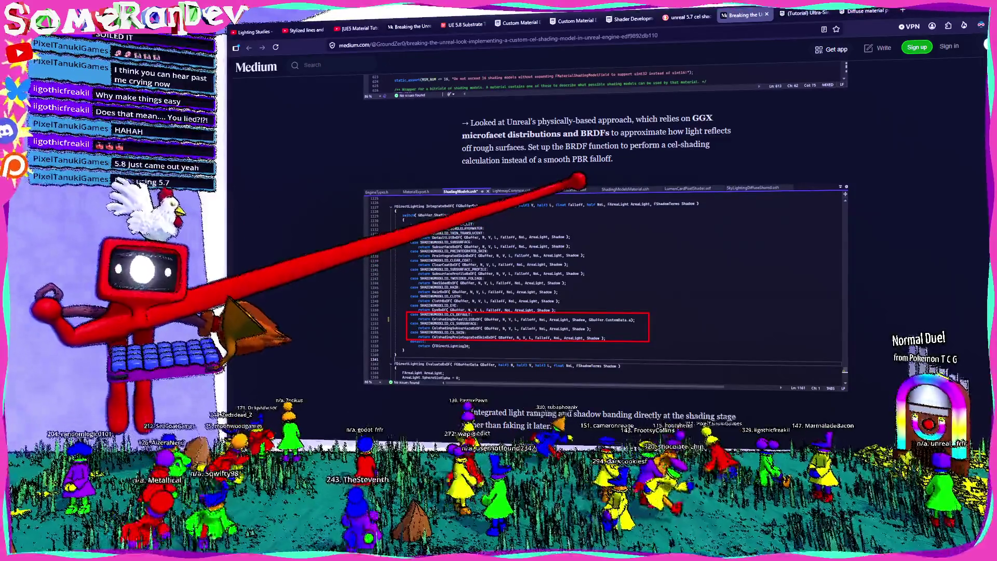
{"action": "scroll", "coordinate": [571, 188], "scroll_direction": "down", "scroll_amount": 10}
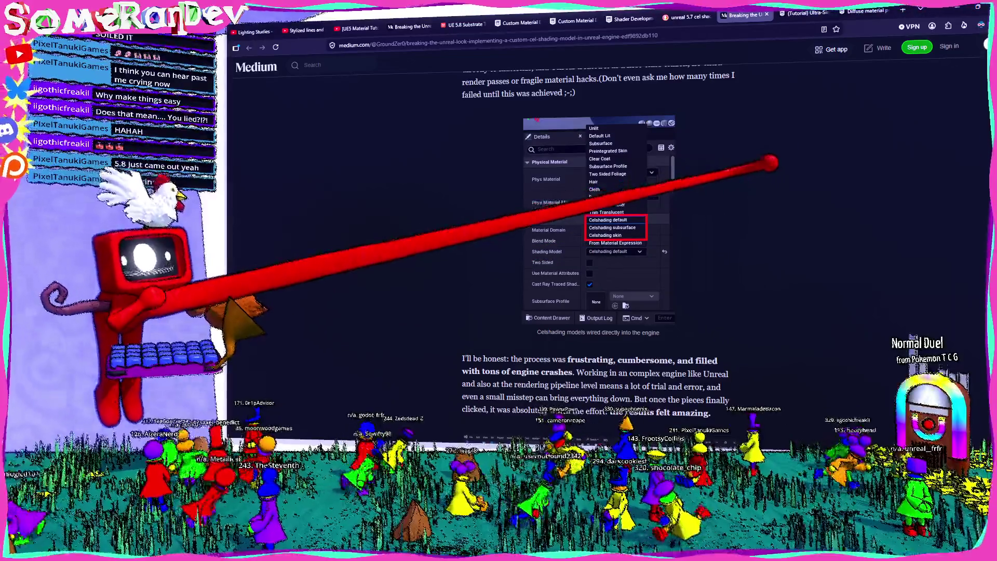
{"action": "key", "text": "alt+Tab"}
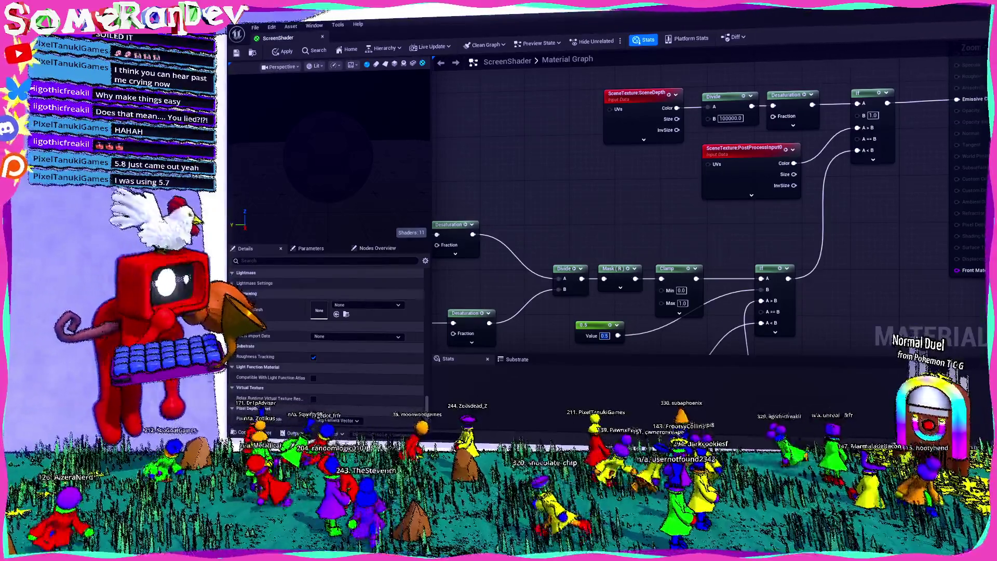
- Apply the ScreenShader changes and open the Fur material instance from Content > Freak
{"action": "left_click", "coordinate": [960, 11]}
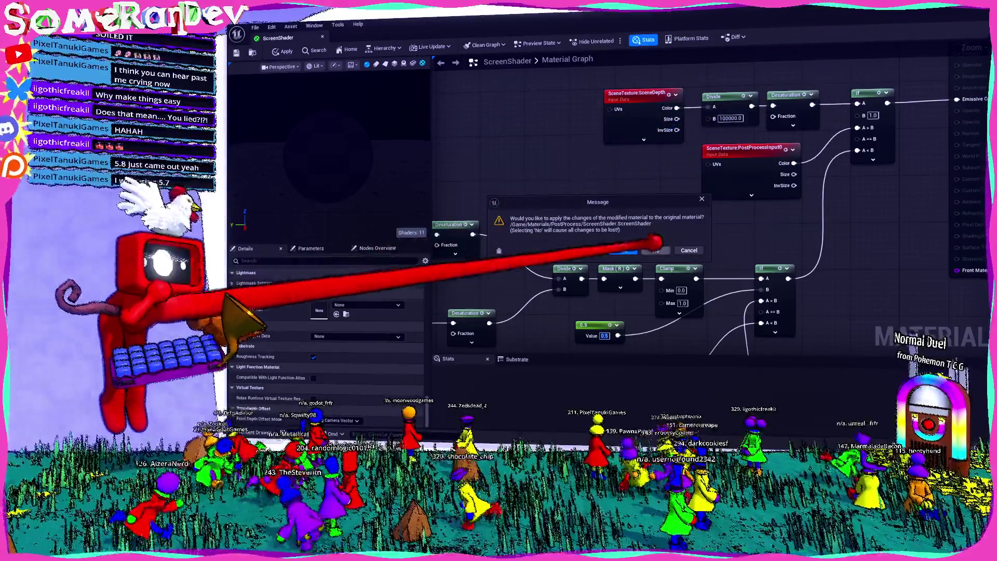
{"action": "left_click", "coordinate": [625, 250]}
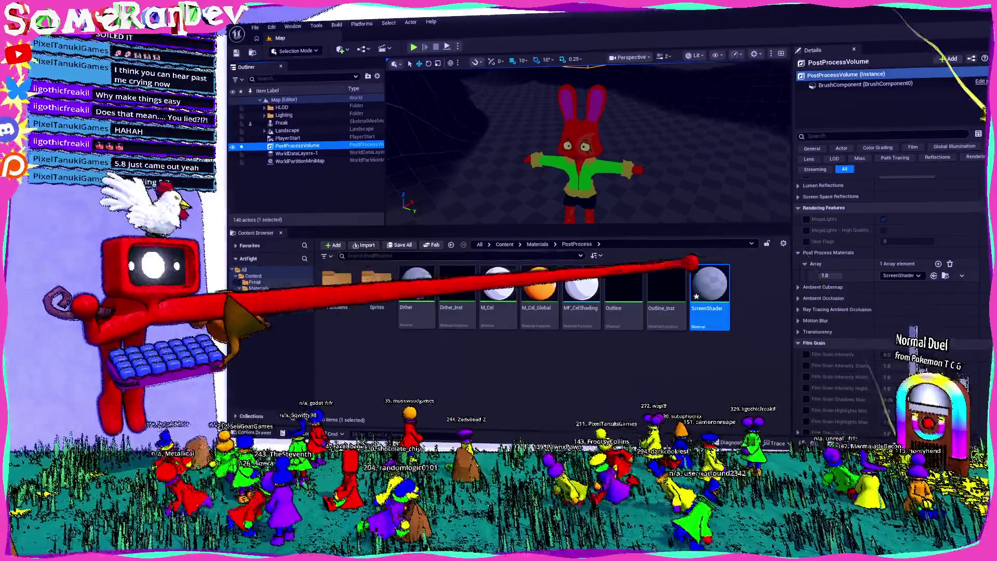
{"action": "left_click", "coordinate": [536, 243]}
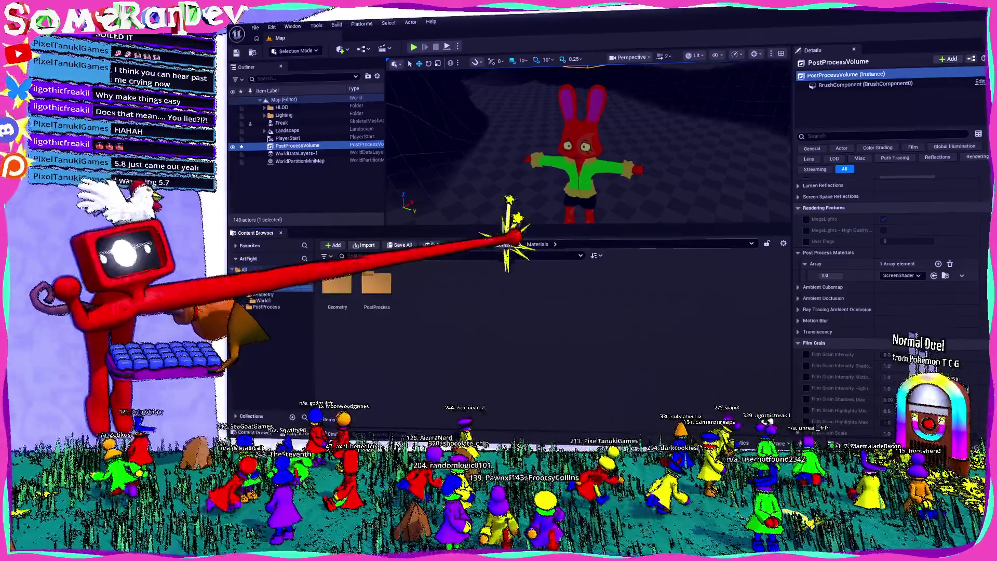
{"action": "left_click", "coordinate": [511, 244]}
{"action": "left_click", "coordinate": [369, 296]}
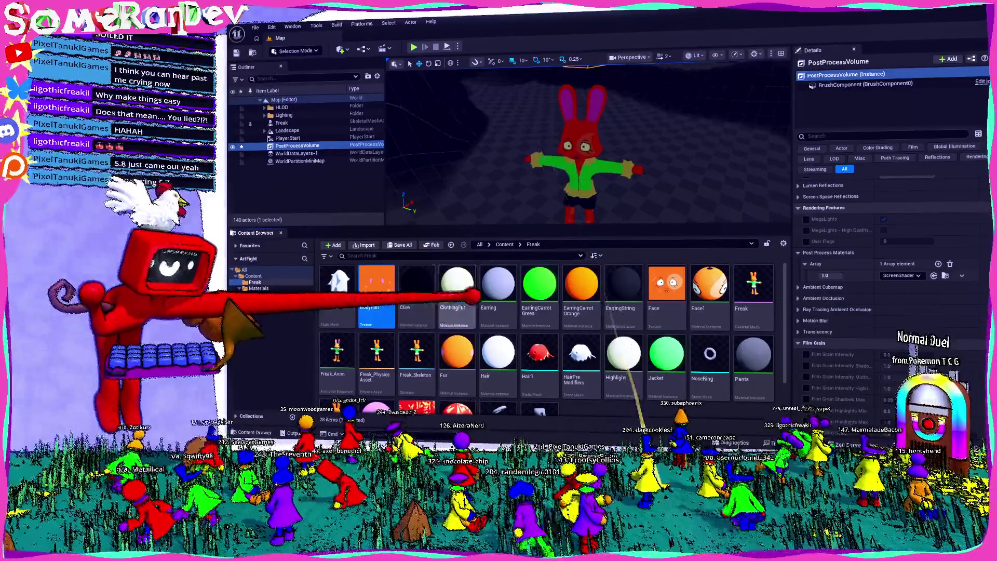
{"action": "scroll", "coordinate": [457, 311], "scroll_direction": "down", "scroll_amount": 1}
{"action": "left_click", "coordinate": [451, 322]}
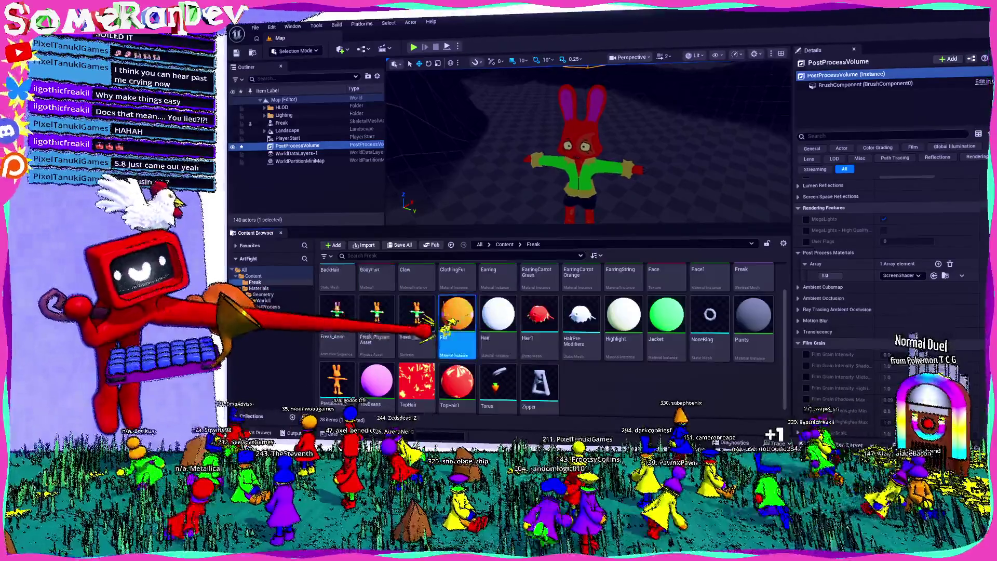
{"action": "double_click", "coordinate": [450, 322]}
- Search Details for 'shading', try the Shading Model override, keep Default Lit, and turn it back off
{"action": "scroll", "coordinate": [865, 301], "scroll_direction": "down", "scroll_amount": 5}
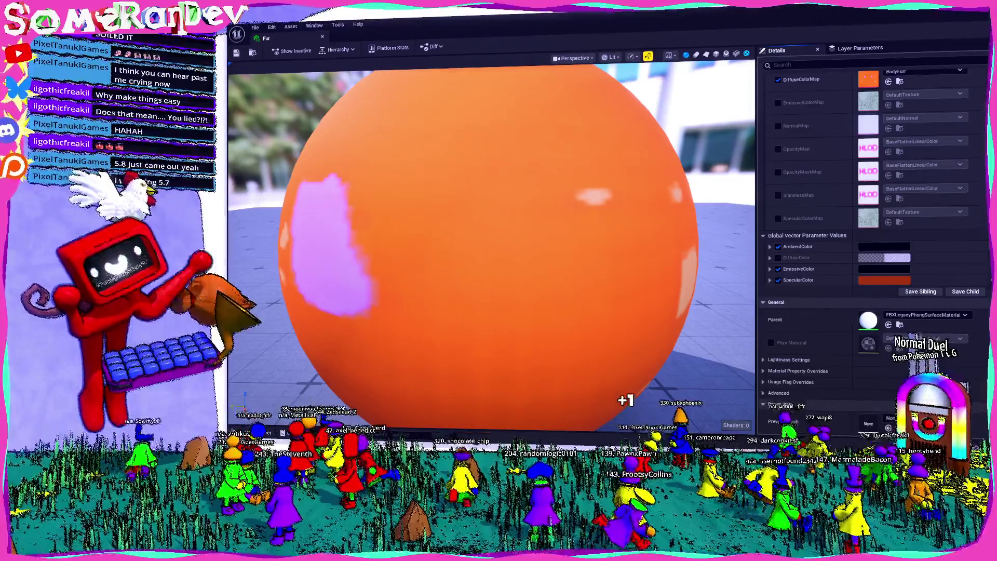
{"action": "left_click", "coordinate": [795, 64]}
{"action": "type", "text": "shad"}
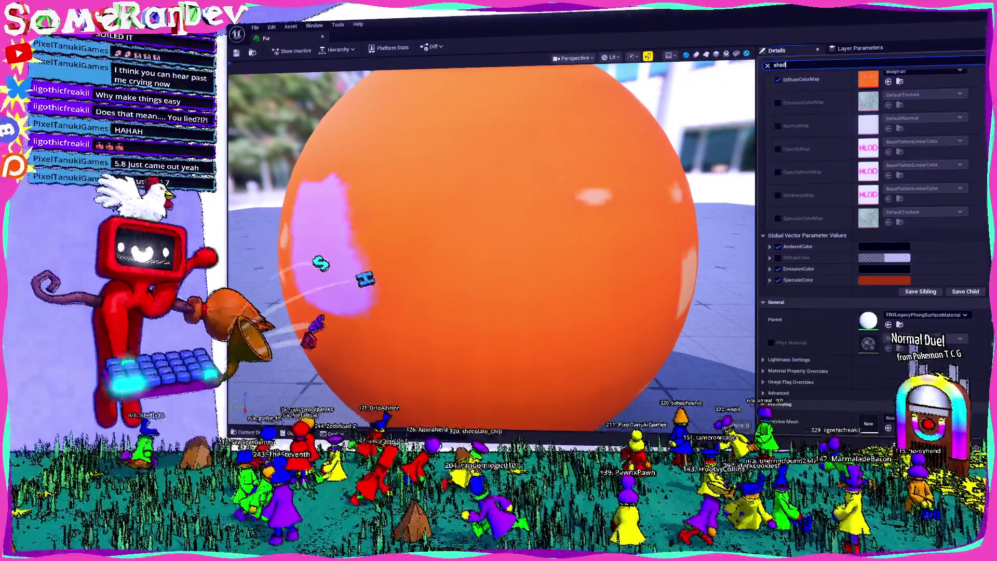
{"action": "type", "text": "ing"}
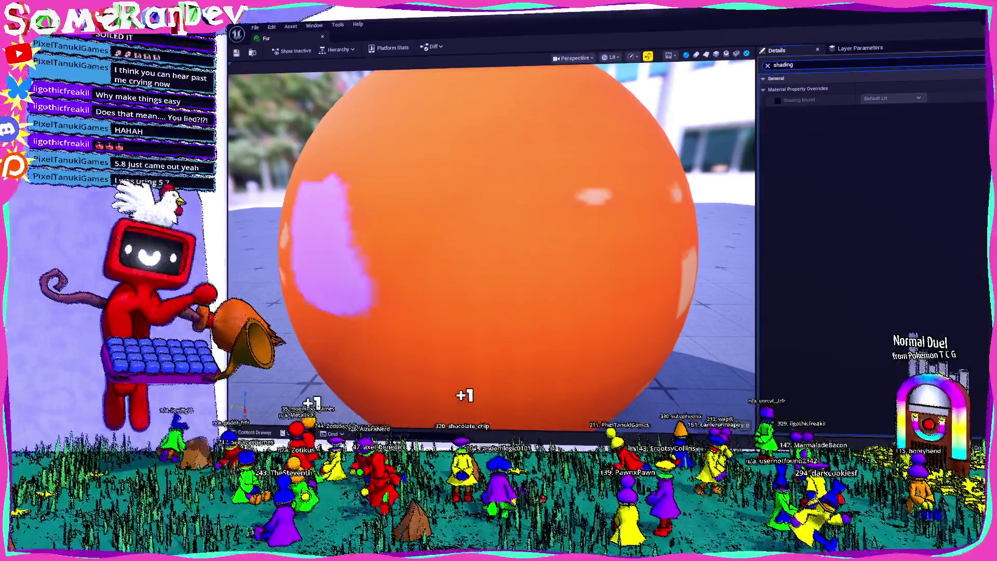
{"action": "left_click", "coordinate": [777, 100]}
{"action": "left_click", "coordinate": [890, 98]}
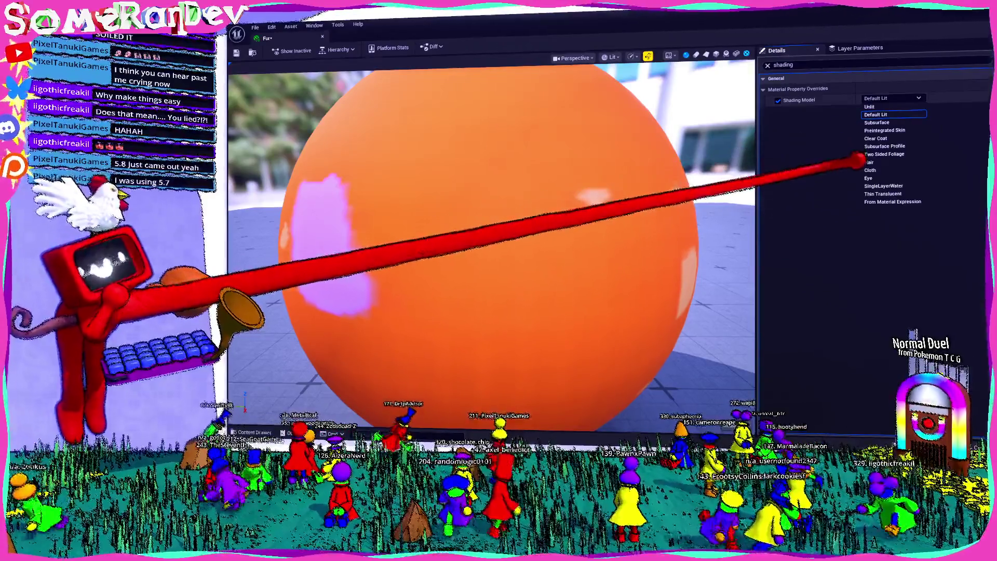
{"action": "left_click", "coordinate": [833, 166]}
{"action": "left_click", "coordinate": [777, 100]}
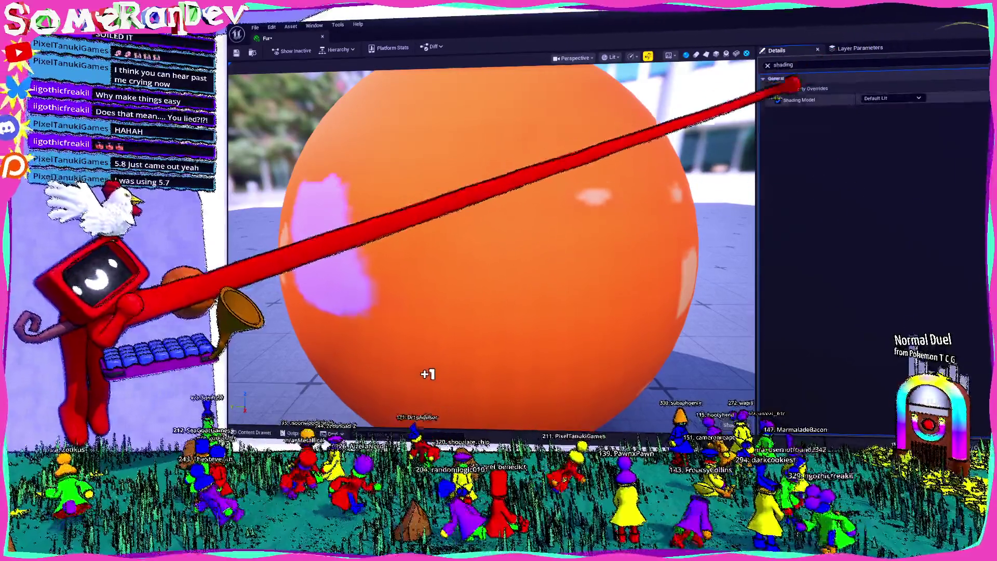
{"action": "key", "text": "alt+Tab"}
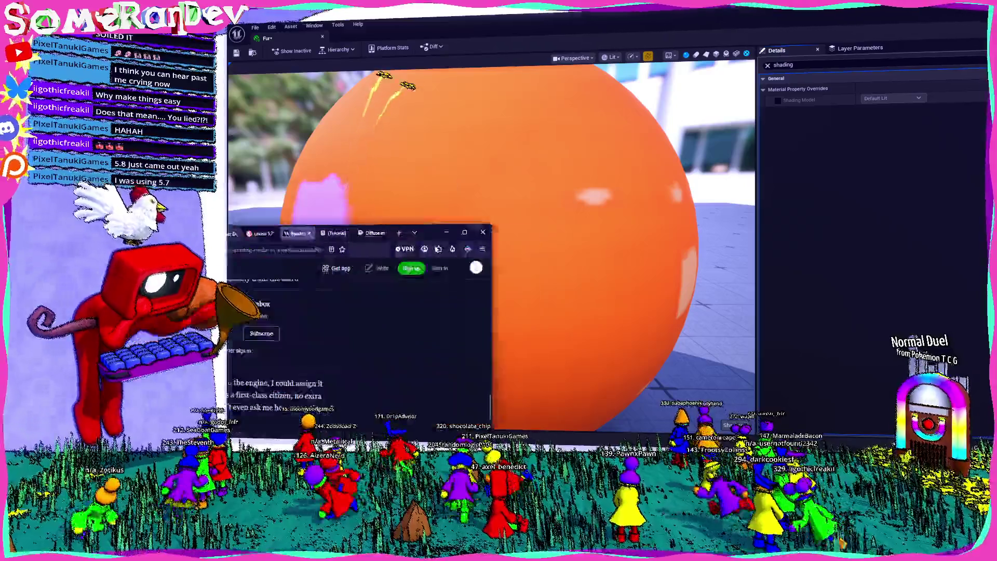
- Scroll through the Medium custom cel-shading article, then return to the unreal 5.7 search results
{"action": "scroll", "coordinate": [410, 249], "scroll_direction": "down", "scroll_amount": 10}
{"action": "scroll", "coordinate": [410, 249], "scroll_direction": "up", "scroll_amount": 3}
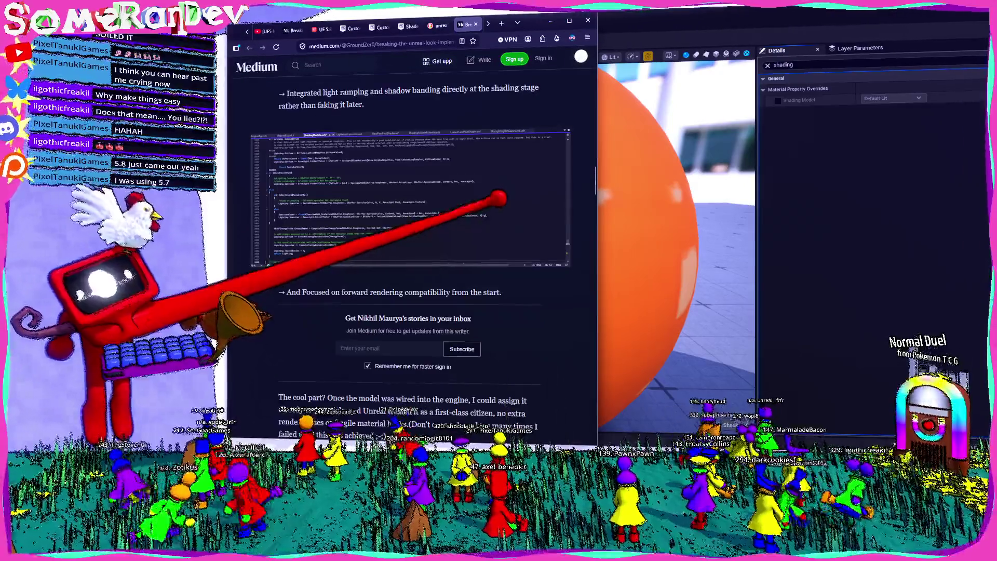
{"action": "scroll", "coordinate": [410, 233], "scroll_direction": "up", "scroll_amount": 3}
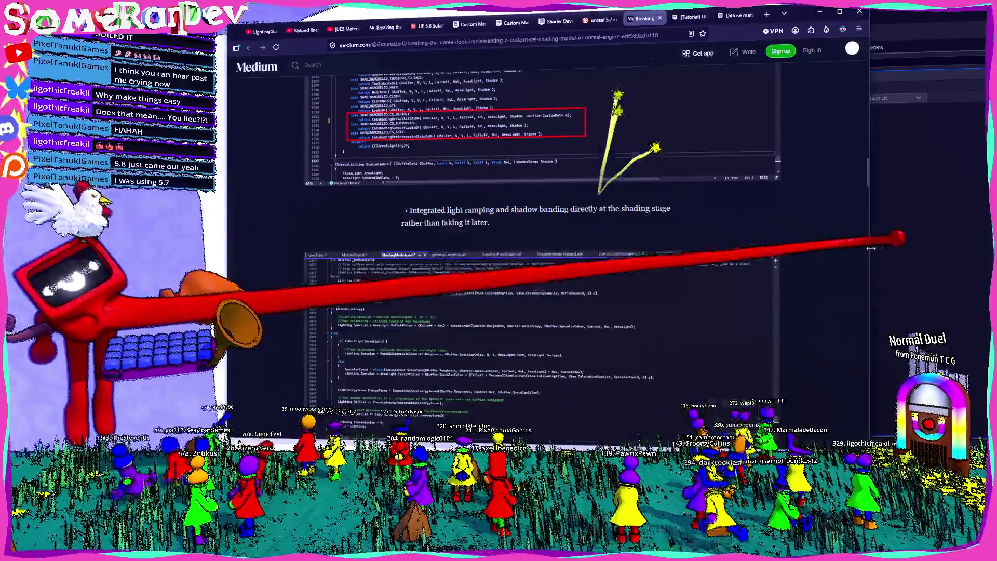
{"action": "scroll", "coordinate": [540, 234], "scroll_direction": "up", "scroll_amount": 3}
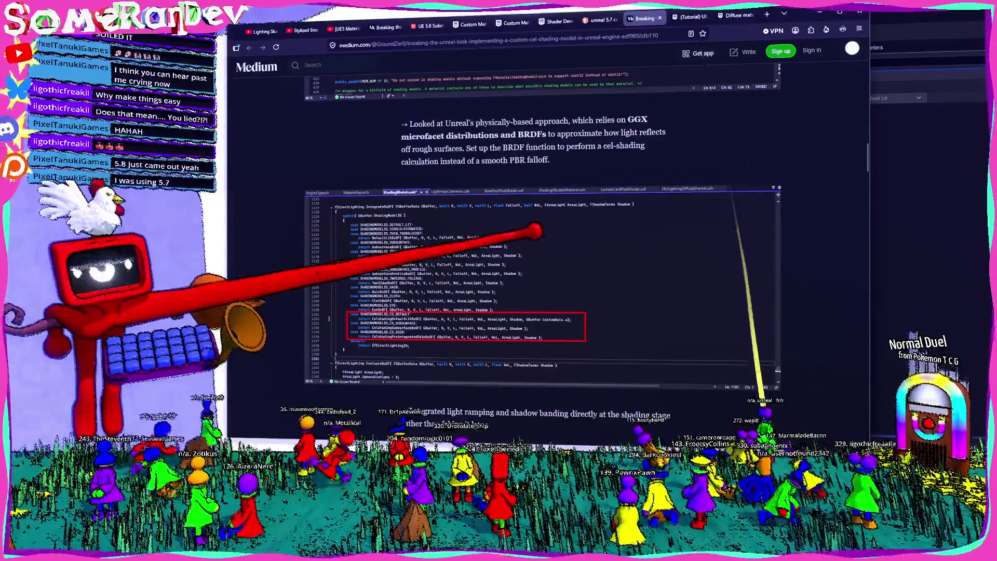
{"action": "scroll", "coordinate": [540, 234], "scroll_direction": "up", "scroll_amount": 3}
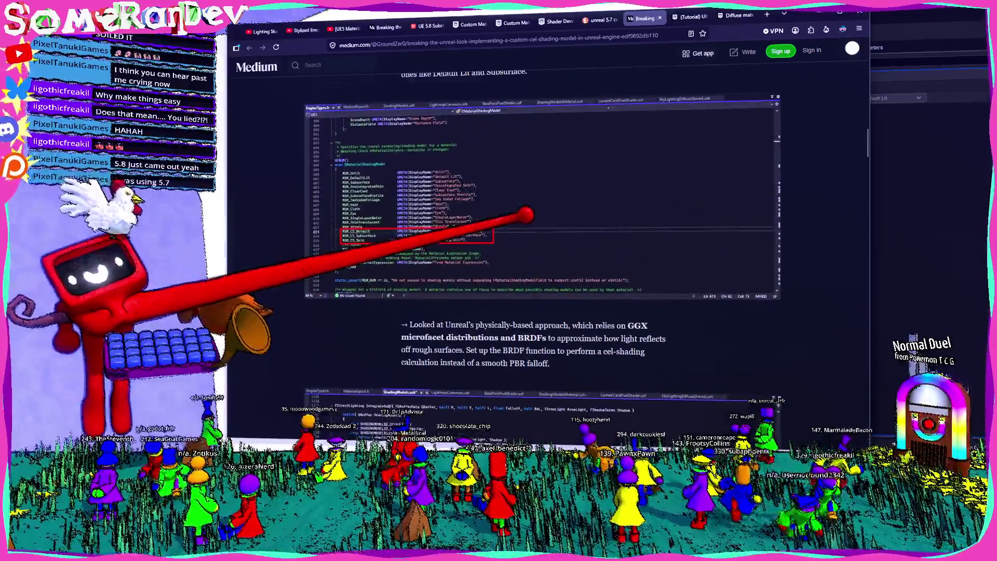
{"action": "scroll", "coordinate": [526, 214], "scroll_direction": "up", "scroll_amount": 3}
{"action": "scroll", "coordinate": [525, 214], "scroll_direction": "up", "scroll_amount": 2}
{"action": "scroll", "coordinate": [525, 213], "scroll_direction": "up", "scroll_amount": 4}
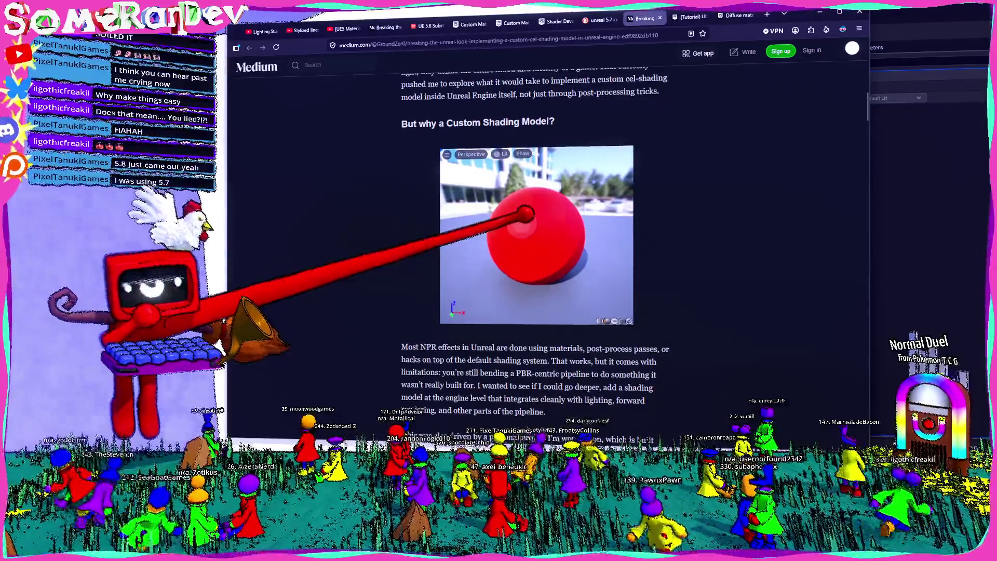
{"action": "scroll", "coordinate": [522, 215], "scroll_direction": "up", "scroll_amount": 3}
{"action": "scroll", "coordinate": [520, 217], "scroll_direction": "down", "scroll_amount": 6}
{"action": "scroll", "coordinate": [520, 217], "scroll_direction": "down", "scroll_amount": 15}
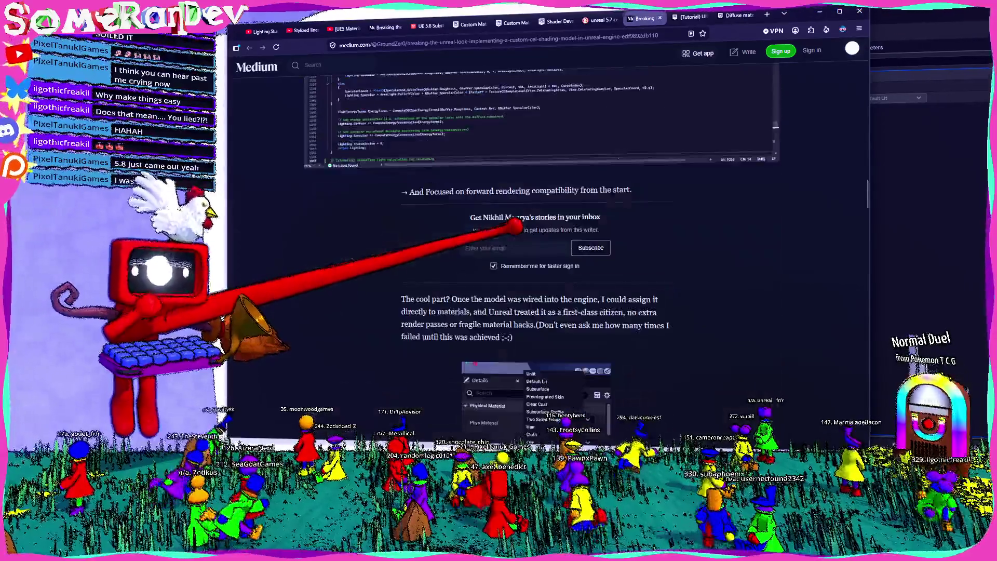
{"action": "scroll", "coordinate": [511, 227], "scroll_direction": "down", "scroll_amount": 15}
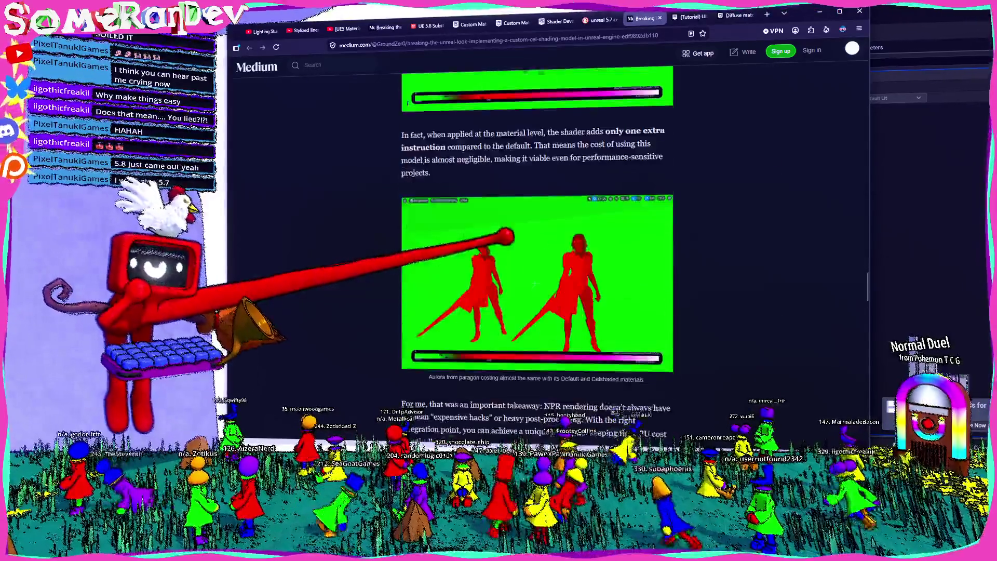
{"action": "scroll", "coordinate": [512, 232], "scroll_direction": "down", "scroll_amount": 12}
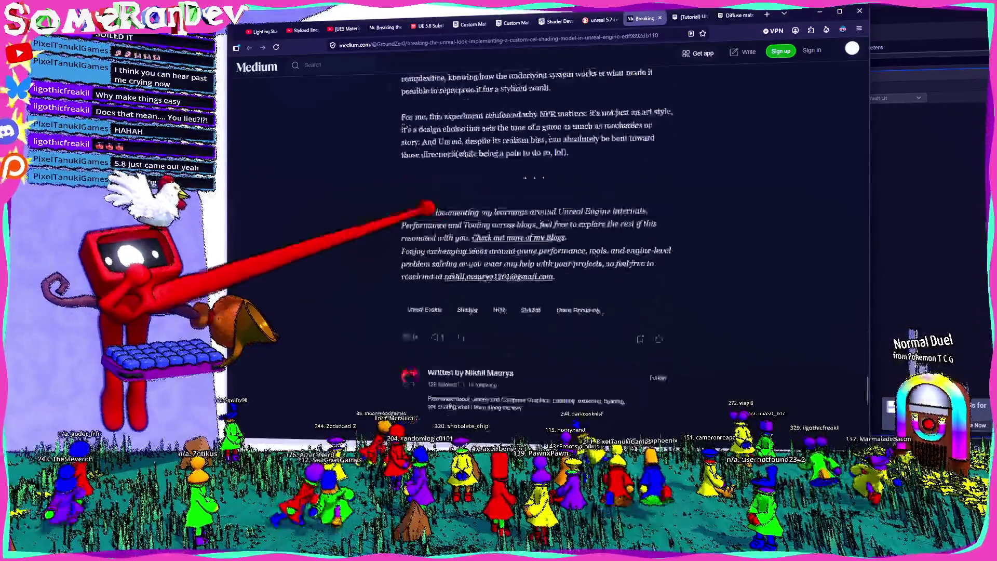
{"action": "left_click", "coordinate": [600, 20]}
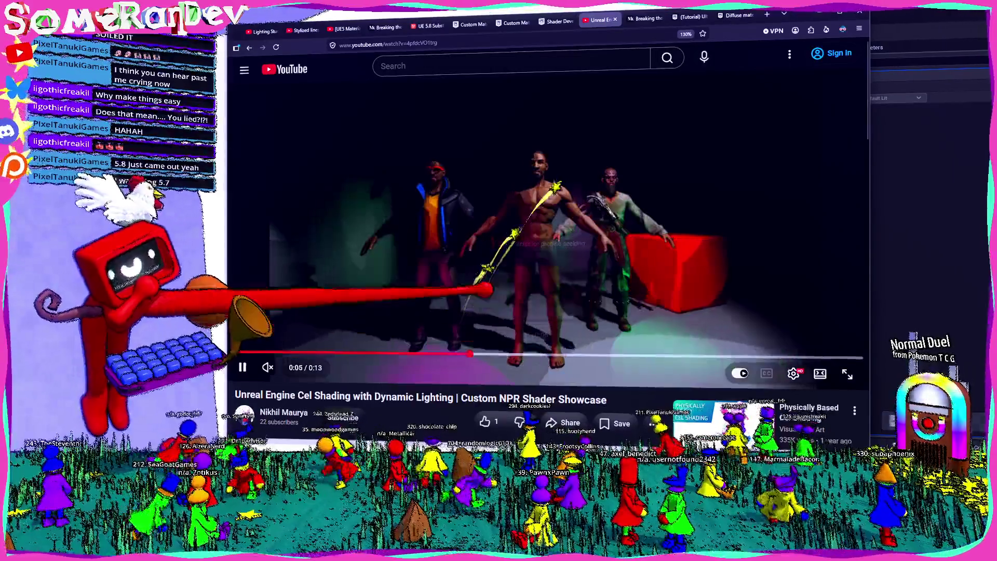
- Expand the NPR shader showcase video's description, then go back to the search results
{"action": "scroll", "coordinate": [548, 234], "scroll_direction": "down", "scroll_amount": 8}
{"action": "left_click", "coordinate": [252, 87]}
{"action": "scroll", "coordinate": [446, 234], "scroll_direction": "up", "scroll_amount": 10}
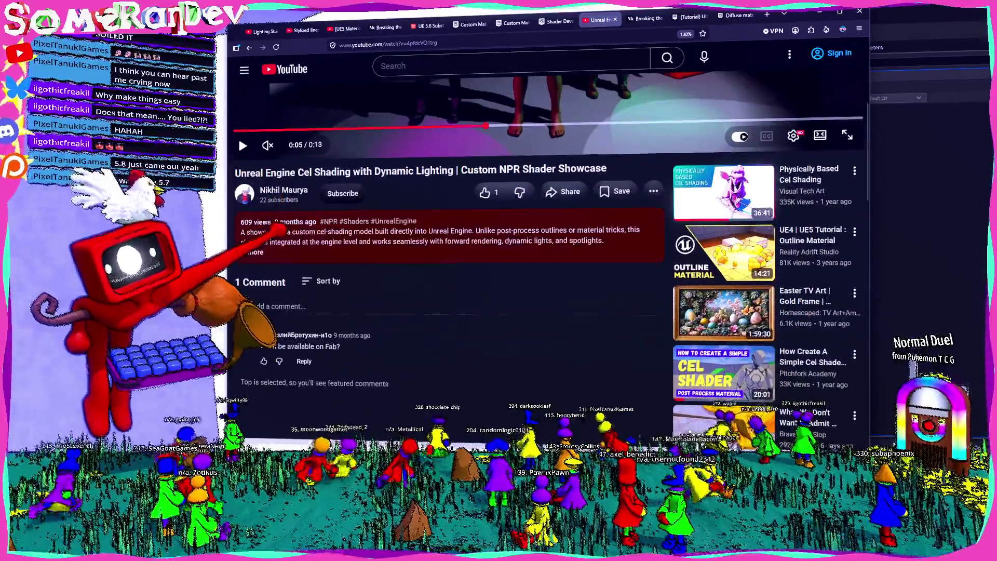
{"action": "key", "text": "alt+Left"}
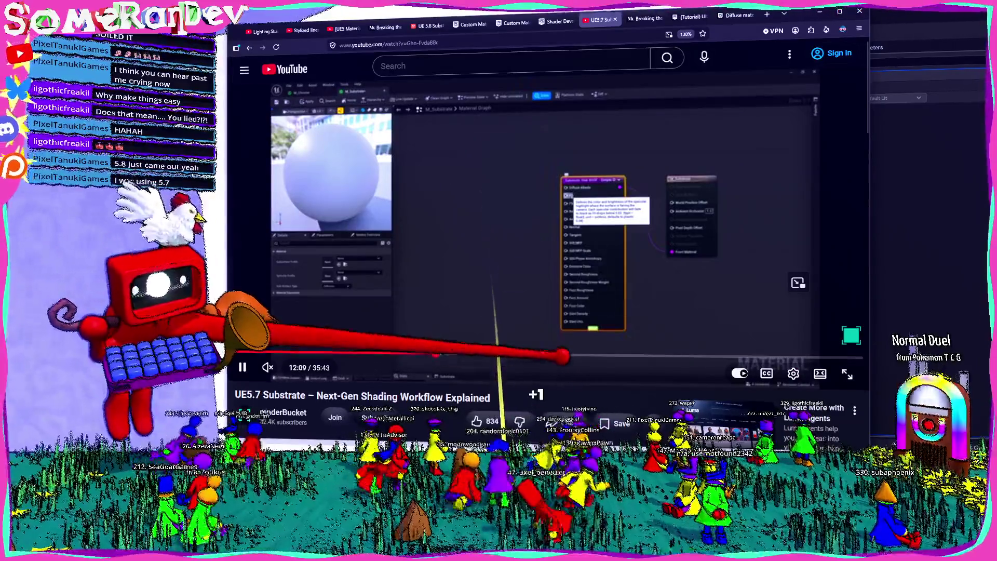
- Skim the Substrate video at 18:28, 22:10, 26:09 and 31:04, view comments, then go back
{"action": "left_click", "coordinate": [545, 356]}
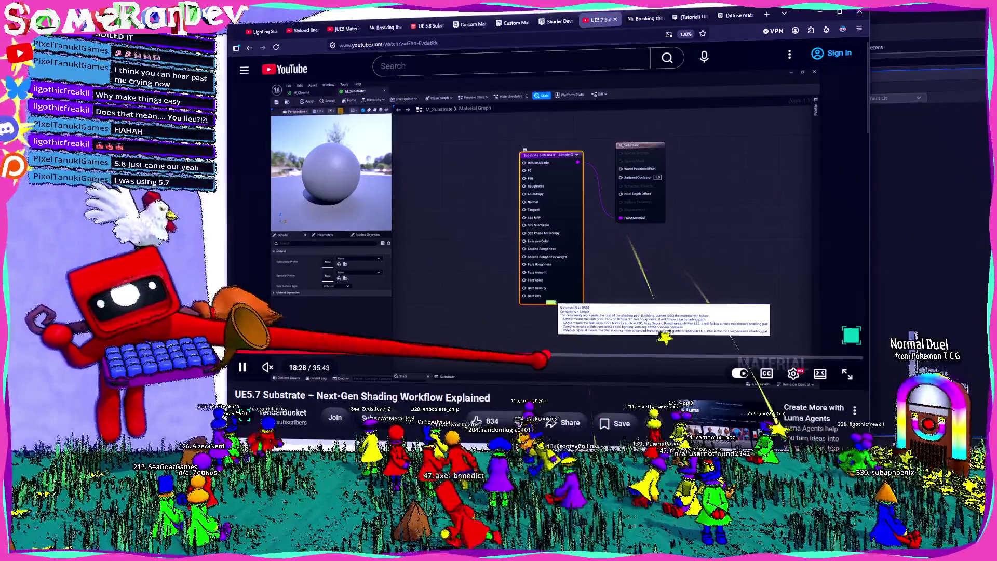
{"action": "mouse_move", "coordinate": [599, 364]}
{"action": "left_mouse_down"}
{"action": "mouse_move", "coordinate": [574, 364]}
{"action": "mouse_move", "coordinate": [613, 358]}
{"action": "left_mouse_up"}
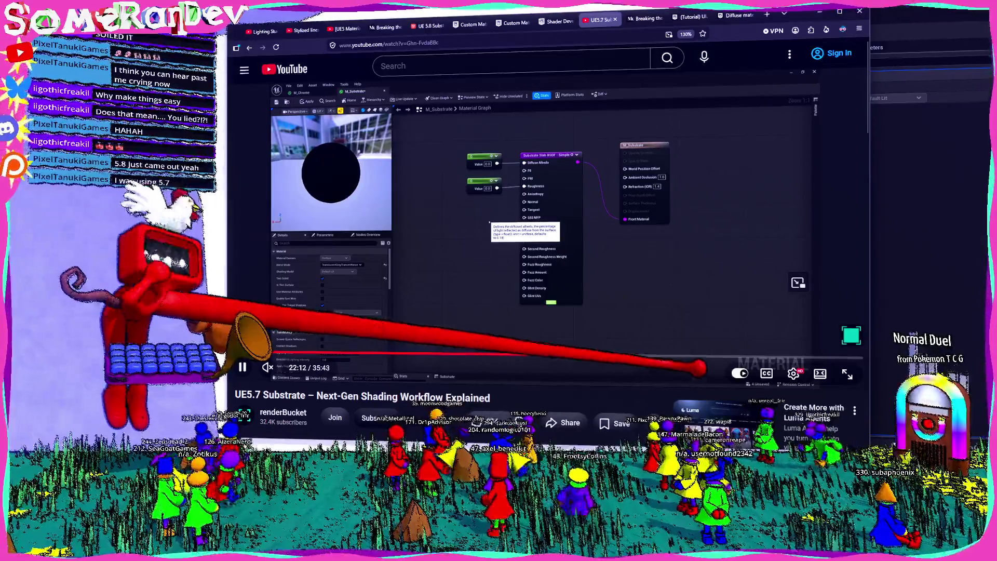
{"action": "left_click", "coordinate": [704, 357]}
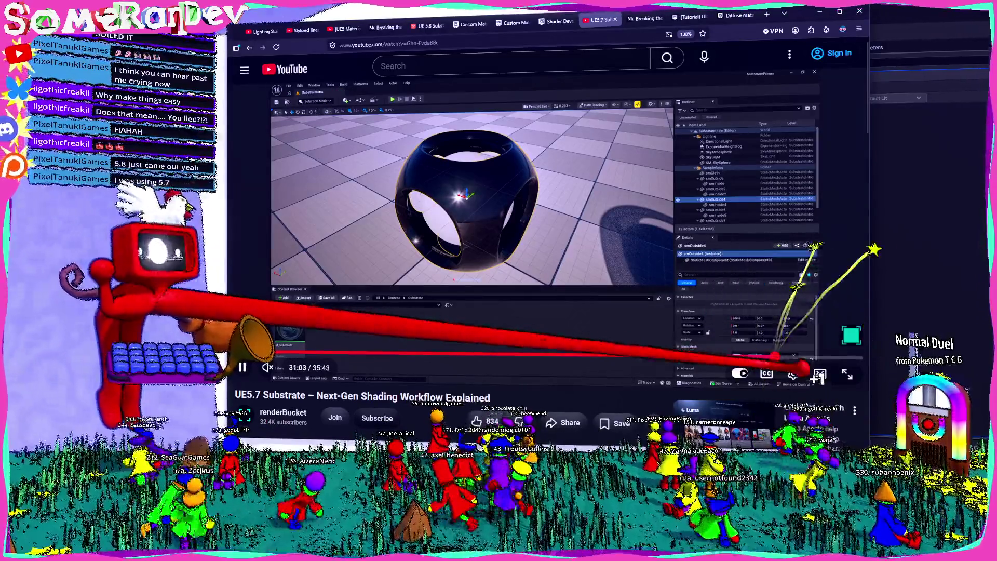
{"action": "left_click", "coordinate": [779, 358]}
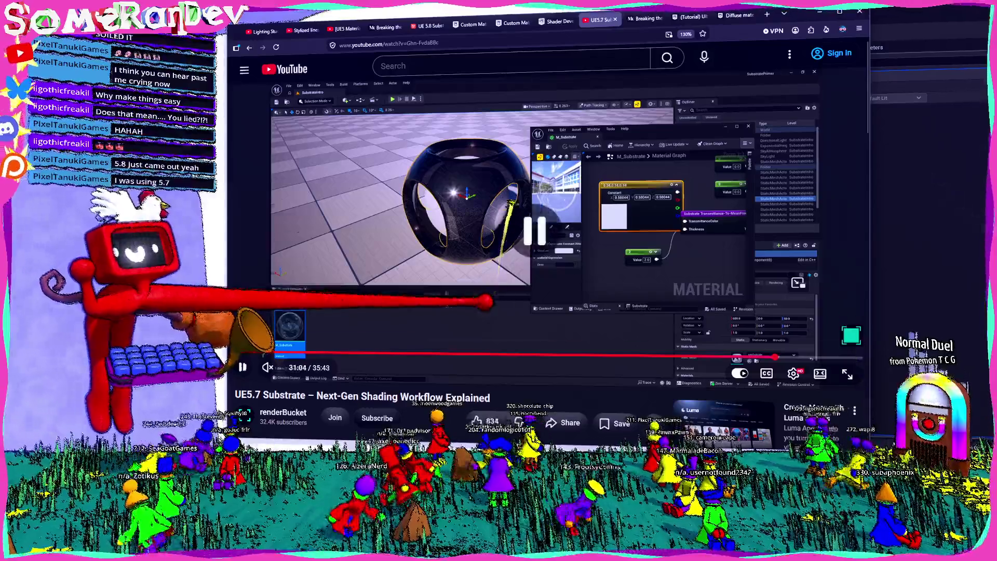
{"action": "scroll", "coordinate": [522, 197], "scroll_direction": "down", "scroll_amount": 5}
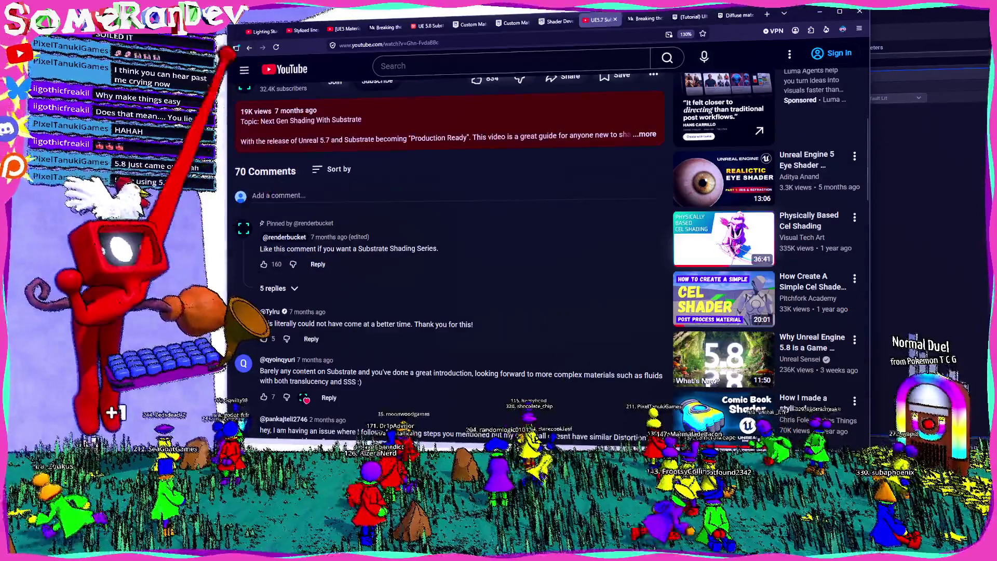
{"action": "left_click", "coordinate": [249, 48]}
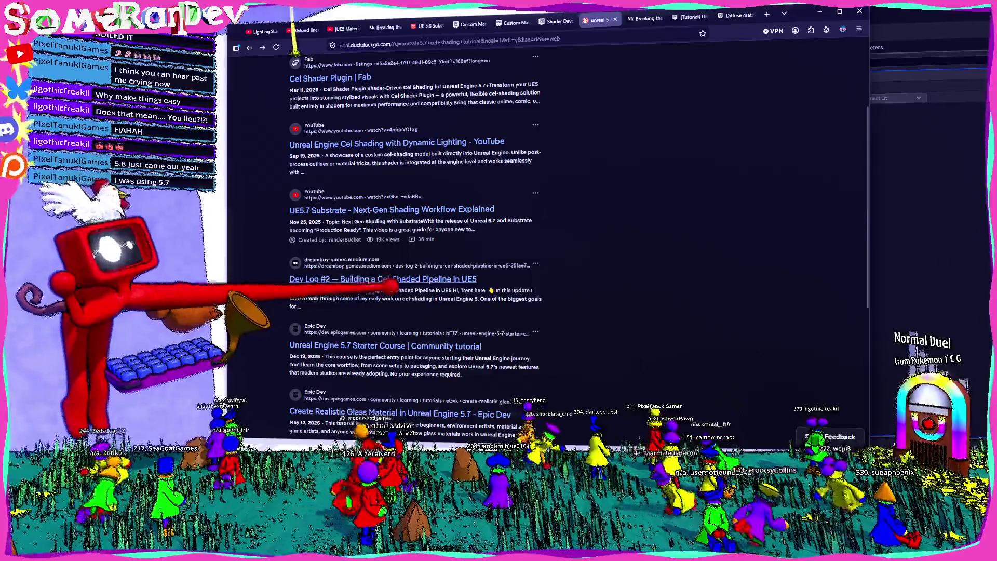
- Open the Dev Log #2 article, dismiss the sign-up popup, and scroll through it
{"action": "left_click", "coordinate": [311, 278]}
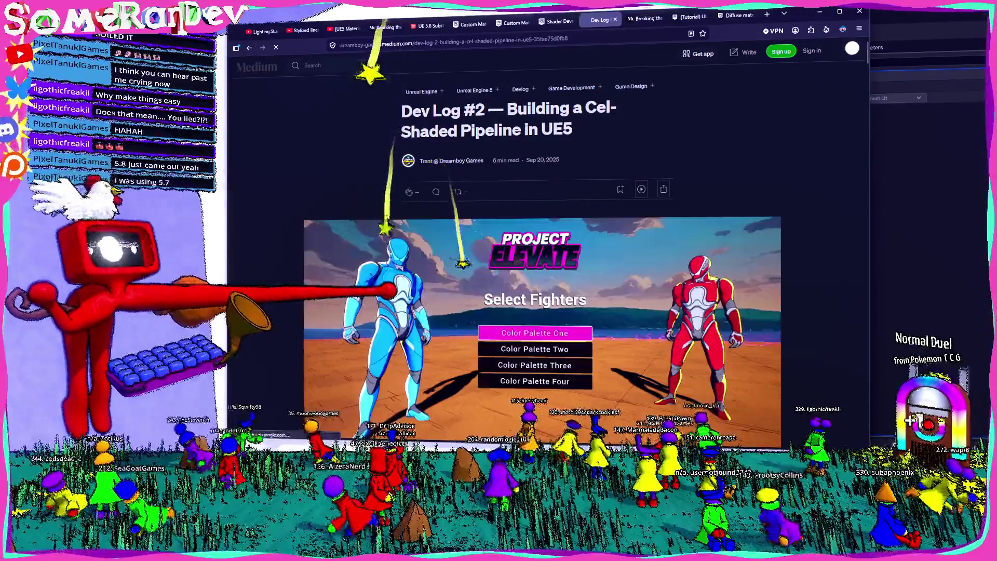
{"action": "scroll", "coordinate": [389, 291], "scroll_direction": "down", "scroll_amount": 10}
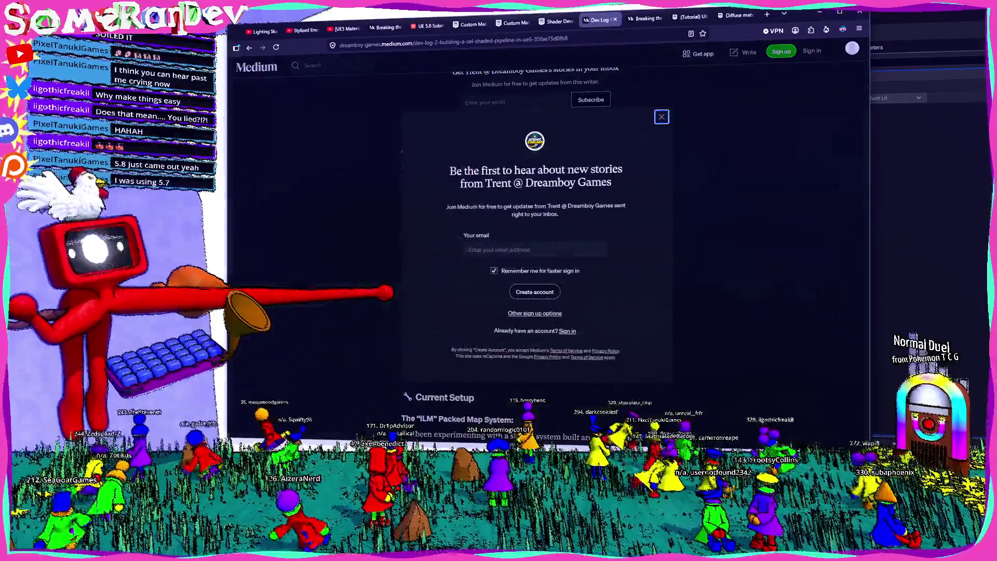
{"action": "left_click", "coordinate": [662, 117]}
{"action": "scroll", "coordinate": [512, 301], "scroll_direction": "down", "scroll_amount": 10}
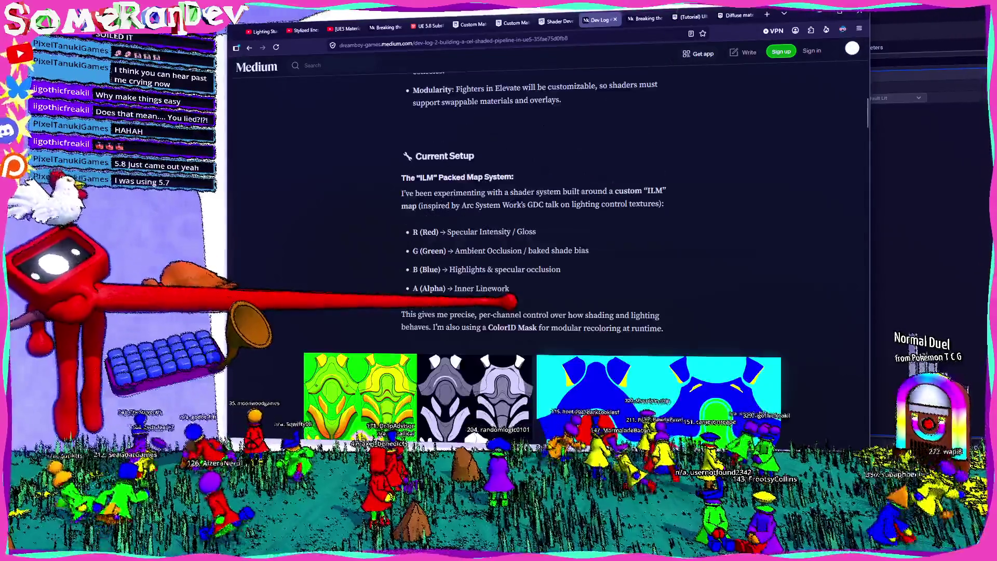
{"action": "scroll", "coordinate": [543, 218], "scroll_direction": "down", "scroll_amount": 15}
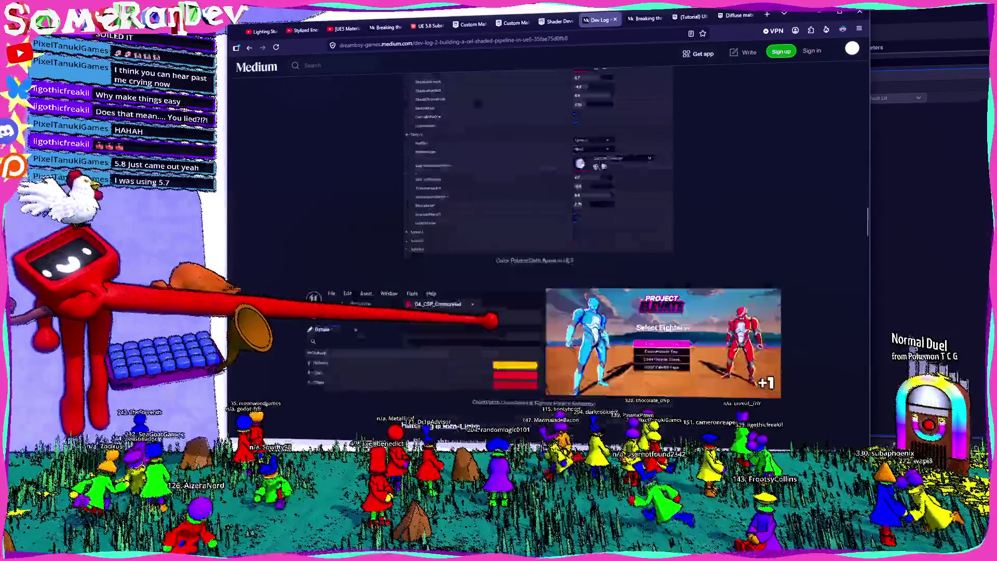
{"action": "scroll", "coordinate": [540, 234], "scroll_direction": "up", "scroll_amount": 5}
{"action": "scroll", "coordinate": [540, 234], "scroll_direction": "down", "scroll_amount": 10}
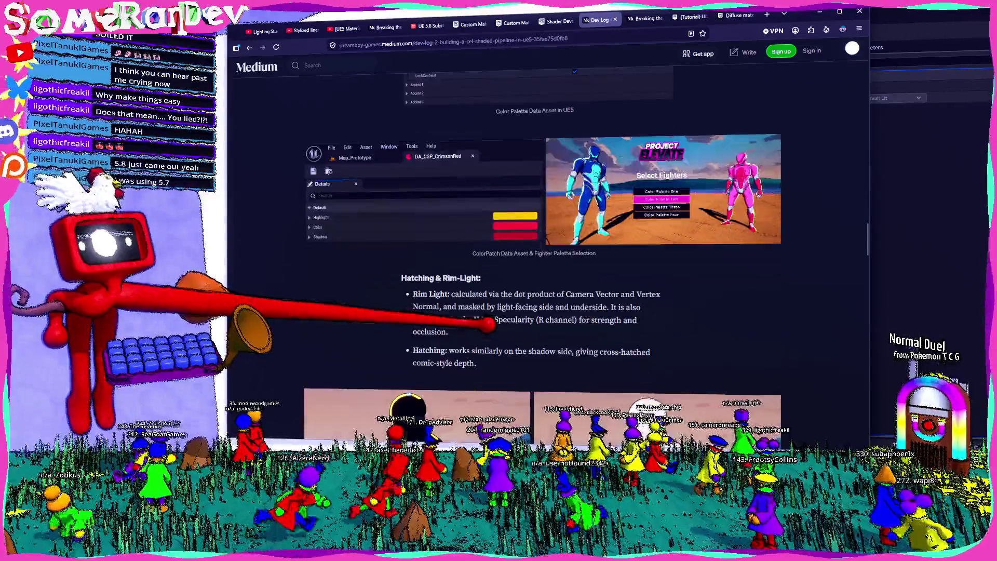
{"action": "scroll", "coordinate": [540, 234], "scroll_direction": "down", "scroll_amount": 6}
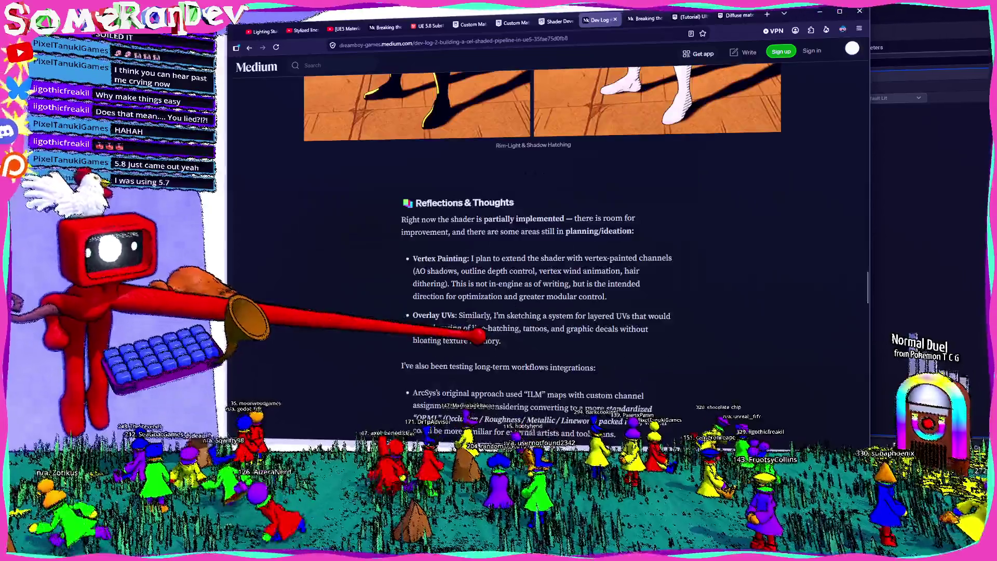
{"action": "scroll", "coordinate": [540, 234], "scroll_direction": "up", "scroll_amount": 6}
{"action": "scroll", "coordinate": [540, 233], "scroll_direction": "down", "scroll_amount": 15}
{"action": "scroll", "coordinate": [540, 234], "scroll_direction": "down", "scroll_amount": 20}
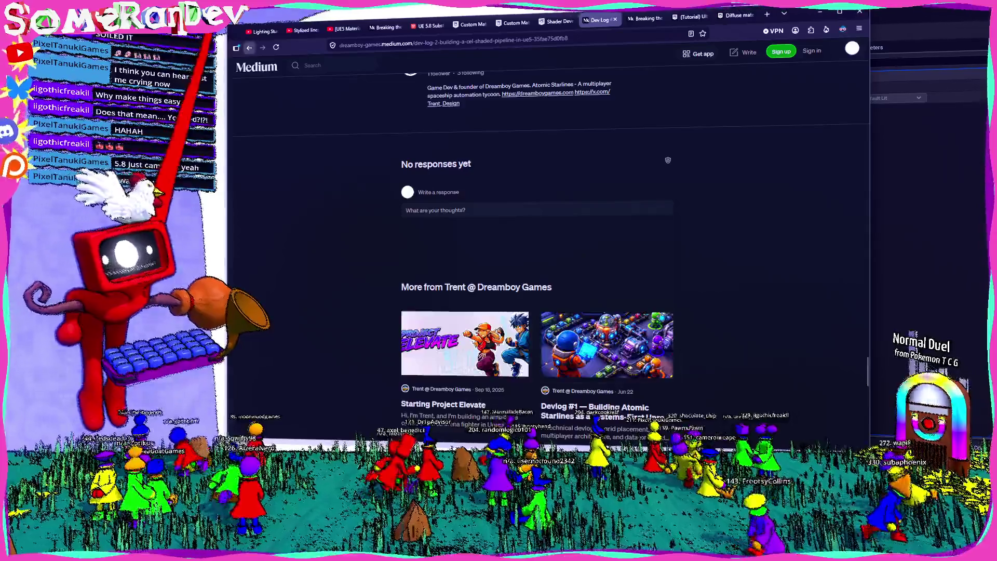
- Return to the search results and open the Engine-Integrated Cel-Shading paper
{"action": "key", "text": "alt+Left"}
{"action": "scroll", "coordinate": [416, 234], "scroll_direction": "down", "scroll_amount": 3}
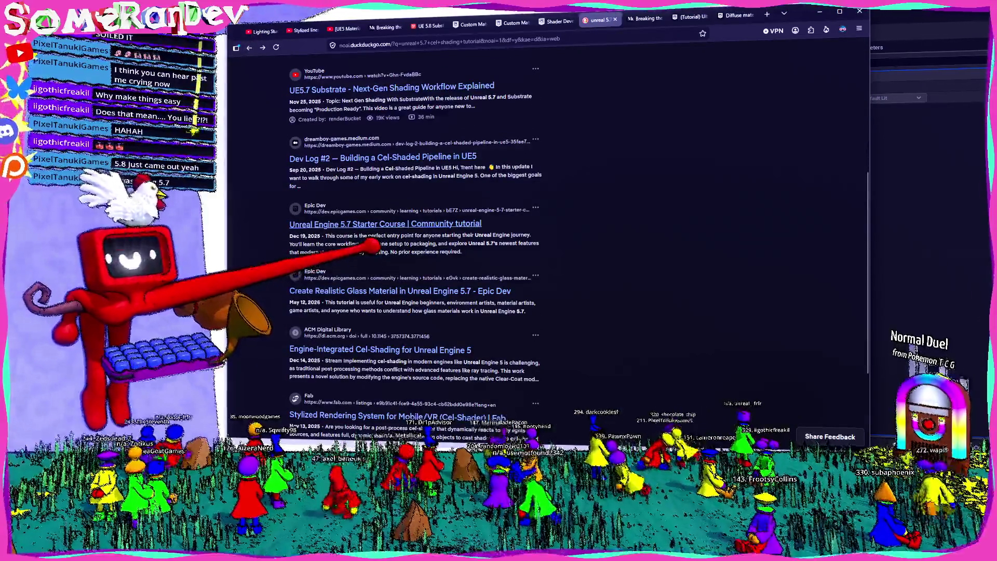
{"action": "scroll", "coordinate": [372, 248], "scroll_direction": "down", "scroll_amount": 3}
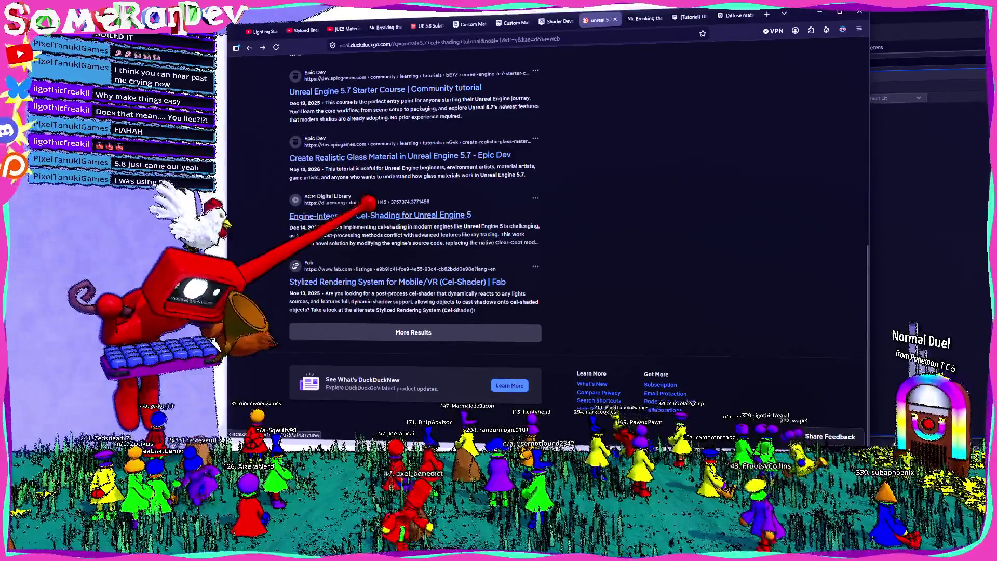
{"action": "left_click", "coordinate": [366, 215]}
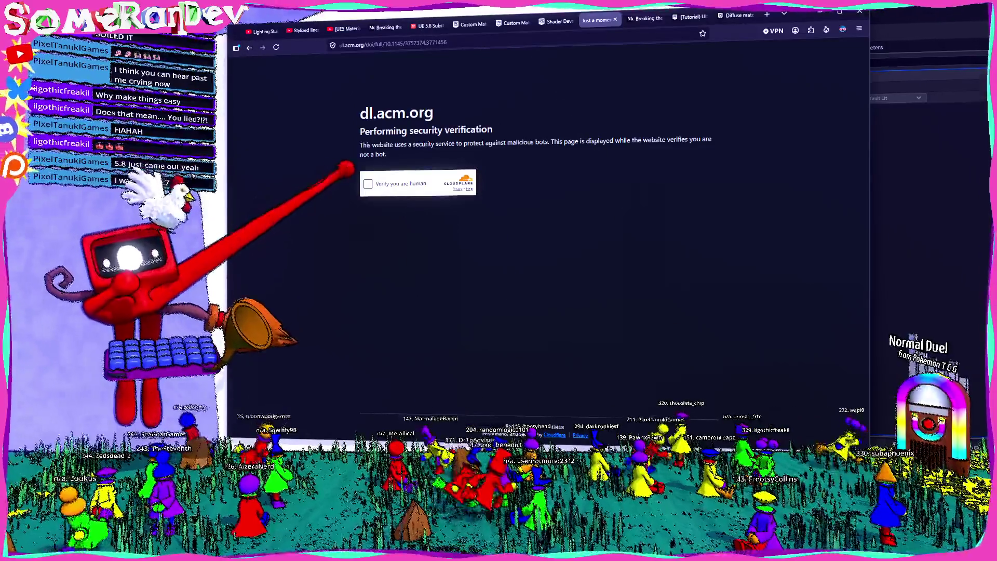
- Pass the ACM verification check, dismiss the cookie notice, and go back to the search results
{"action": "left_click", "coordinate": [368, 184]}
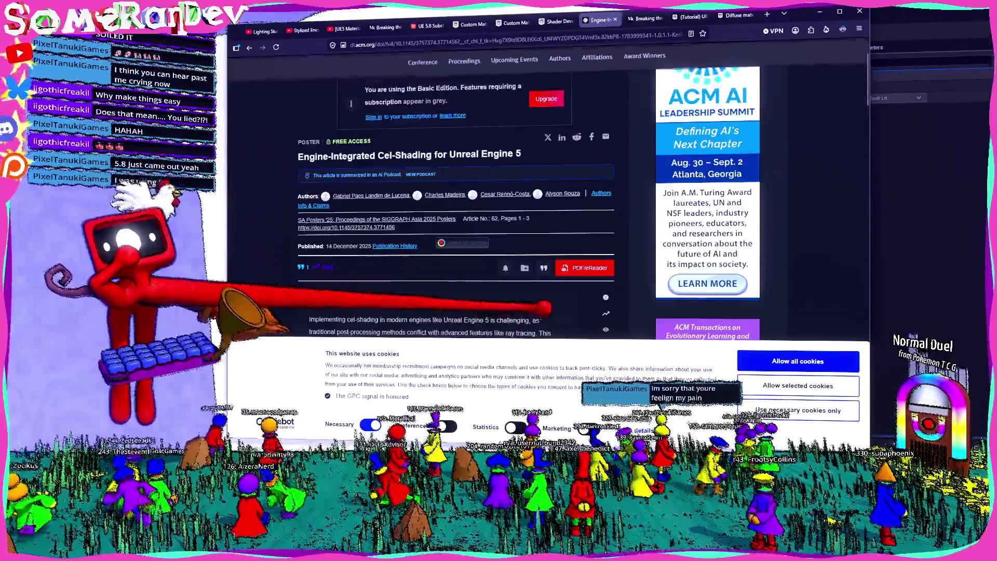
{"action": "left_click", "coordinate": [797, 361]}
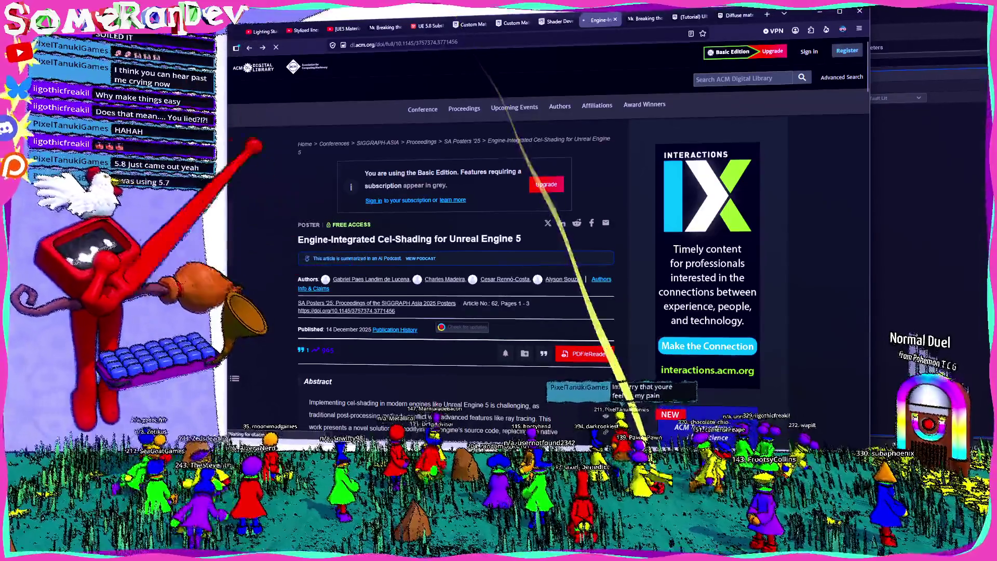
{"action": "left_click", "coordinate": [249, 47]}
{"action": "scroll", "coordinate": [310, 234], "scroll_direction": "up", "scroll_amount": 15}
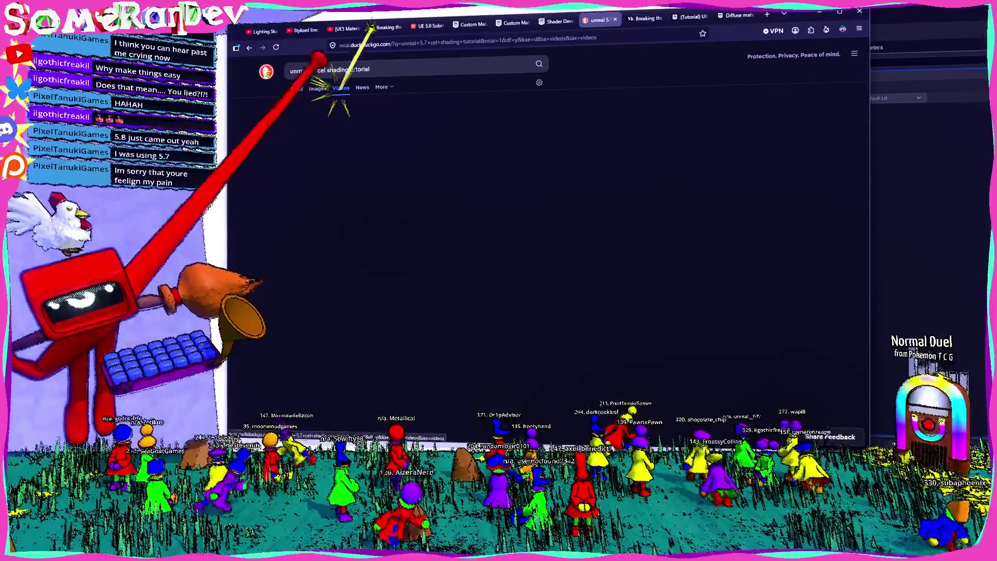
- Search videos for an Unreal 5.7 cel shading tutorial and play 'How Create A Simple Cel Shader' on YouTube
{"action": "left_click", "coordinate": [315, 68]}
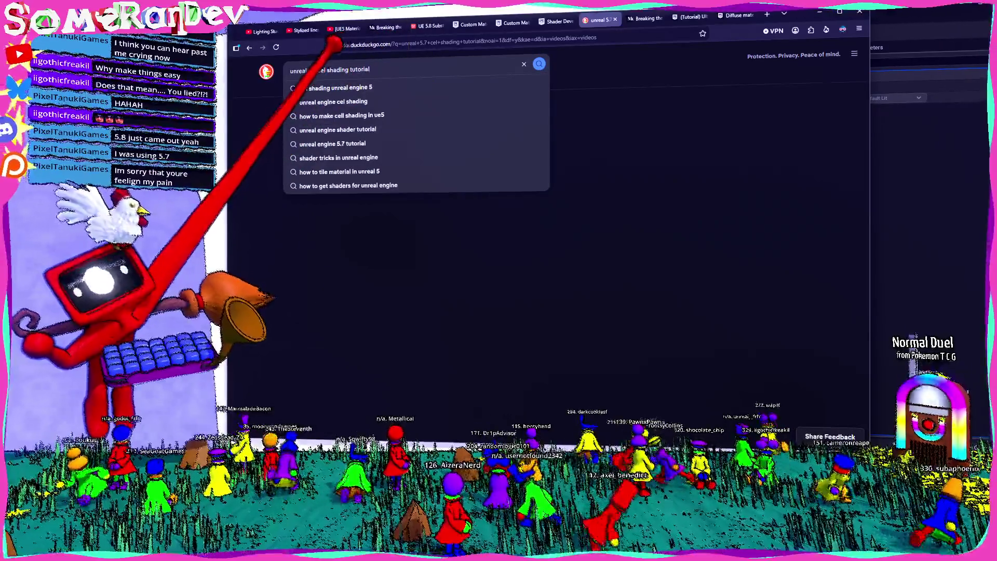
{"action": "key", "text": "Return"}
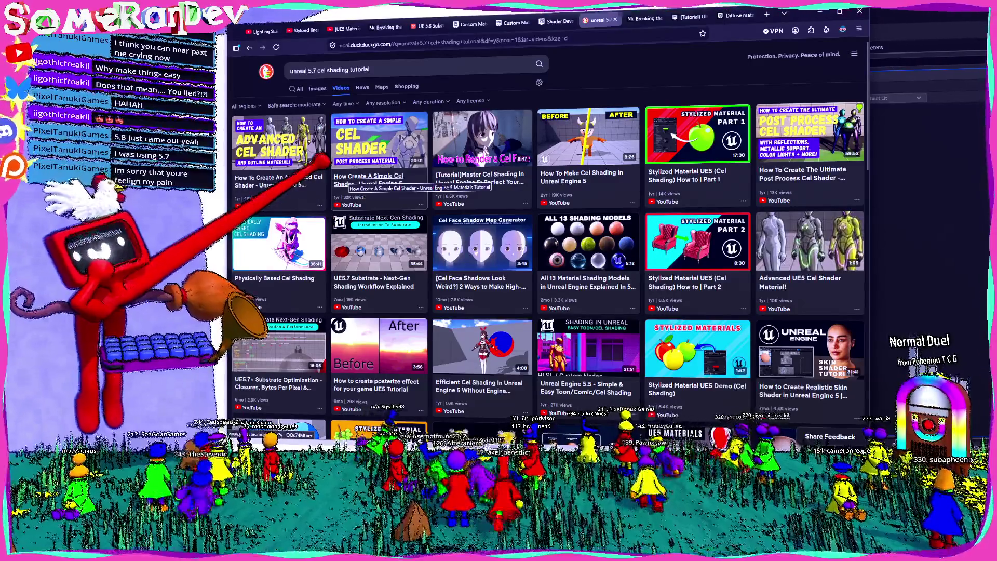
{"action": "left_click", "coordinate": [348, 174]}
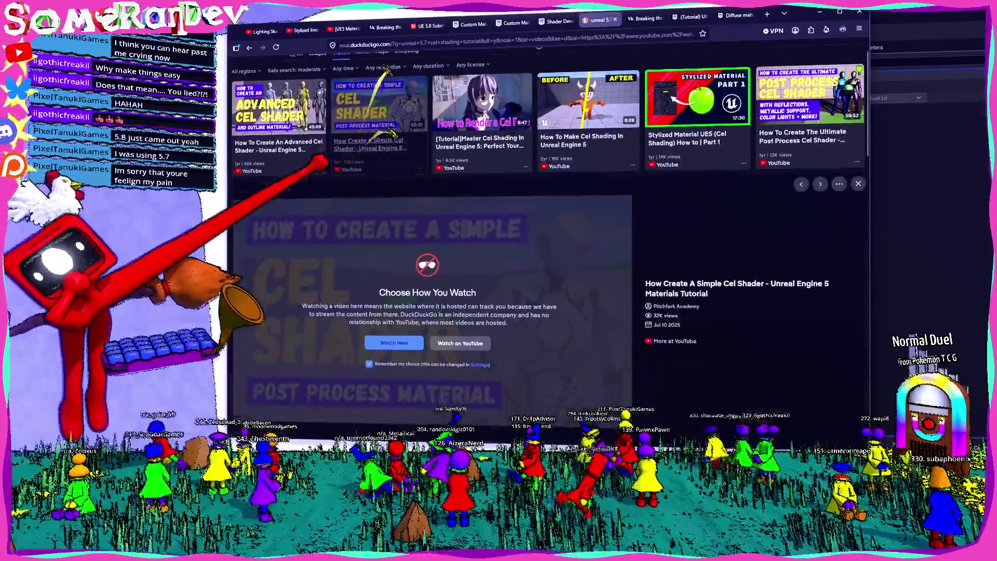
{"action": "left_click", "coordinate": [457, 340]}
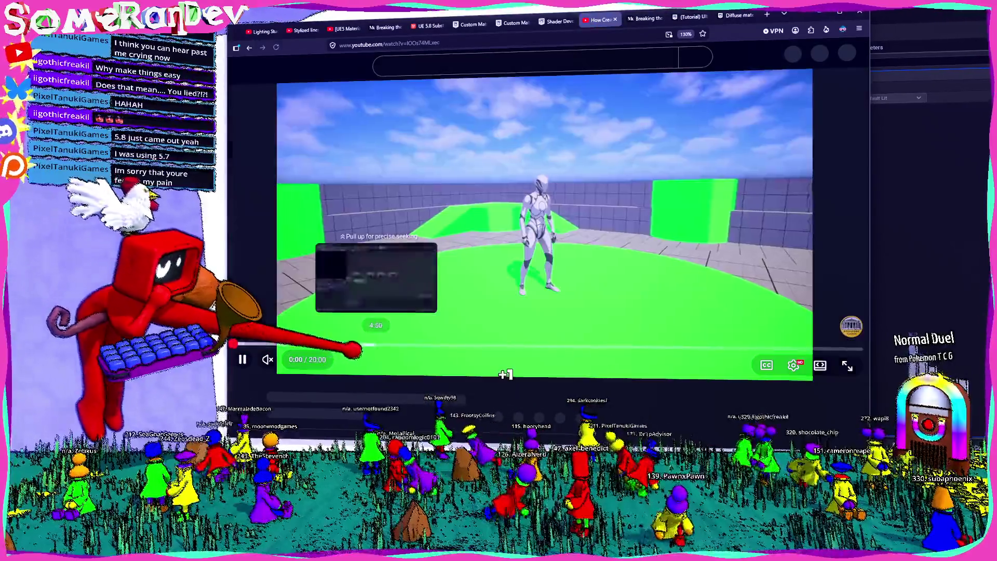
- Seek the cel shader tutorial to its material graph, pause at 3:17, and return to Unreal
{"action": "left_click", "coordinate": [381, 353]}
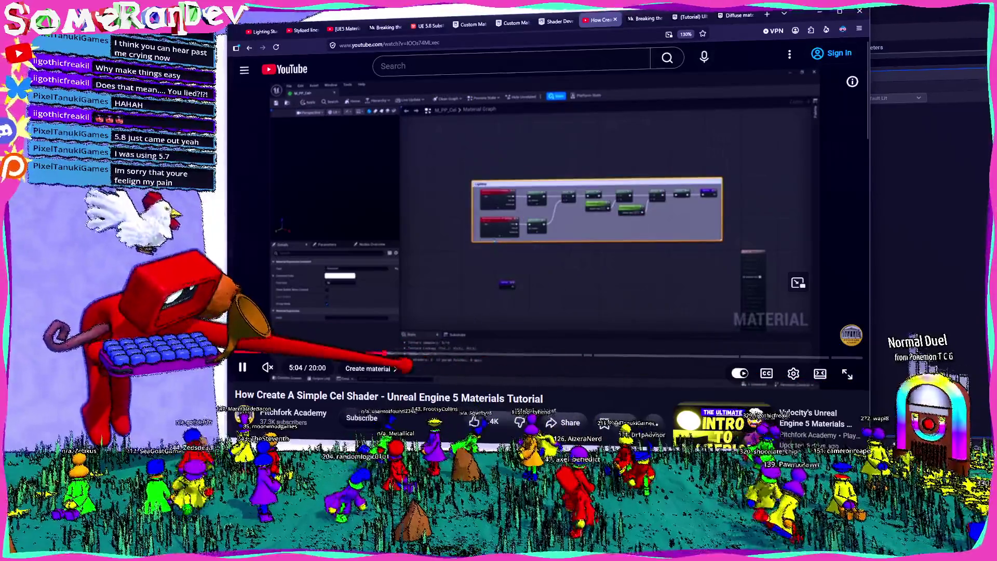
{"action": "left_click", "coordinate": [397, 353]}
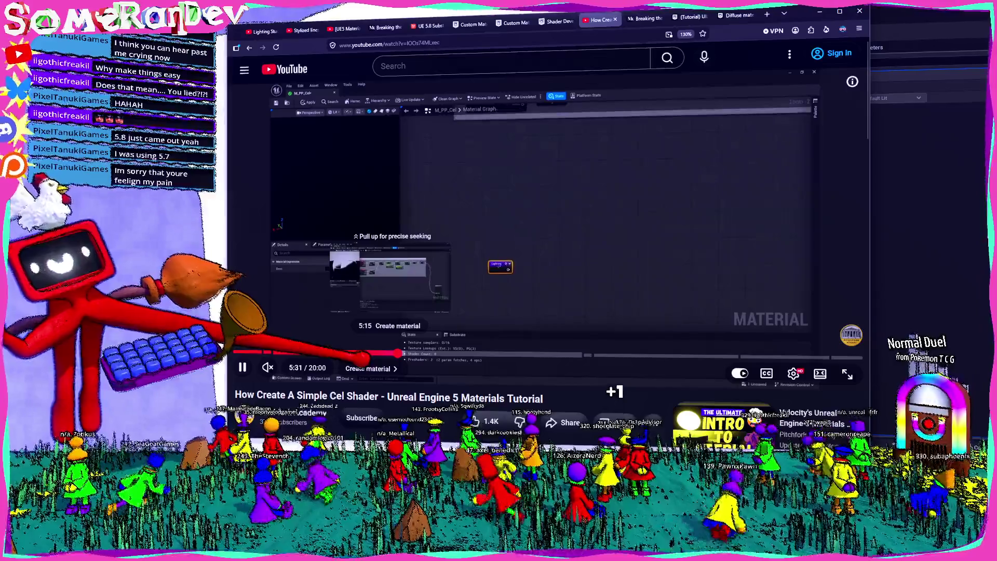
{"action": "mouse_move", "coordinate": [410, 354]}
{"action": "left_mouse_down"}
{"action": "mouse_move", "coordinate": [573, 355]}
{"action": "mouse_move", "coordinate": [332, 355]}
{"action": "left_mouse_up"}
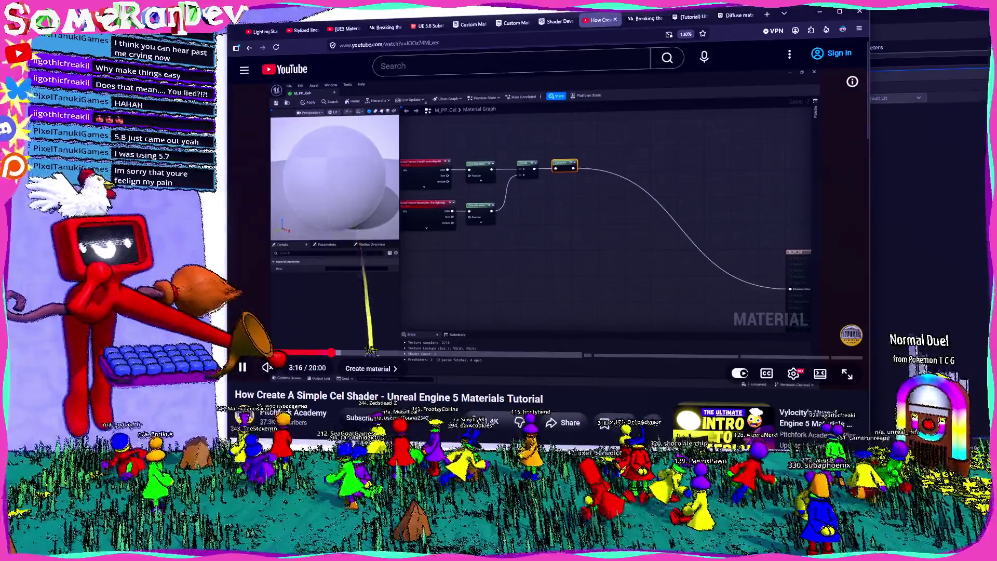
{"action": "left_click", "coordinate": [405, 318]}
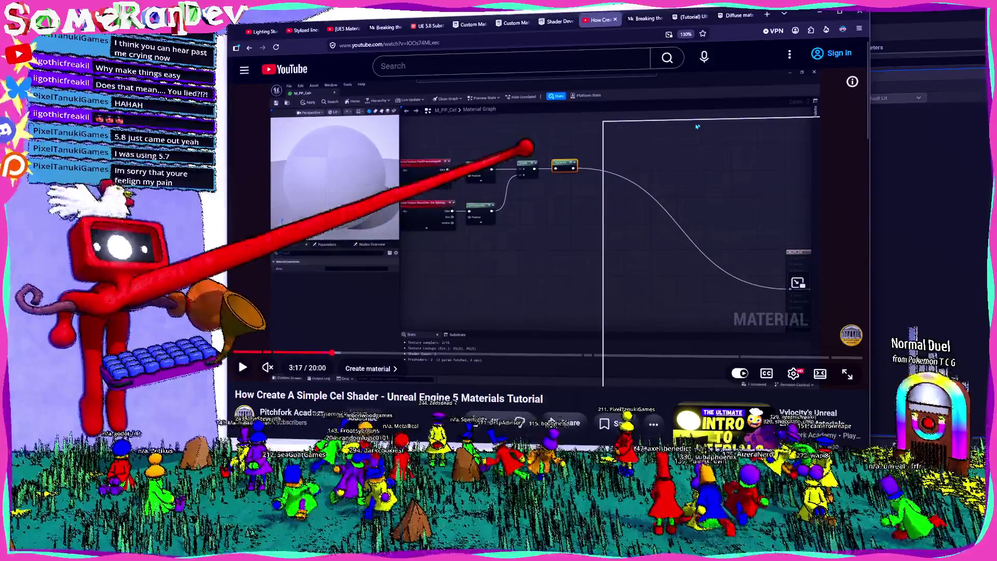
{"action": "key", "text": "alt+Tab"}
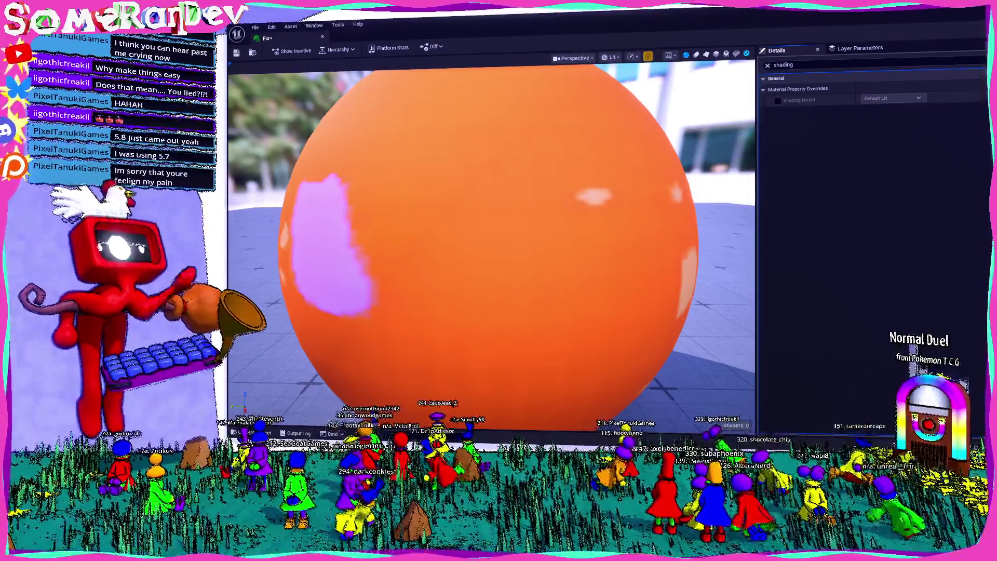
- Pause the tutorial video, then browse the Content Browser to the Materials > Geometry folder
{"action": "key", "text": "alt+Tab"}
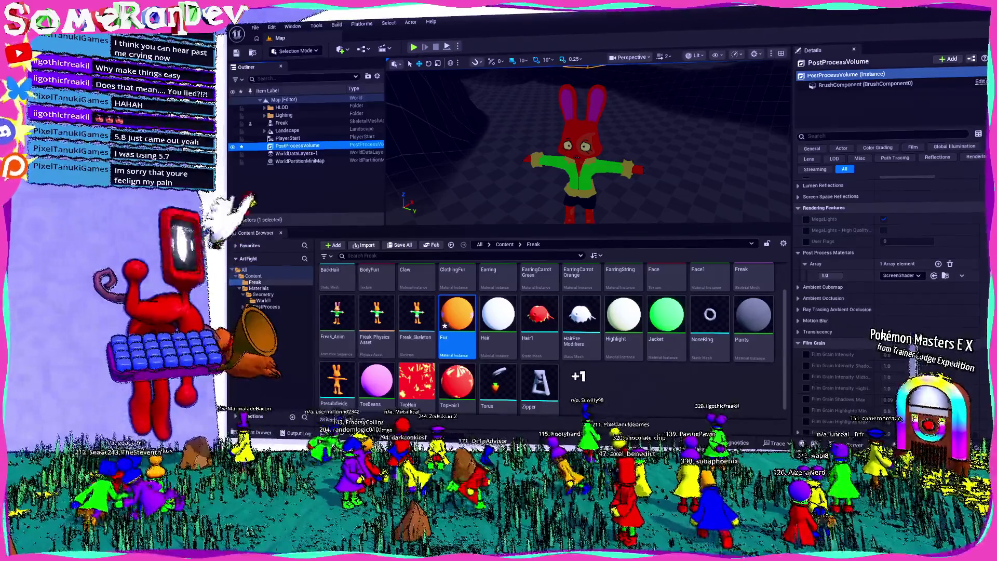
{"action": "key", "text": "alt+Tab"}
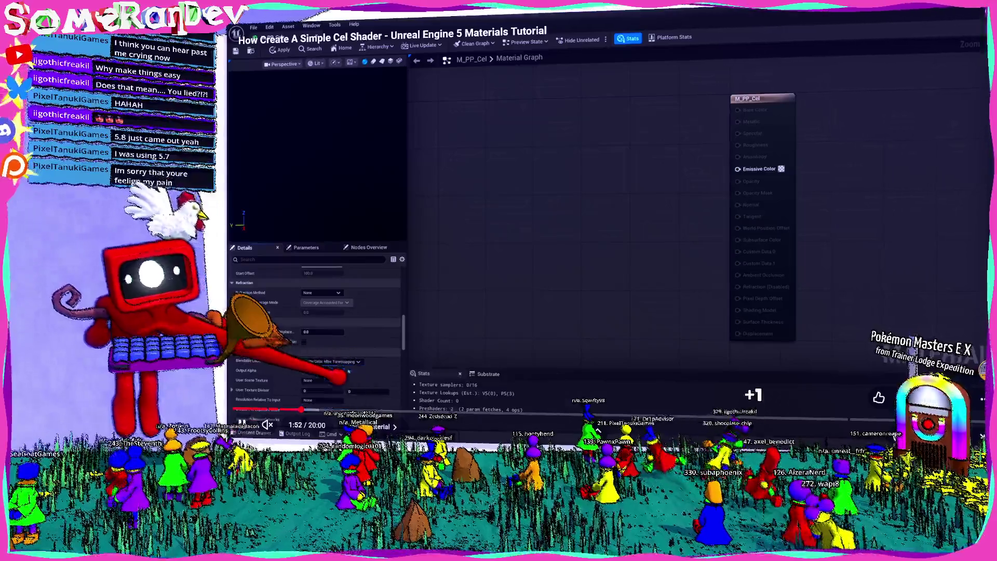
{"action": "key", "text": "space"}
{"action": "key", "text": "alt+Tab"}
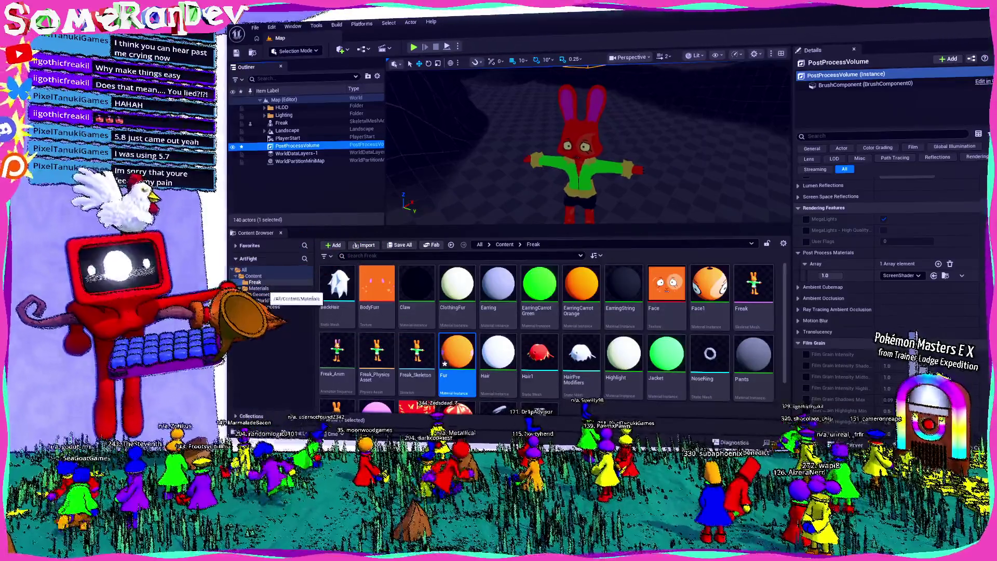
{"action": "left_click", "coordinate": [259, 288]}
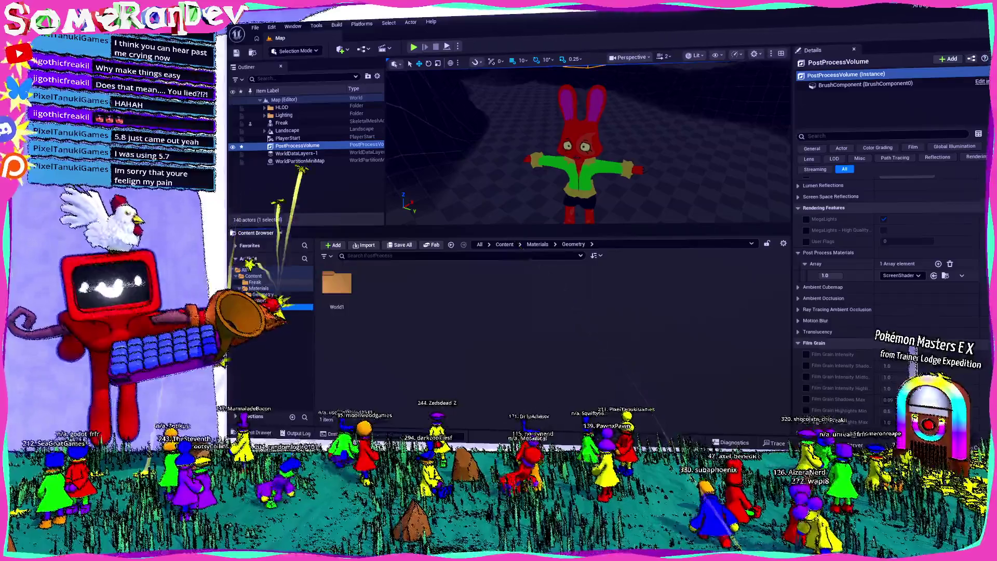
{"action": "left_click", "coordinate": [537, 244]}
- Open the ScreenShader material and set its Blendable Location to Scene Color Before DOF
{"action": "double_click", "coordinate": [708, 283]}
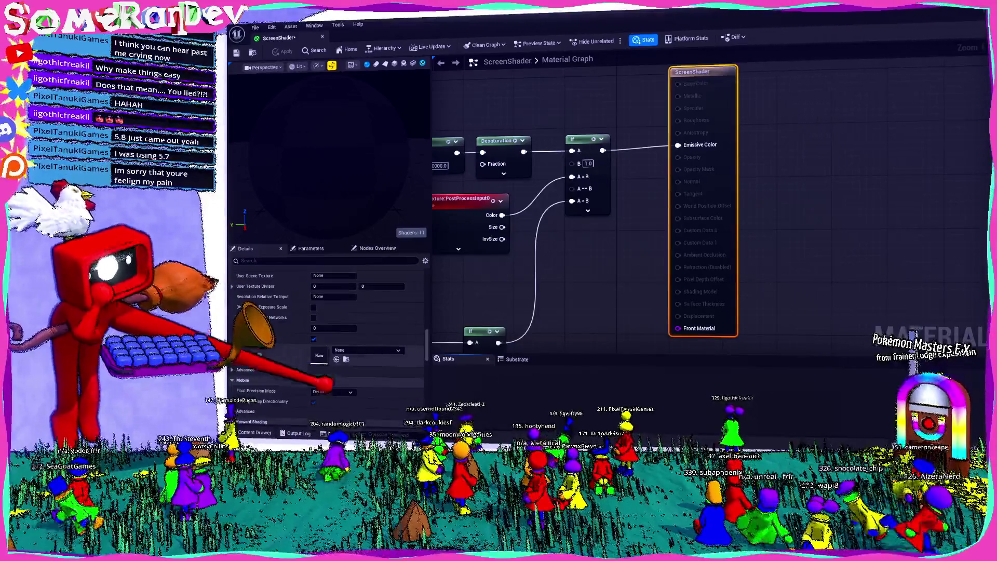
{"action": "left_click", "coordinate": [342, 350]}
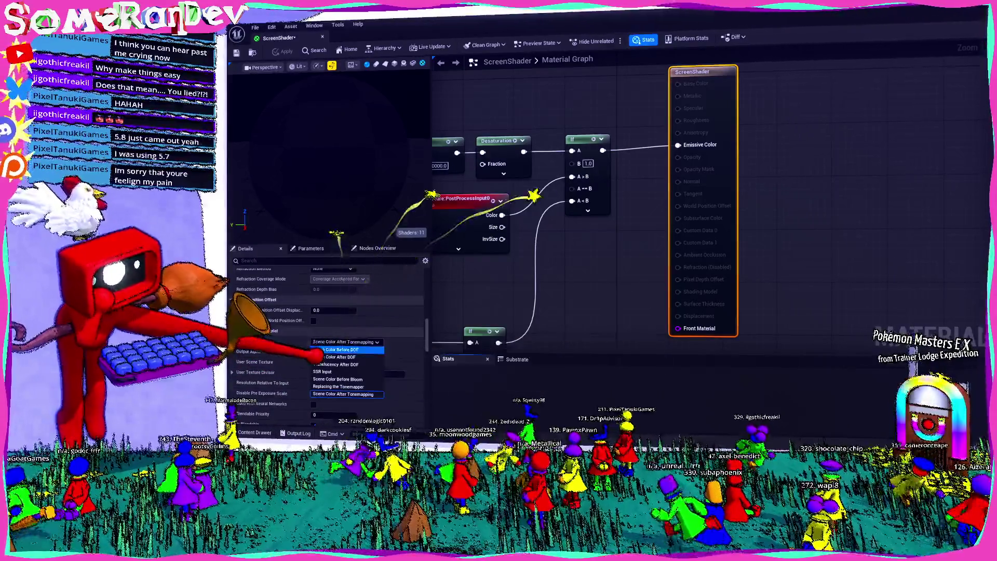
{"action": "scroll", "coordinate": [486, 312], "scroll_direction": "down", "scroll_amount": 2}
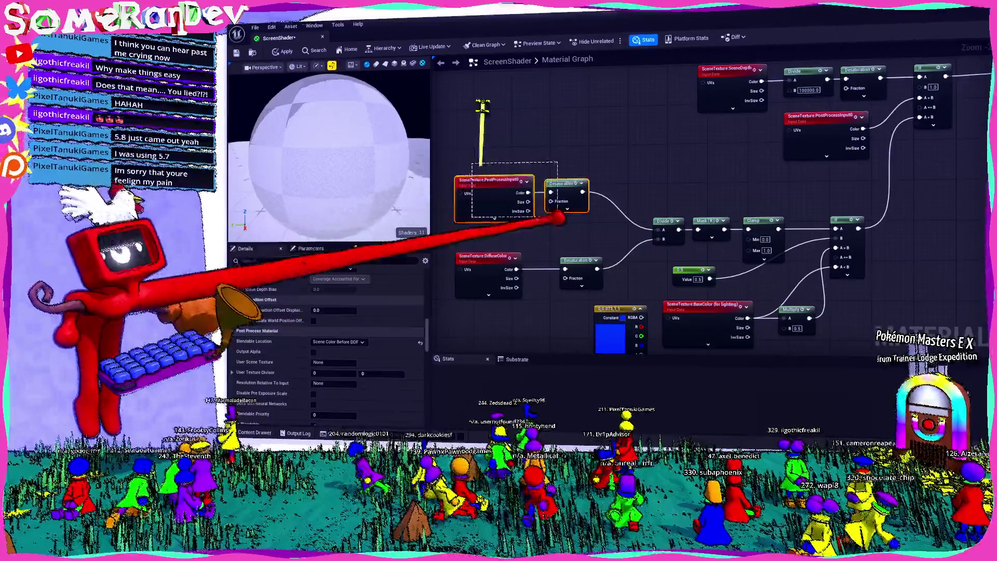
- Reposition the PostProcessInput0, Desaturation and DiffuseColor scene texture nodes, then save ScreenShader
{"action": "mouse_move", "coordinate": [568, 183]}
{"action": "left_mouse_down"}
{"action": "mouse_move", "coordinate": [587, 207]}
{"action": "mouse_move", "coordinate": [571, 210]}
{"action": "mouse_move", "coordinate": [585, 212]}
{"action": "left_mouse_up"}
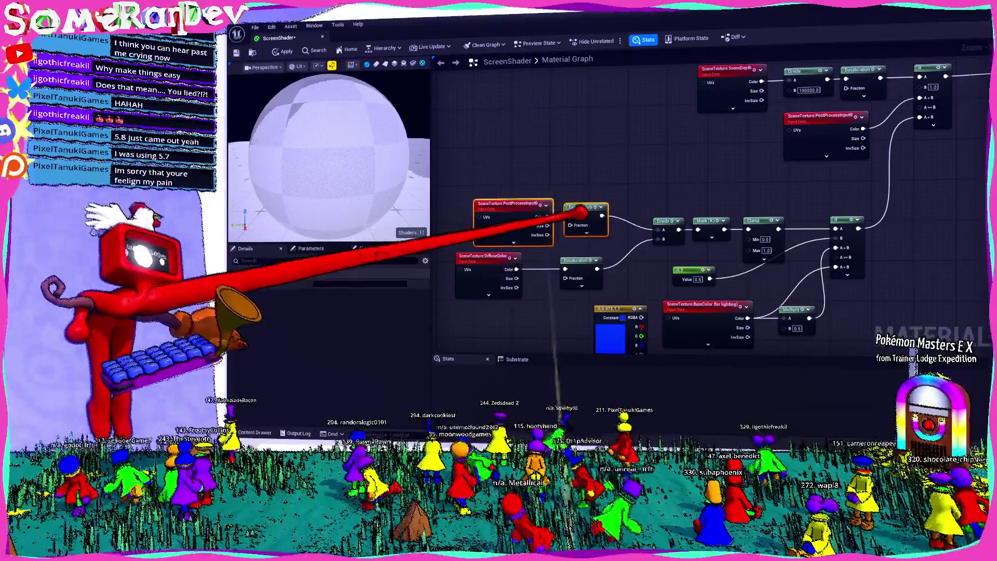
{"action": "left_click_drag", "start_coordinate": [485, 260], "coordinate": [513, 261]}
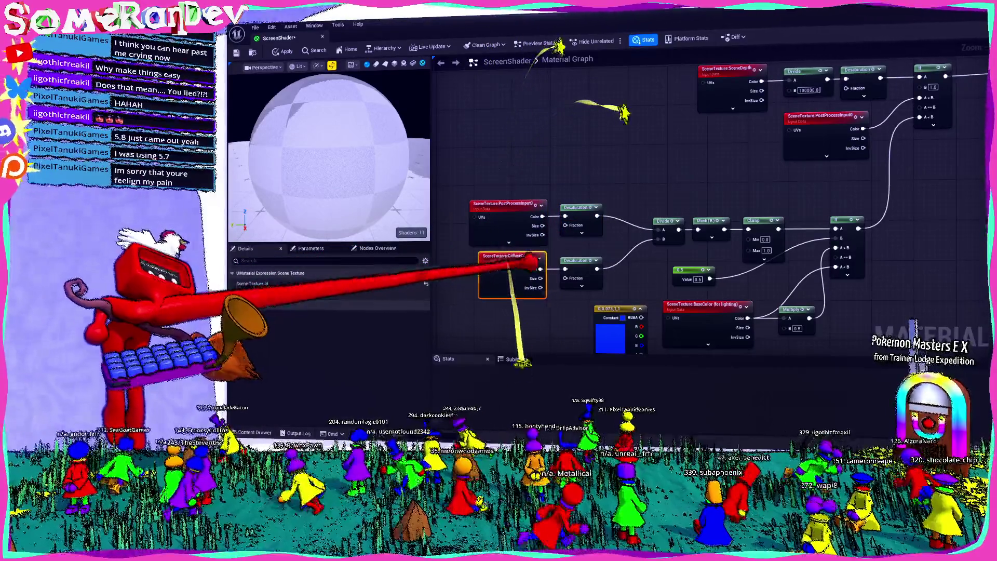
{"action": "scroll", "coordinate": [527, 261], "scroll_direction": "down", "scroll_amount": 4}
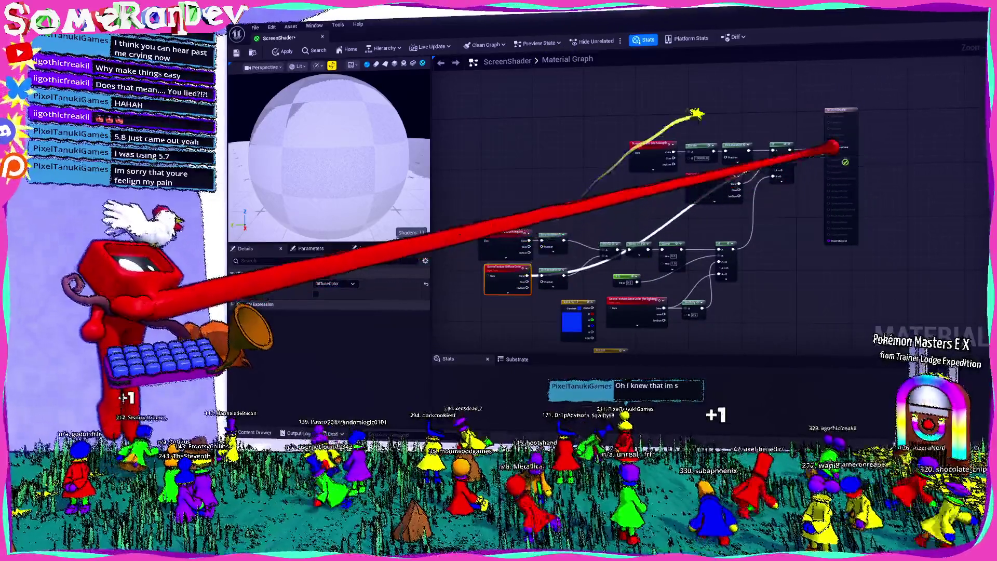
{"action": "left_click_drag", "start_coordinate": [857, 151], "coordinate": [805, 201]}
{"action": "mouse_move", "coordinate": [401, 166]}
{"action": "left_mouse_down"}
{"action": "mouse_move", "coordinate": [322, 165]}
{"action": "mouse_move", "coordinate": [354, 185]}
{"action": "left_mouse_up"}
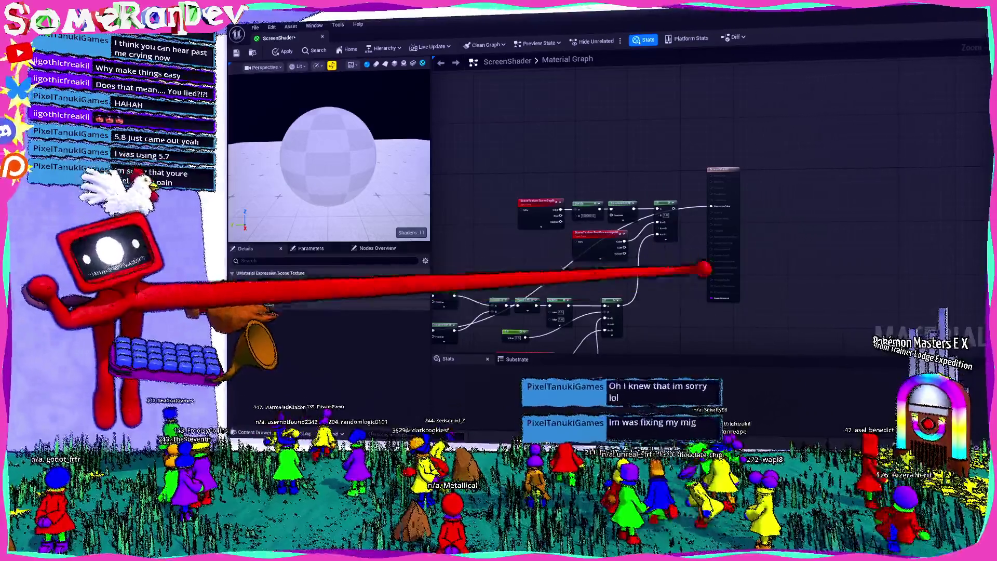
{"action": "scroll", "coordinate": [703, 244], "scroll_direction": "up", "scroll_amount": 3}
{"action": "scroll", "coordinate": [630, 306], "scroll_direction": "down", "scroll_amount": 2}
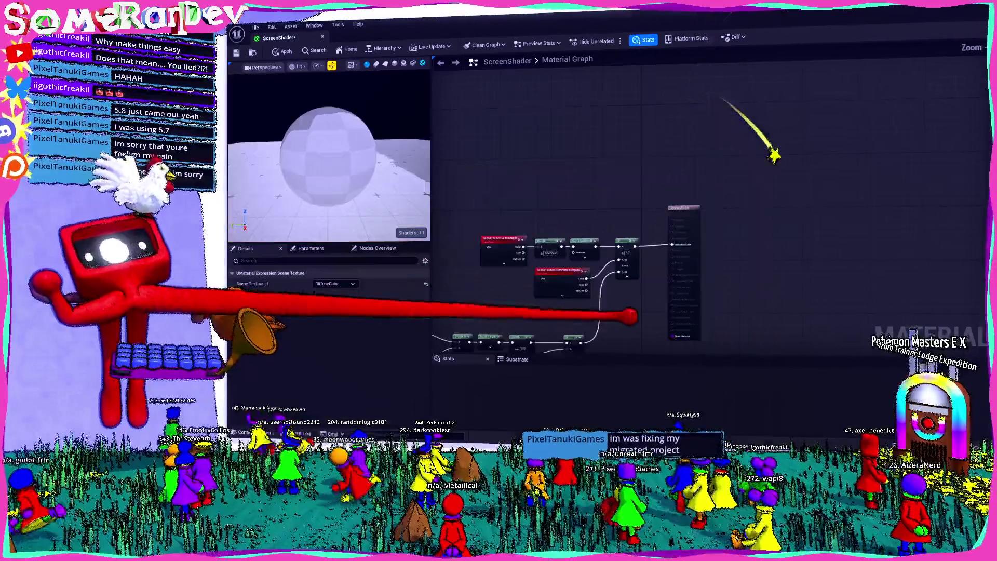
{"action": "scroll", "coordinate": [633, 297], "scroll_direction": "up", "scroll_amount": 4}
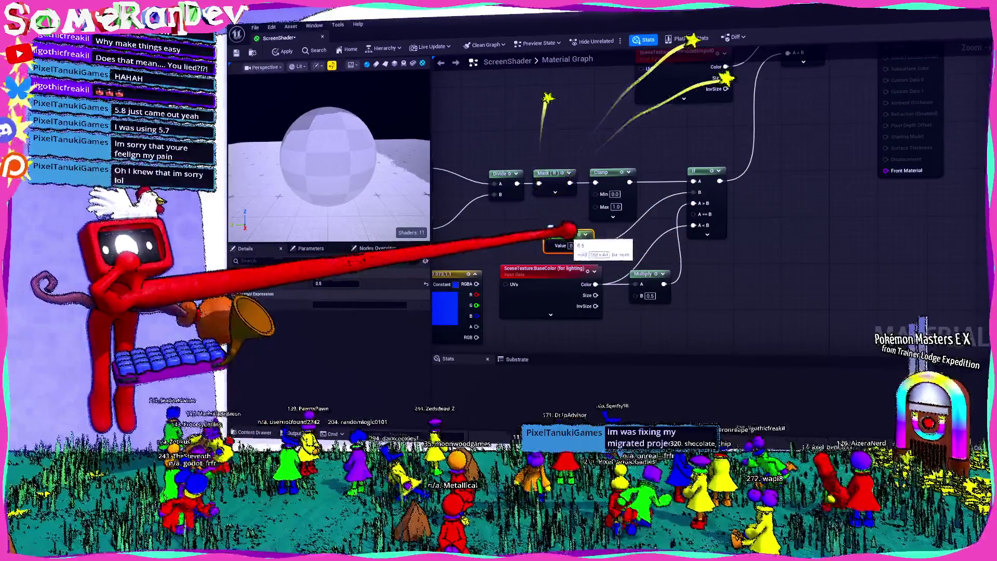
{"action": "mouse_move", "coordinate": [597, 208]}
{"action": "left_mouse_down"}
{"action": "mouse_move", "coordinate": [672, 196]}
{"action": "mouse_move", "coordinate": [667, 145]}
{"action": "left_mouse_up"}
{"action": "key", "text": "ctrl+s"}
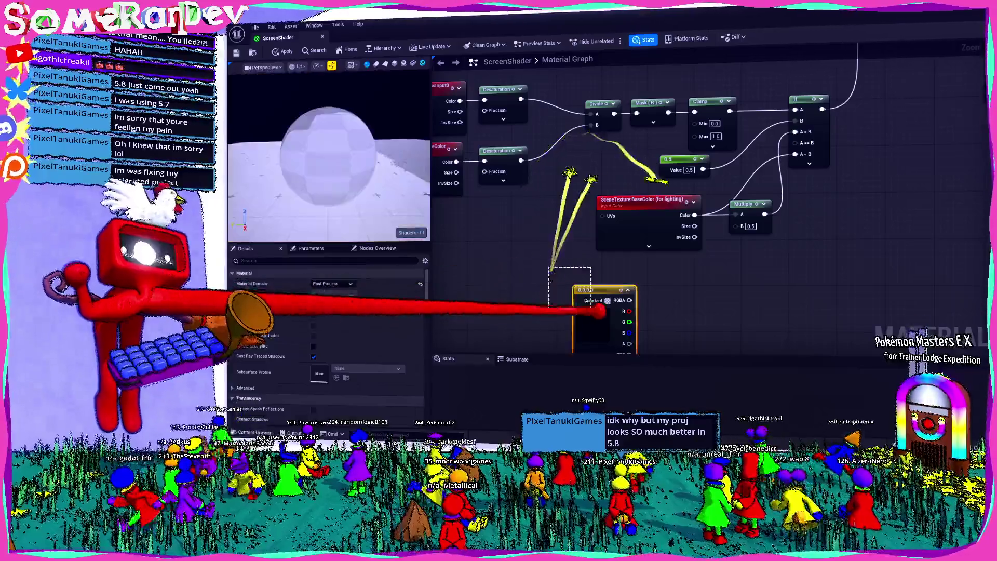
- Switch the DiffuseColor scene texture node to BaseColor and save the ScreenShader material
{"action": "left_click", "coordinate": [605, 310]}
{"action": "scroll", "coordinate": [606, 272], "scroll_direction": "down", "scroll_amount": 5}
{"action": "left_click_drag", "start_coordinate": [521, 326], "coordinate": [473, 229]}
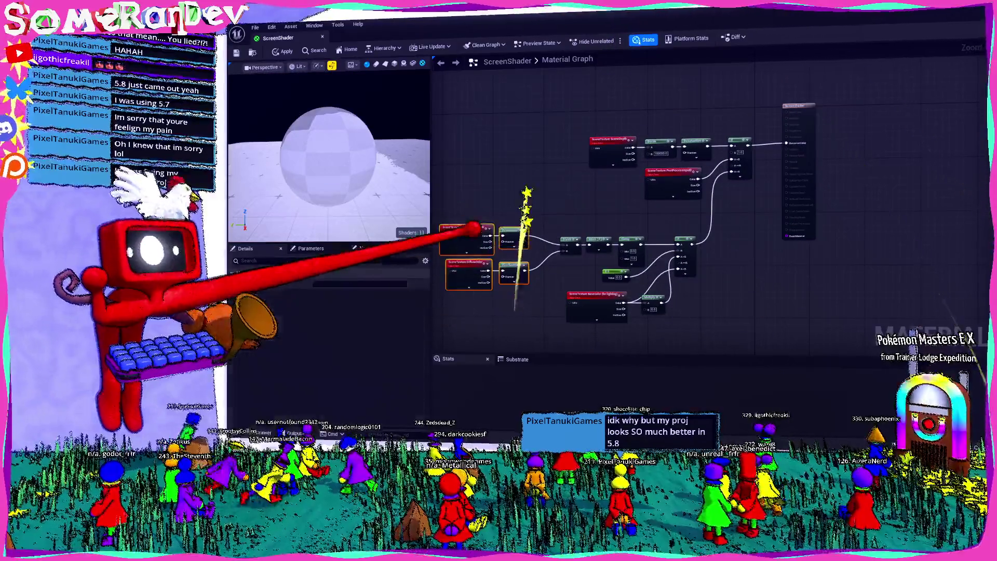
{"action": "scroll", "coordinate": [591, 258], "scroll_direction": "up", "scroll_amount": 4}
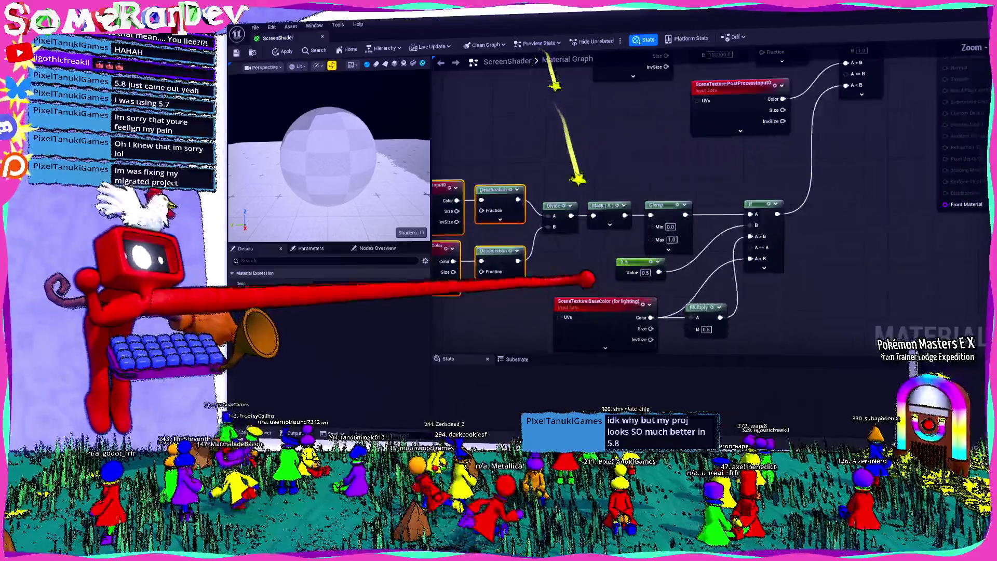
{"action": "left_click_drag", "start_coordinate": [471, 222], "coordinate": [597, 249]}
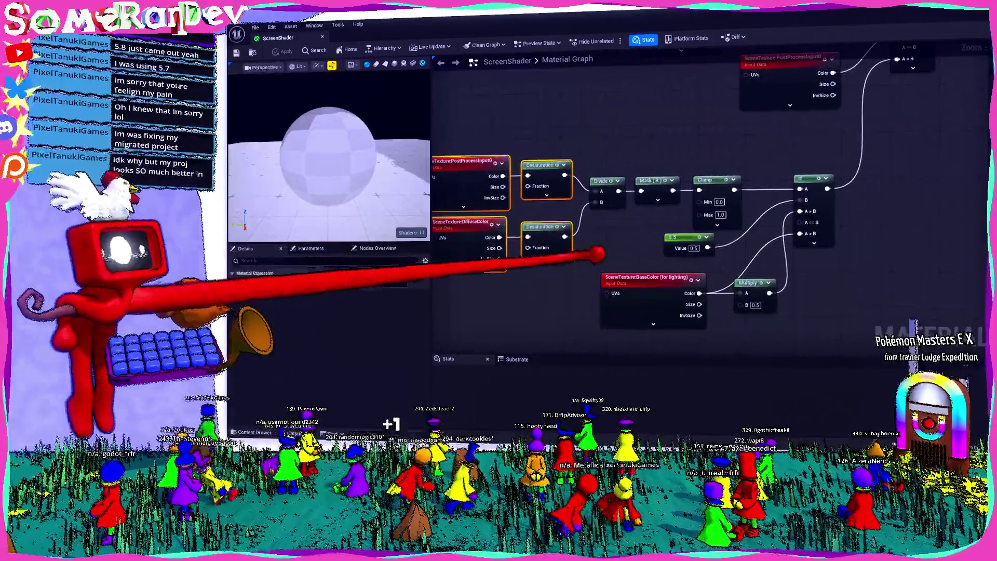
{"action": "left_click", "coordinate": [480, 221]}
{"action": "left_click", "coordinate": [335, 284]}
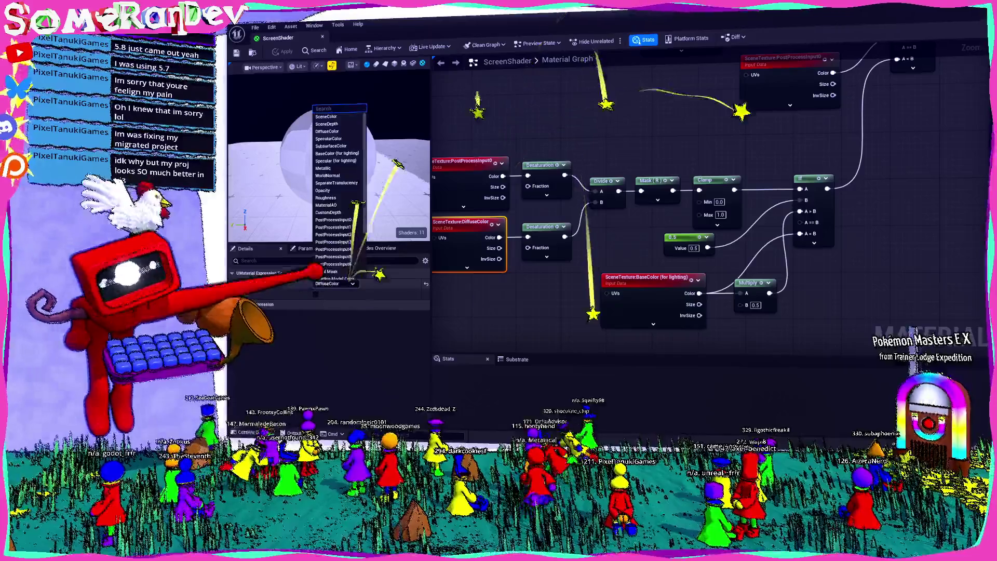
{"action": "scroll", "coordinate": [340, 236], "scroll_direction": "up", "scroll_amount": 3}
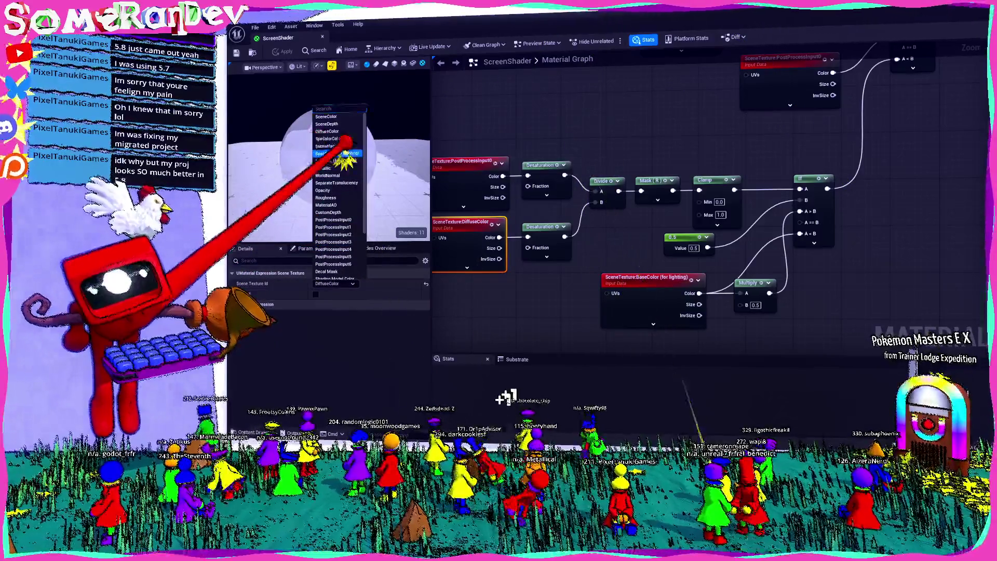
{"action": "left_click", "coordinate": [337, 153]}
{"action": "key", "text": "ctrl+s"}
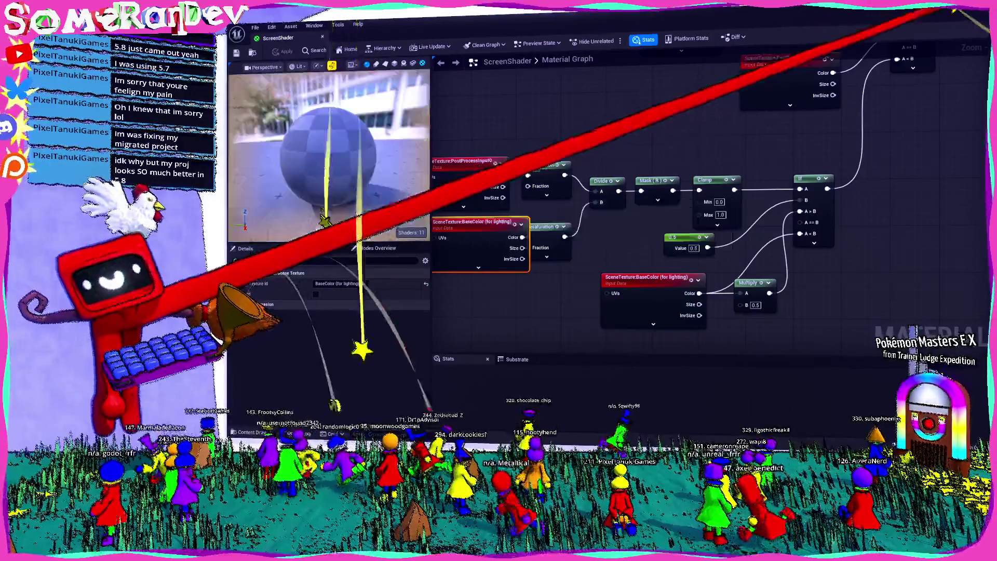
- Close the material editor and fly the viewport camera toward the rabbit character
{"action": "key", "text": "alt+F4"}
{"action": "mouse_move", "coordinate": [657, 189]}
{"action": "left_mouse_down"}
{"action": "mouse_move", "coordinate": [757, 115]}
{"action": "mouse_move", "coordinate": [795, 61]}
{"action": "mouse_move", "coordinate": [687, 98]}
{"action": "mouse_move", "coordinate": [685, 118]}
{"action": "mouse_move", "coordinate": [706, 138]}
{"action": "mouse_move", "coordinate": [705, 100]}
{"action": "mouse_move", "coordinate": [708, 129]}
{"action": "mouse_move", "coordinate": [756, 173]}
{"action": "mouse_move", "coordinate": [616, 189]}
{"action": "mouse_move", "coordinate": [642, 198]}
{"action": "left_mouse_up"}
{"action": "key", "text": "w"}
{"action": "key", "text": "s"}
{"action": "key", "text": "w"}
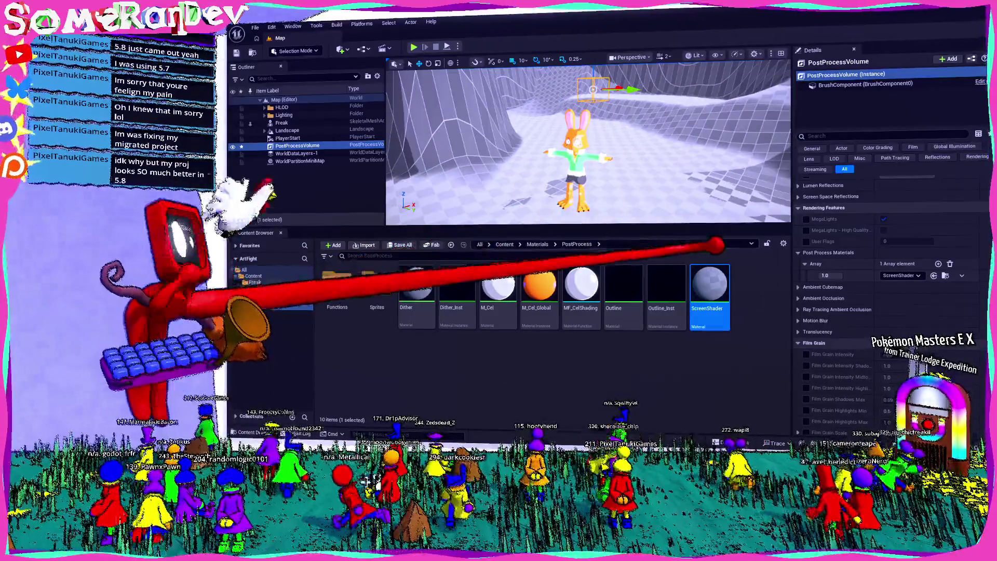
- Reopen ScreenShader and bring the screen-position pixelation node chain into view
{"action": "double_click", "coordinate": [744, 288]}
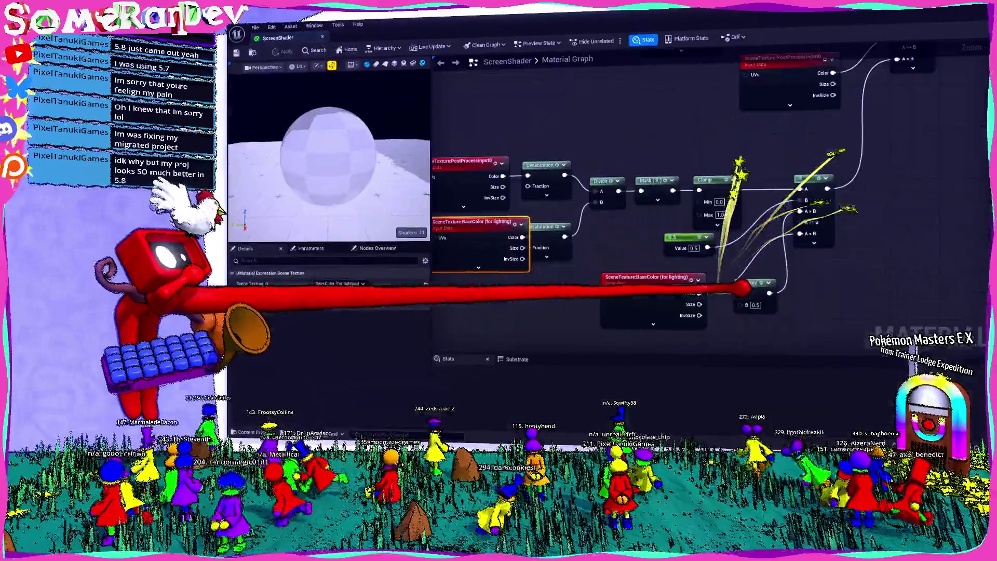
{"action": "scroll", "coordinate": [519, 290], "scroll_direction": "down", "scroll_amount": 3}
{"action": "left_click", "coordinate": [546, 254]}
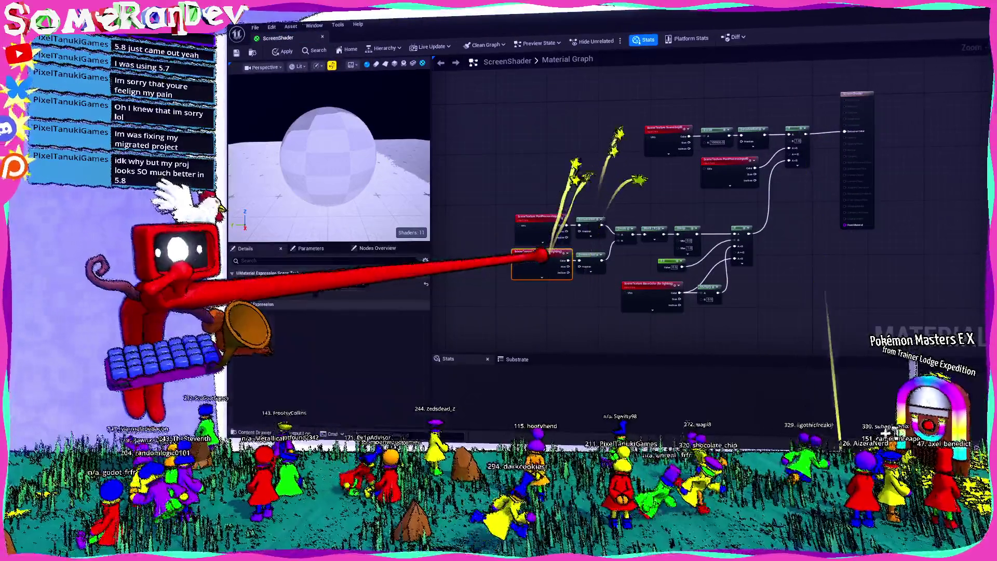
{"action": "right_click", "coordinate": [618, 304]}
{"action": "left_click", "coordinate": [597, 291]}
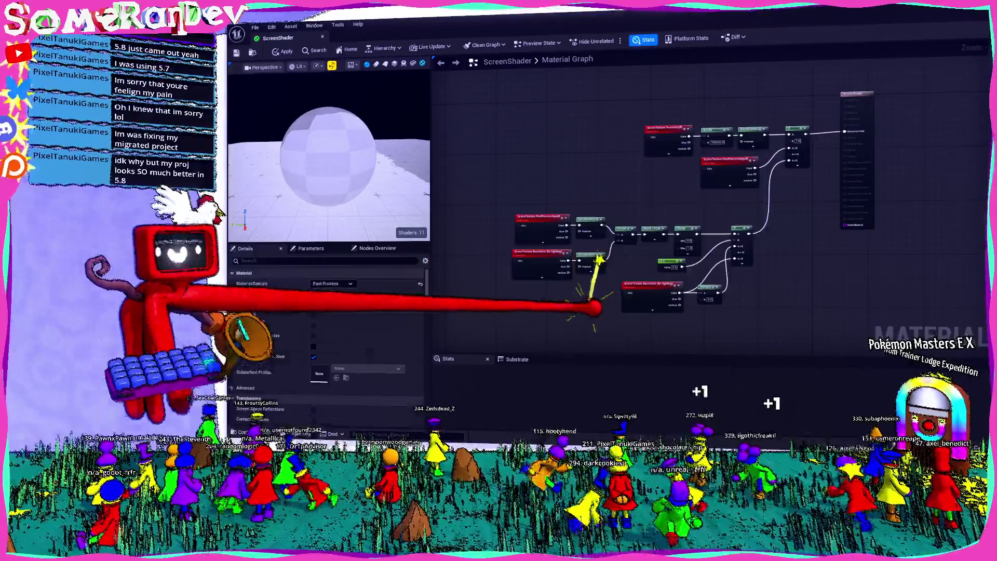
{"action": "scroll", "coordinate": [712, 166], "scroll_direction": "up", "scroll_amount": 4}
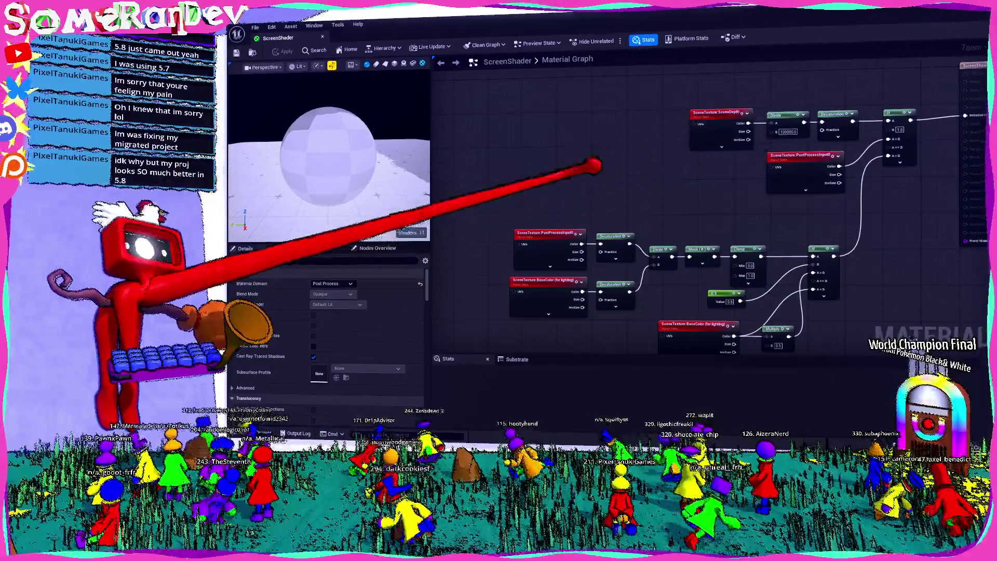
{"action": "scroll", "coordinate": [594, 166], "scroll_direction": "down", "scroll_amount": 8}
{"action": "left_click", "coordinate": [512, 119]}
{"action": "scroll", "coordinate": [511, 119], "scroll_direction": "up", "scroll_amount": 5}
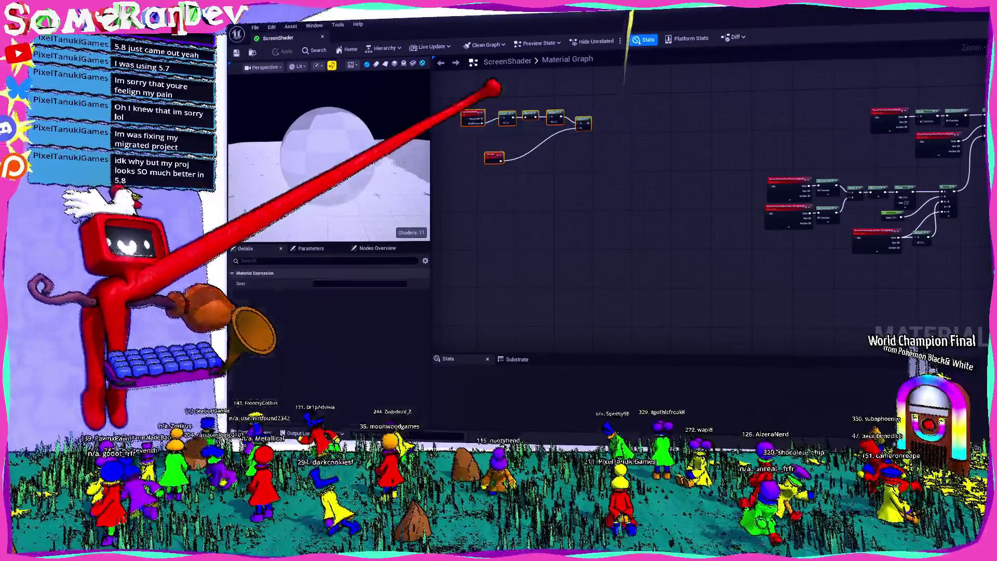
{"action": "scroll", "coordinate": [668, 156], "scroll_direction": "up", "scroll_amount": 3}
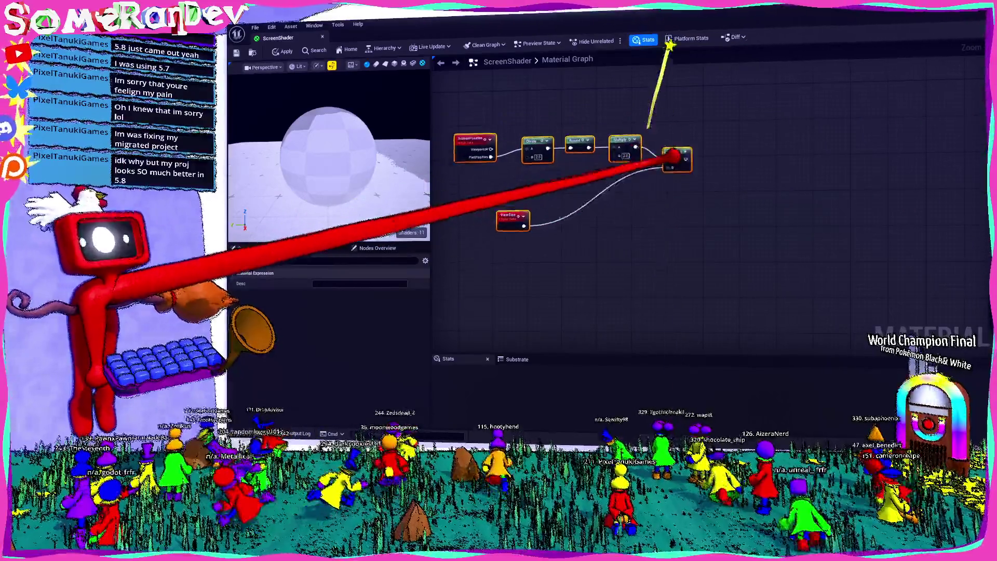
- Line up the ScreenPosition, Multiply, Divide and ViewSize nodes of the pixelation chain
{"action": "left_click_drag", "start_coordinate": [772, 261], "coordinate": [905, 277]}
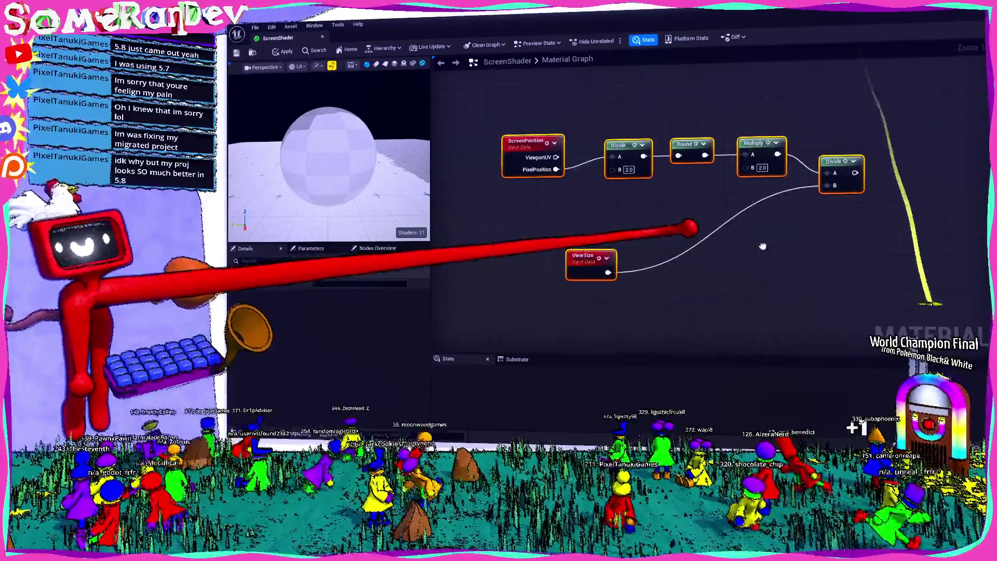
{"action": "left_click", "coordinate": [627, 241]}
{"action": "left_click_drag", "start_coordinate": [526, 141], "coordinate": [558, 128]}
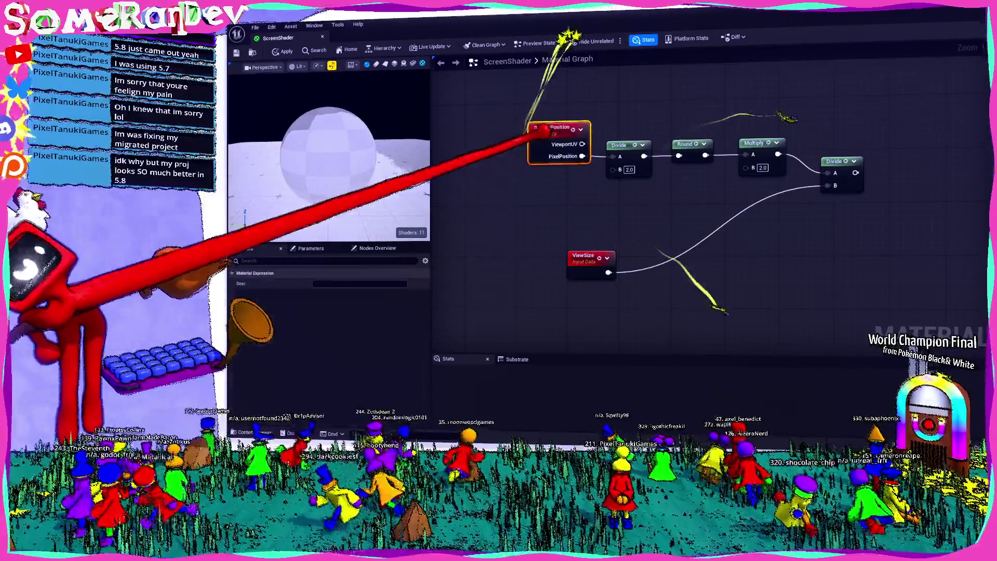
{"action": "left_click_drag", "start_coordinate": [758, 148], "coordinate": [745, 149]}
{"action": "mouse_move", "coordinate": [820, 165]}
{"action": "left_mouse_down"}
{"action": "mouse_move", "coordinate": [857, 147]}
{"action": "mouse_move", "coordinate": [788, 147]}
{"action": "left_mouse_up"}
{"action": "mouse_move", "coordinate": [602, 257]}
{"action": "left_mouse_down"}
{"action": "mouse_move", "coordinate": [690, 256]}
{"action": "mouse_move", "coordinate": [732, 213]}
{"action": "left_mouse_up"}
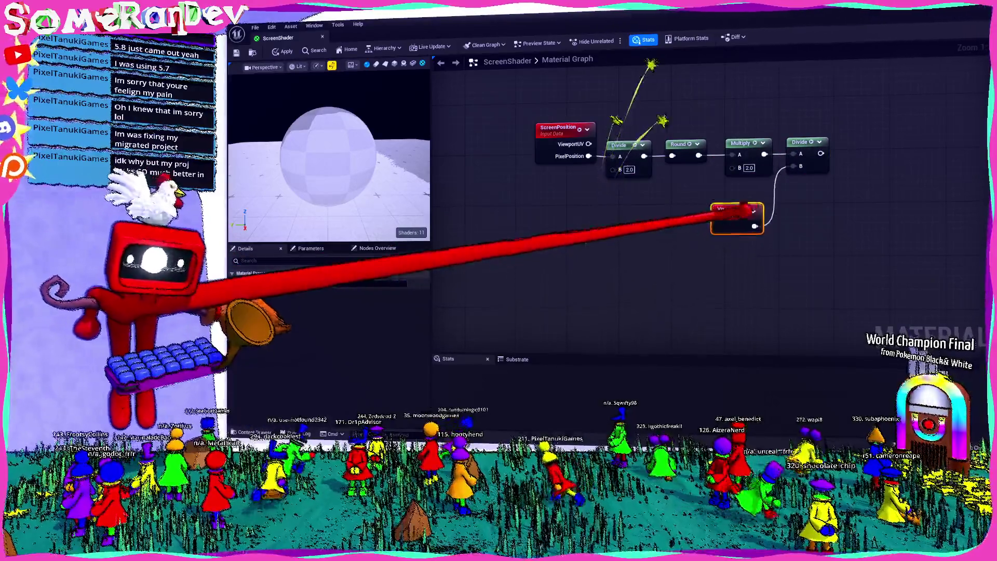
- Add a Constant of 2 and wire it into the Divide B and Multiply B inputs
{"action": "right_click", "coordinate": [525, 223]}
{"action": "type", "text": "constant"}
{"action": "key", "text": "Return"}
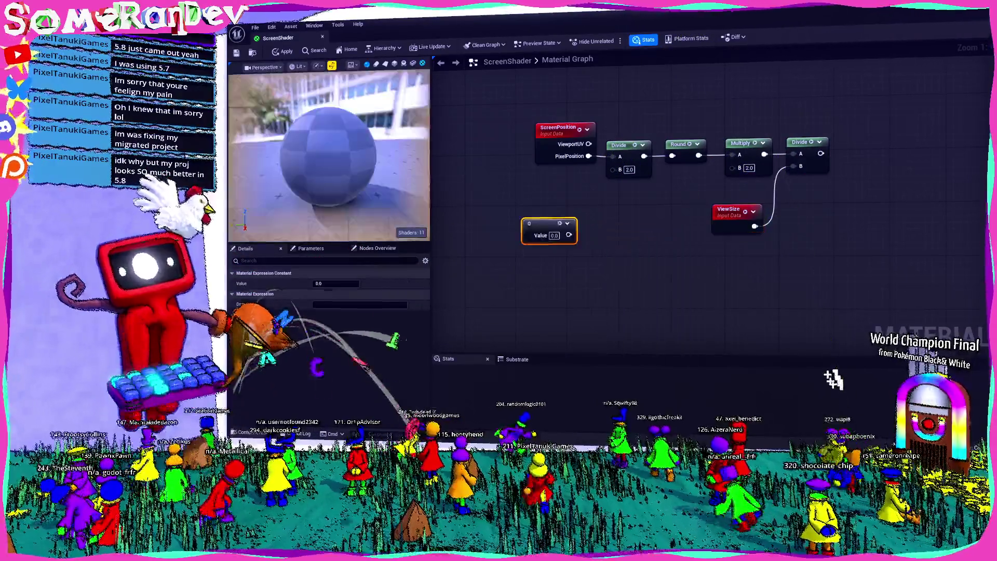
{"action": "type", "text": "2"}
{"action": "left_click_drag", "start_coordinate": [627, 152], "coordinate": [618, 169]}
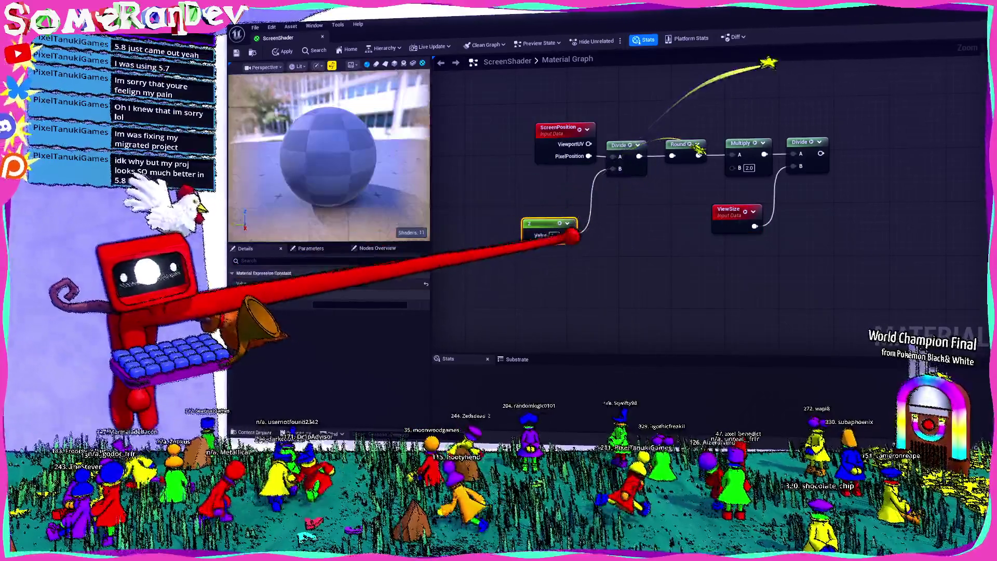
{"action": "left_click_drag", "start_coordinate": [570, 235], "coordinate": [635, 206]}
{"action": "left_click_drag", "start_coordinate": [738, 168], "coordinate": [736, 167]}
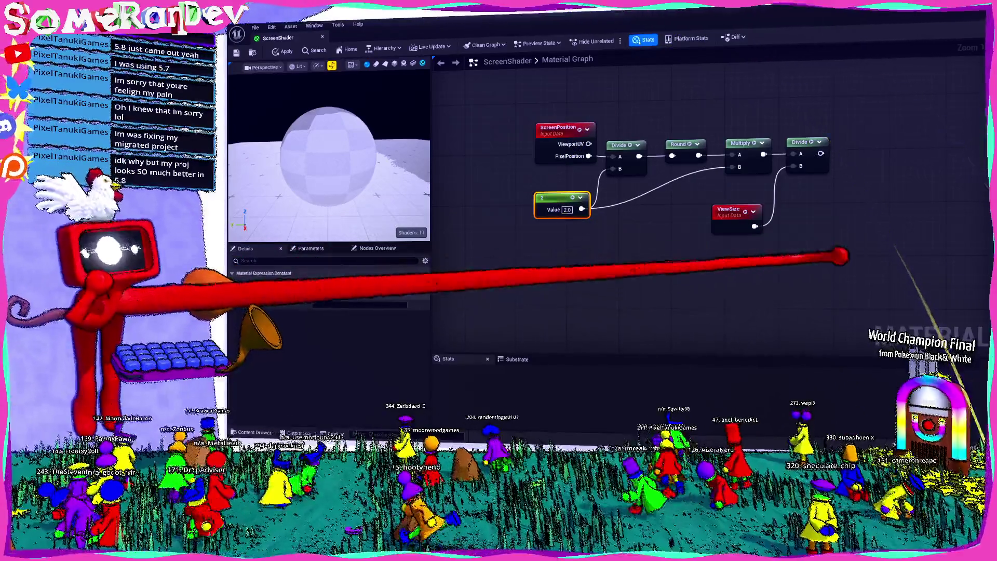
{"action": "scroll", "coordinate": [609, 265], "scroll_direction": "down", "scroll_amount": 2}
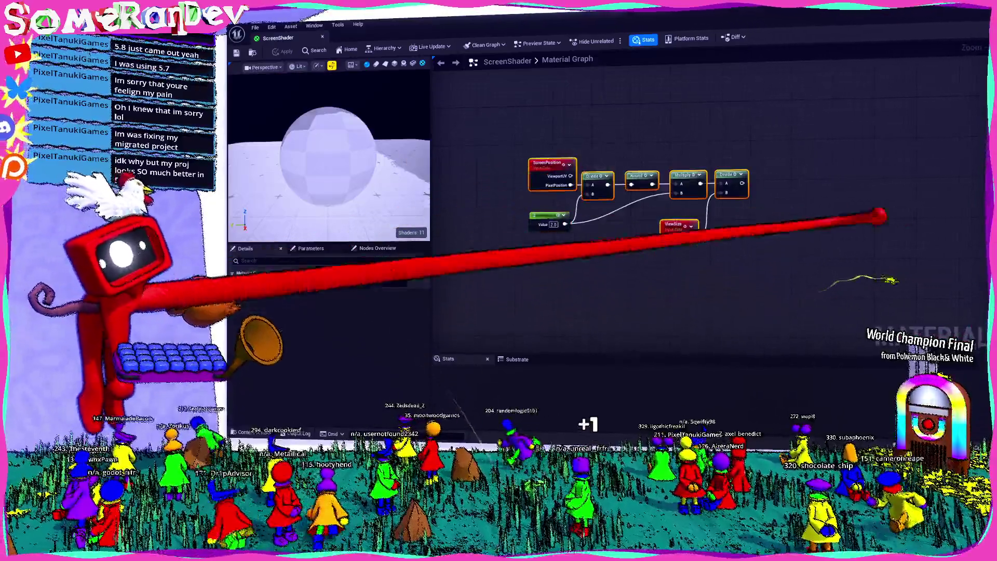
- Wire the final Divide output into the BaseColor scene texture's UVs and toward SceneDepth
{"action": "left_click_drag", "start_coordinate": [742, 211], "coordinate": [654, 190]}
{"action": "mouse_move", "coordinate": [489, 137]}
{"action": "left_mouse_down"}
{"action": "mouse_move", "coordinate": [634, 251]}
{"action": "mouse_move", "coordinate": [701, 289]}
{"action": "mouse_move", "coordinate": [879, 201]}
{"action": "mouse_move", "coordinate": [648, 179]}
{"action": "left_mouse_up"}
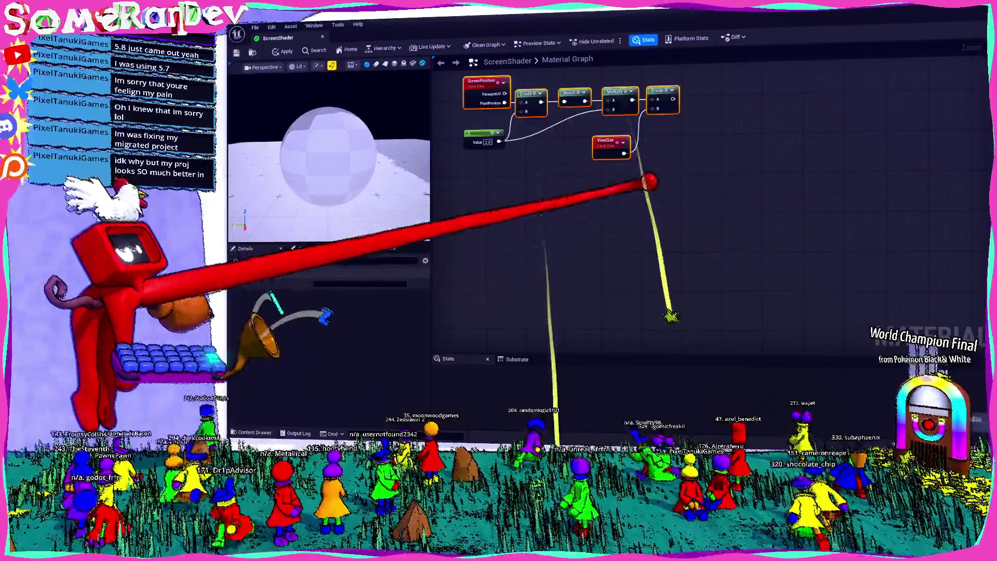
{"action": "mouse_move", "coordinate": [660, 112]}
{"action": "left_mouse_down"}
{"action": "mouse_move", "coordinate": [699, 193]}
{"action": "mouse_move", "coordinate": [805, 185]}
{"action": "mouse_move", "coordinate": [815, 196]}
{"action": "mouse_move", "coordinate": [600, 156]}
{"action": "mouse_move", "coordinate": [674, 149]}
{"action": "mouse_move", "coordinate": [681, 200]}
{"action": "mouse_move", "coordinate": [508, 227]}
{"action": "mouse_move", "coordinate": [492, 212]}
{"action": "mouse_move", "coordinate": [910, 309]}
{"action": "left_mouse_up"}
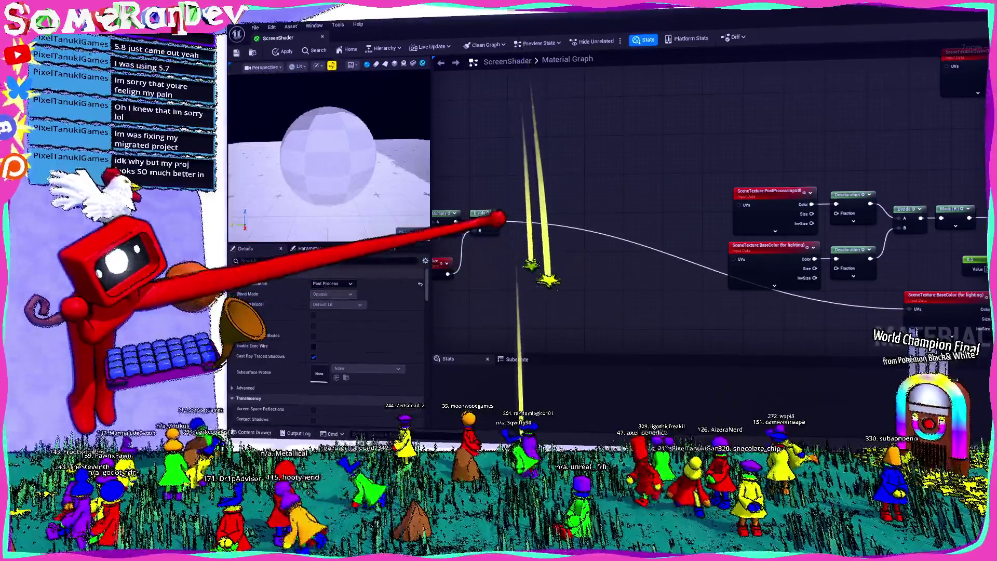
{"action": "left_click_drag", "start_coordinate": [738, 259], "coordinate": [736, 258]}
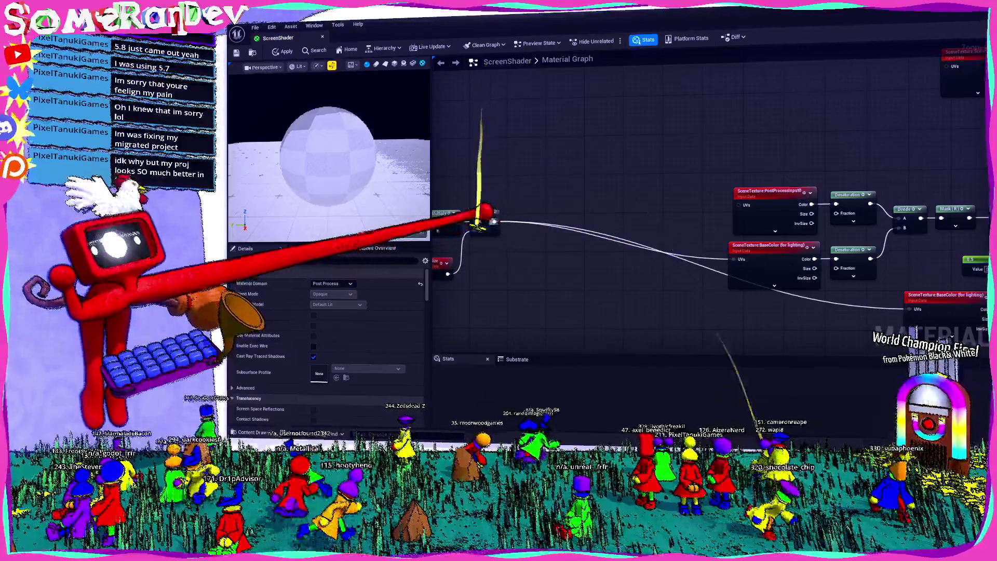
{"action": "mouse_move", "coordinate": [493, 221]}
{"action": "left_mouse_down"}
{"action": "mouse_move", "coordinate": [902, 133]}
{"action": "mouse_move", "coordinate": [912, 17]}
{"action": "mouse_move", "coordinate": [778, 263]}
{"action": "mouse_move", "coordinate": [746, 285]}
{"action": "left_mouse_up"}
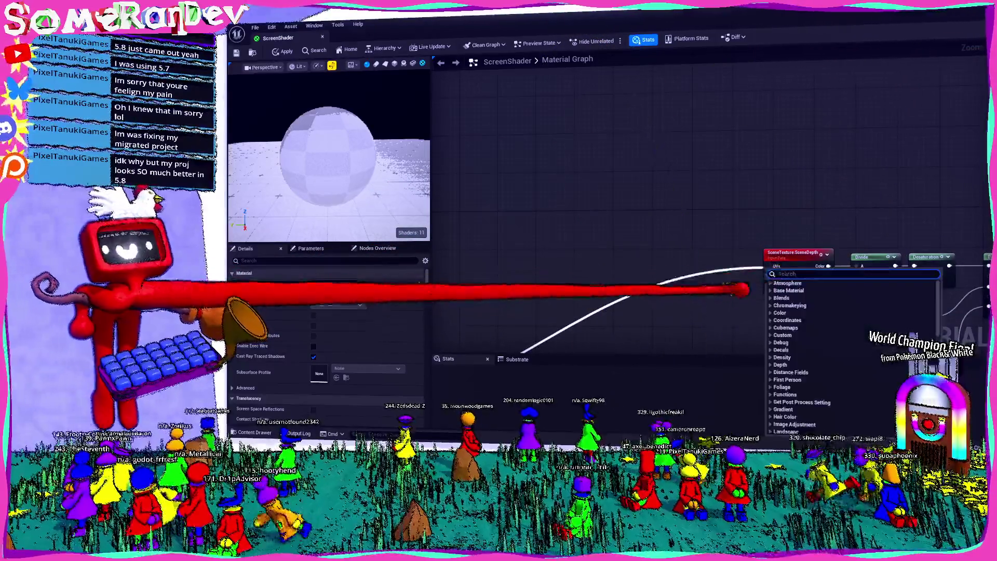
{"action": "key", "text": "Escape"}
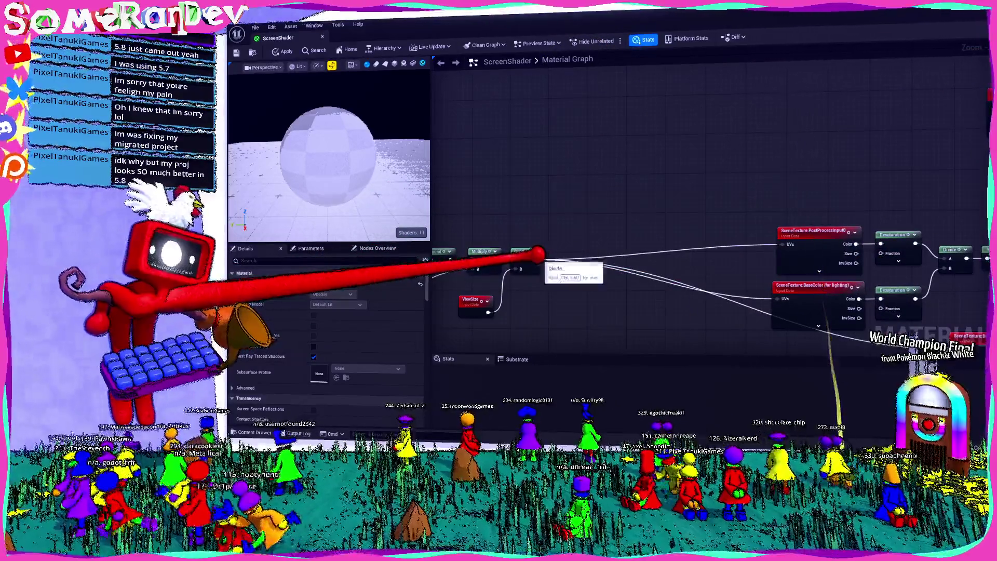
- Pan across the SceneDepth and mask nodes, then return to the level editor viewport
{"action": "left_click_drag", "start_coordinate": [540, 256], "coordinate": [442, 256]}
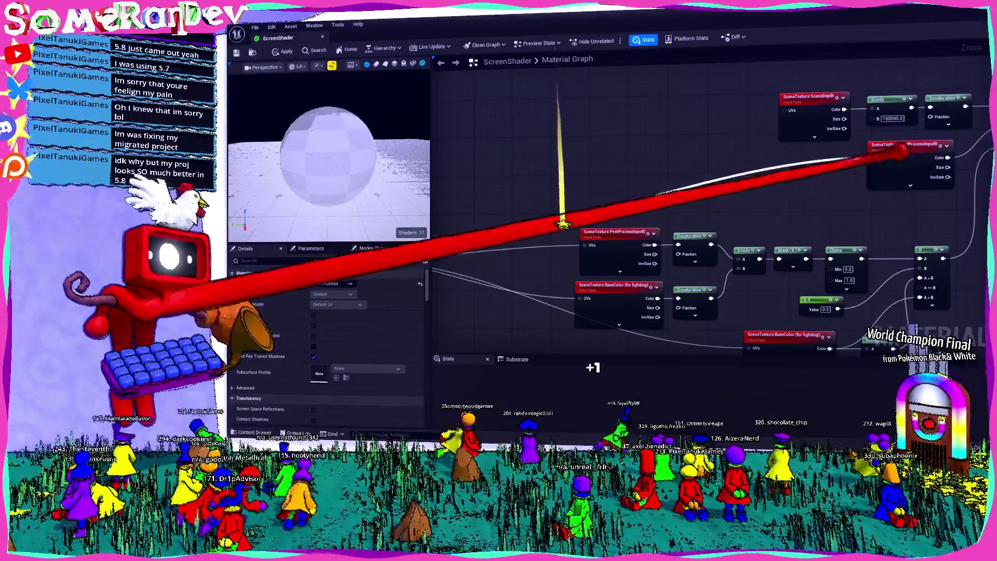
{"action": "left_click_drag", "start_coordinate": [623, 291], "coordinate": [766, 264]}
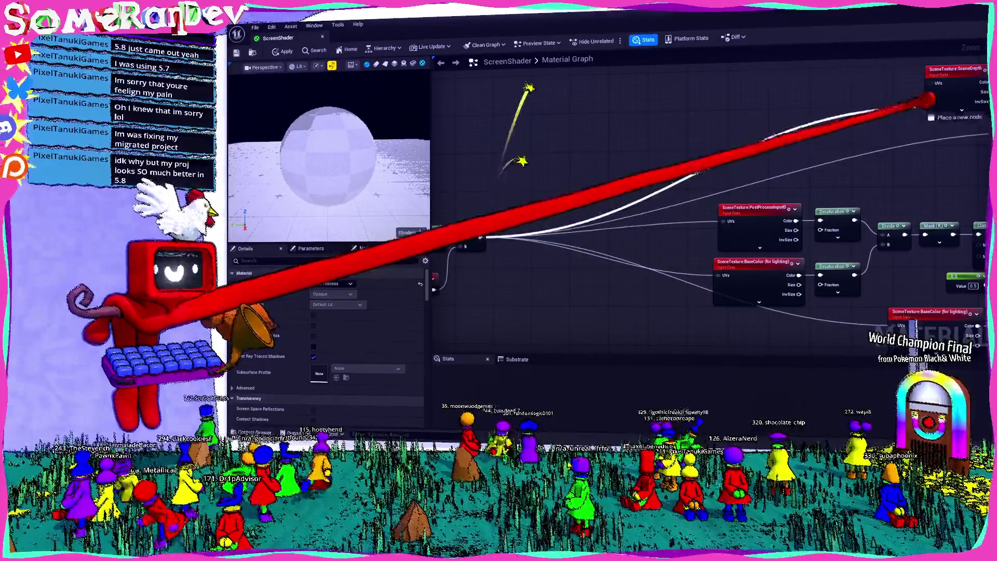
{"action": "left_click_drag", "start_coordinate": [555, 410], "coordinate": [590, 414]}
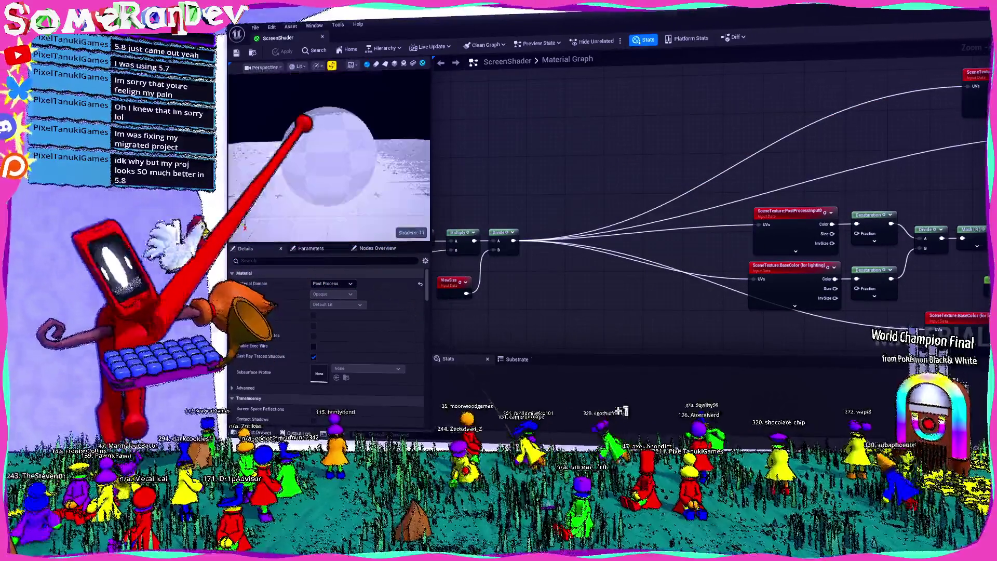
{"action": "key", "text": "alt+Tab"}
{"action": "key", "text": "w"}
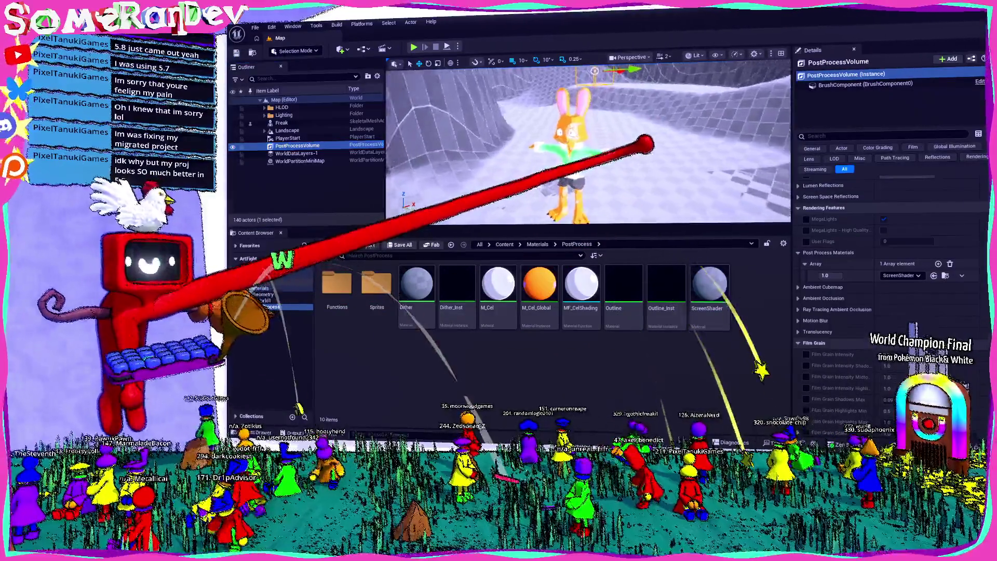
{"action": "key", "text": "w"}
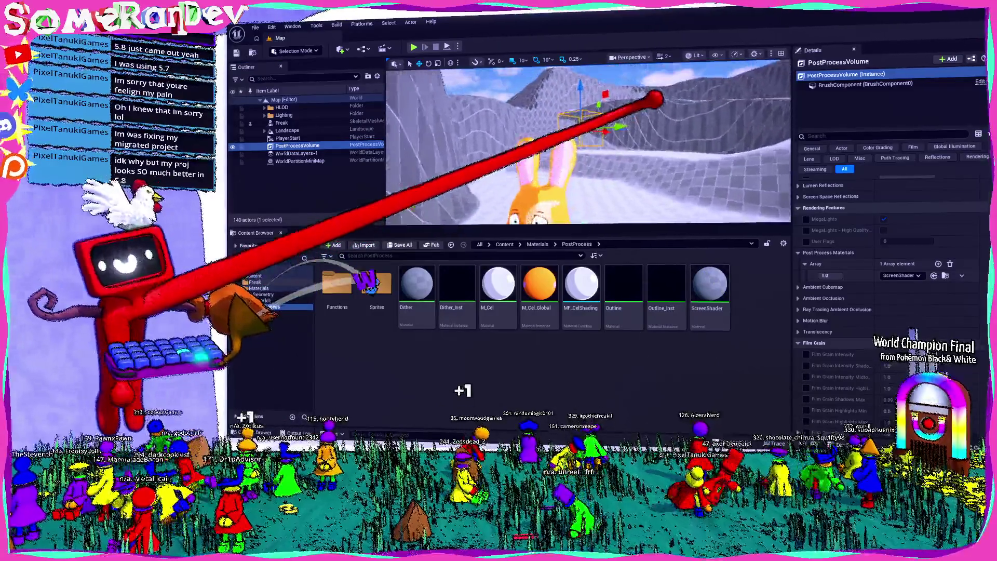
{"action": "key", "text": "s"}
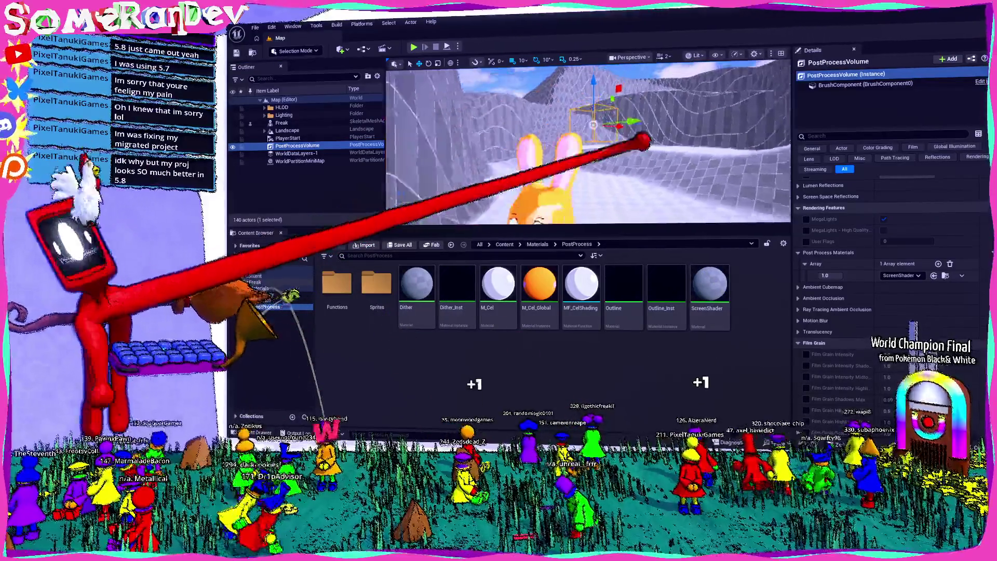
{"action": "key", "text": "s"}
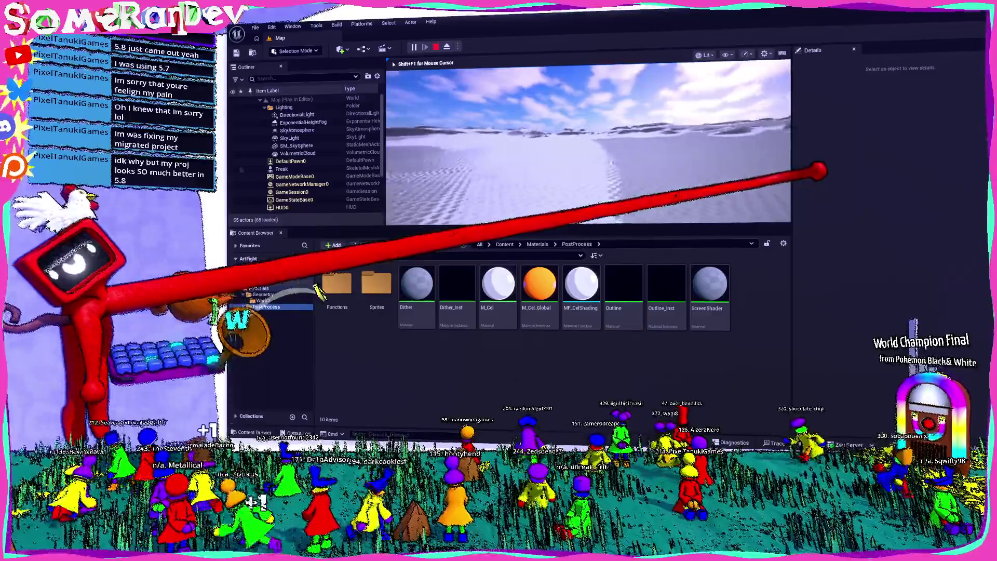
{"action": "key", "text": "Escape"}
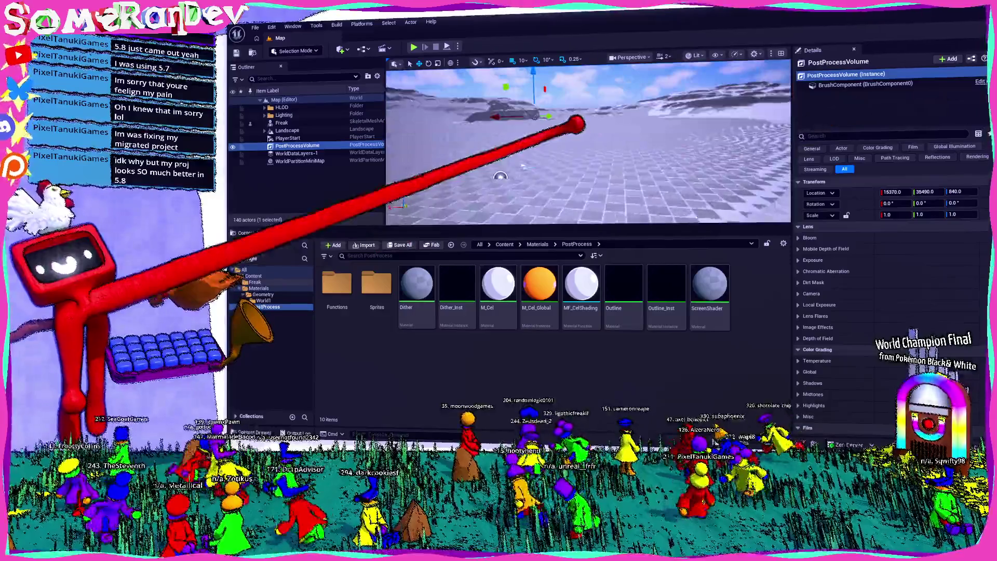
- Select the Landscape and Freak in the Outliner and inspect the Landscape's context menu
{"action": "left_click", "coordinate": [287, 130]}
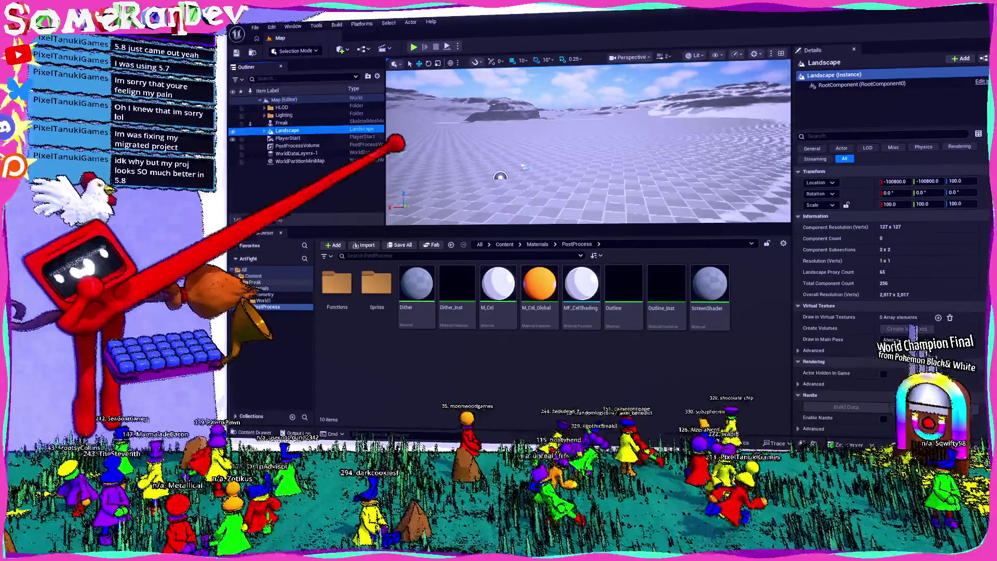
{"action": "left_click", "coordinate": [281, 123]}
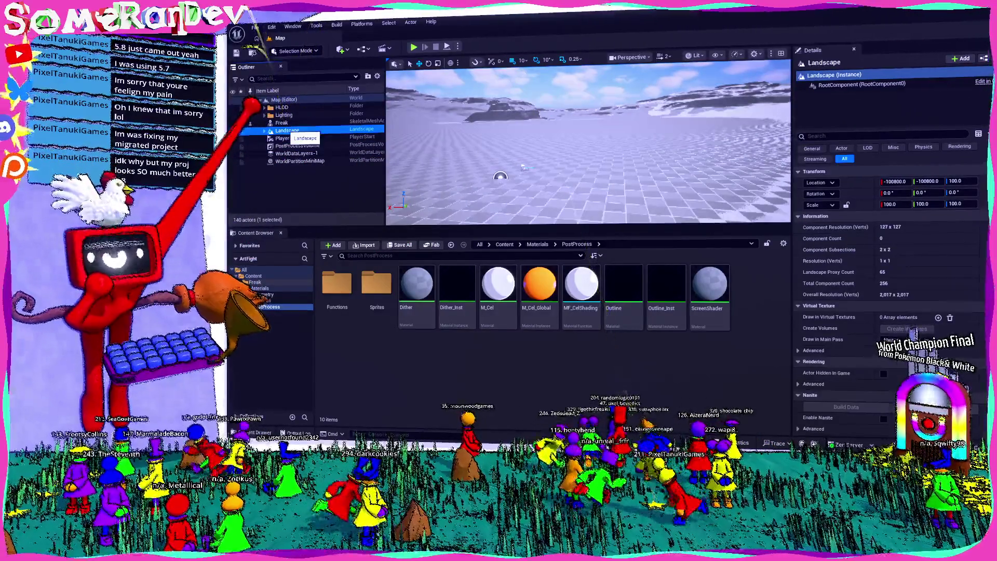
{"action": "right_click", "coordinate": [289, 131]}
{"action": "mouse_move", "coordinate": [333, 332]}
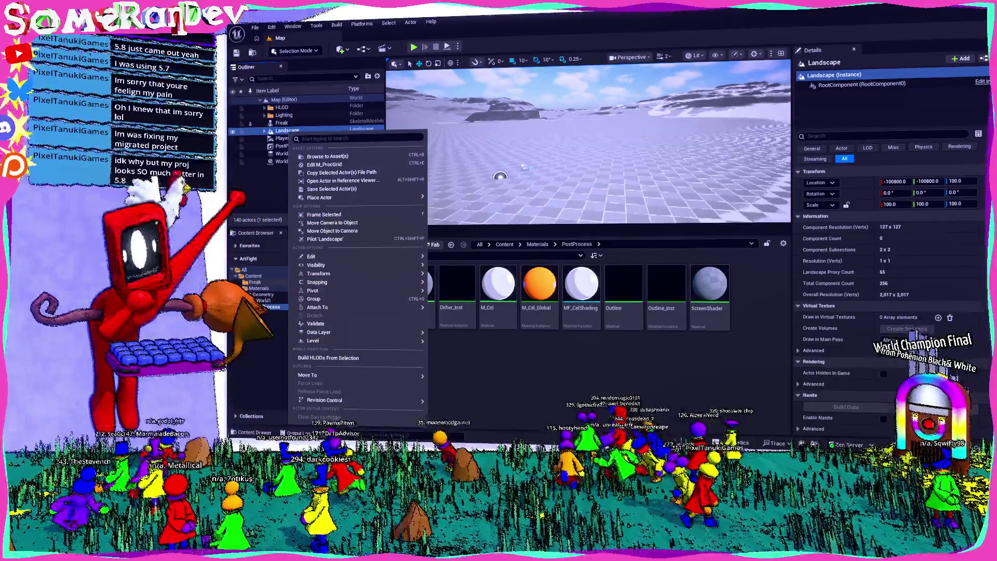
{"action": "mouse_move", "coordinate": [337, 256]}
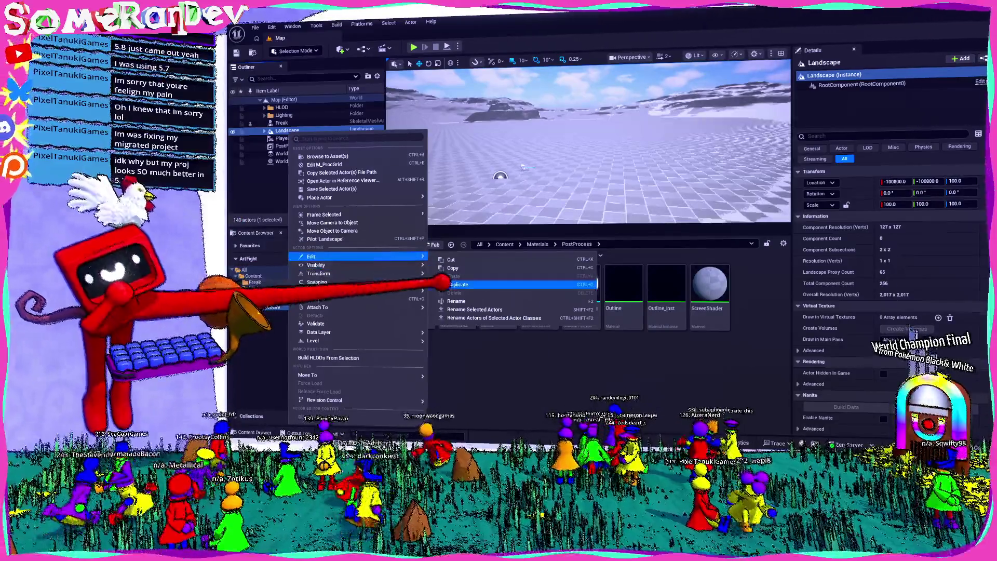
{"action": "key", "text": "Escape"}
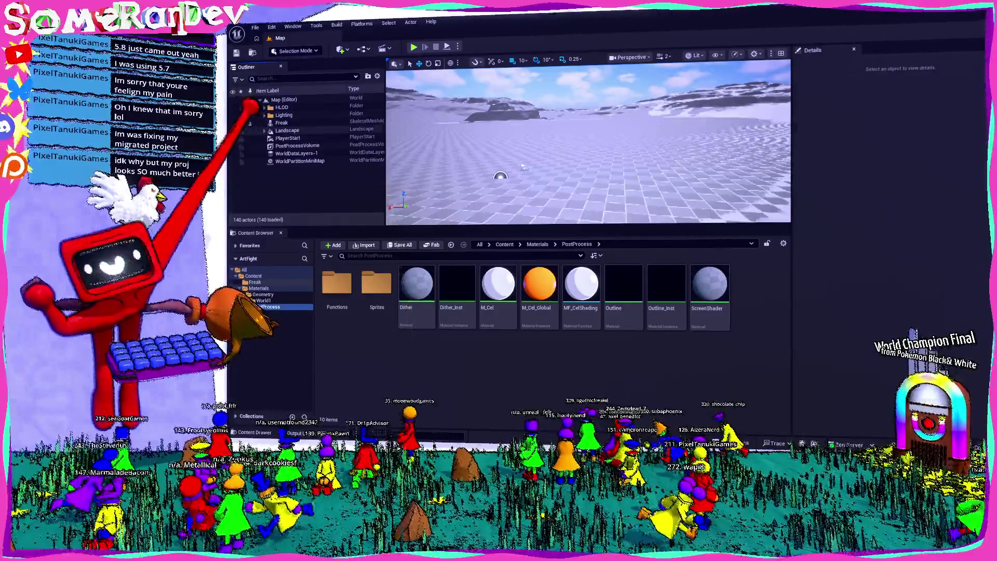
- Dismiss the Landscape's context menu again and drag the splitter to widen the Outliner
{"action": "left_click", "coordinate": [287, 131]}
{"action": "right_click", "coordinate": [287, 132]}
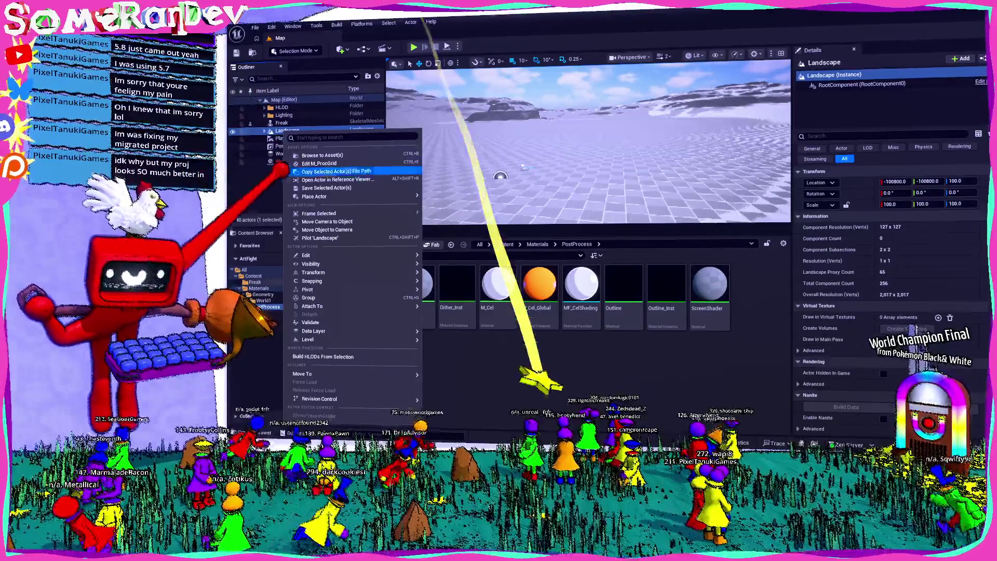
{"action": "mouse_move", "coordinate": [306, 264]}
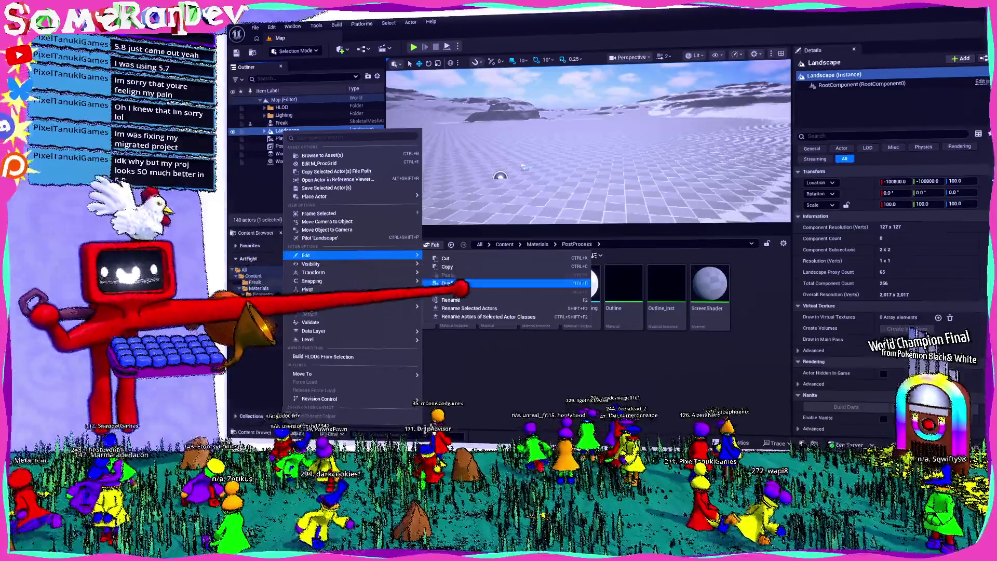
{"action": "key", "text": "Escape"}
{"action": "key", "text": "Escape"}
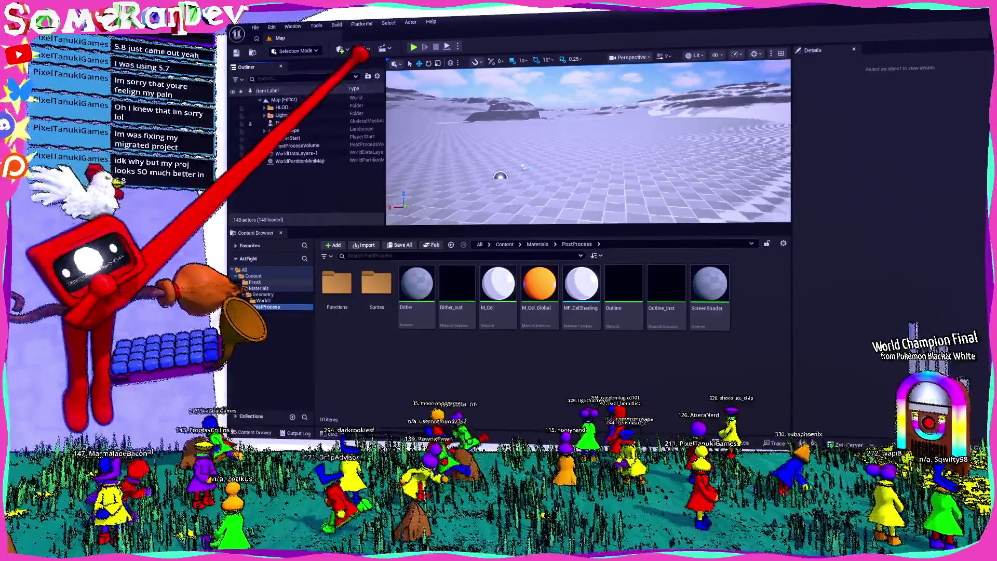
{"action": "mouse_move", "coordinate": [386, 140]}
{"action": "left_mouse_down"}
{"action": "mouse_move", "coordinate": [478, 140]}
{"action": "mouse_move", "coordinate": [417, 140]}
{"action": "left_mouse_up"}
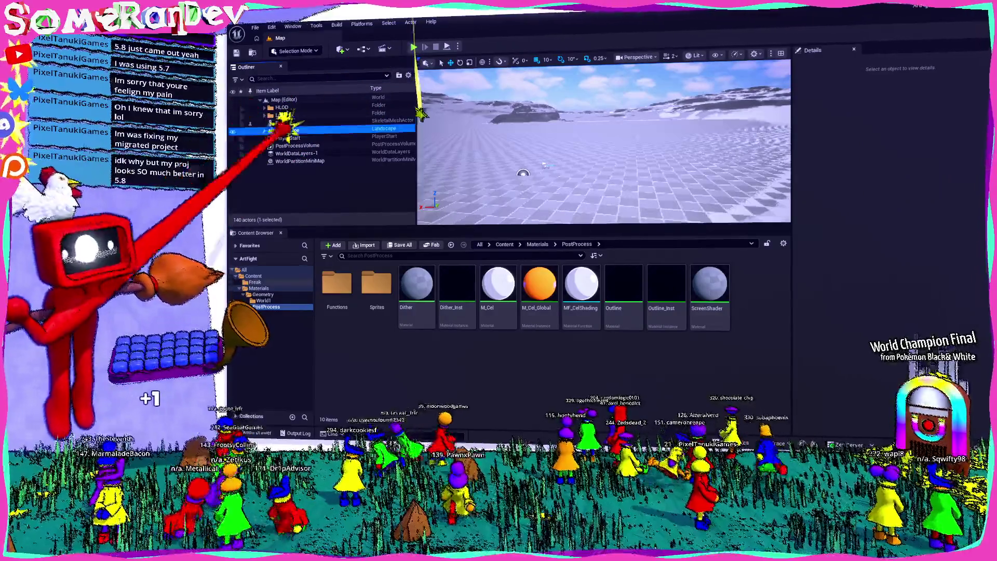
- Open and dismiss the Landscape's Outliner menu, then select and deselect the Landscape
{"action": "right_click", "coordinate": [283, 131]}
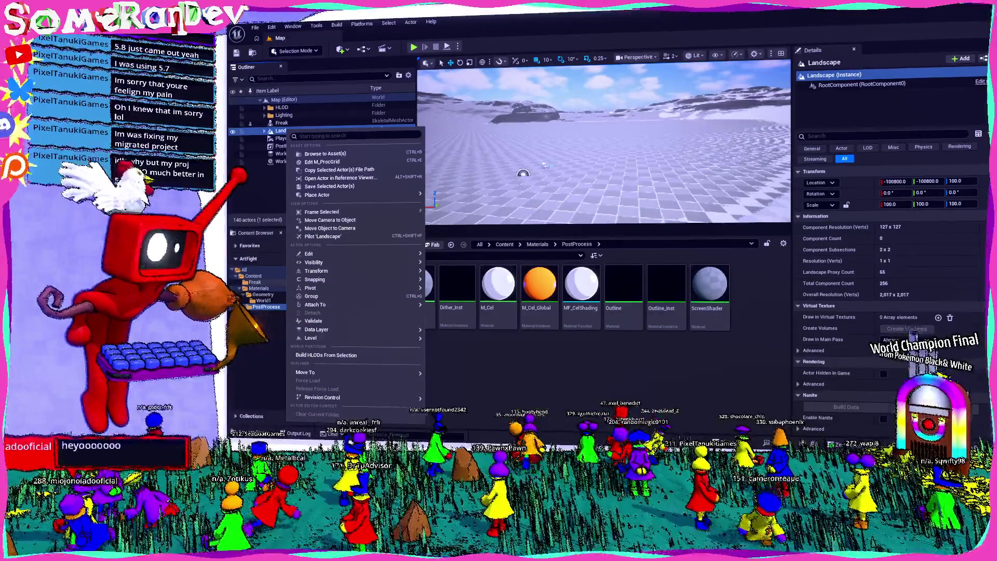
{"action": "left_click", "coordinate": [274, 177]}
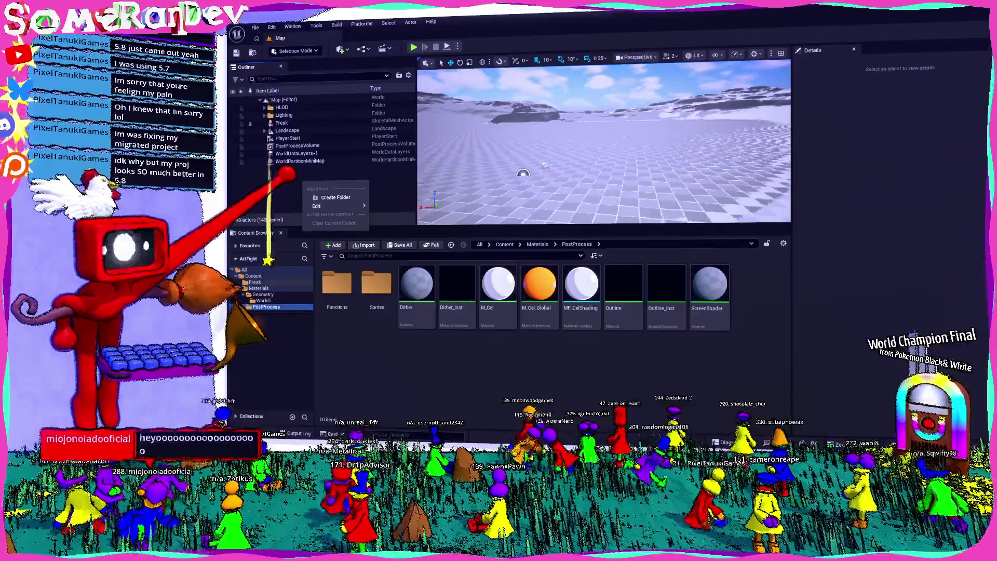
{"action": "left_click", "coordinate": [288, 130]}
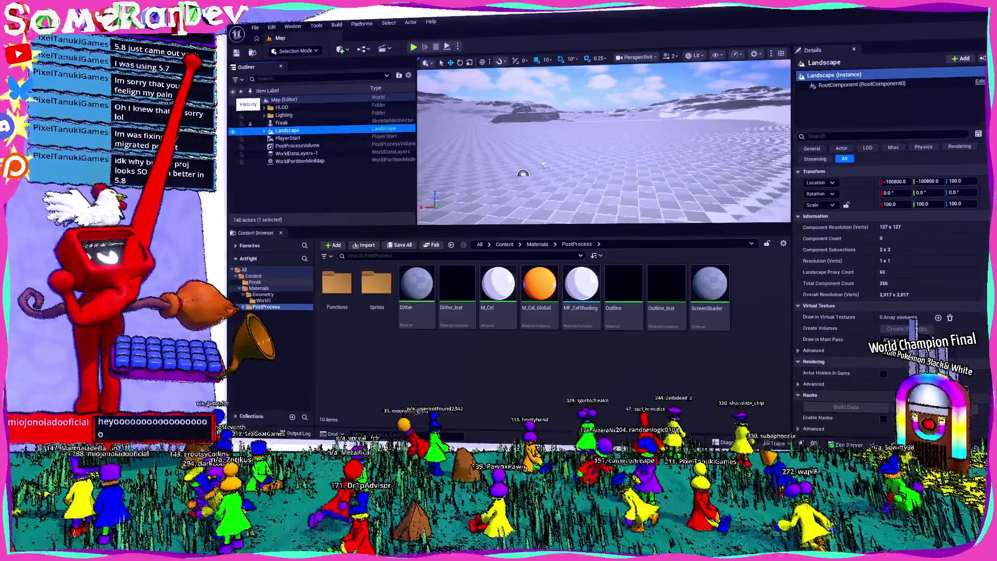
{"action": "left_click", "coordinate": [280, 192]}
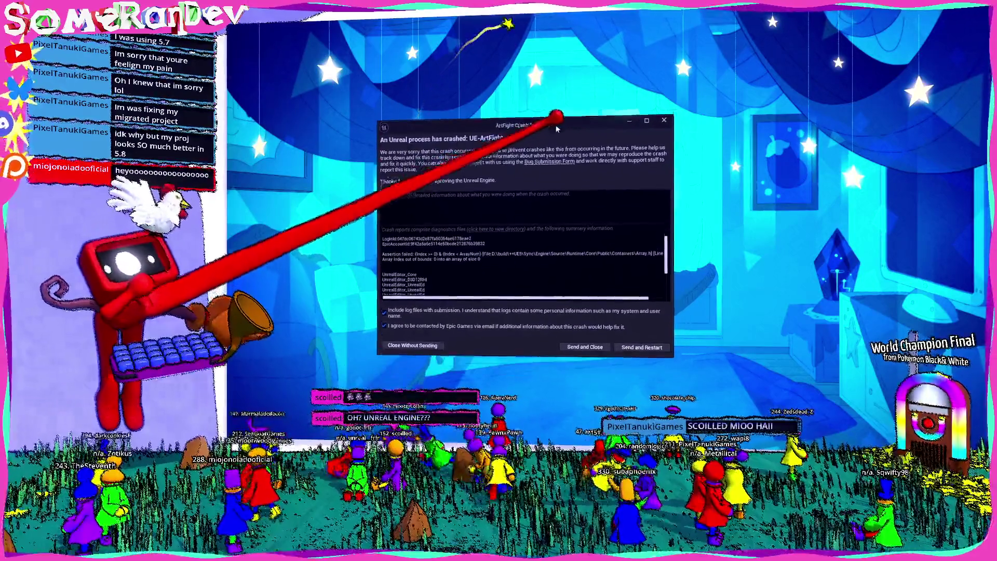
- Close the crash reporter without sending the report
{"action": "left_click", "coordinate": [664, 122]}
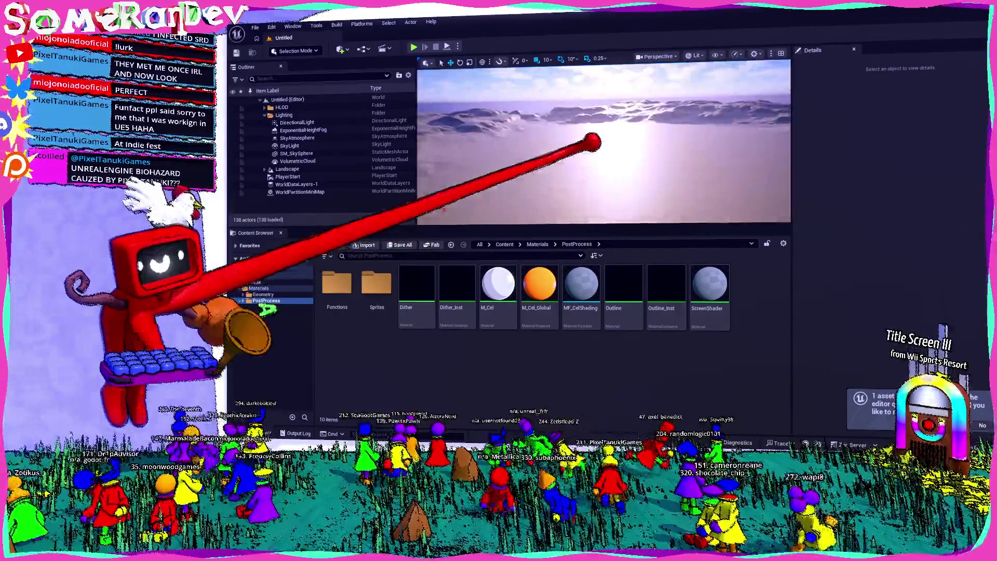
- Save the untitled level as Map, overwriting the existing Map asset, then select the Landscape actor
{"action": "key", "text": "w"}
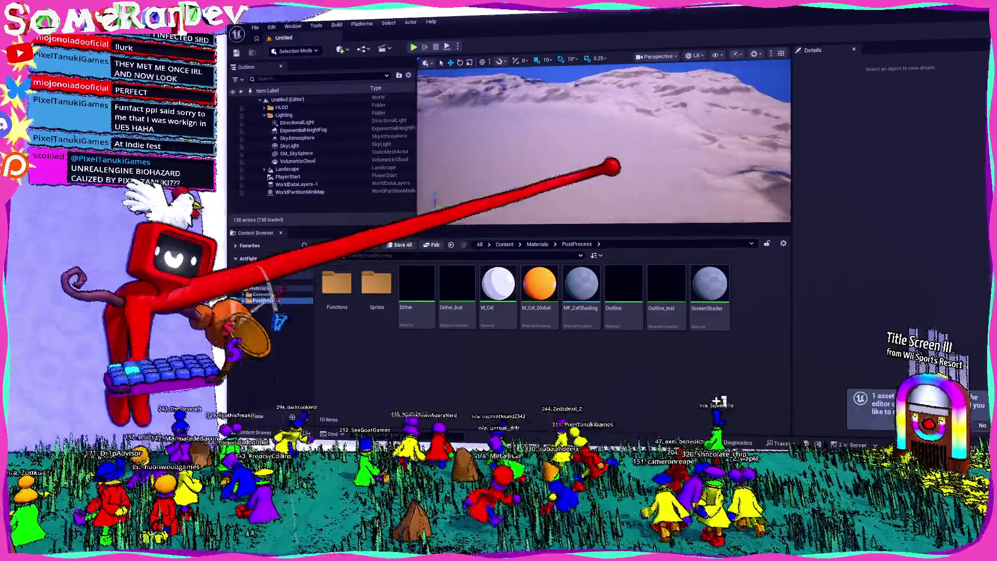
{"action": "key", "text": "ctrl+s"}
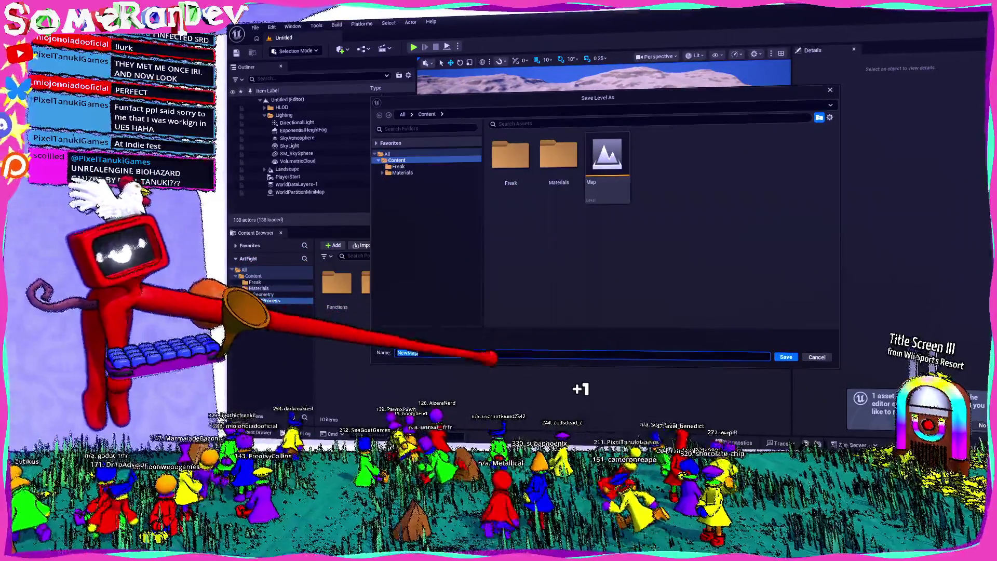
{"action": "left_click", "coordinate": [817, 357]}
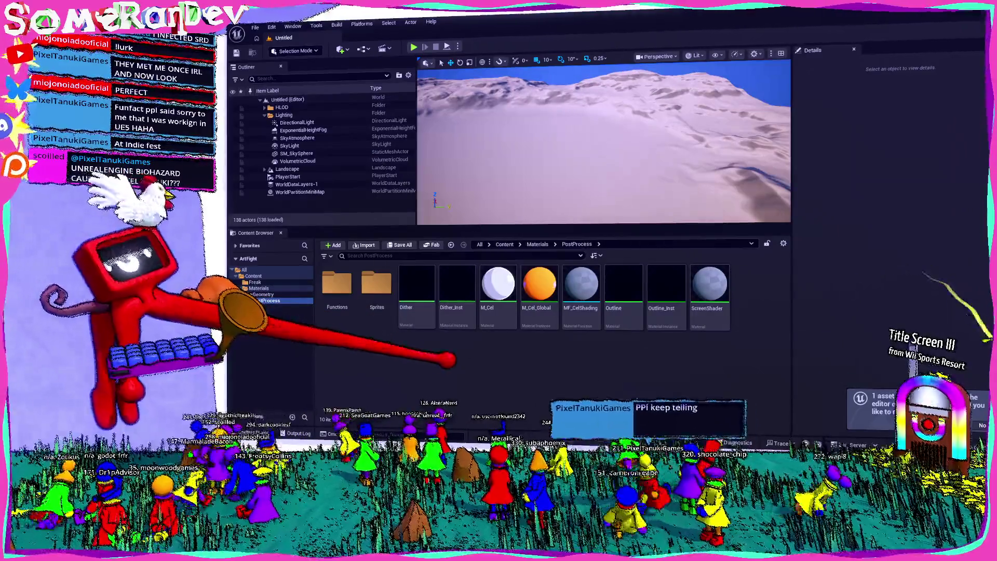
{"action": "left_click", "coordinate": [270, 294]}
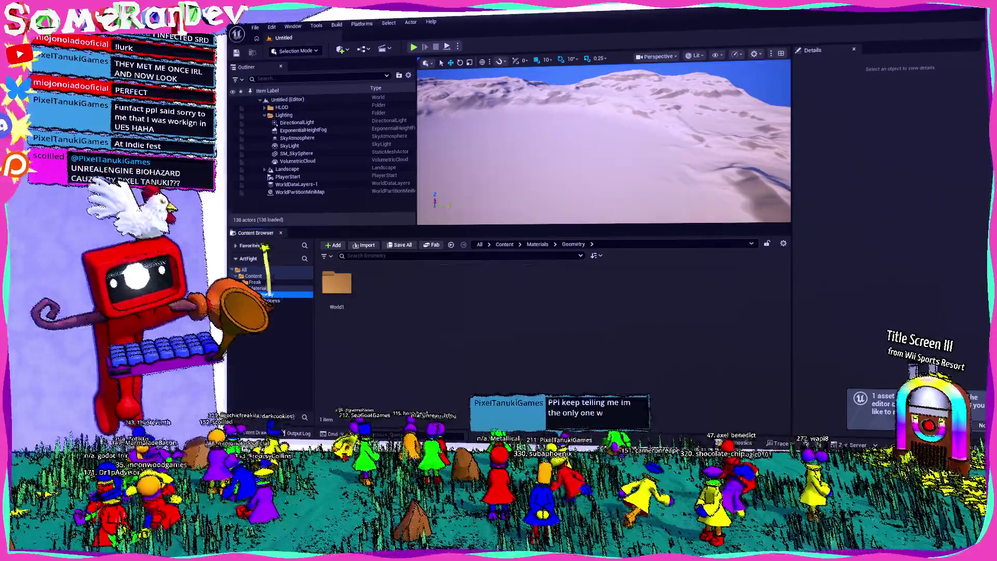
{"action": "left_click", "coordinate": [263, 288]}
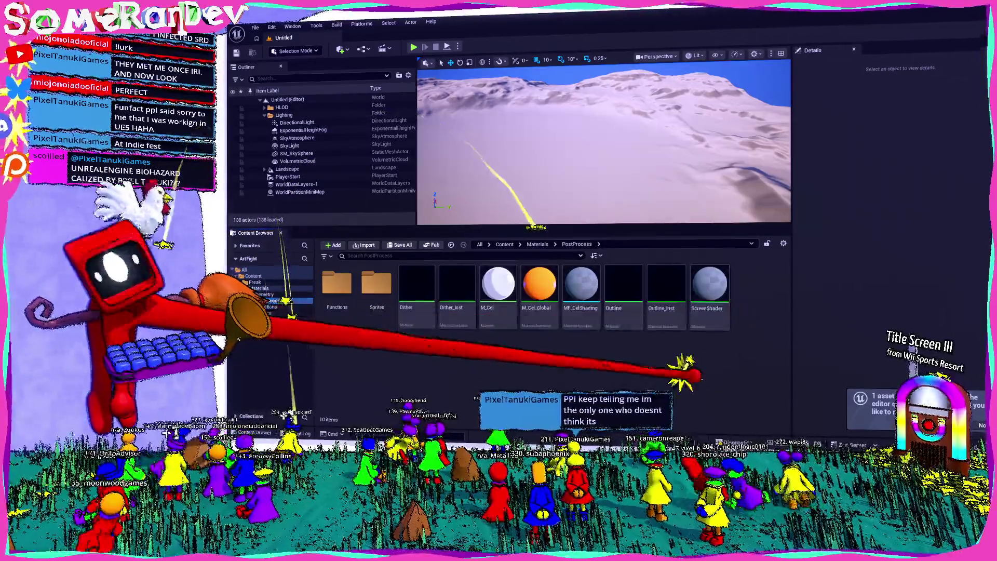
{"action": "key", "text": "ctrl+s"}
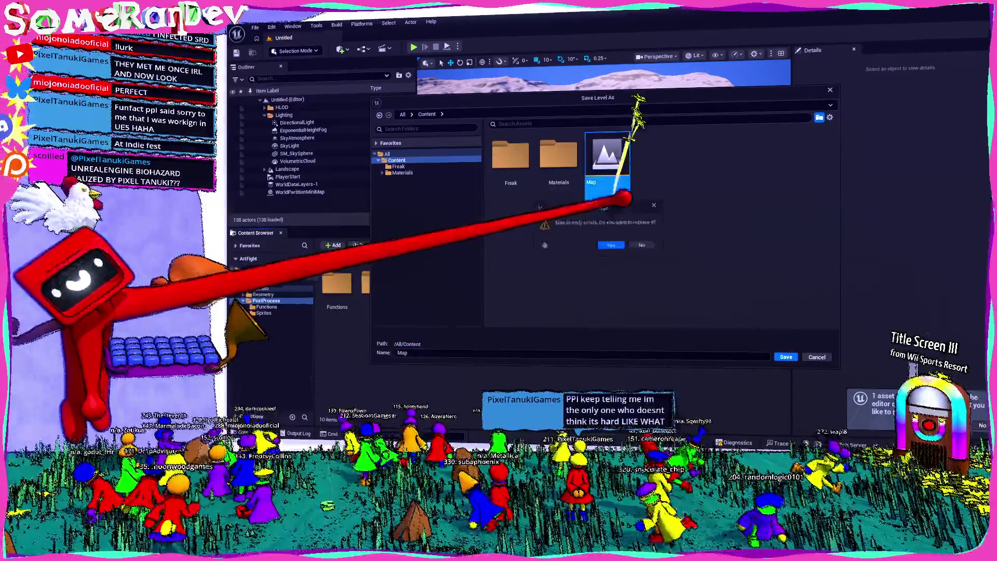
{"action": "double_click", "coordinate": [606, 166]}
{"action": "left_click", "coordinate": [632, 243]}
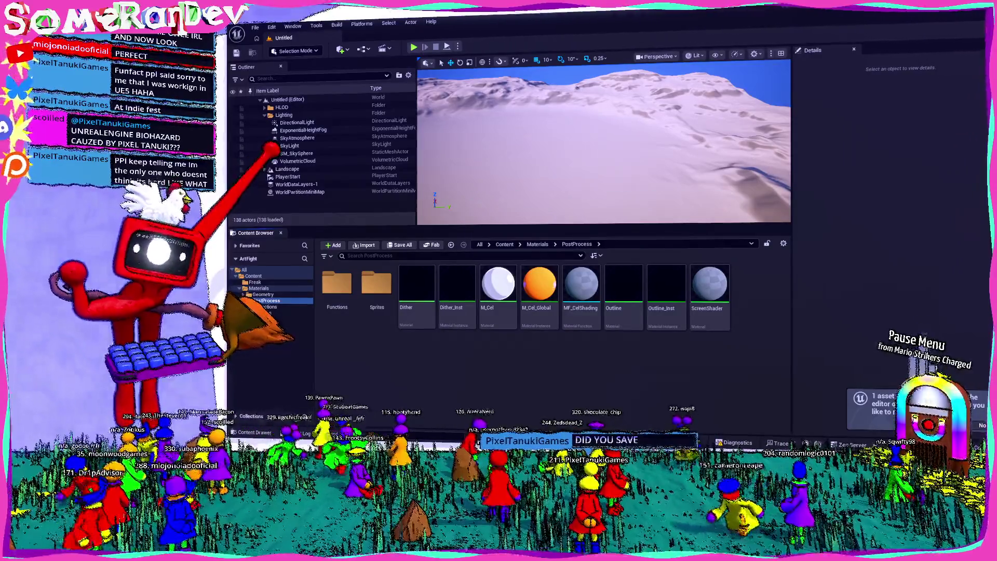
{"action": "left_click", "coordinate": [289, 169]}
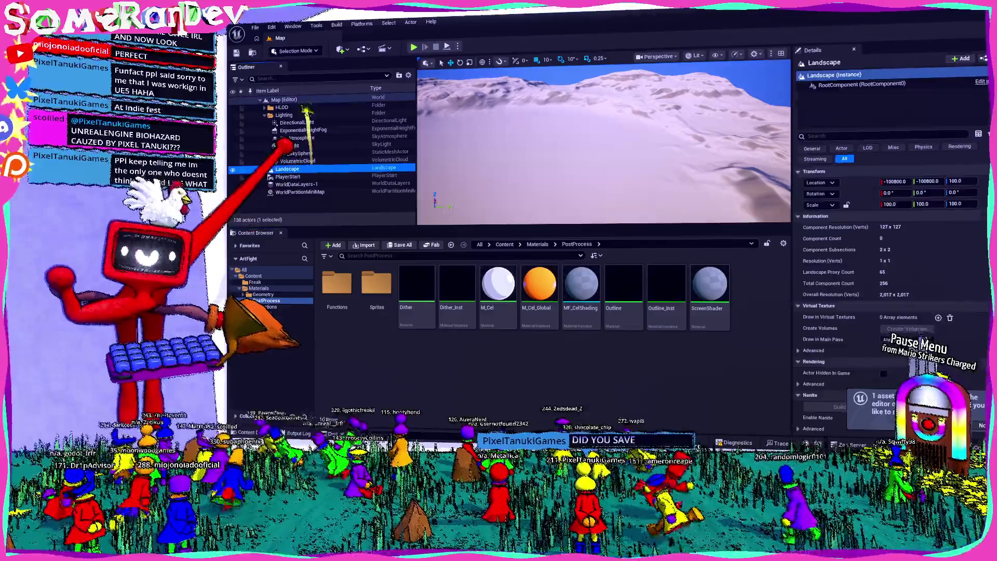
- Create a level asset named NewWorld in the Content folder, save it, and open it
{"action": "right_click", "coordinate": [288, 169]}
{"action": "mouse_move", "coordinate": [353, 280]}
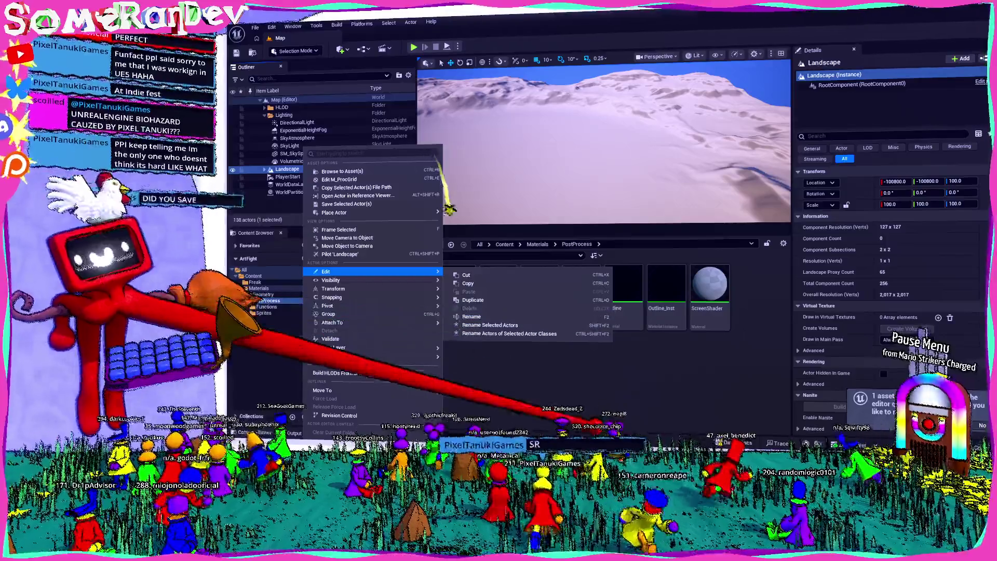
{"action": "key", "text": "Escape"}
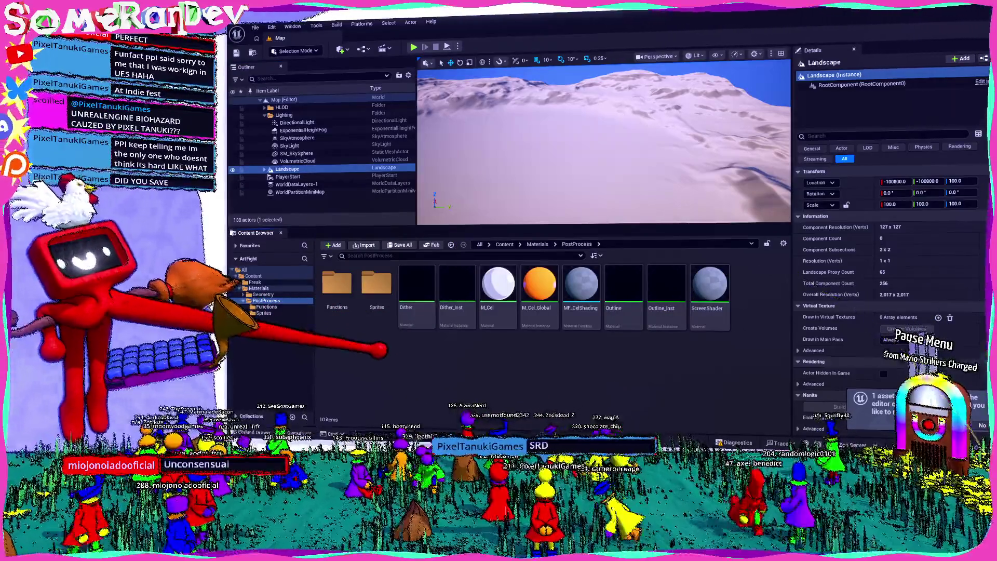
{"action": "right_click", "coordinate": [373, 373]}
{"action": "key", "text": "Escape"}
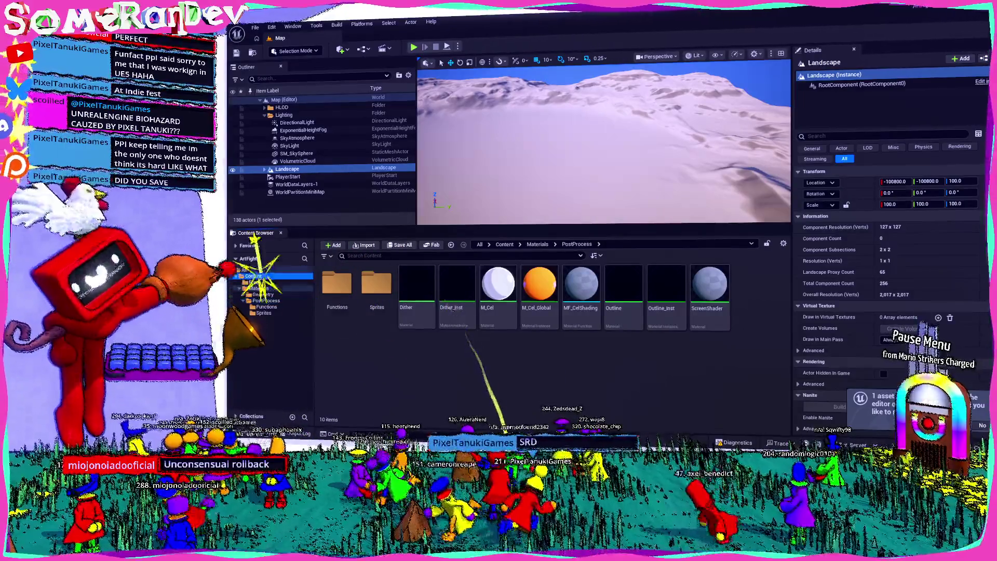
{"action": "right_click", "coordinate": [522, 311]}
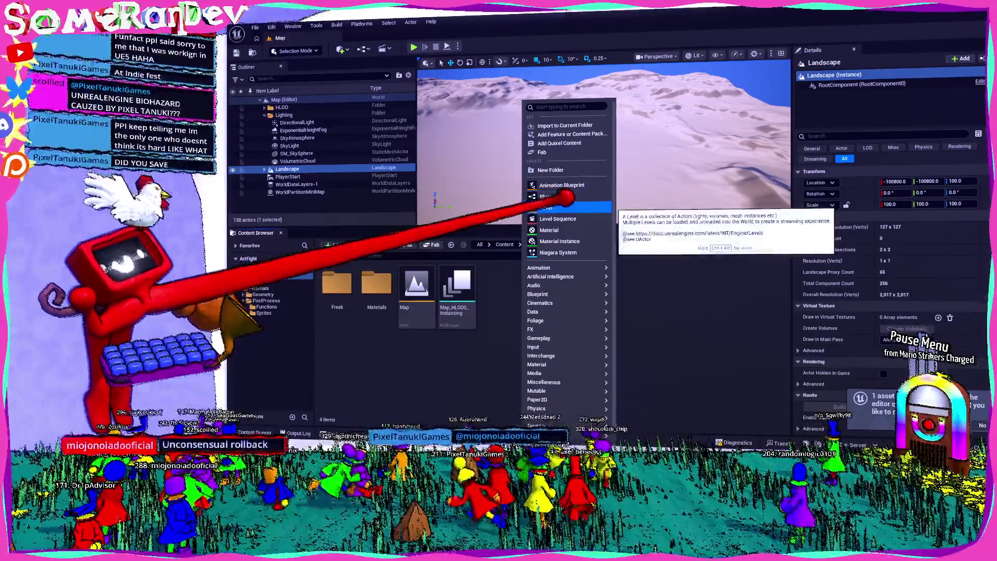
{"action": "left_click", "coordinate": [566, 207]}
{"action": "double_click", "coordinate": [505, 291]}
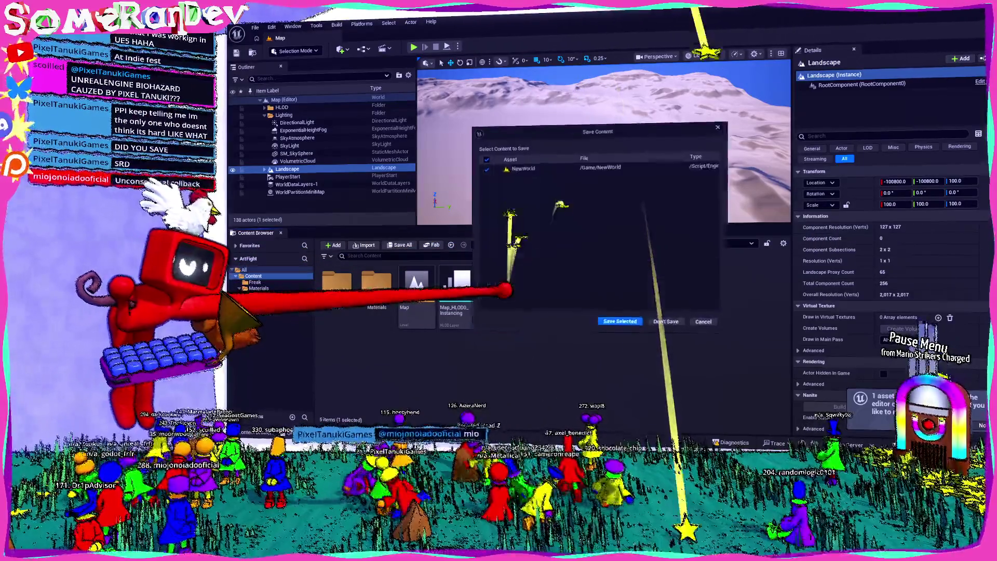
{"action": "key", "text": "Return"}
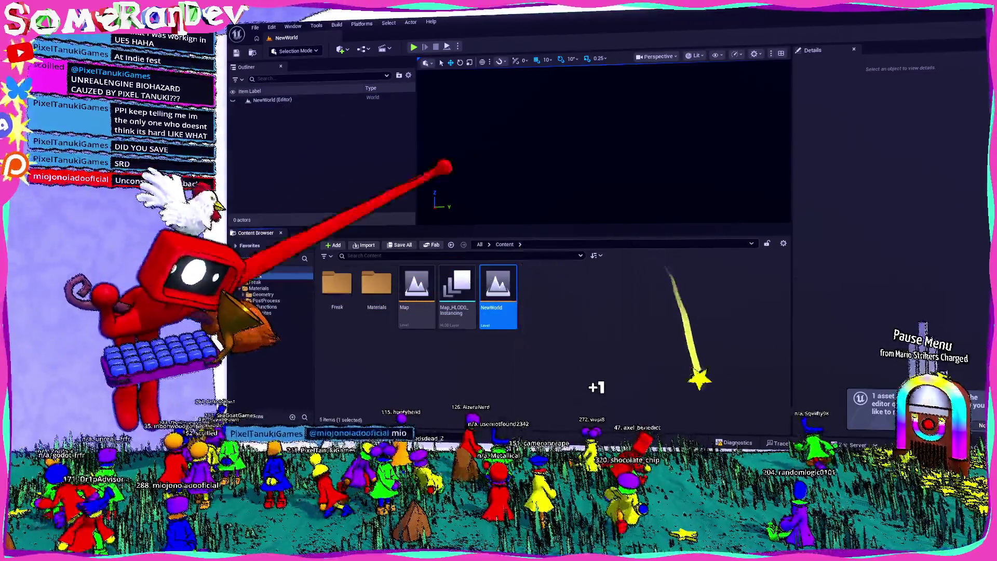
{"action": "left_click", "coordinate": [341, 49]}
{"action": "type", "text": "direction"}
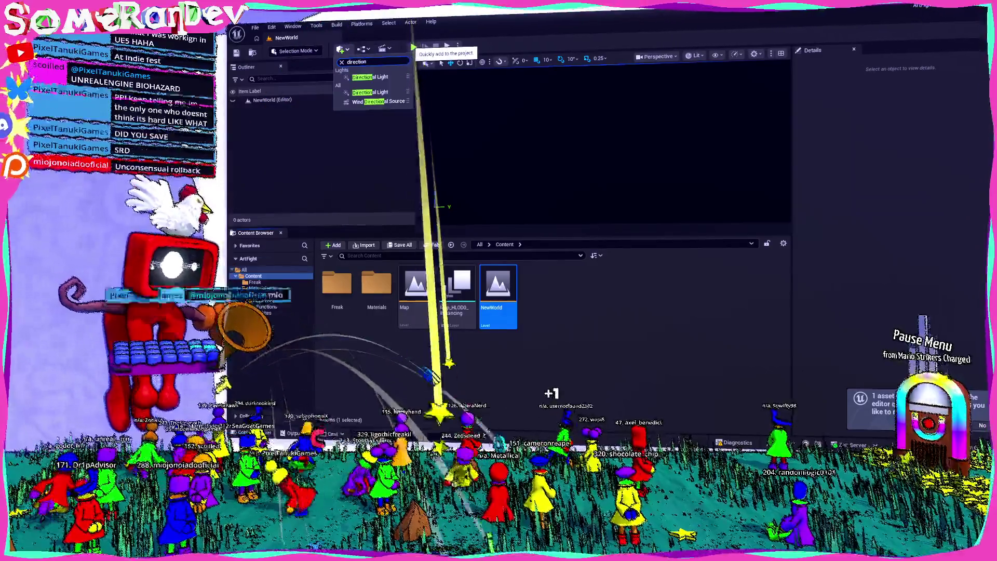
{"action": "key", "text": "Return"}
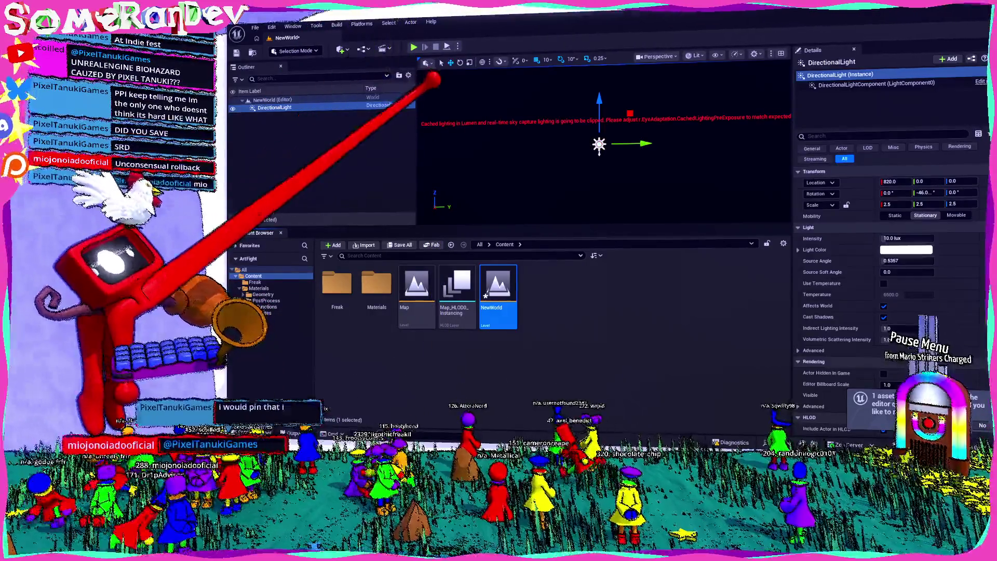
{"action": "key", "text": "f"}
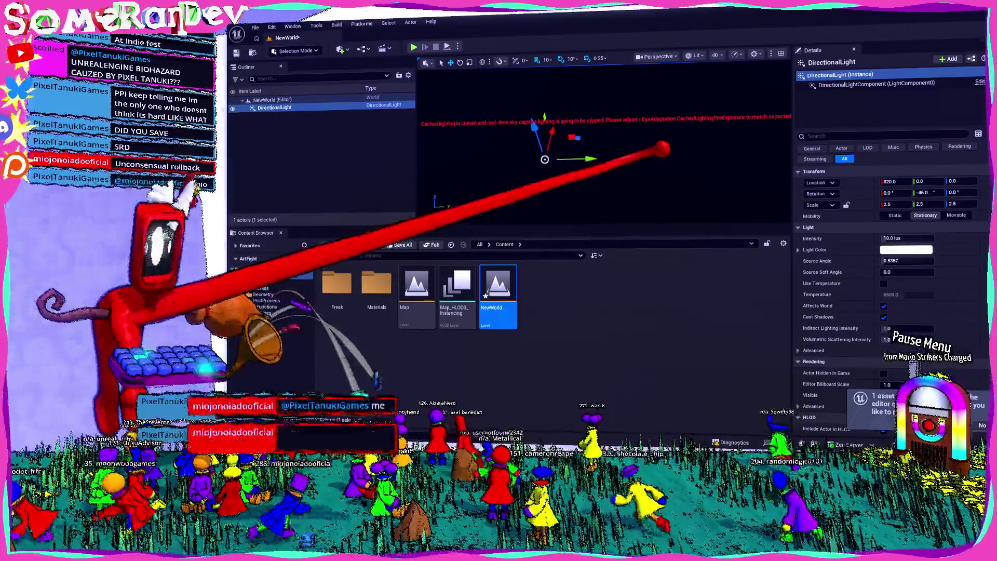
{"action": "key", "text": "ctrl+s"}
{"action": "left_click", "coordinate": [340, 49]}
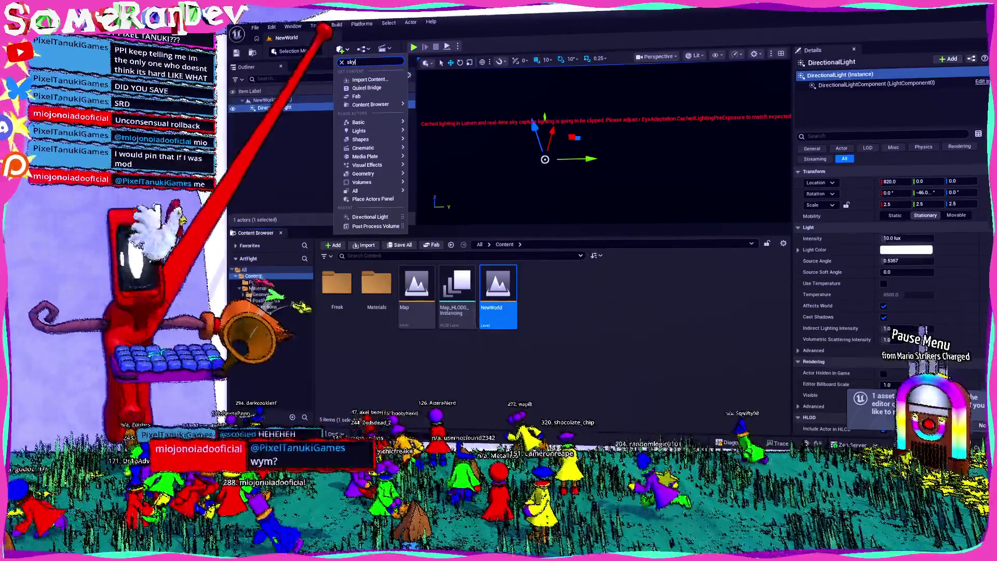
{"action": "type", "text": "ky"}
{"action": "left_click", "coordinate": [370, 92]}
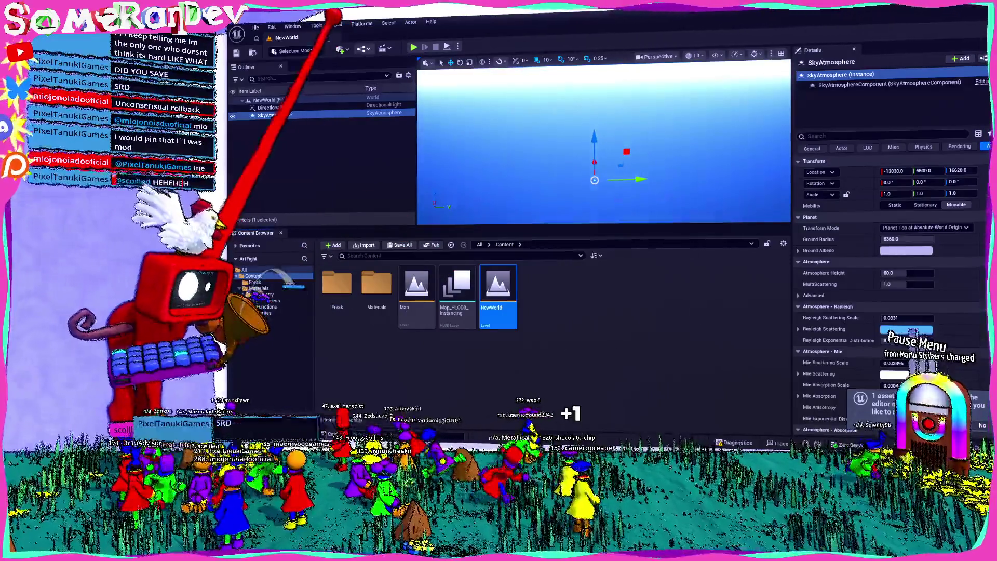
{"action": "left_click", "coordinate": [341, 49]}
{"action": "type", "text": "mesh"}
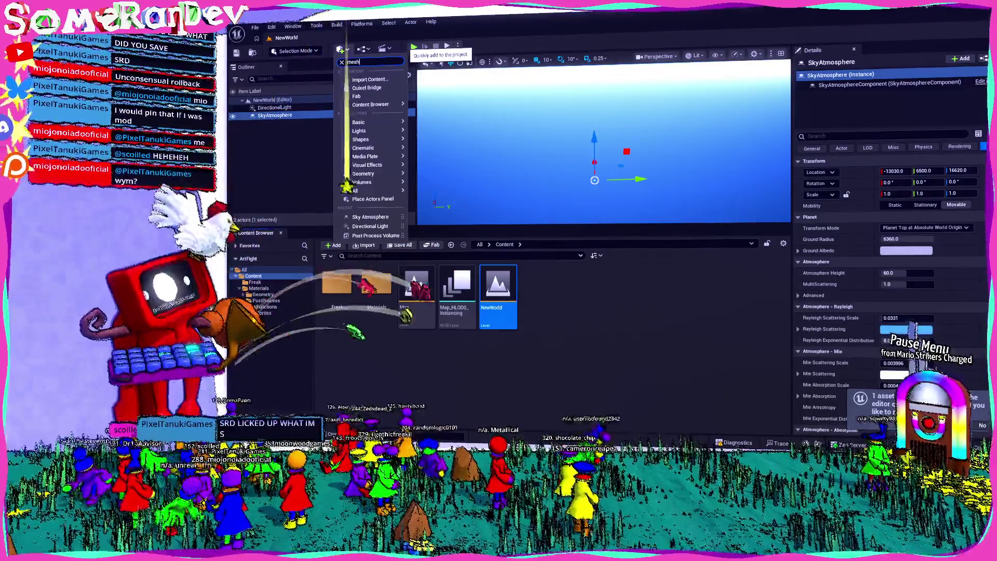
{"action": "key", "text": "BackSpace"}
{"action": "key", "text": "BackSpace"}
{"action": "key", "text": "BackSpace"}
{"action": "type", "text": "box"}
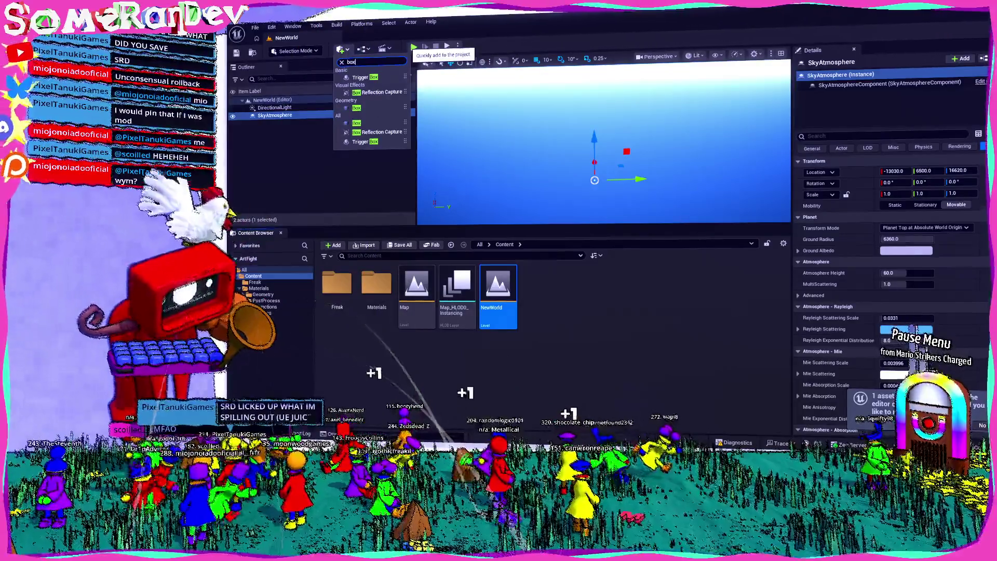
{"action": "key", "text": "Escape"}
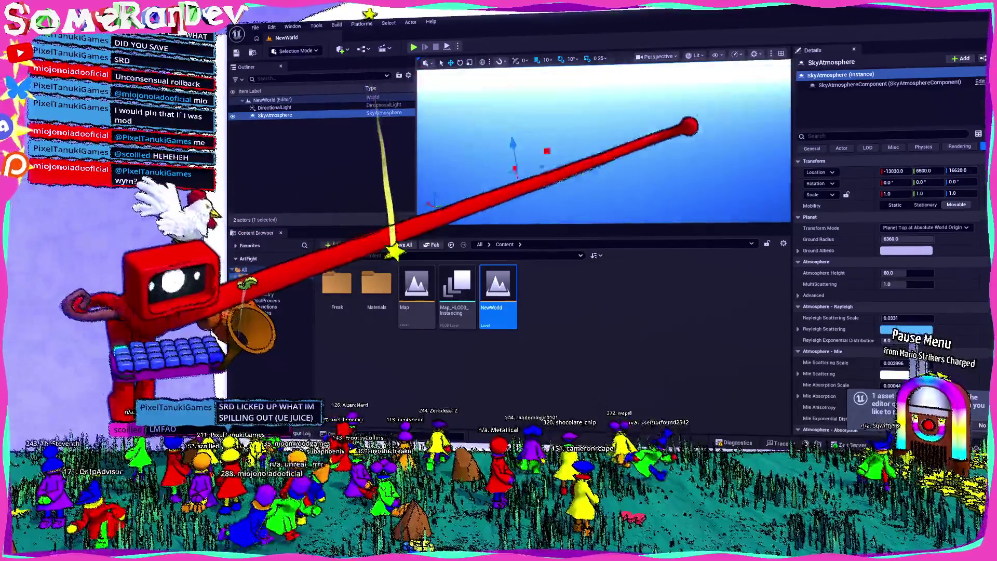
{"action": "key", "text": "w"}
{"action": "key", "text": "w"}
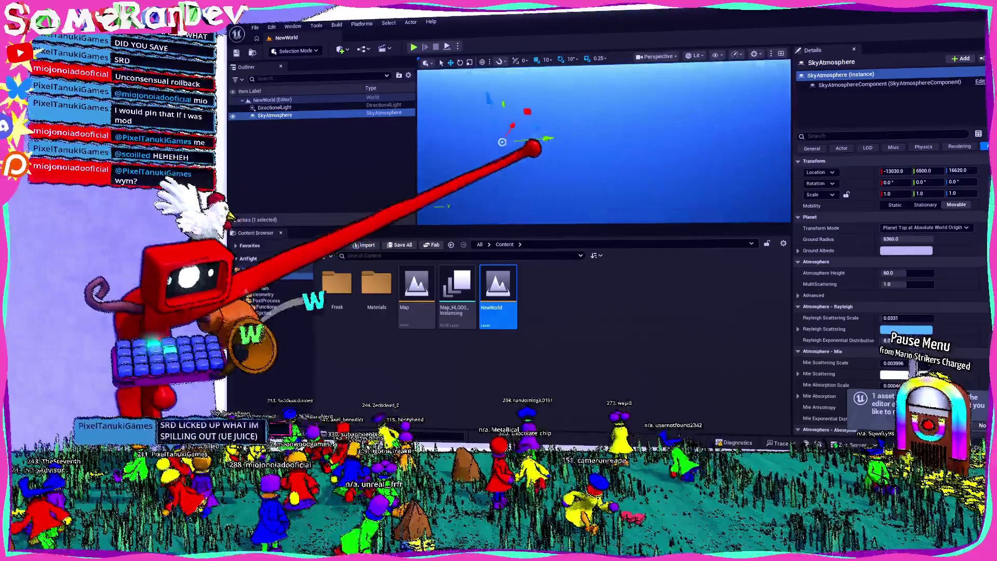
{"action": "left_click_drag", "start_coordinate": [493, 147], "coordinate": [360, 102]}
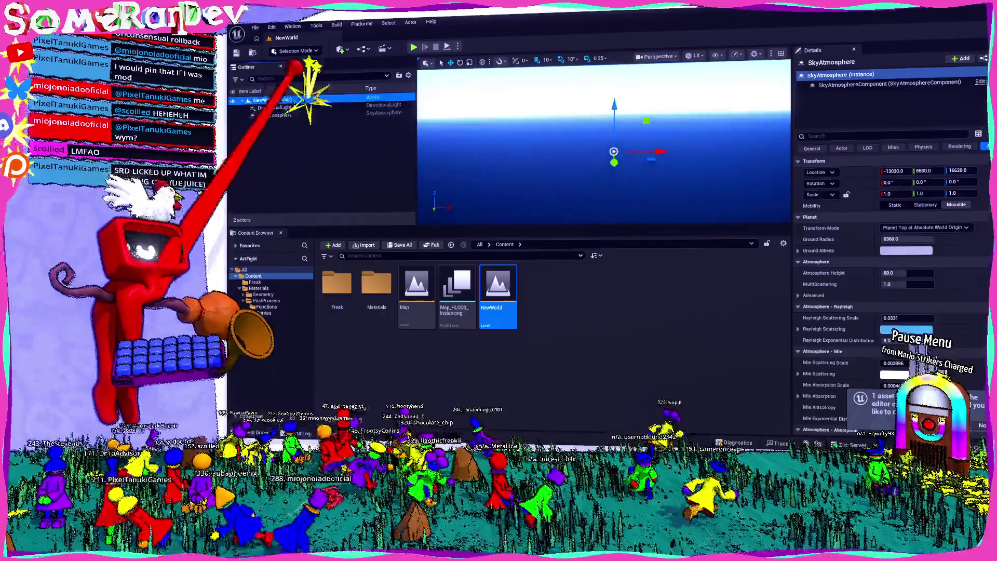
{"action": "left_click", "coordinate": [290, 99]}
{"action": "left_click", "coordinate": [341, 50]}
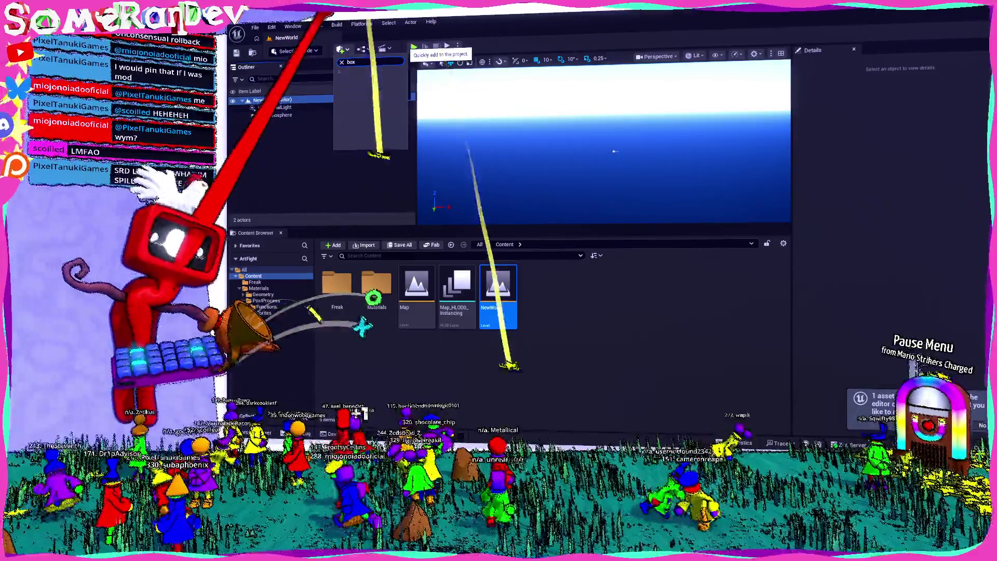
- Place a Box brush in the level and set its Y and Z location to 0
{"action": "left_click_drag", "start_coordinate": [366, 104], "coordinate": [594, 153]}
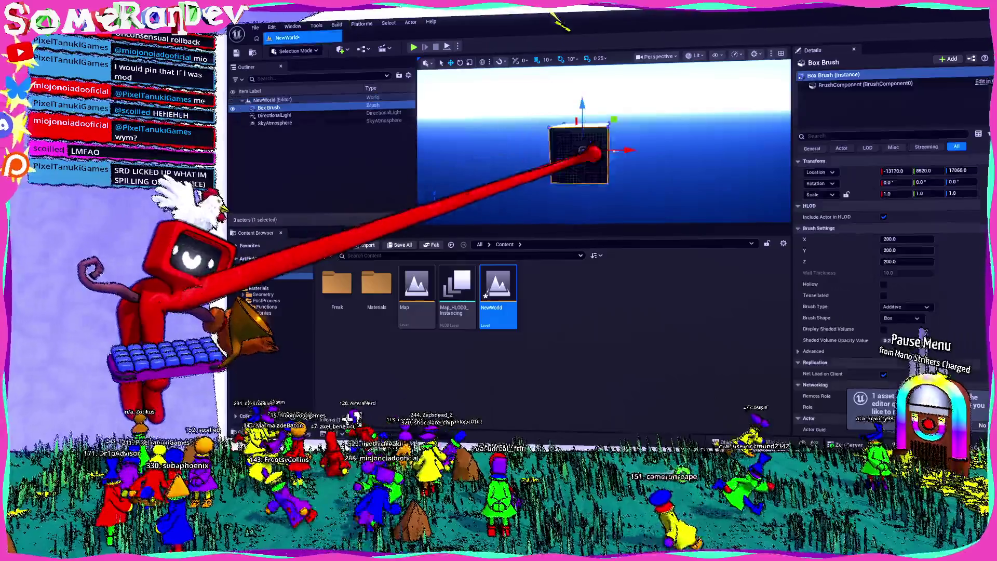
{"action": "mouse_move", "coordinate": [633, 122]}
{"action": "left_mouse_down"}
{"action": "mouse_move", "coordinate": [597, 196]}
{"action": "mouse_move", "coordinate": [612, 129]}
{"action": "mouse_move", "coordinate": [527, 176]}
{"action": "left_mouse_up"}
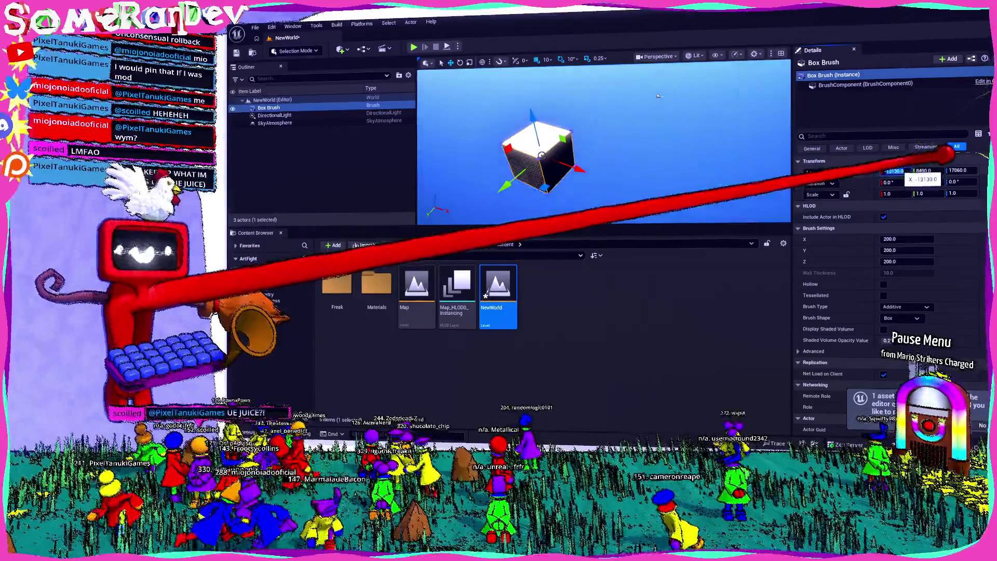
{"action": "key", "text": "Tab"}
{"action": "type", "text": "0"}
{"action": "key", "text": "Tab"}
{"action": "type", "text": "0"}
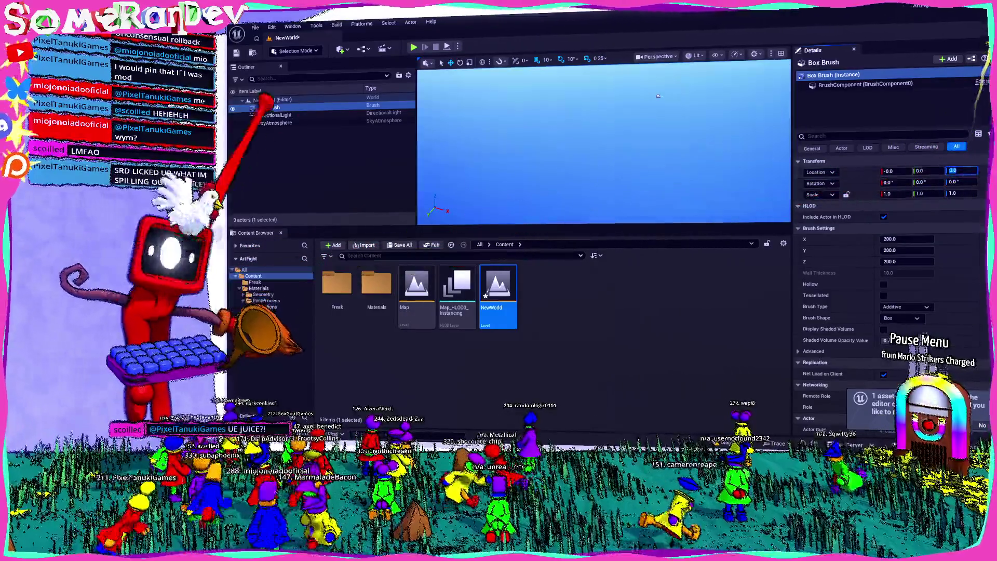
- Stretch the box along X into a 955 × 707 × 200 floor slab
{"action": "double_click", "coordinate": [270, 107]}
{"action": "mouse_move", "coordinate": [634, 116]}
{"action": "left_mouse_down"}
{"action": "mouse_move", "coordinate": [642, 121]}
{"action": "mouse_move", "coordinate": [625, 137]}
{"action": "mouse_move", "coordinate": [665, 132]}
{"action": "left_mouse_up"}
{"action": "mouse_move", "coordinate": [907, 239]}
{"action": "left_mouse_down"}
{"action": "mouse_move", "coordinate": [934, 238]}
{"action": "mouse_move", "coordinate": [890, 239]}
{"action": "mouse_move", "coordinate": [933, 240]}
{"action": "mouse_move", "coordinate": [924, 251]}
{"action": "left_mouse_up"}
{"action": "left_click_drag", "start_coordinate": [690, 169], "coordinate": [649, 176]}
{"action": "key", "text": "Escape"}
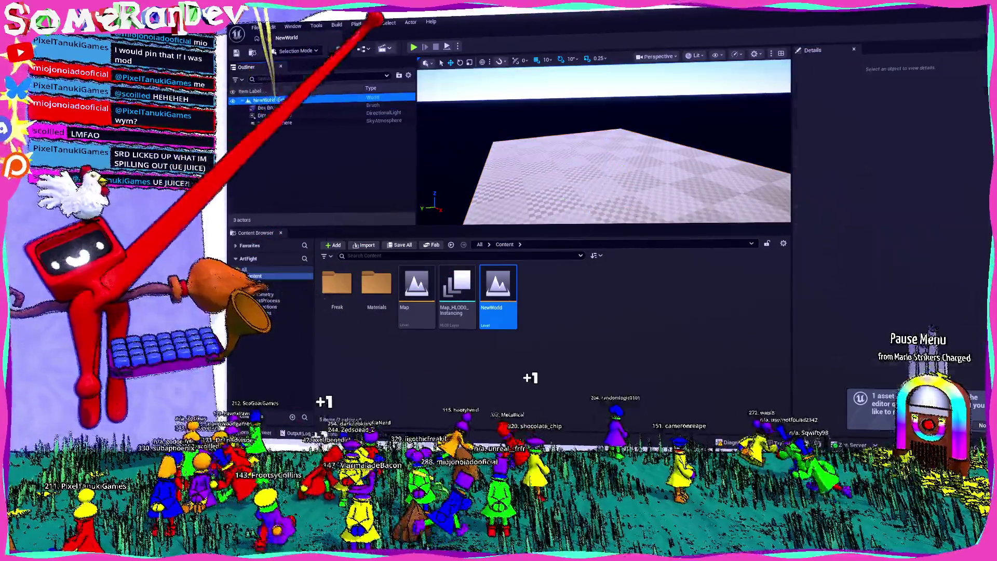
- Place a Player Start above the floor slab and run a quick play test
{"action": "left_click", "coordinate": [342, 50]}
{"action": "key", "text": "Escape"}
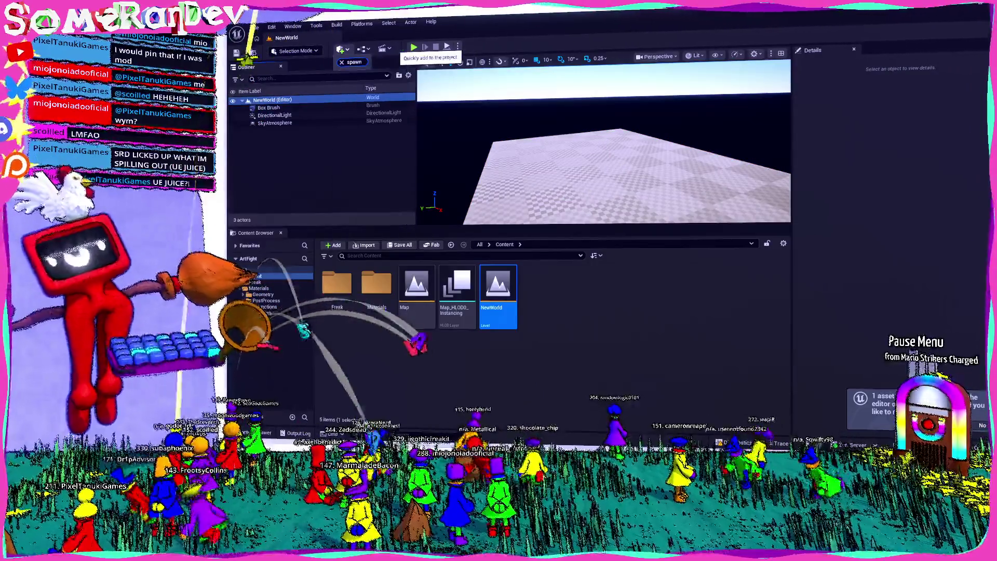
{"action": "mouse_move", "coordinate": [359, 77]}
{"action": "left_mouse_down"}
{"action": "mouse_move", "coordinate": [581, 145]}
{"action": "mouse_move", "coordinate": [566, 130]}
{"action": "left_mouse_up"}
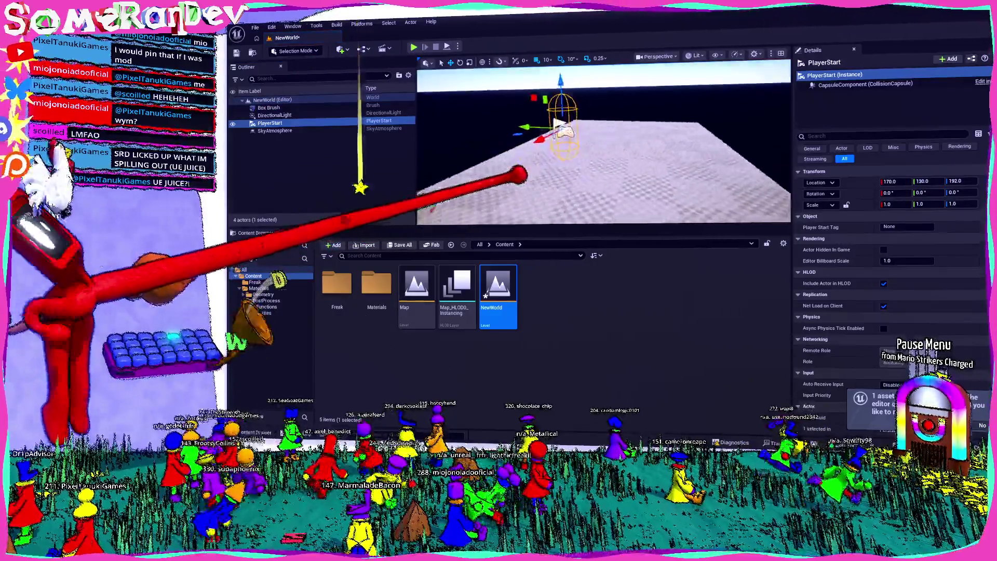
{"action": "left_click", "coordinate": [414, 47]}
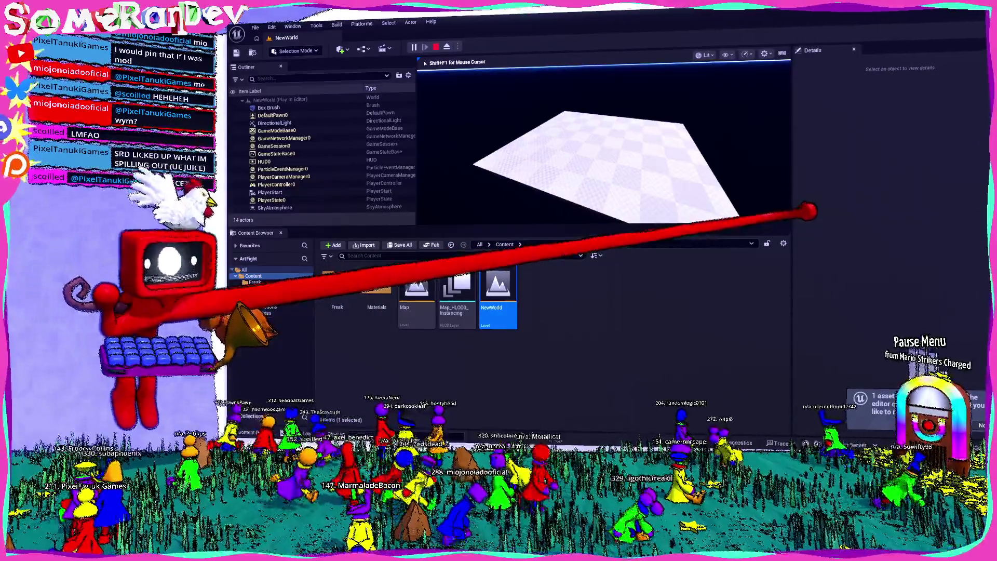
{"action": "key", "text": "Escape"}
- Search the Quick Add list with 'tproce' to find the PostProcessVolume
{"action": "mouse_move", "coordinate": [643, 157]}
{"action": "left_mouse_down"}
{"action": "mouse_move", "coordinate": [678, 160]}
{"action": "mouse_move", "coordinate": [645, 138]}
{"action": "mouse_move", "coordinate": [778, 88]}
{"action": "mouse_move", "coordinate": [267, 78]}
{"action": "left_mouse_up"}
{"action": "left_click", "coordinate": [267, 100]}
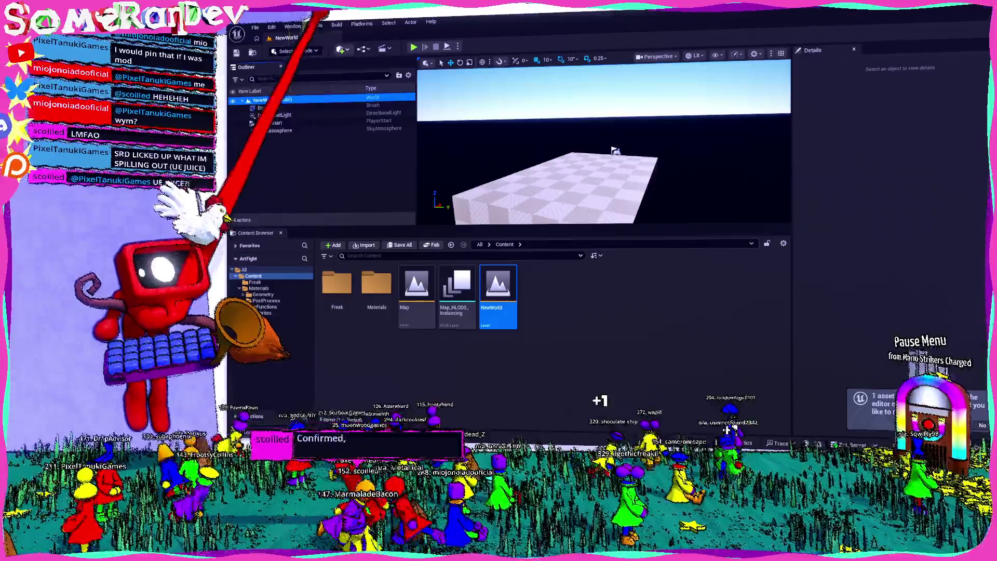
{"action": "left_click", "coordinate": [340, 50]}
{"action": "type", "text": "tproce"}
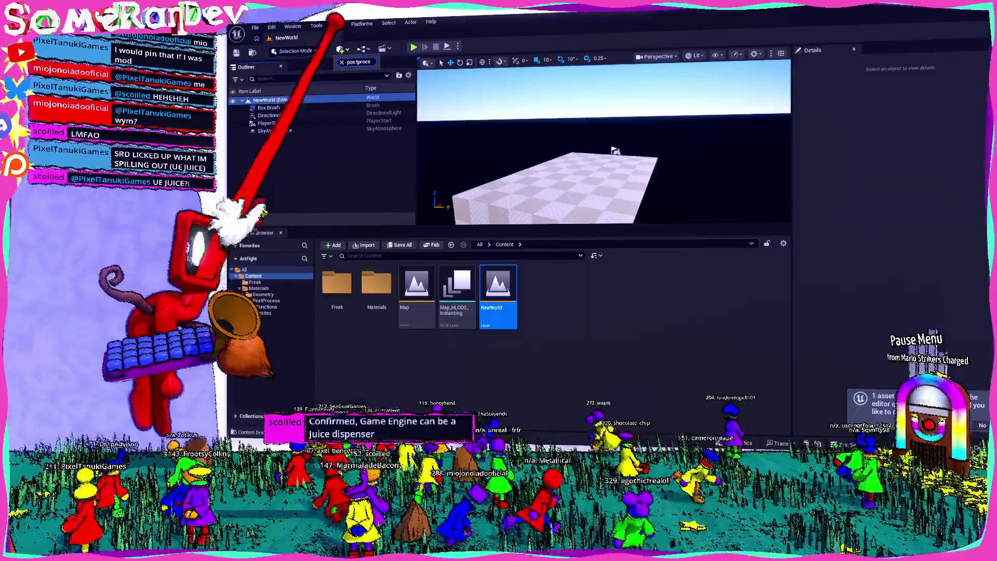
- Add a PostProcessVolume and enable Infinite Extent (Unbound)
{"action": "key", "text": "Return"}
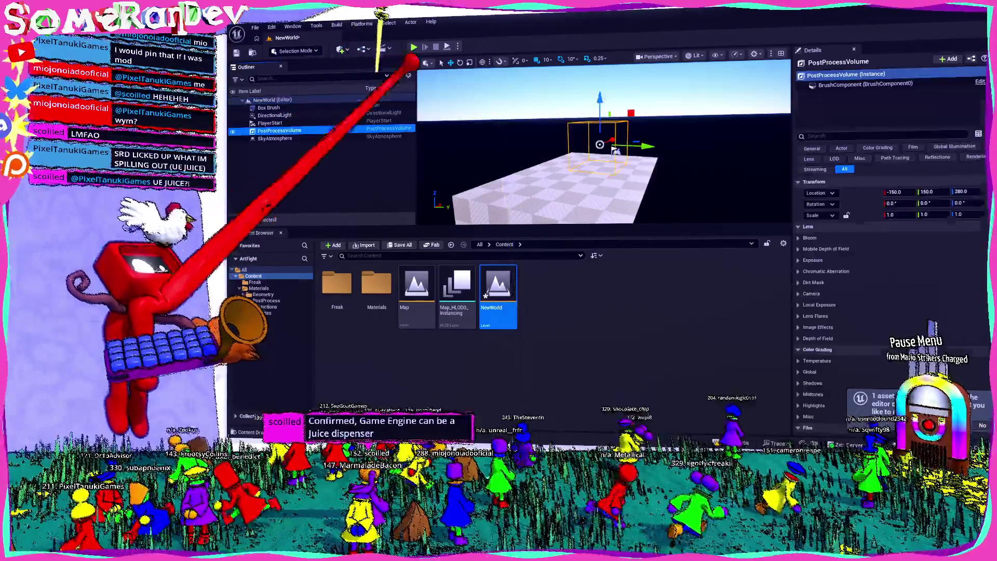
{"action": "left_click", "coordinate": [857, 135]}
{"action": "type", "text": "infinite"}
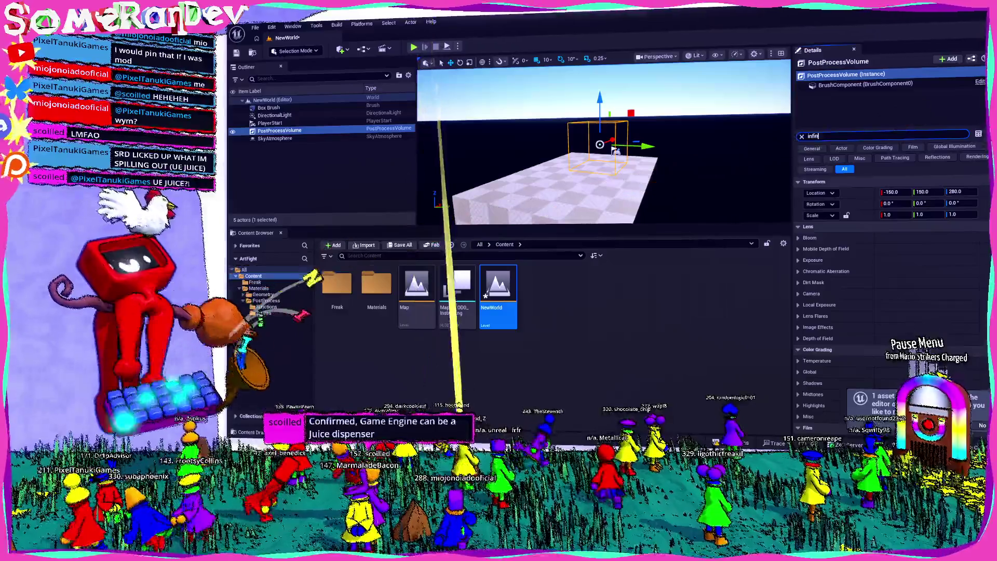
{"action": "left_click", "coordinate": [887, 193]}
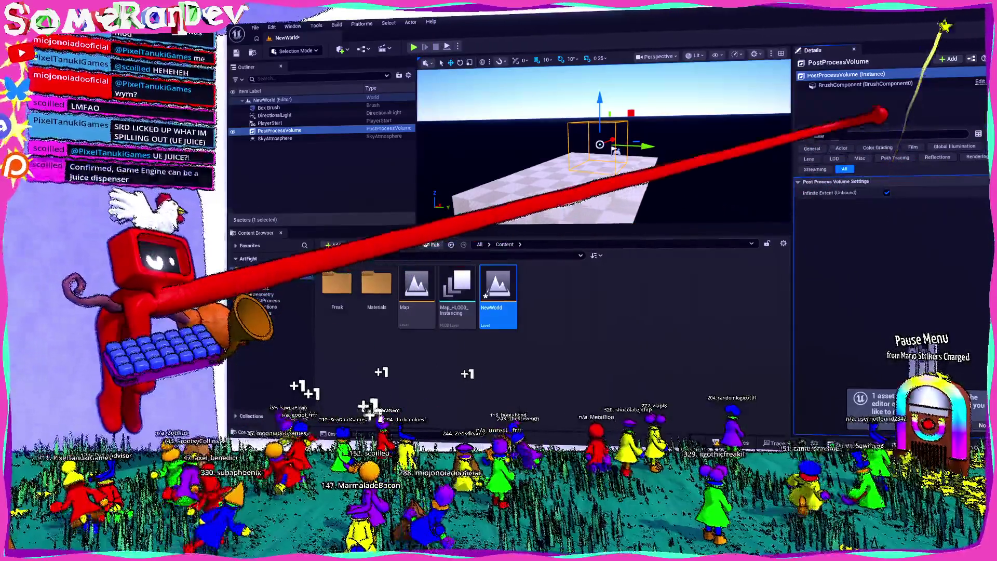
- Add a Post Process Materials element assigned to the ScreenShader material
{"action": "type", "text": "material"}
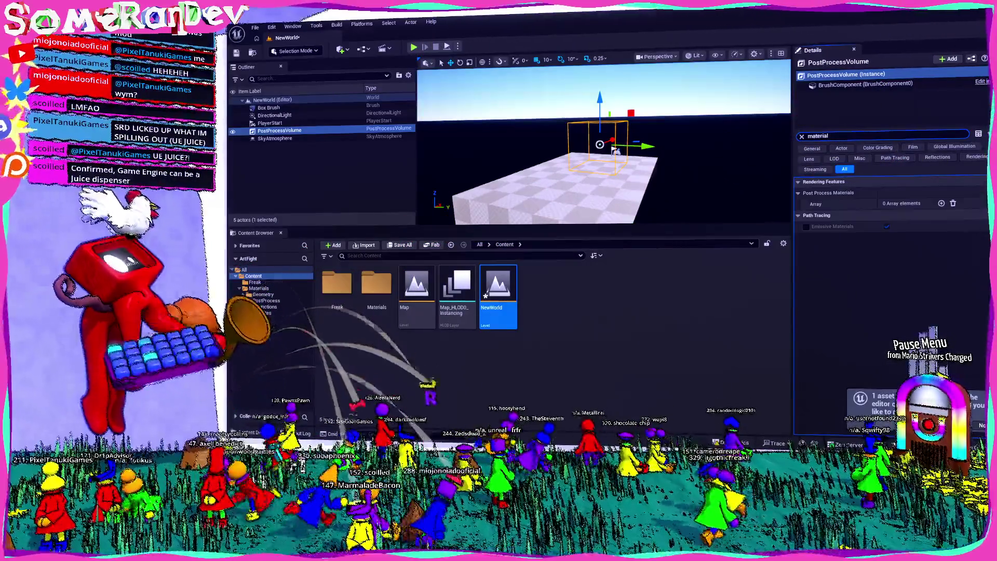
{"action": "left_click", "coordinate": [941, 203]}
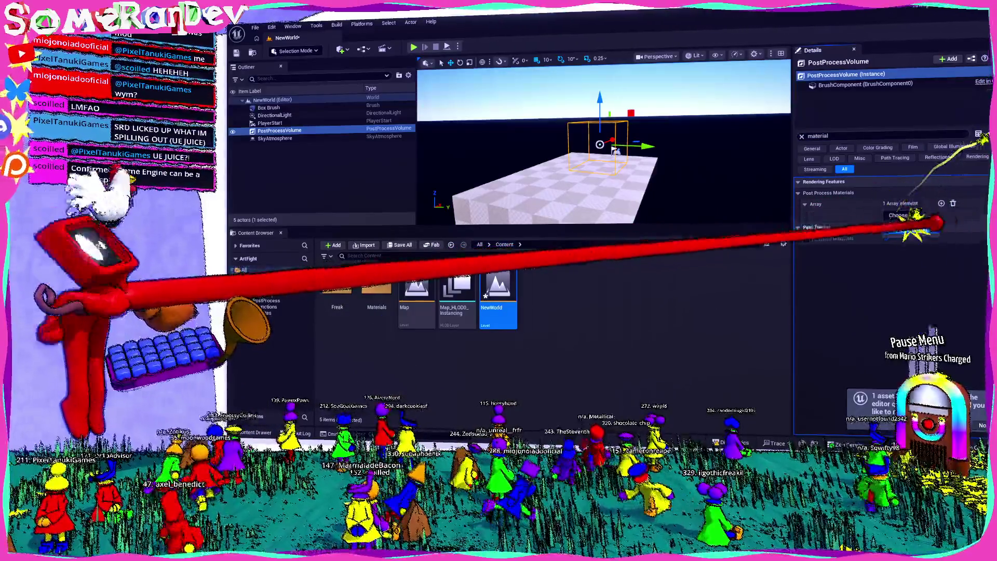
{"action": "left_click", "coordinate": [927, 214]}
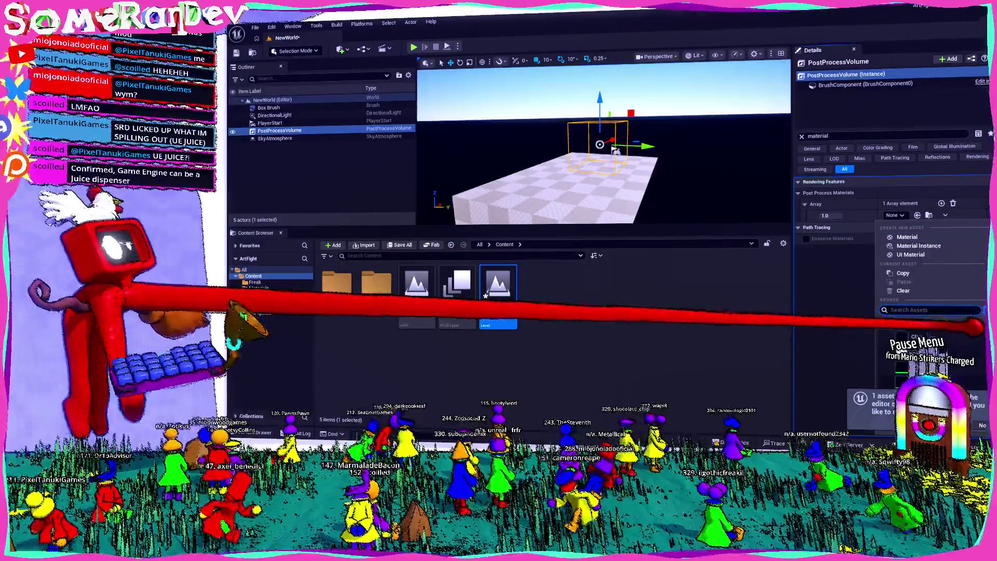
{"action": "type", "text": "postprocess"}
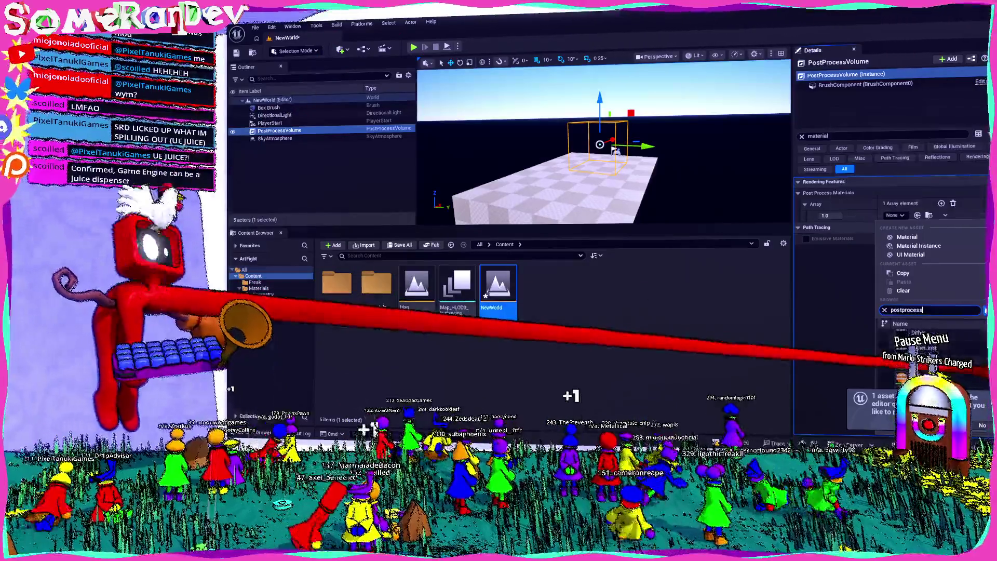
{"action": "key", "text": "Return"}
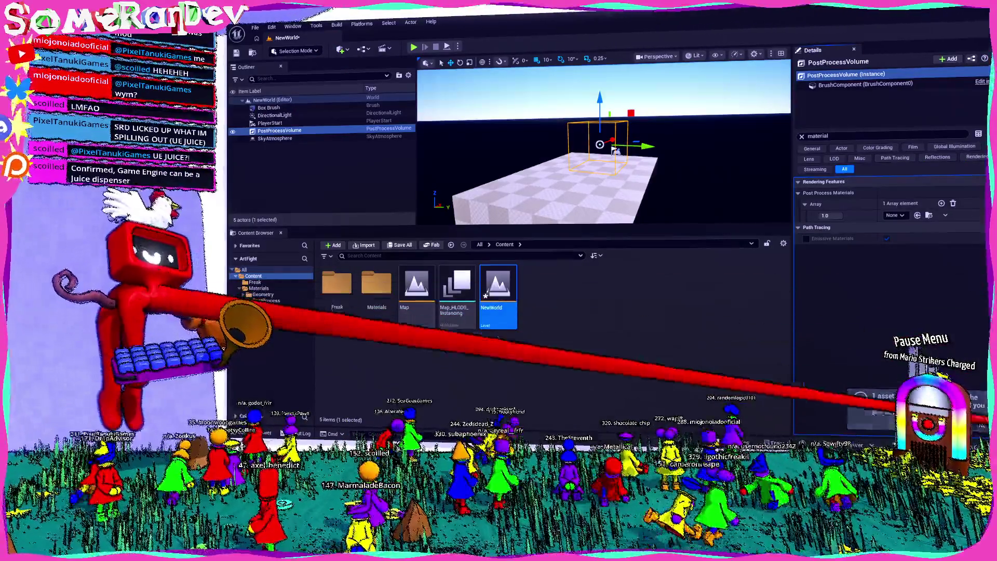
{"action": "left_click", "coordinate": [914, 215]}
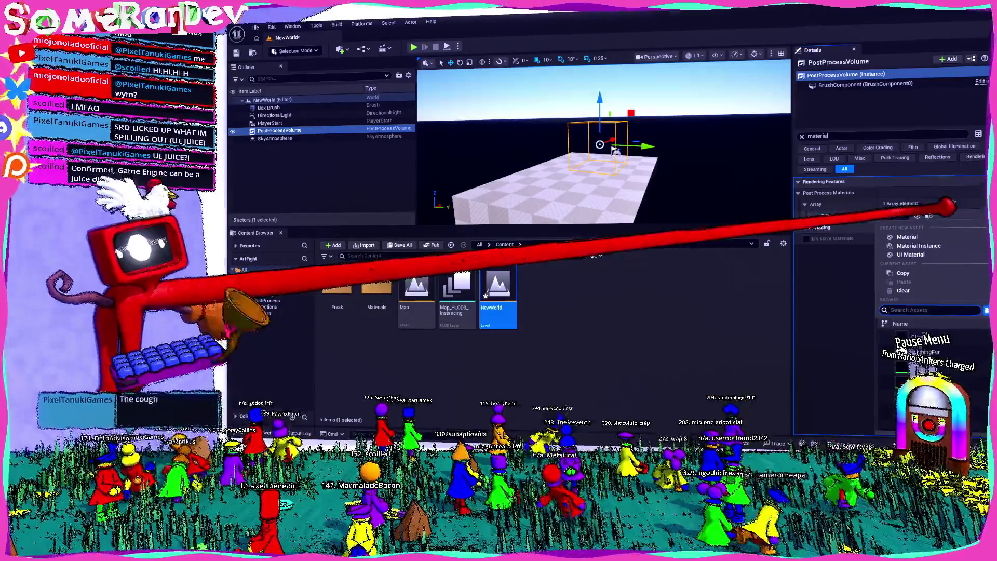
{"action": "type", "text": "post pr"}
{"action": "key", "text": "Return"}
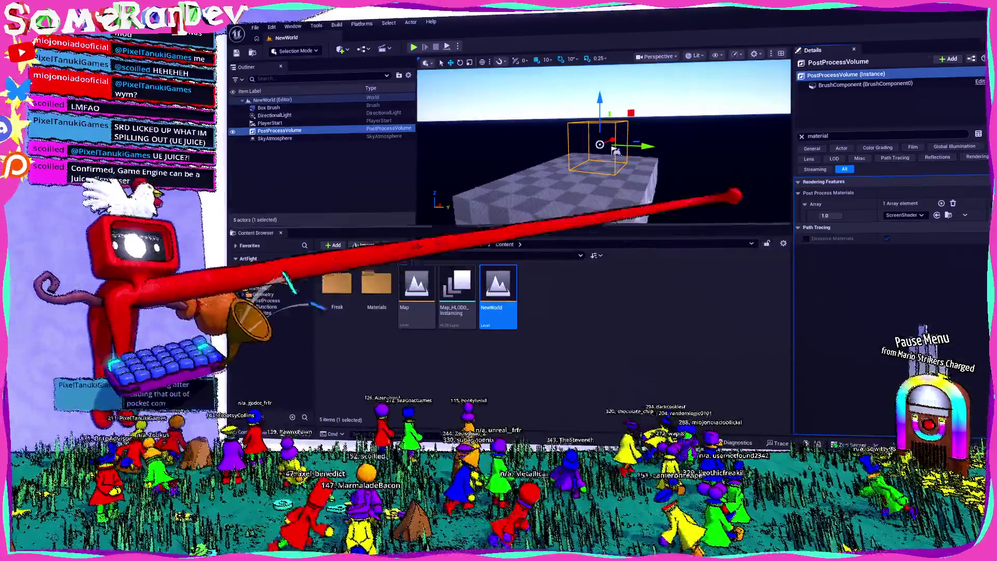
{"action": "key", "text": "w"}
{"action": "scroll", "coordinate": [685, 97], "scroll_direction": "down", "scroll_amount": 10}
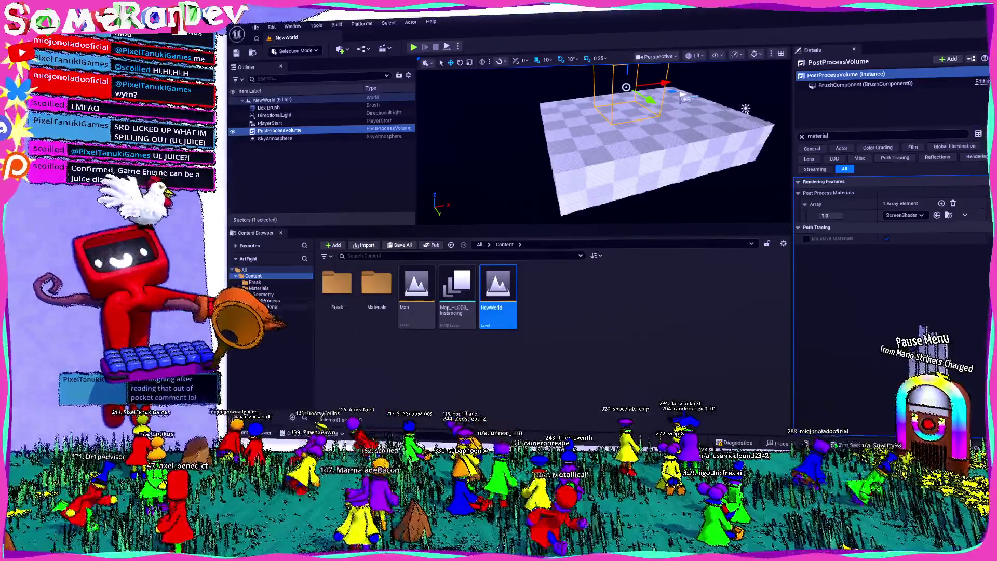
{"action": "left_click", "coordinate": [255, 28]}
{"action": "key", "text": "Escape"}
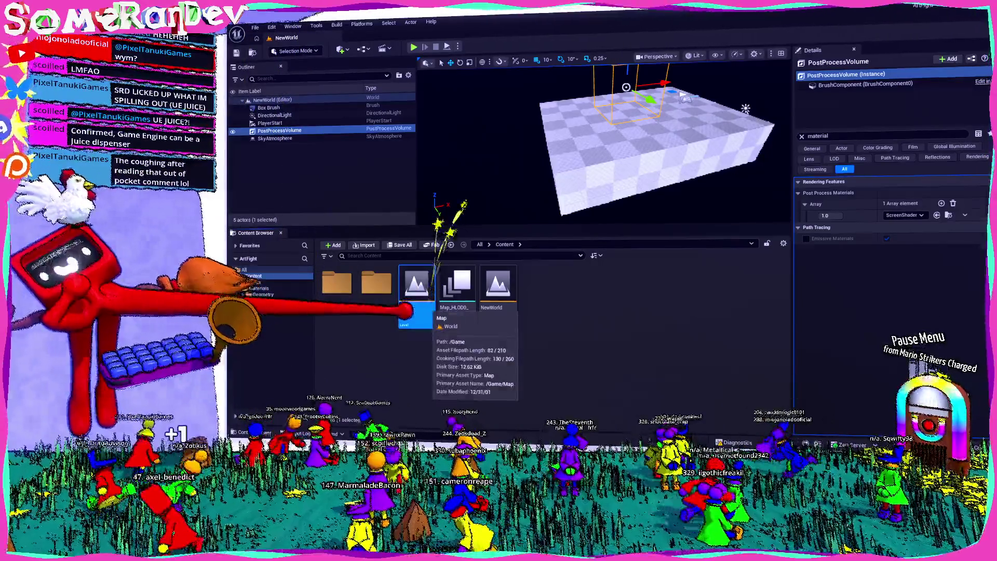
- Force-delete the old Map level asset, then open the Freak content folder
{"action": "key", "text": "Delete"}
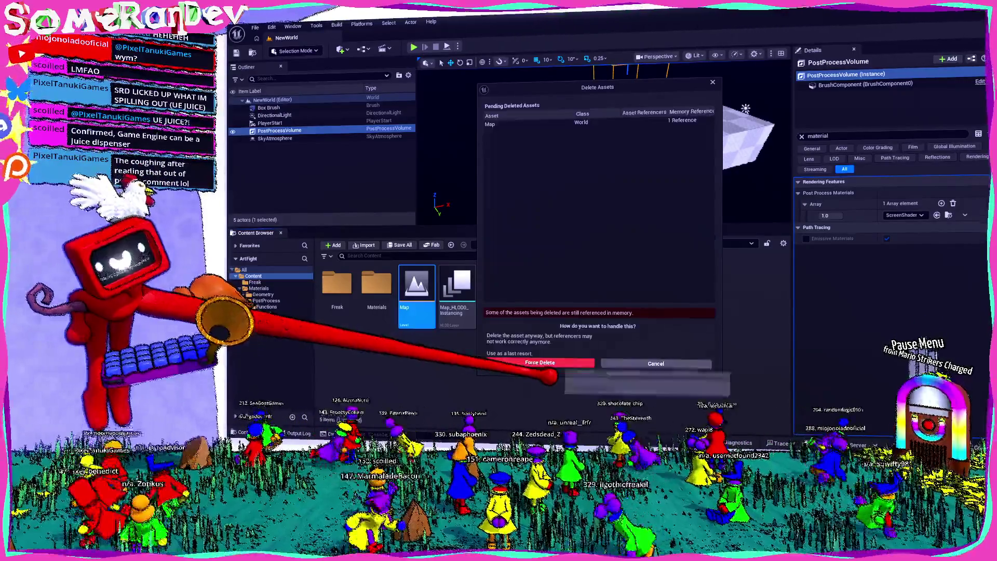
{"action": "left_click", "coordinate": [559, 363]}
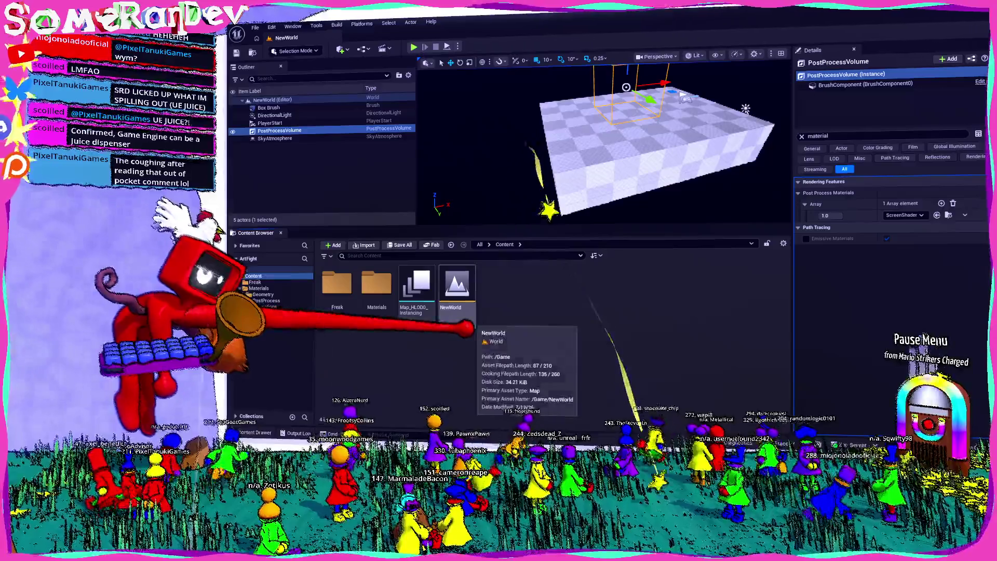
{"action": "left_click", "coordinate": [272, 99]}
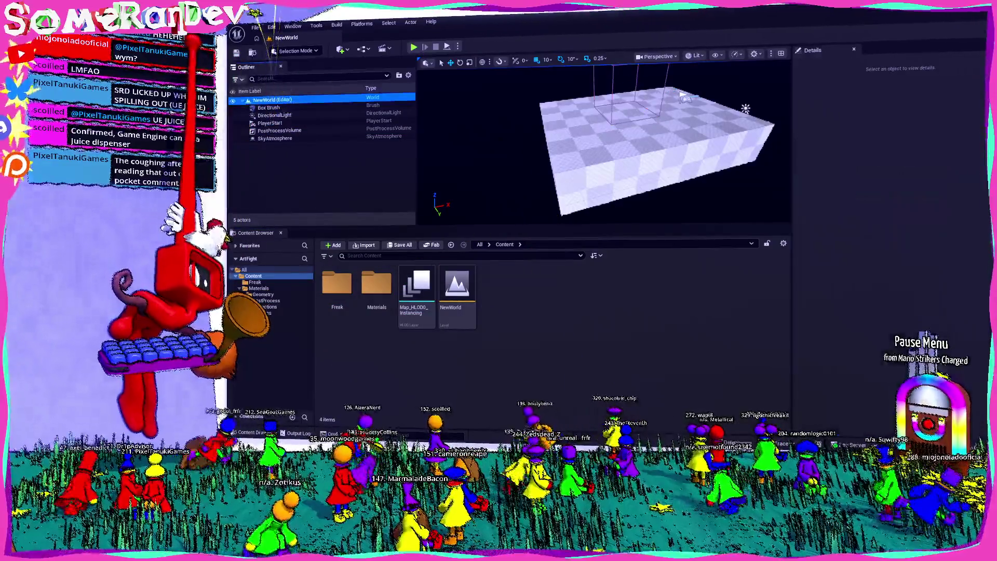
{"action": "left_click", "coordinate": [337, 291]}
{"action": "double_click", "coordinate": [337, 288]}
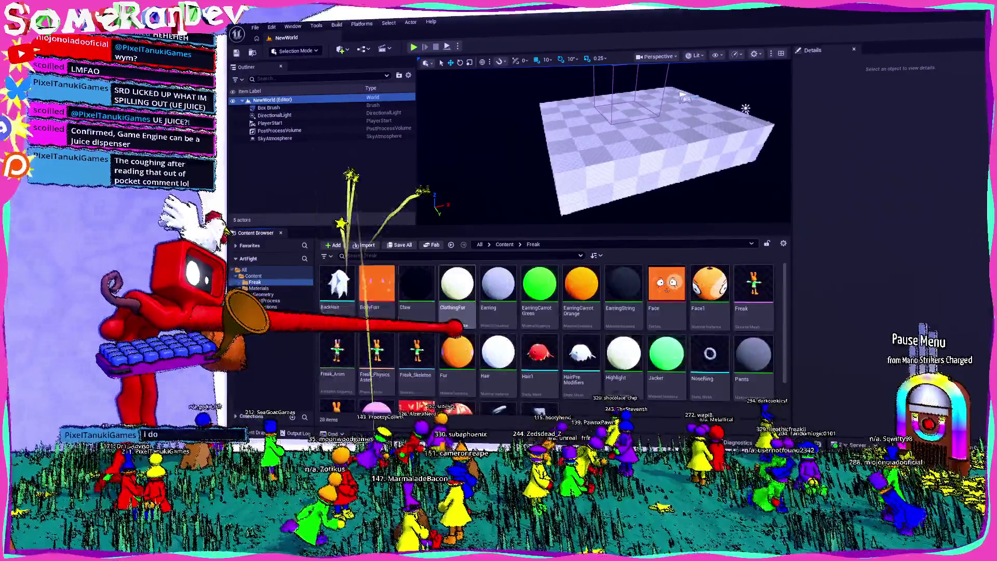
- Place Freak_Skeleton on the floor block and save the level
{"action": "mouse_move", "coordinate": [419, 366]}
{"action": "left_mouse_down"}
{"action": "mouse_move", "coordinate": [575, 151]}
{"action": "mouse_move", "coordinate": [612, 88]}
{"action": "mouse_move", "coordinate": [601, 80]}
{"action": "left_mouse_up"}
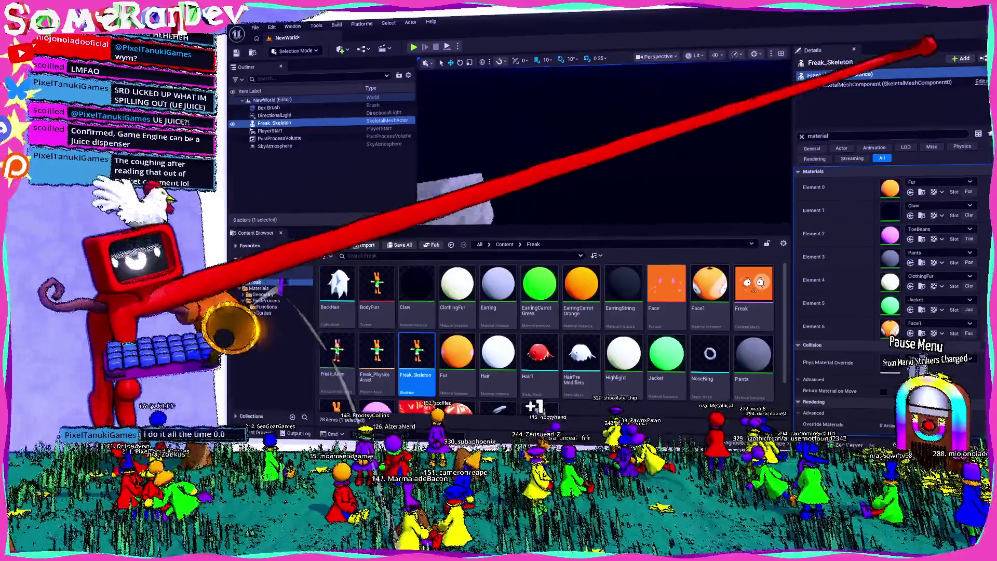
{"action": "left_click", "coordinate": [657, 111]}
{"action": "left_click_drag", "start_coordinate": [602, 156], "coordinate": [545, 156]}
{"action": "key", "text": "ctrl+s"}
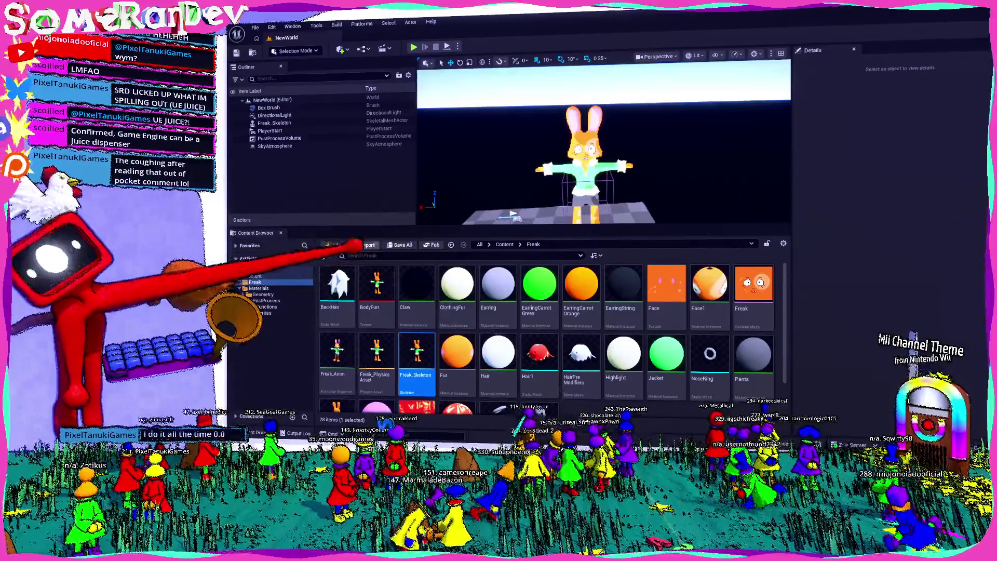
{"action": "mouse_move", "coordinate": [337, 288]}
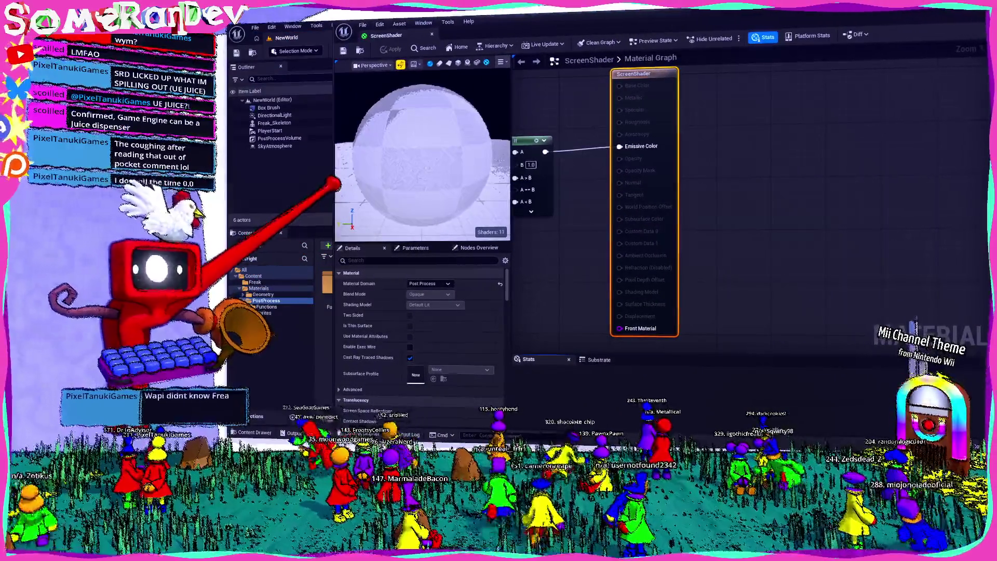
- Try constant values of 4 and 10 in ScreenShader, then apply and save the material
{"action": "scroll", "coordinate": [727, 208], "scroll_direction": "down", "scroll_amount": 1}
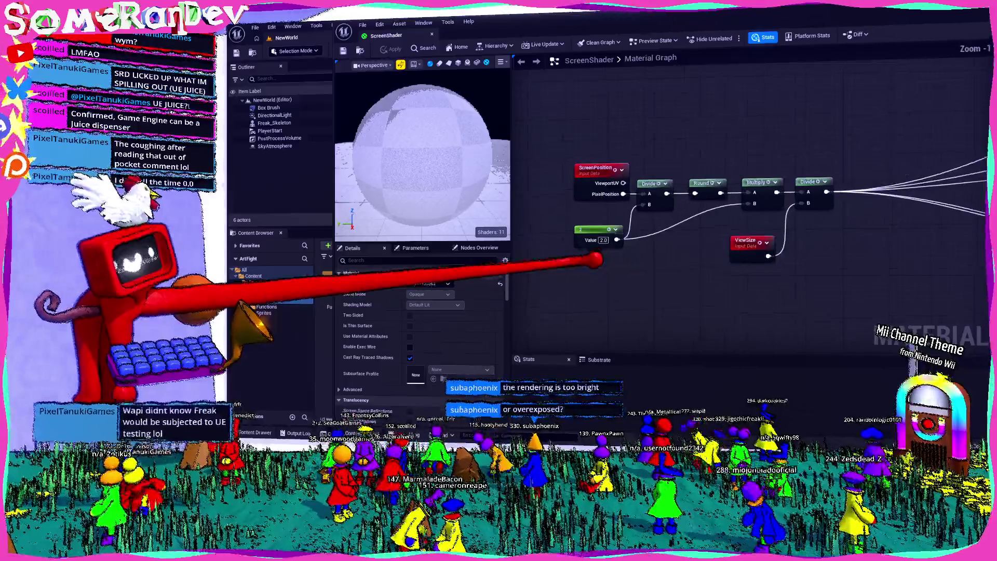
{"action": "scroll", "coordinate": [602, 259], "scroll_direction": "up", "scroll_amount": 1}
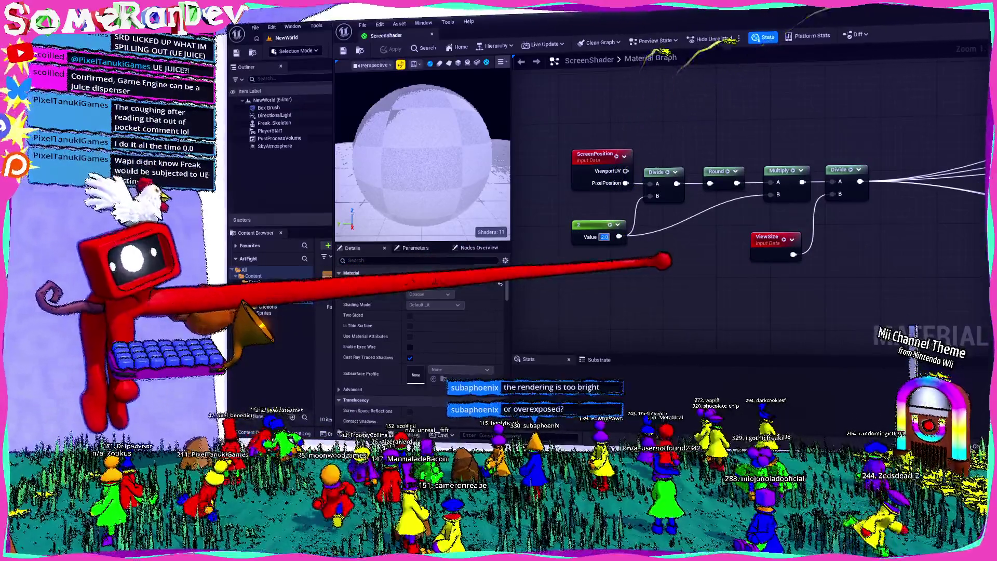
{"action": "key", "text": "space"}
{"action": "type", "text": "4"}
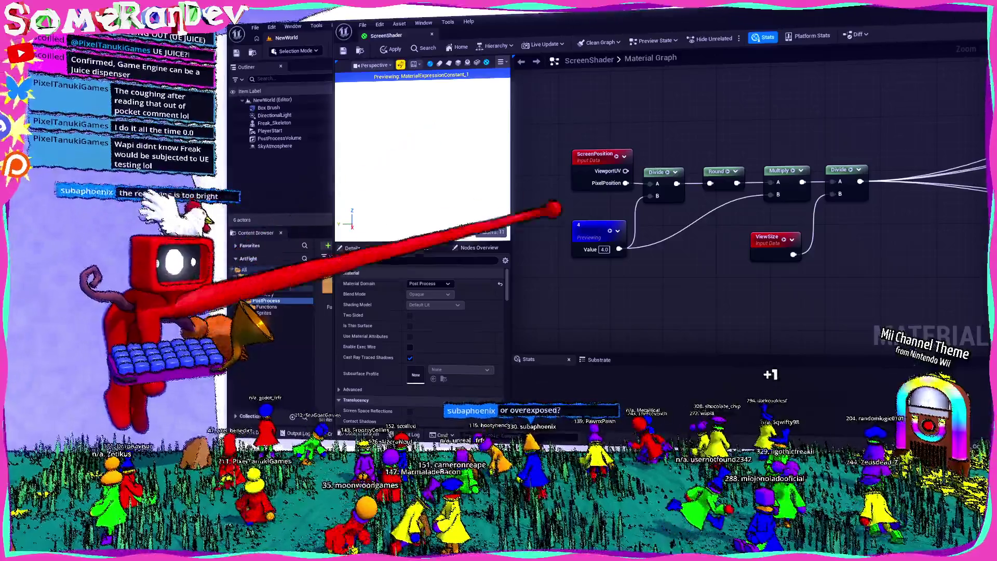
{"action": "key", "text": "space"}
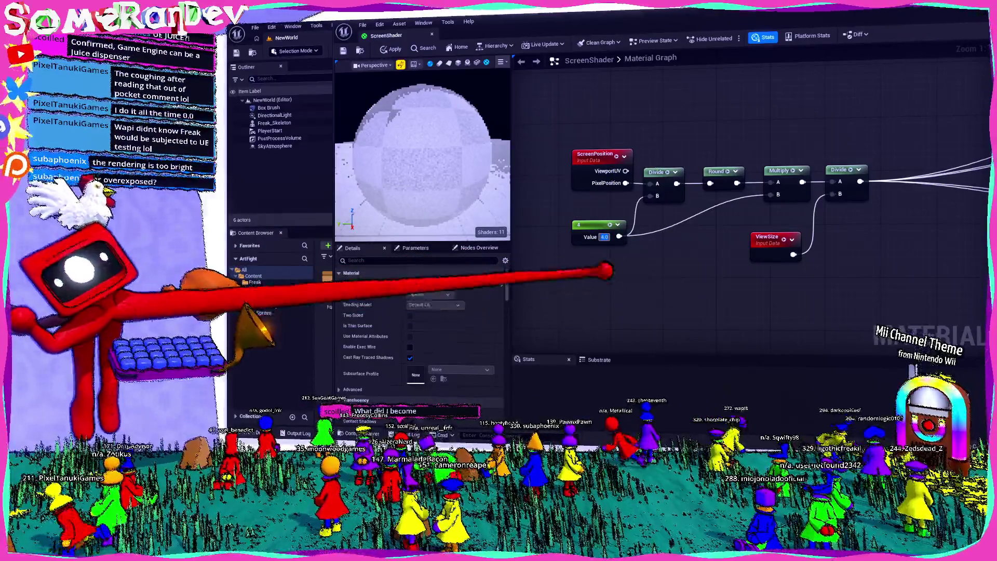
{"action": "type", "text": "10"}
{"action": "key", "text": "Return"}
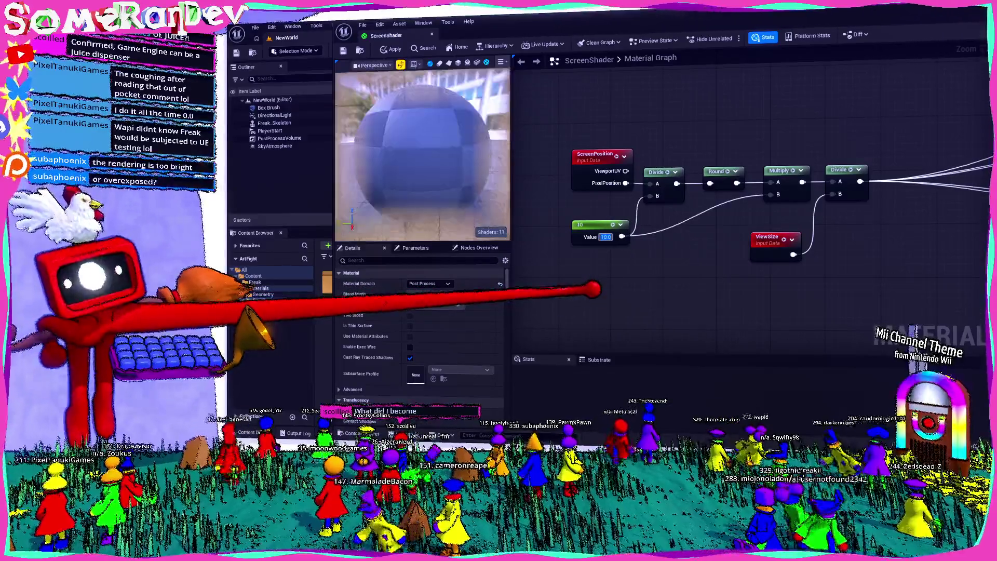
{"action": "key", "text": "ctrl+s"}
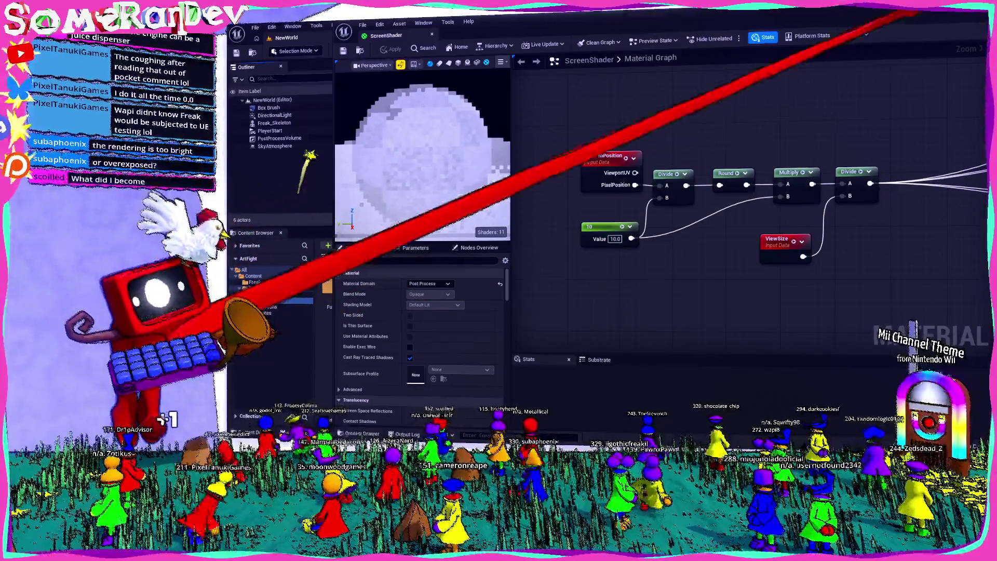
- Set the constant back to 2 and close the ScreenShader material editor
{"action": "mouse_move", "coordinate": [852, 31]}
{"action": "left_mouse_down"}
{"action": "mouse_move", "coordinate": [710, 300]}
{"action": "mouse_move", "coordinate": [797, 219]}
{"action": "mouse_move", "coordinate": [984, 187]}
{"action": "left_mouse_up"}
{"action": "mouse_move", "coordinate": [601, 195]}
{"action": "left_mouse_down"}
{"action": "mouse_move", "coordinate": [581, 161]}
{"action": "mouse_move", "coordinate": [291, 219]}
{"action": "left_mouse_up"}
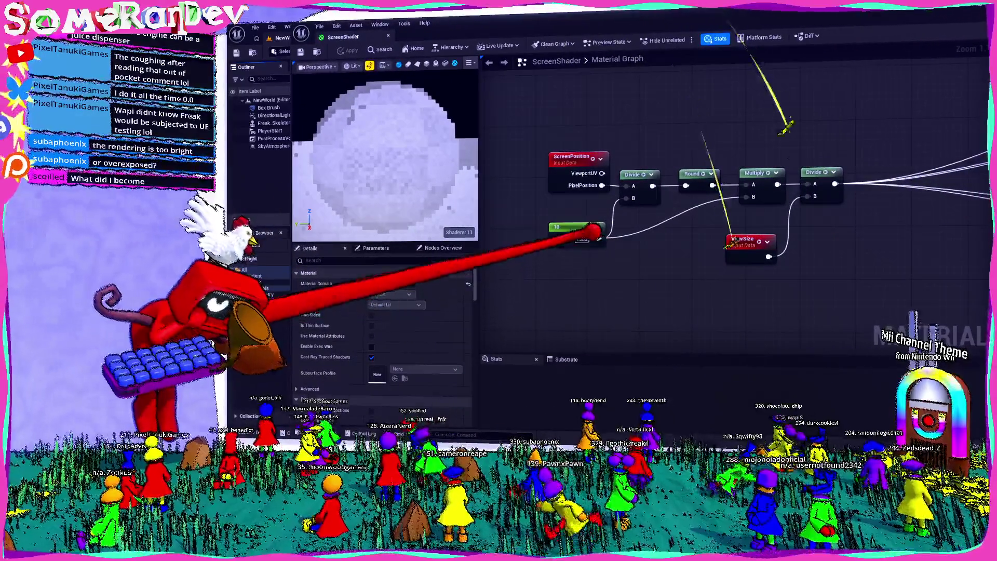
{"action": "type", "text": "2"}
{"action": "key", "text": "Return"}
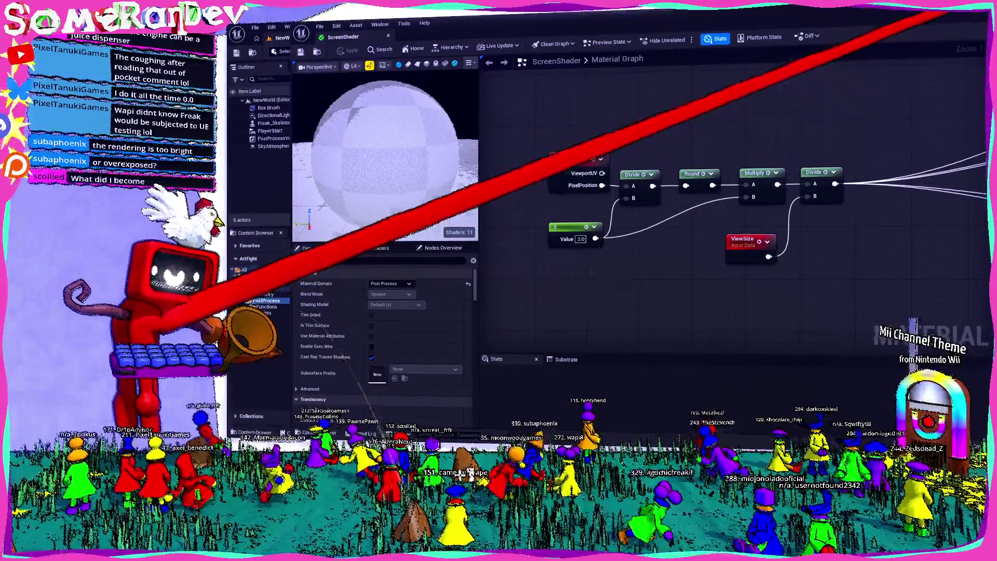
{"action": "key", "text": "alt+Tab"}
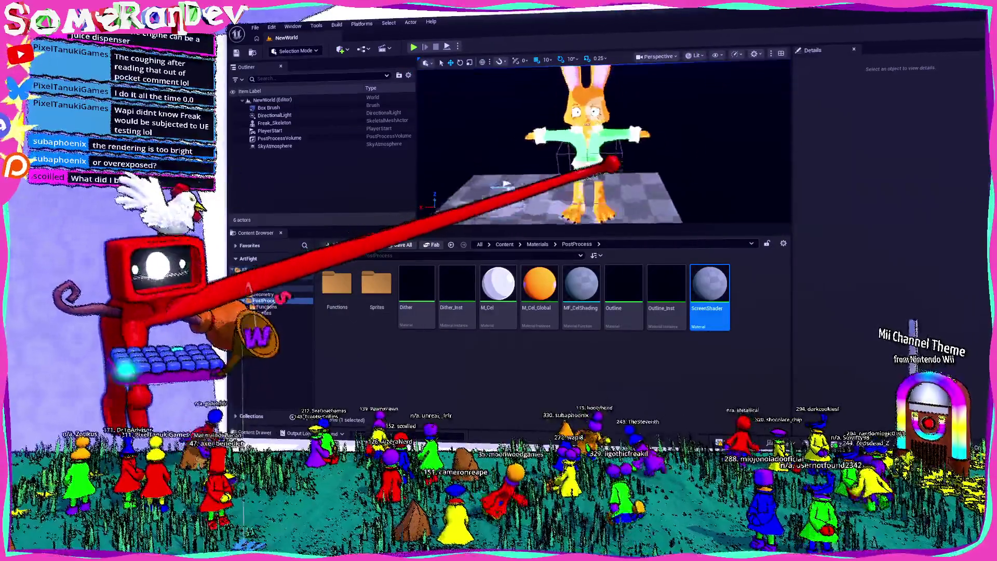
- Zoom in and out on the character, then reopen the ScreenShader material graph
{"action": "scroll", "coordinate": [604, 143], "scroll_direction": "up", "scroll_amount": 10}
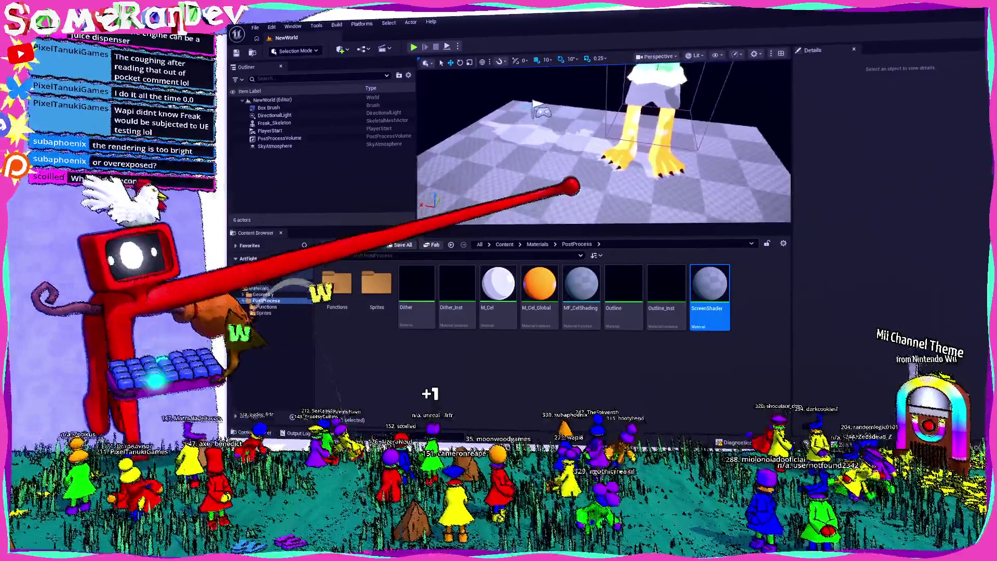
{"action": "scroll", "coordinate": [604, 142], "scroll_direction": "down", "scroll_amount": 10}
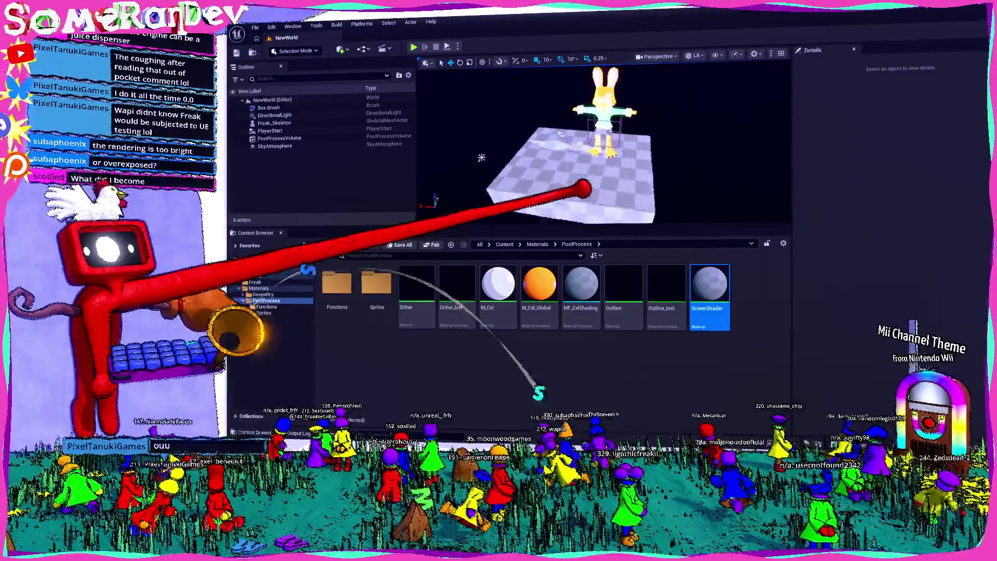
{"action": "double_click", "coordinate": [709, 285]}
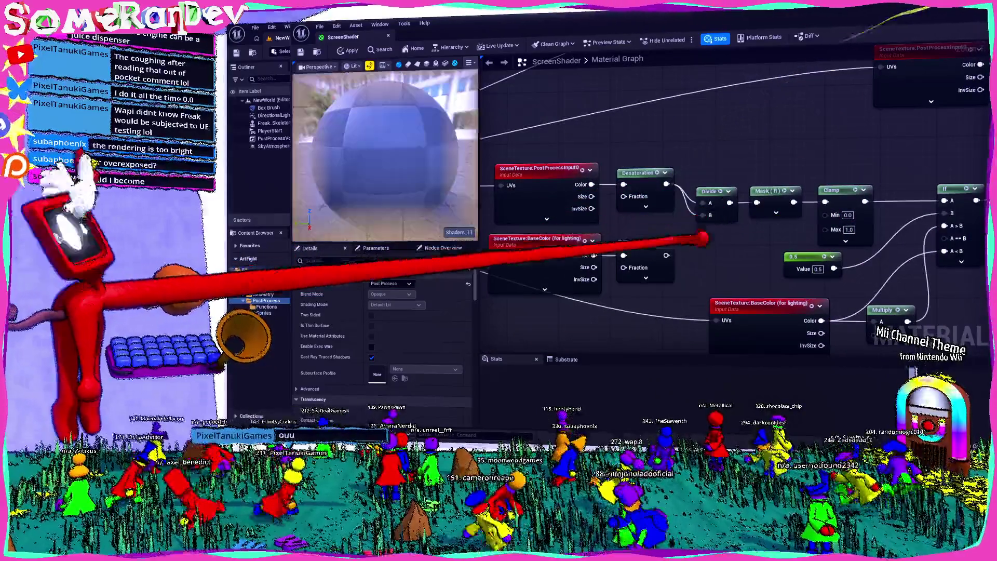
- Wire the lower Desaturation output into the Divide node, apply, and close the editor
{"action": "left_click_drag", "start_coordinate": [666, 255], "coordinate": [711, 203]}
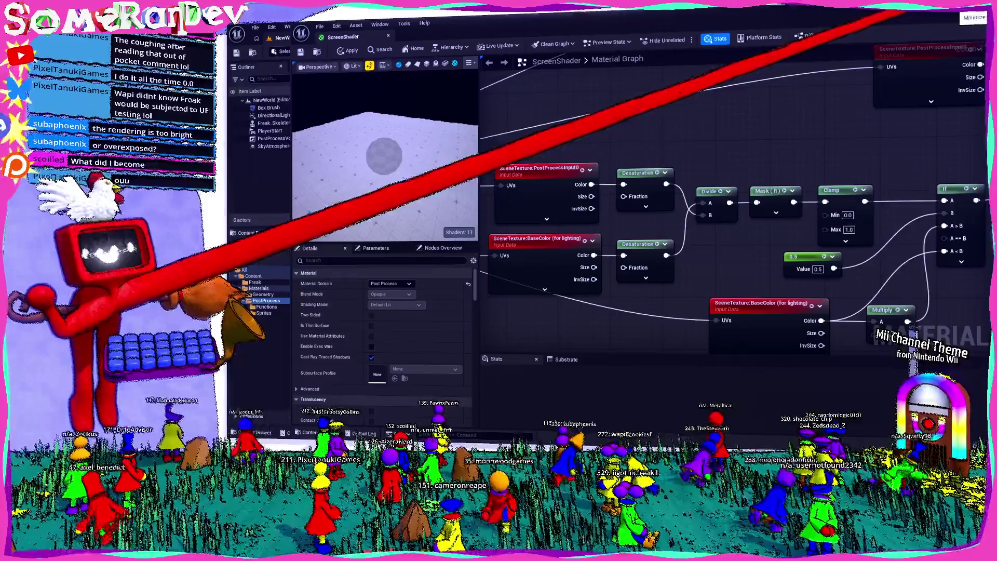
{"action": "left_click", "coordinate": [345, 49]}
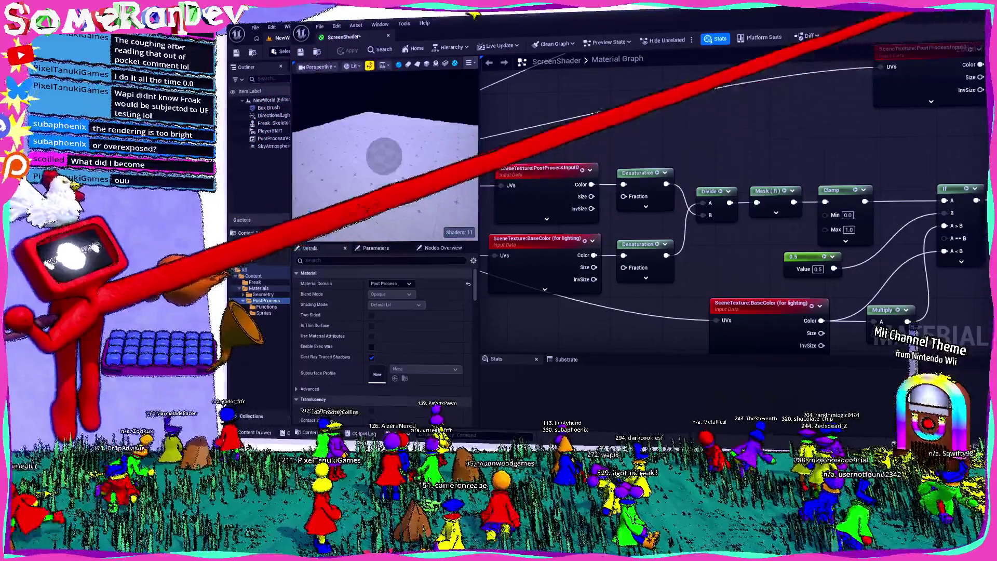
{"action": "left_click", "coordinate": [388, 36]}
{"action": "scroll", "coordinate": [496, 164], "scroll_direction": "up", "scroll_amount": 5}
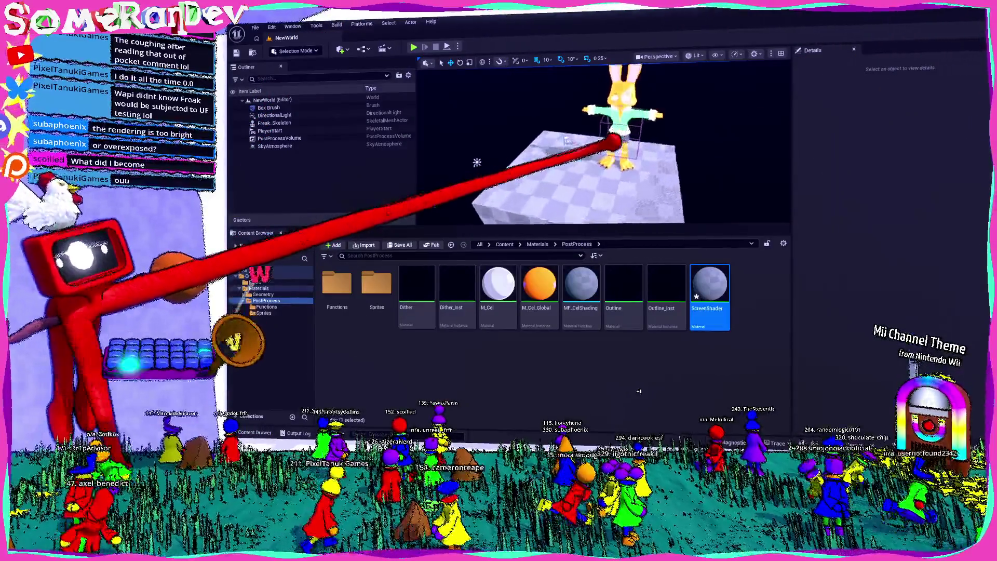
- Zoom in and out on the rabbit's feet and face, then reopen the ScreenShader material
{"action": "scroll", "coordinate": [597, 149], "scroll_direction": "down", "scroll_amount": 4}
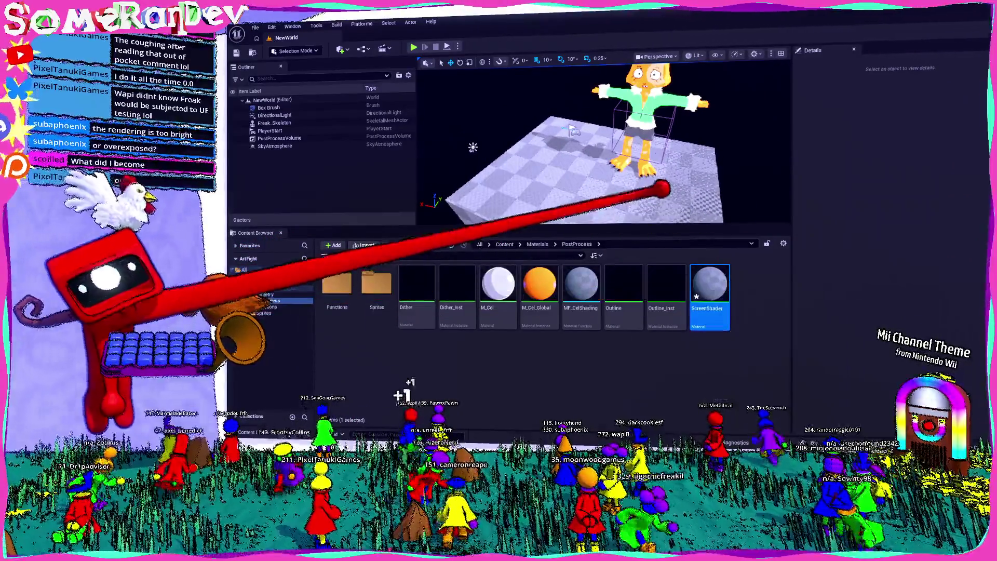
{"action": "scroll", "coordinate": [661, 189], "scroll_direction": "up", "scroll_amount": 5}
{"action": "scroll", "coordinate": [788, 231], "scroll_direction": "down", "scroll_amount": 4}
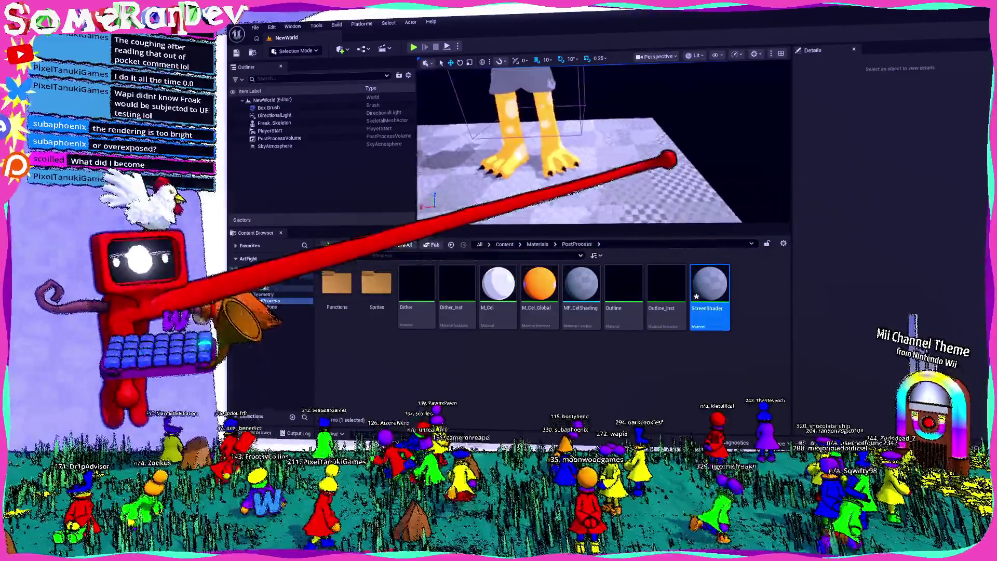
{"action": "scroll", "coordinate": [672, 116], "scroll_direction": "up", "scroll_amount": 5}
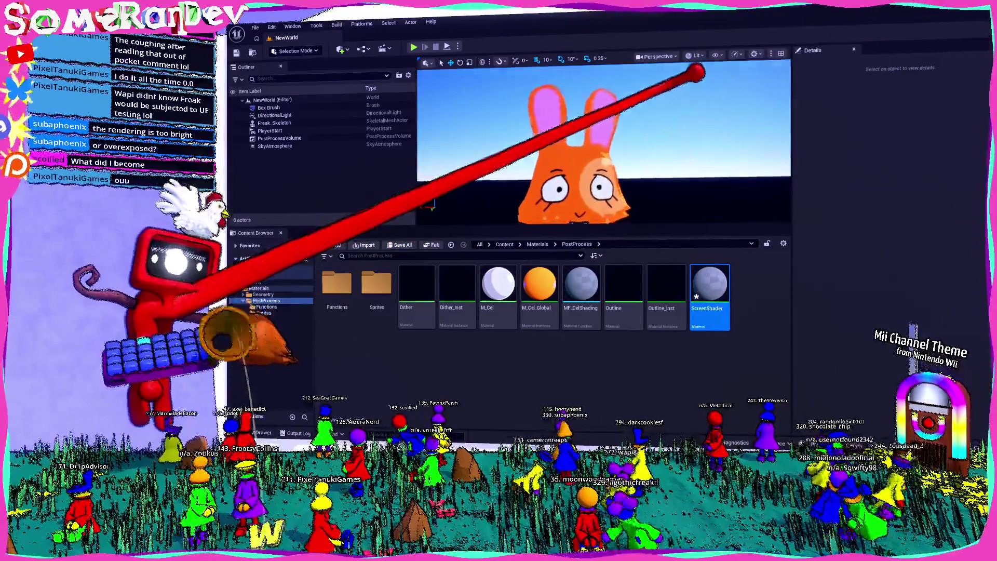
{"action": "scroll", "coordinate": [668, 94], "scroll_direction": "up", "scroll_amount": 3}
{"action": "scroll", "coordinate": [678, 108], "scroll_direction": "down", "scroll_amount": 6}
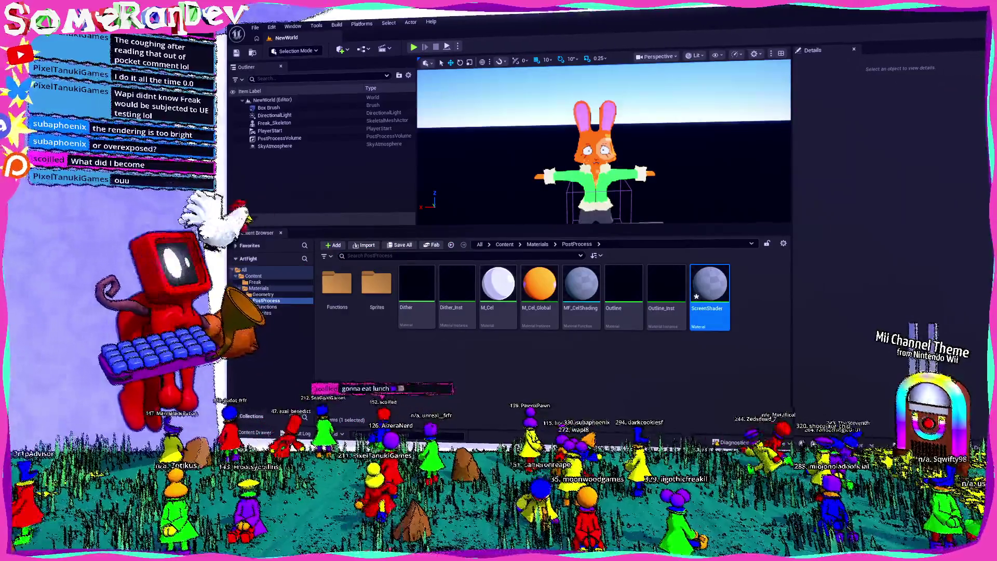
{"action": "double_click", "coordinate": [710, 290]}
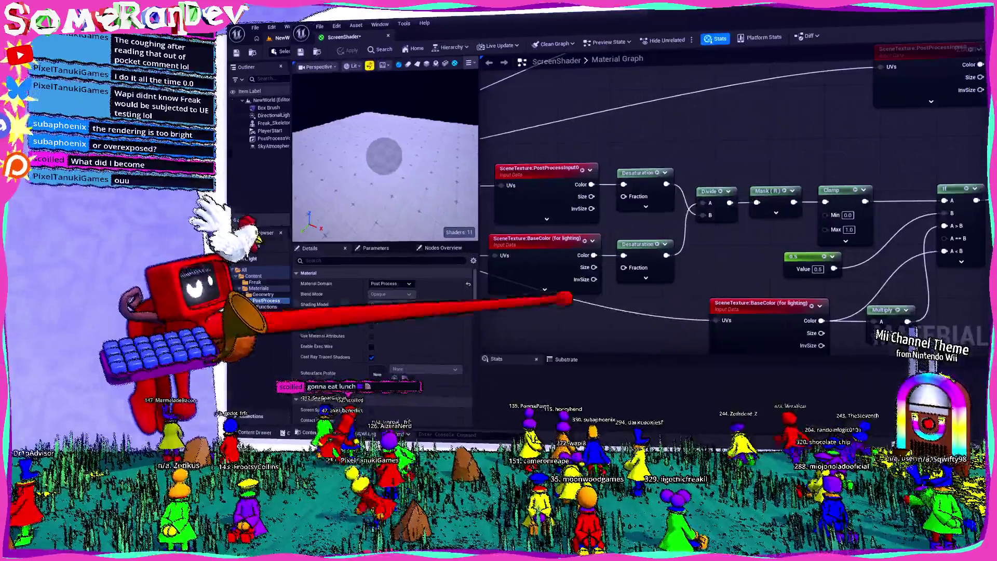
- Move the ScreenPosition/Divide/Round pixelation nodes up and to the right
{"action": "scroll", "coordinate": [773, 279], "scroll_direction": "down", "scroll_amount": 3}
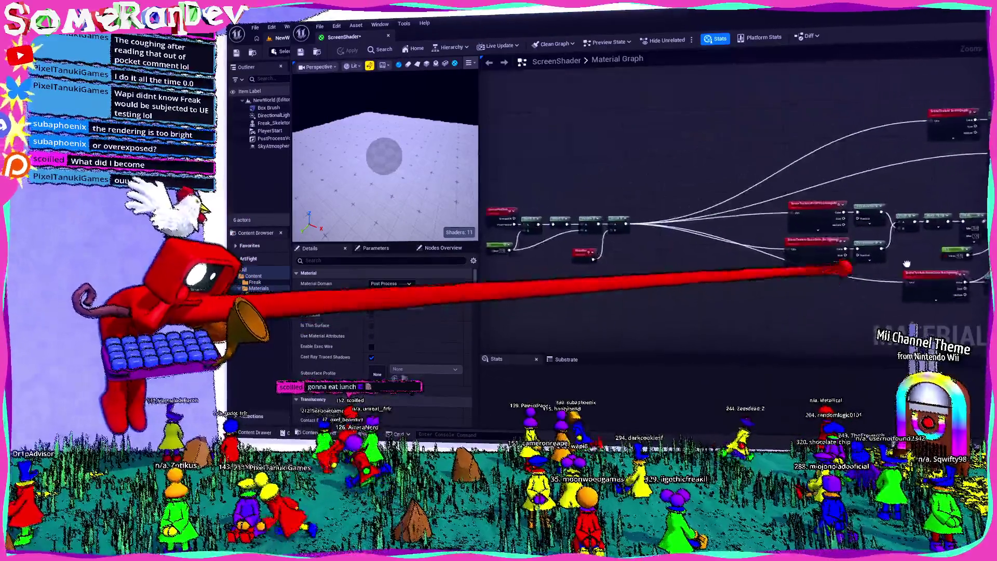
{"action": "left_click_drag", "start_coordinate": [546, 213], "coordinate": [672, 302]}
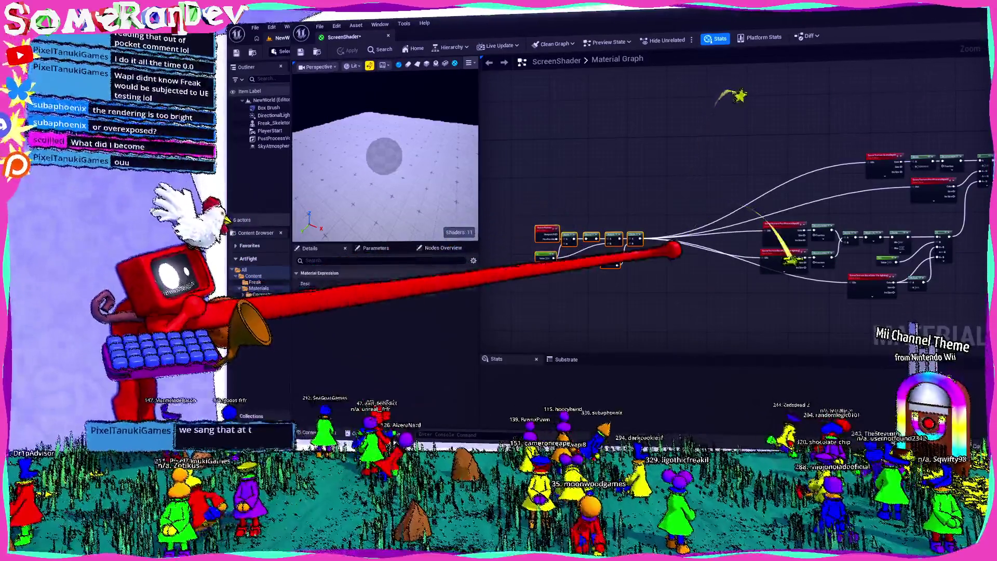
{"action": "left_click_drag", "start_coordinate": [635, 237], "coordinate": [667, 180]}
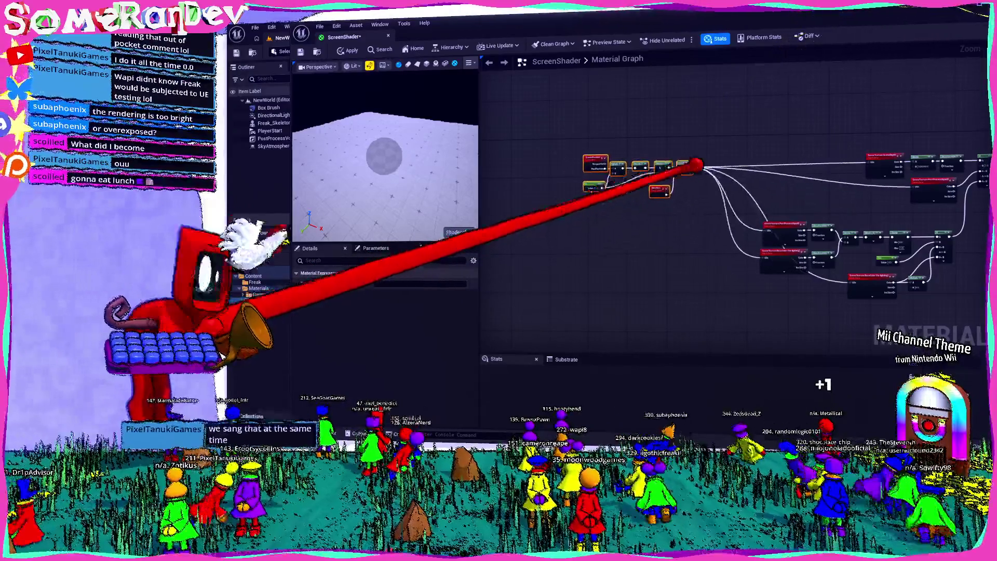
- Pan around the ScreenShader graph toward the output and left nodes, then switch to Godot
{"action": "scroll", "coordinate": [738, 171], "scroll_direction": "down", "scroll_amount": 3}
{"action": "left_click_drag", "start_coordinate": [753, 178], "coordinate": [648, 198]}
{"action": "scroll", "coordinate": [649, 198], "scroll_direction": "up", "scroll_amount": 3}
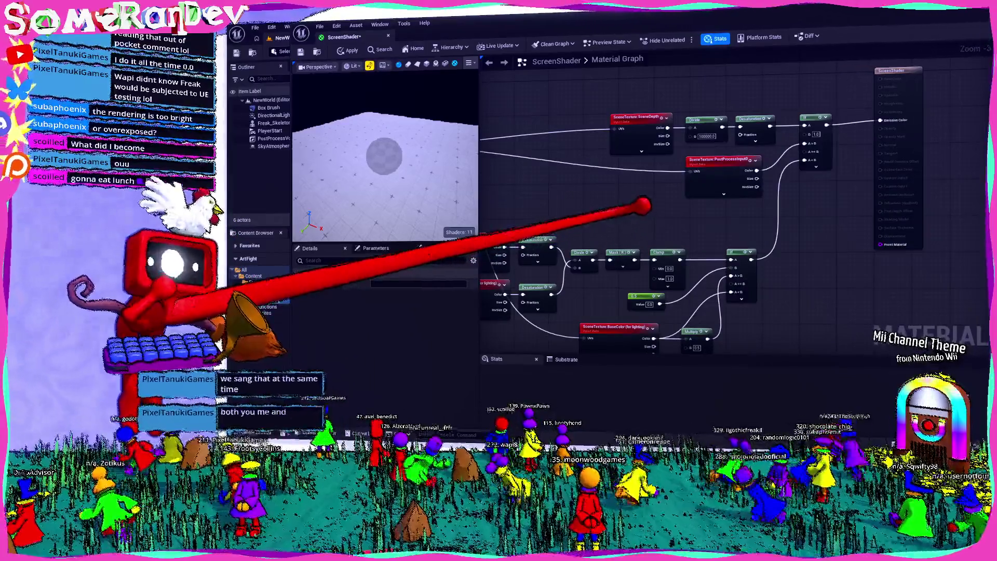
{"action": "left_click_drag", "start_coordinate": [667, 207], "coordinate": [617, 223]}
{"action": "scroll", "coordinate": [675, 198], "scroll_direction": "up", "scroll_amount": 2}
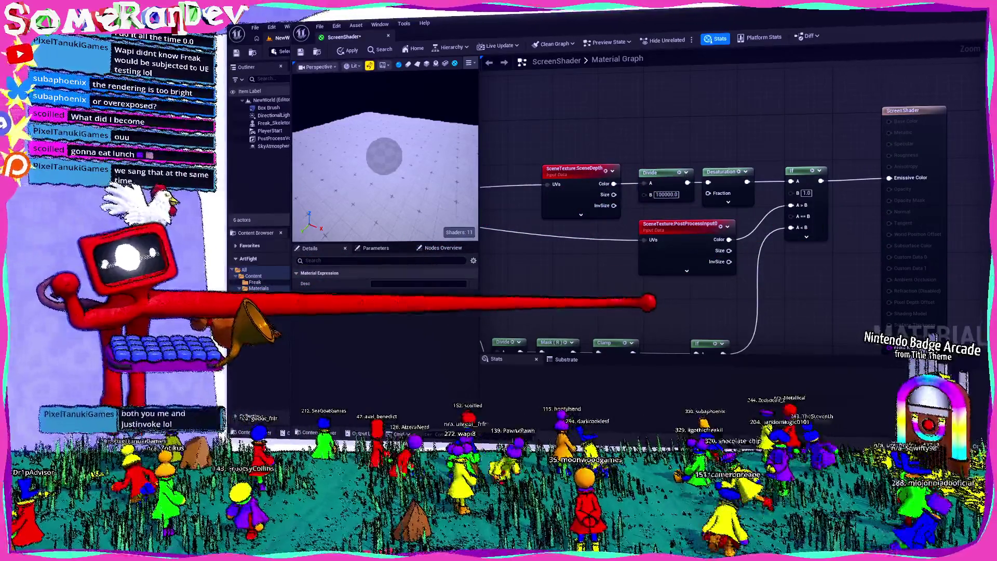
{"action": "mouse_move", "coordinate": [593, 303]}
{"action": "left_mouse_down"}
{"action": "mouse_move", "coordinate": [848, 302]}
{"action": "mouse_move", "coordinate": [631, 296]}
{"action": "left_mouse_up"}
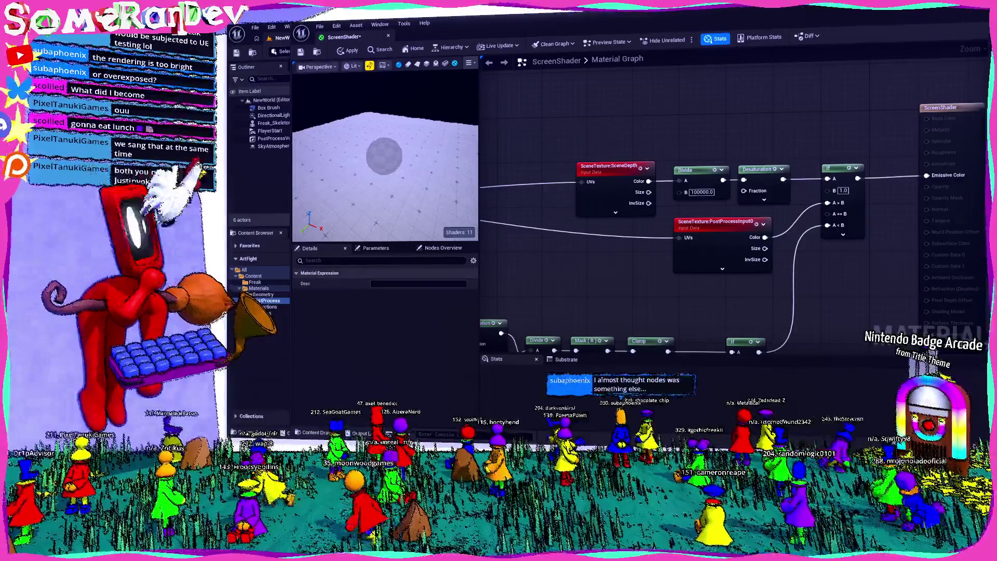
{"action": "key", "text": "alt+Tab"}
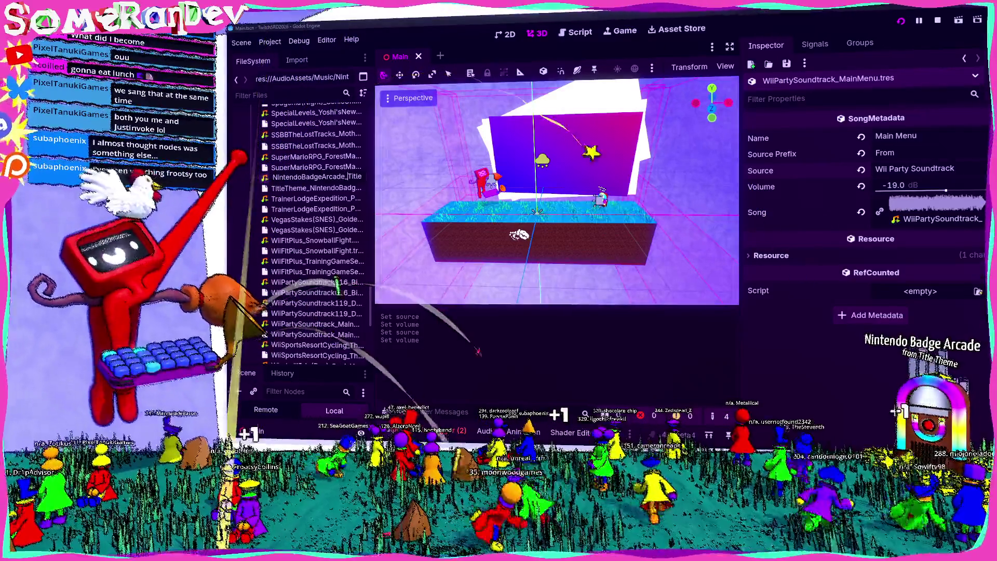
- Commit the NintendoBadgeArcade_TitleTheme rename, inspect its .tres metadata, and return to Unreal
{"action": "key", "text": "Return"}
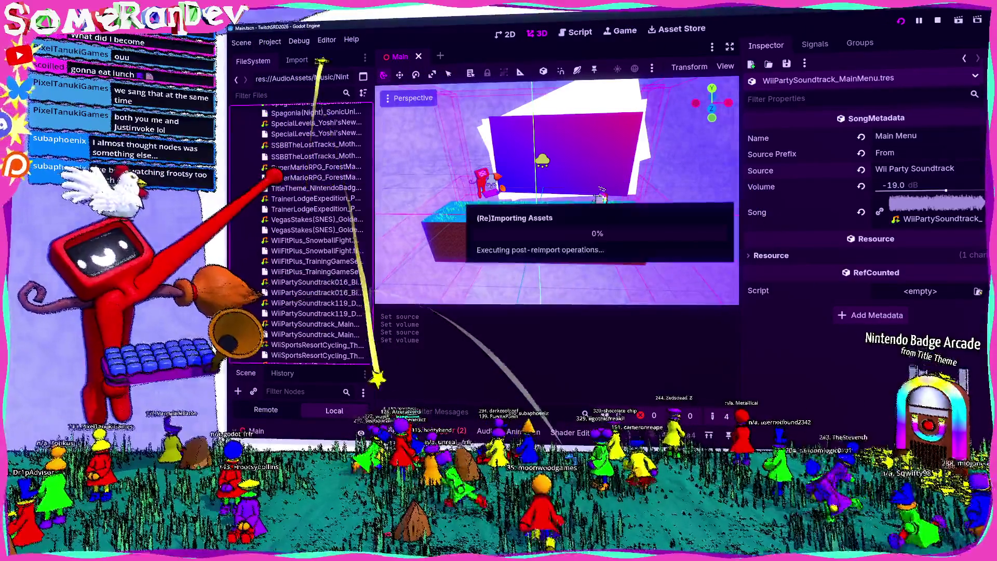
{"action": "key", "text": "Return"}
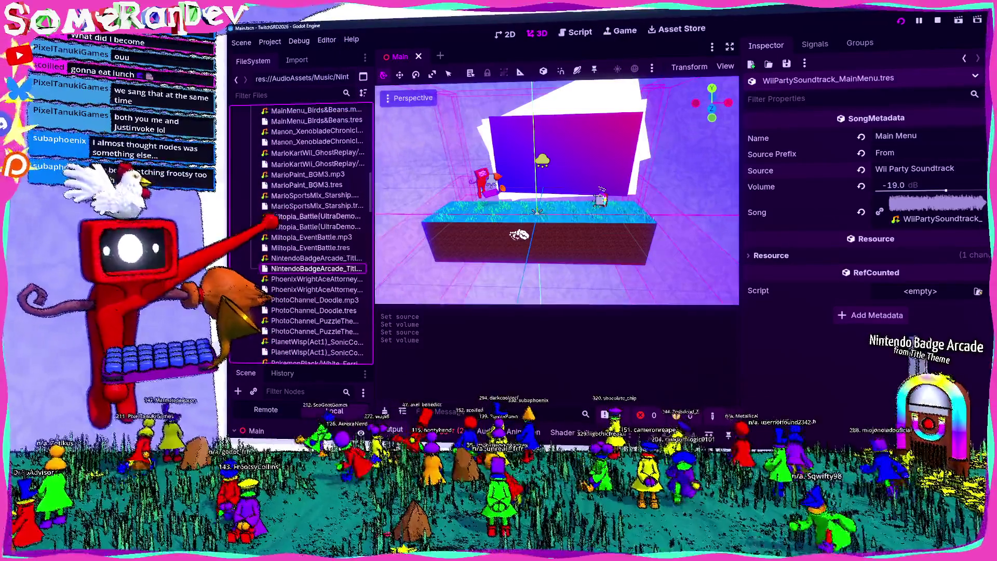
{"action": "left_click", "coordinate": [294, 268]}
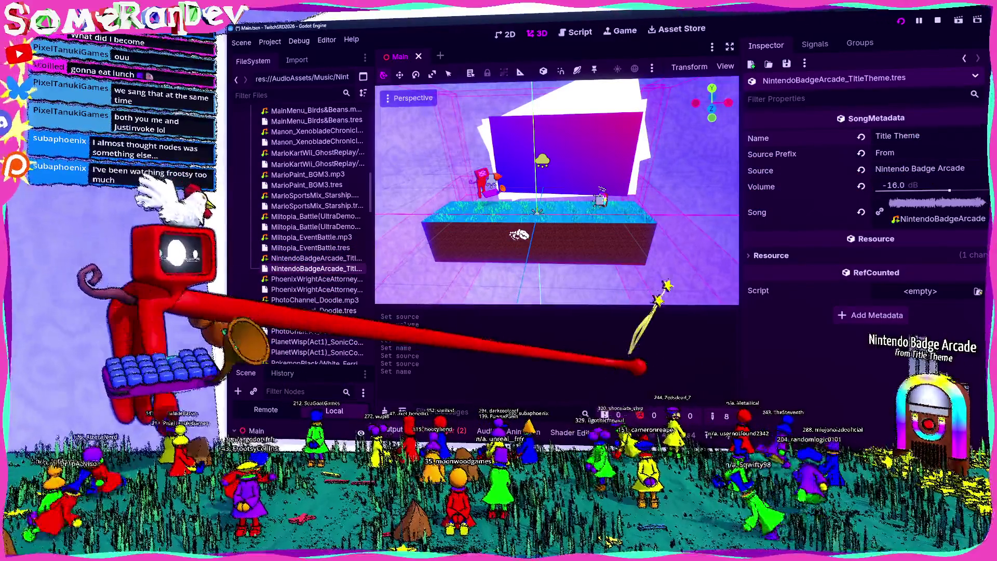
{"action": "key", "text": "alt+Tab"}
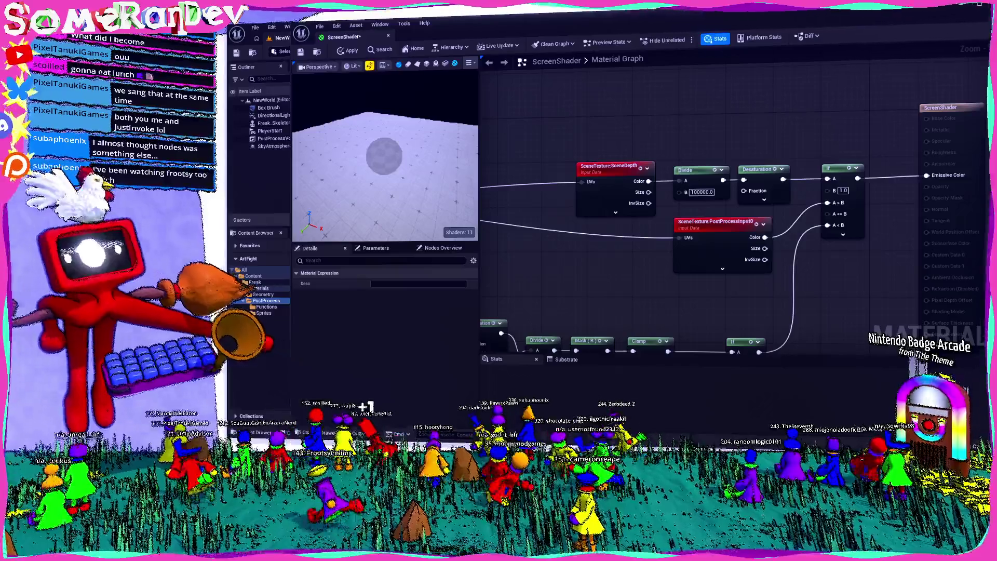
- Review the SceneDepth and right-hand nodes, save ScreenShader with Ctrl+S, and return to the level
{"action": "scroll", "coordinate": [708, 289], "scroll_direction": "down", "scroll_amount": 6}
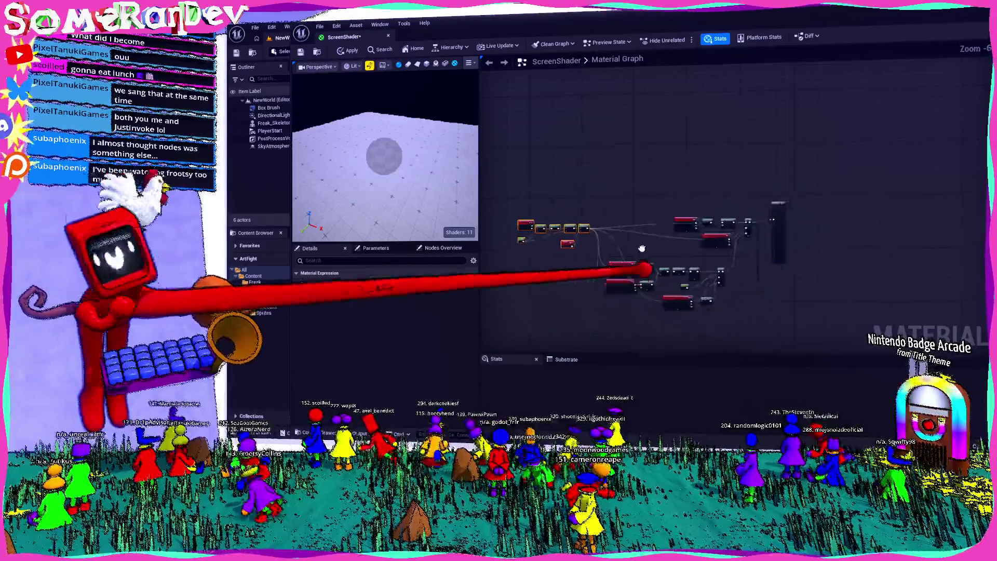
{"action": "scroll", "coordinate": [615, 226], "scroll_direction": "up", "scroll_amount": 5}
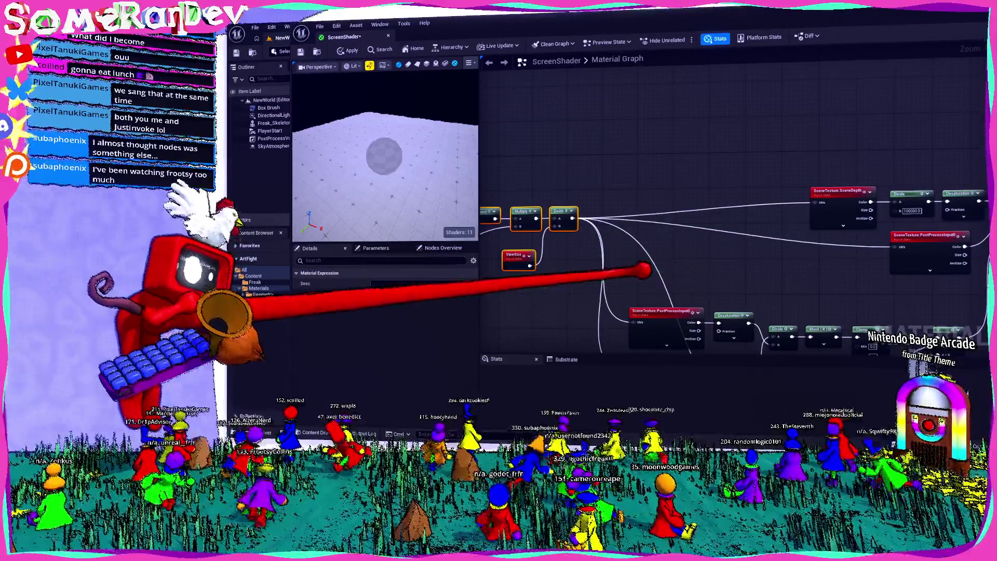
{"action": "left_click_drag", "start_coordinate": [667, 273], "coordinate": [486, 193]}
{"action": "scroll", "coordinate": [485, 193], "scroll_direction": "down", "scroll_amount": 2}
{"action": "scroll", "coordinate": [531, 257], "scroll_direction": "up", "scroll_amount": 3}
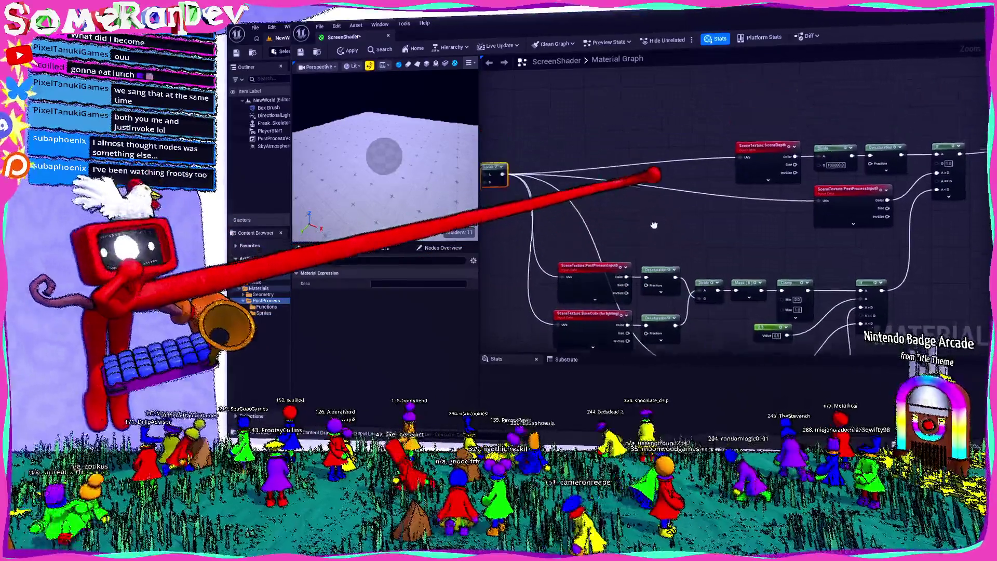
{"action": "left_click_drag", "start_coordinate": [530, 257], "coordinate": [454, 250]}
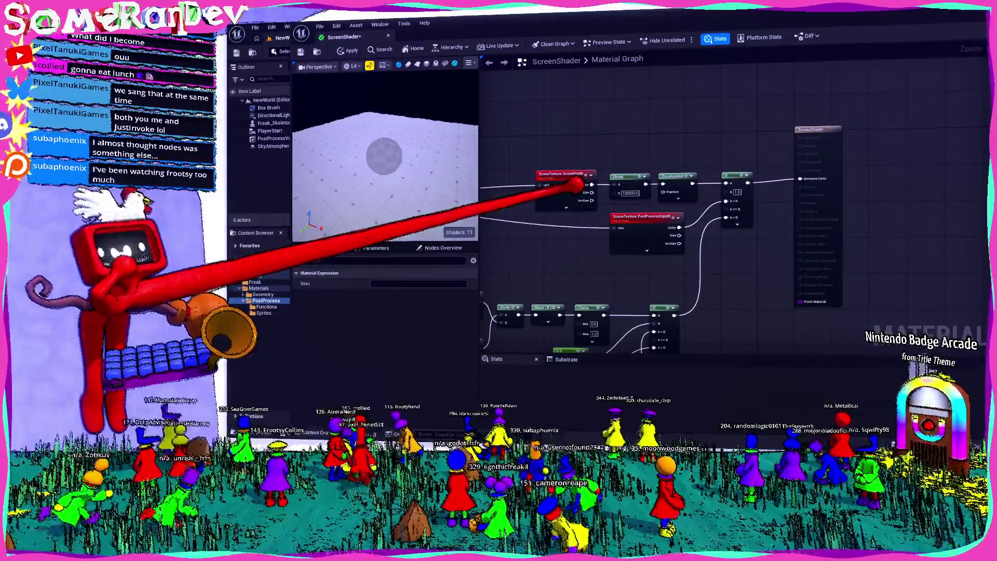
{"action": "left_click_drag", "start_coordinate": [623, 234], "coordinate": [663, 226]}
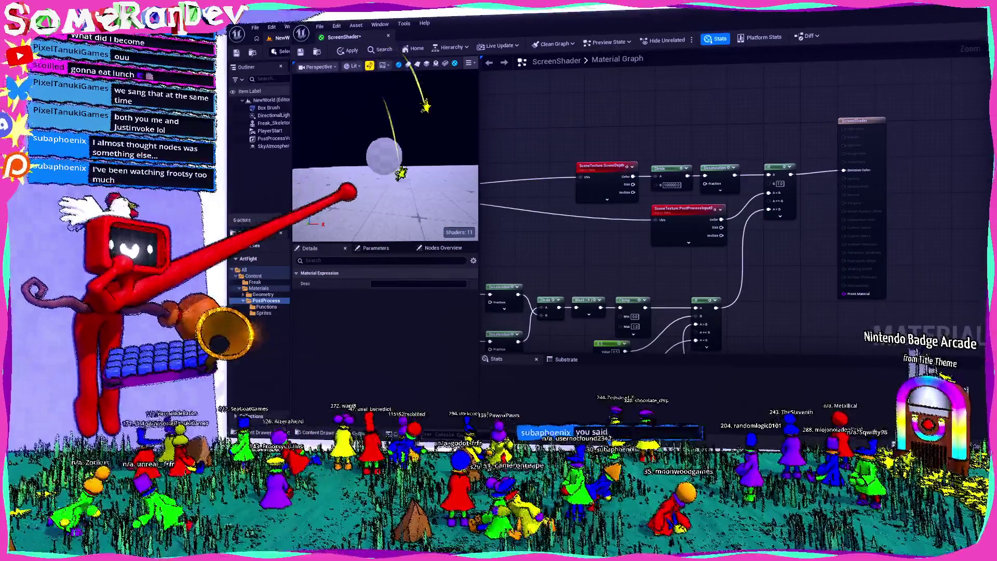
{"action": "key", "text": "ctrl+s"}
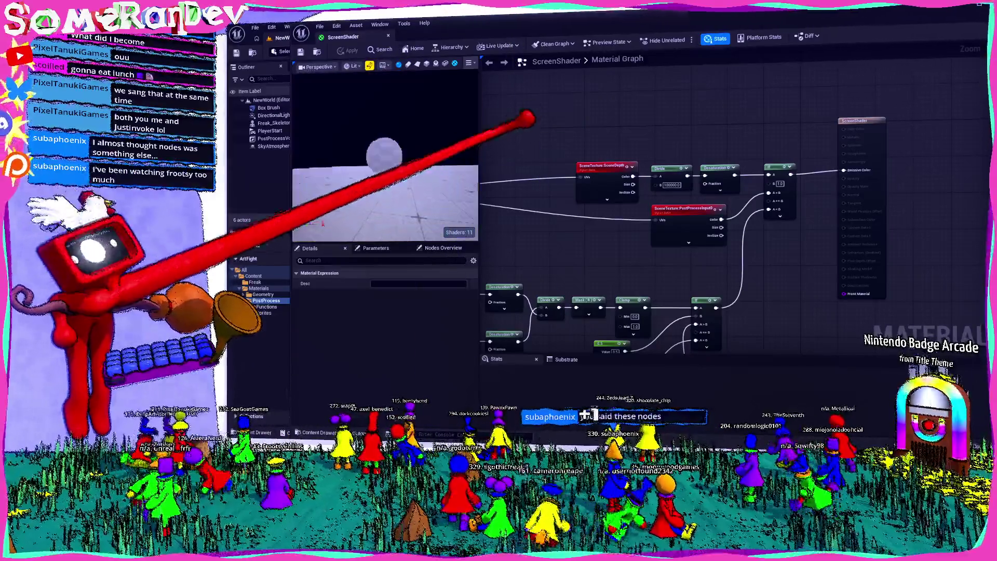
{"action": "key", "text": "alt+Tab"}
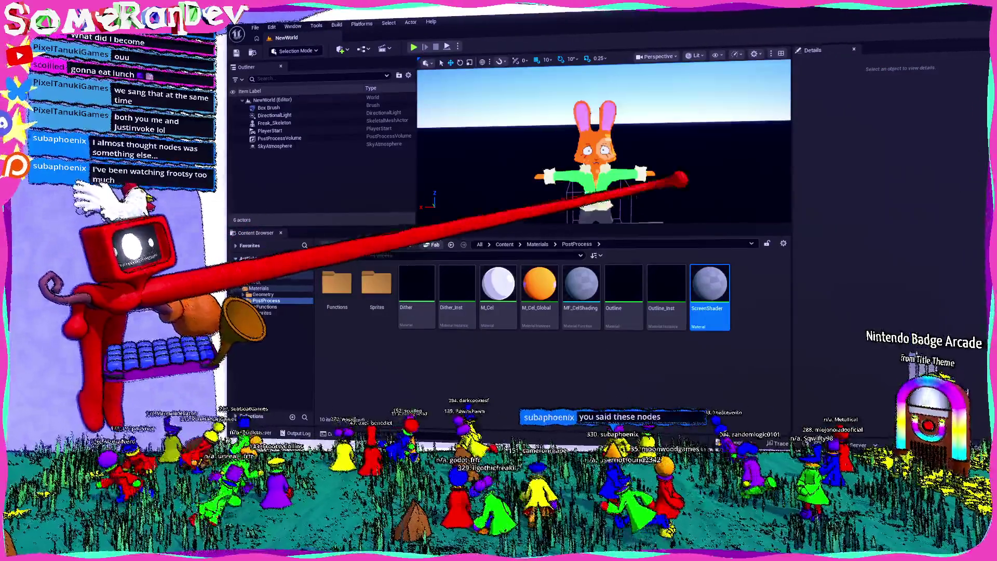
- Fly the camera in and out around the bunny on its grey platform
{"action": "key", "text": "w"}
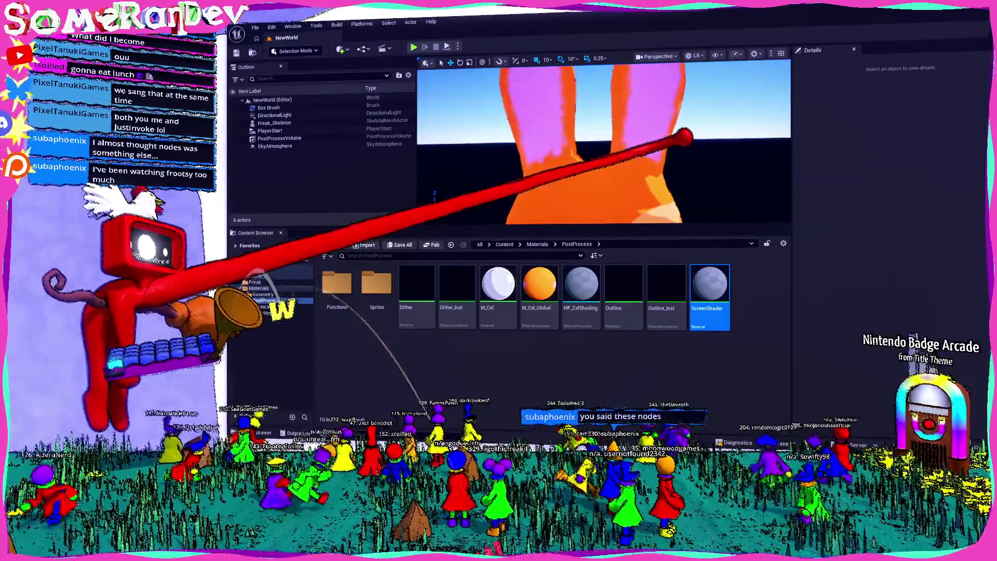
{"action": "key", "text": "s"}
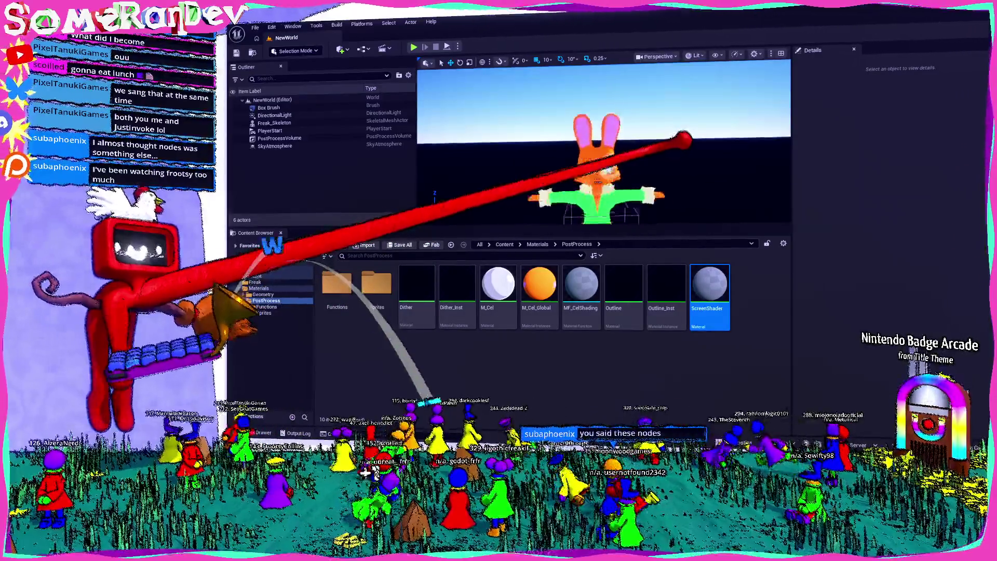
{"action": "key", "text": "s"}
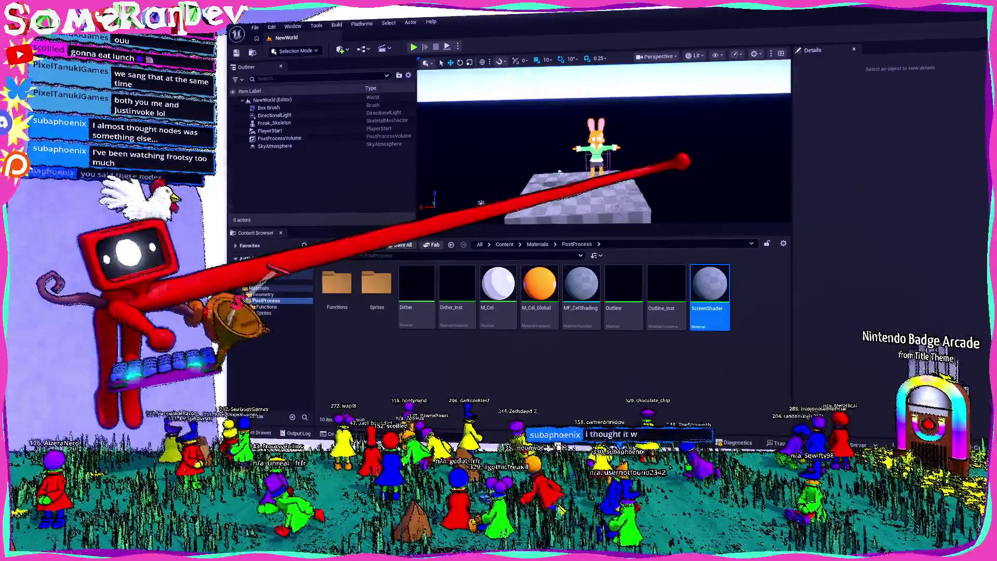
{"action": "key", "text": "w"}
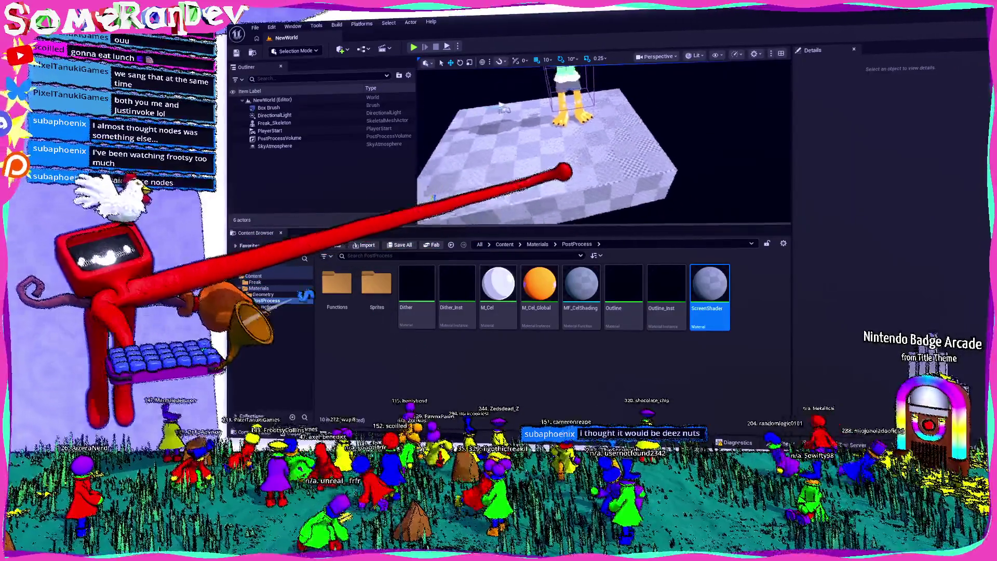
{"action": "key", "text": "w"}
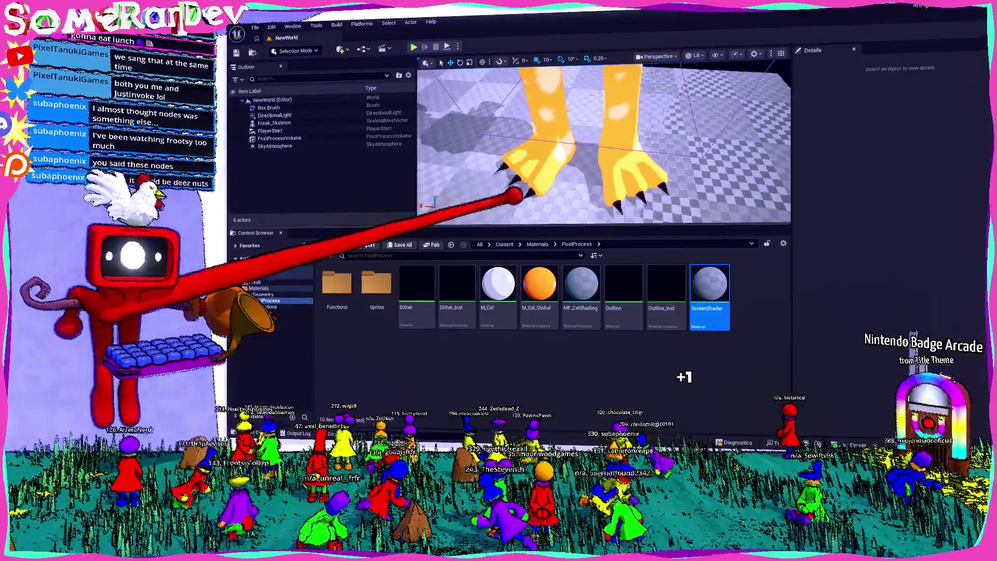
{"action": "scroll", "coordinate": [528, 190], "scroll_direction": "down", "scroll_amount": 10}
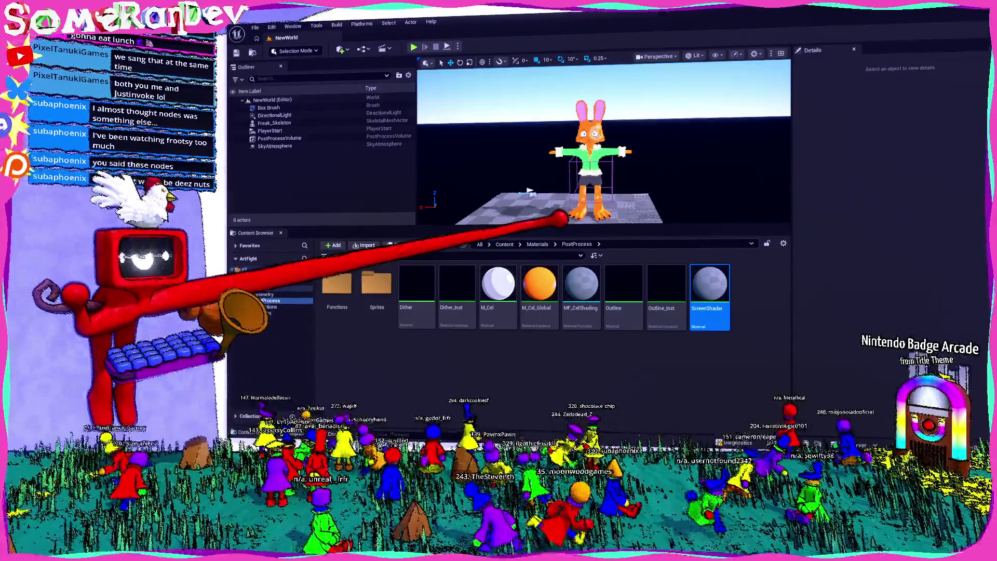
- Make the viewport taller, frame the bunny front-on, then switch to the Lighting Studies video
{"action": "left_click_drag", "start_coordinate": [561, 227], "coordinate": [566, 287]}
{"action": "scroll", "coordinate": [670, 213], "scroll_direction": "up", "scroll_amount": 5}
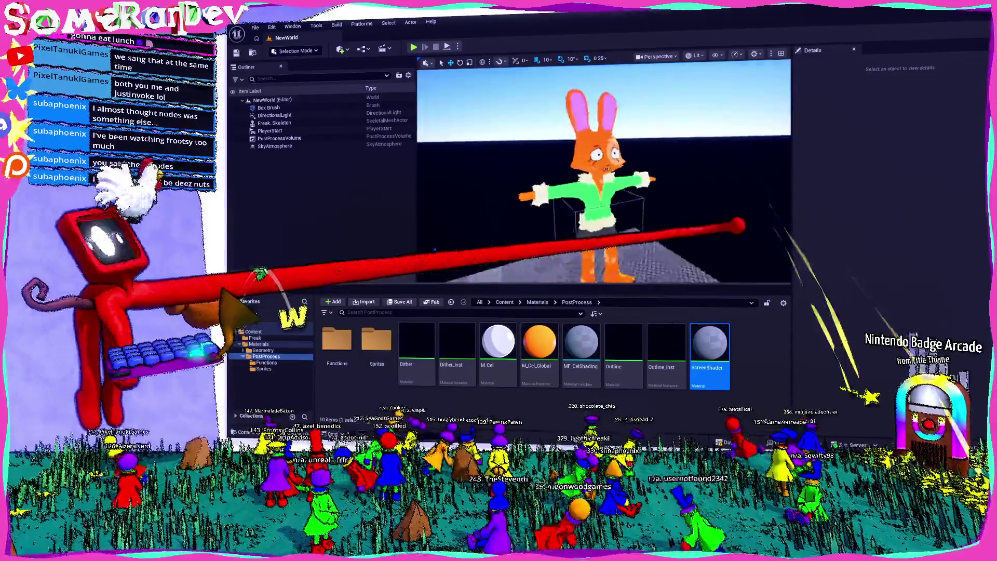
{"action": "scroll", "coordinate": [501, 229], "scroll_direction": "down", "scroll_amount": 5}
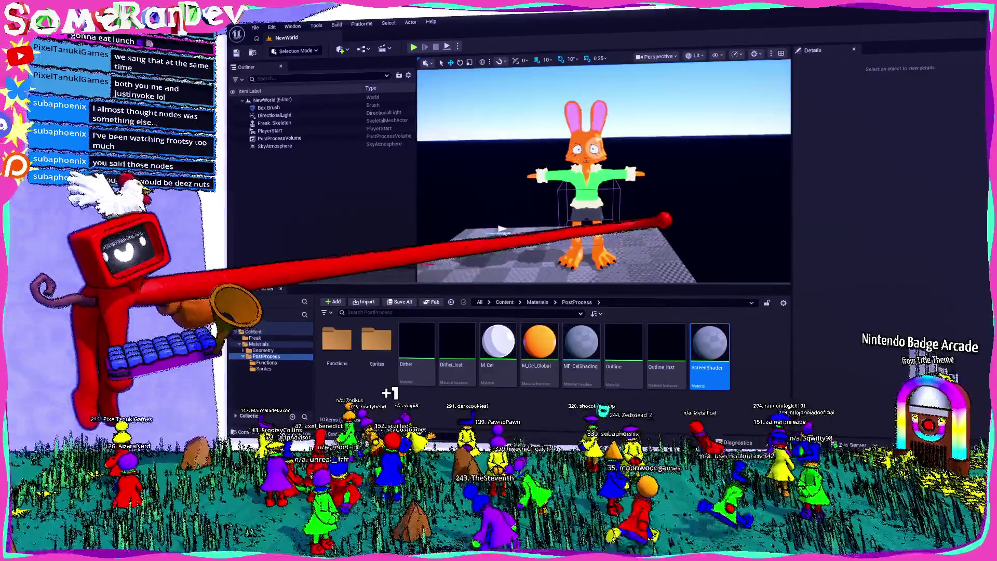
{"action": "scroll", "coordinate": [418, 170], "scroll_direction": "up", "scroll_amount": 5}
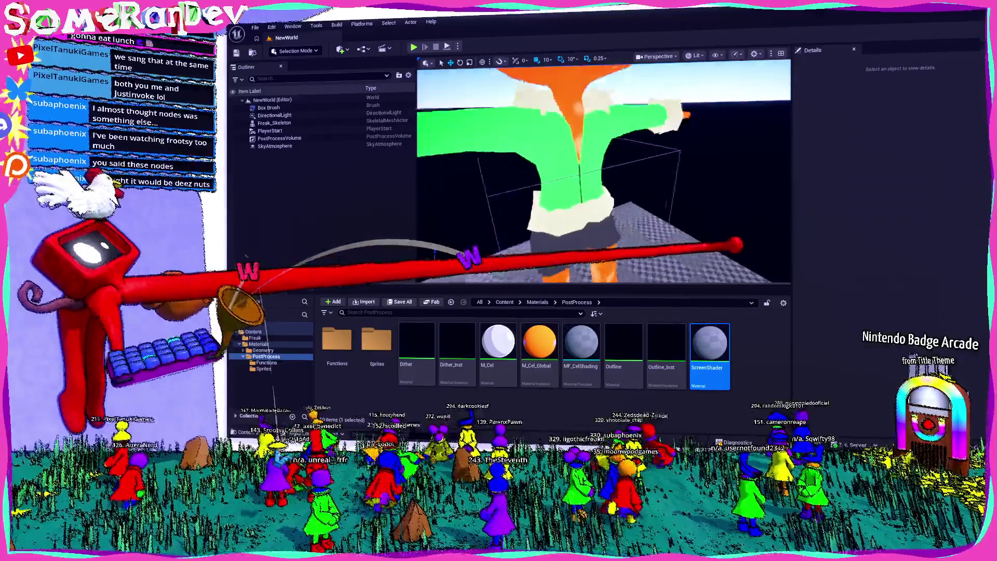
{"action": "scroll", "coordinate": [418, 170], "scroll_direction": "down", "scroll_amount": 6}
{"action": "mouse_move", "coordinate": [423, 270]}
{"action": "left_mouse_down"}
{"action": "mouse_move", "coordinate": [424, 255]}
{"action": "mouse_move", "coordinate": [441, 253]}
{"action": "left_mouse_up"}
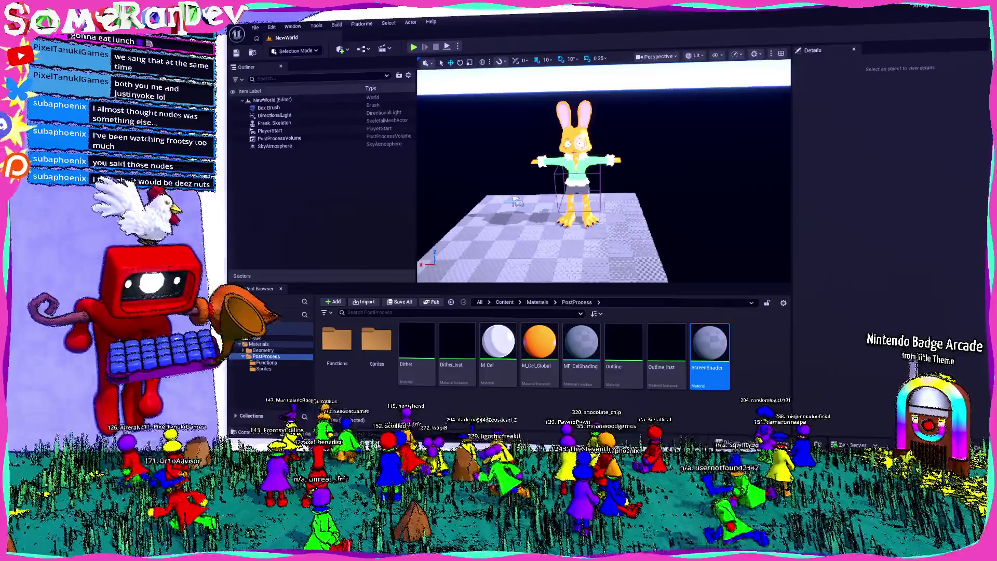
{"action": "key", "text": "alt+Tab"}
{"action": "key", "text": "ctrl+1"}
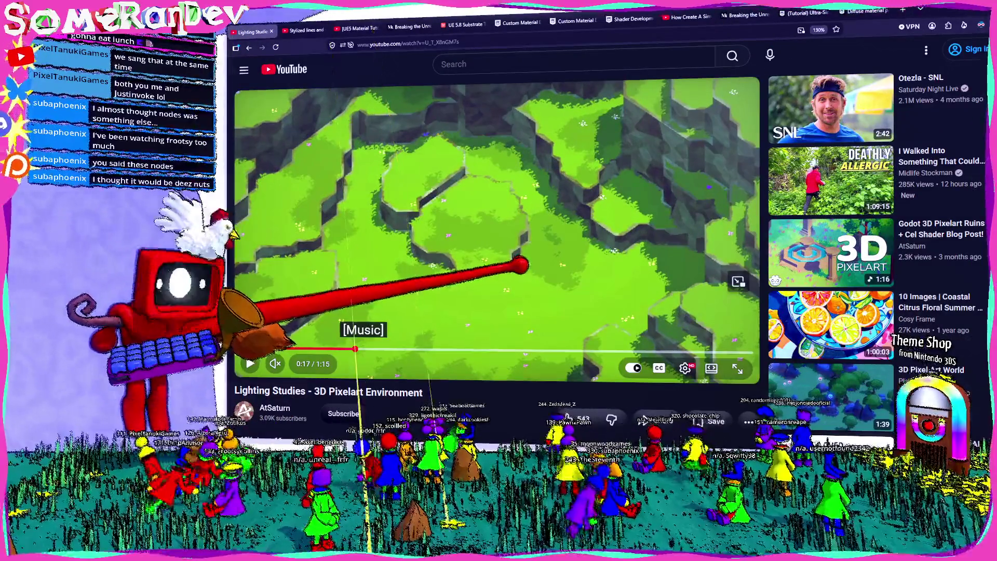
- Play the Lighting Studies video, rewind to 0:17, and pause at 0:18
{"action": "key", "text": "space"}
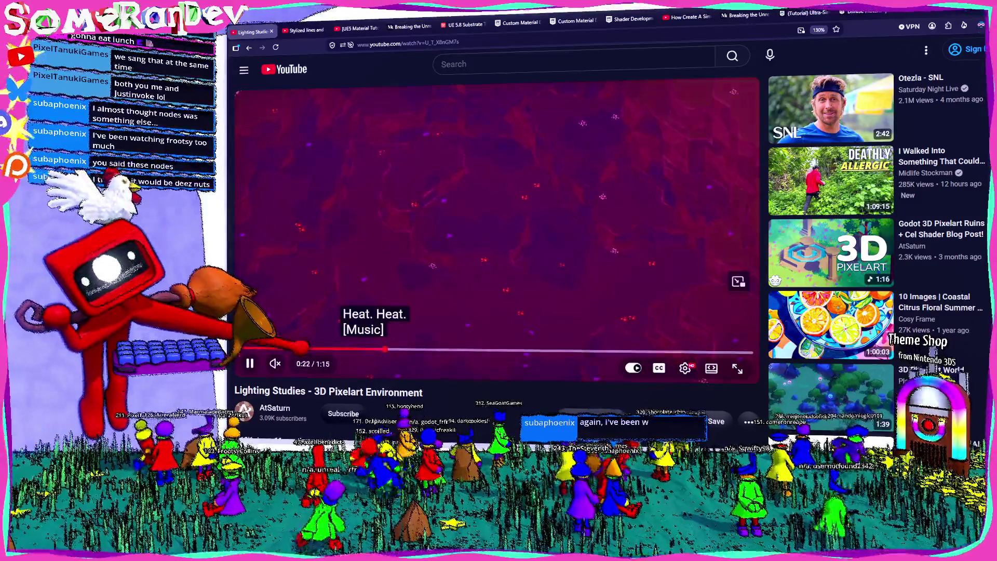
{"action": "key", "text": "Left"}
{"action": "key", "text": "space"}
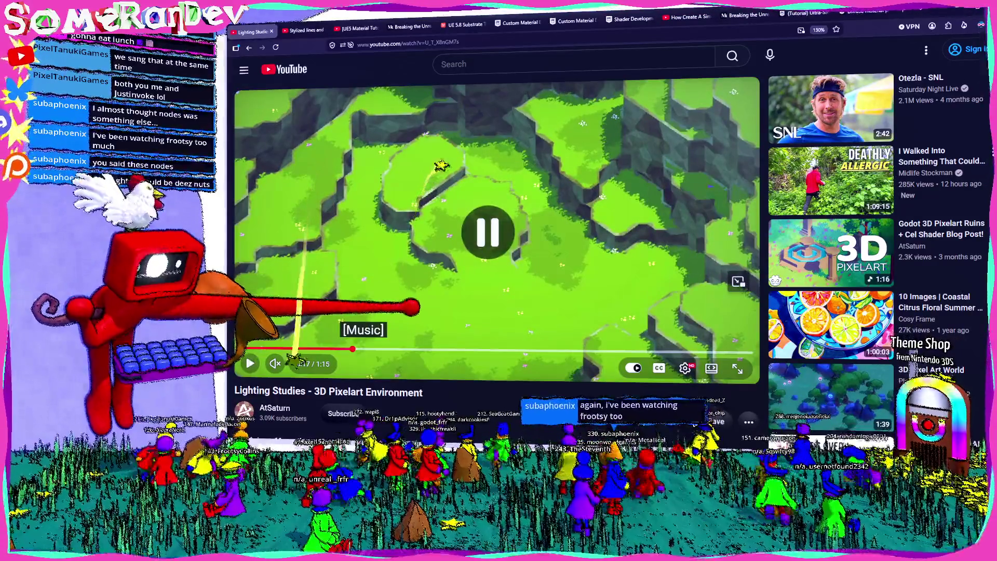
{"action": "scroll", "coordinate": [514, 399], "scroll_direction": "down", "scroll_amount": 3}
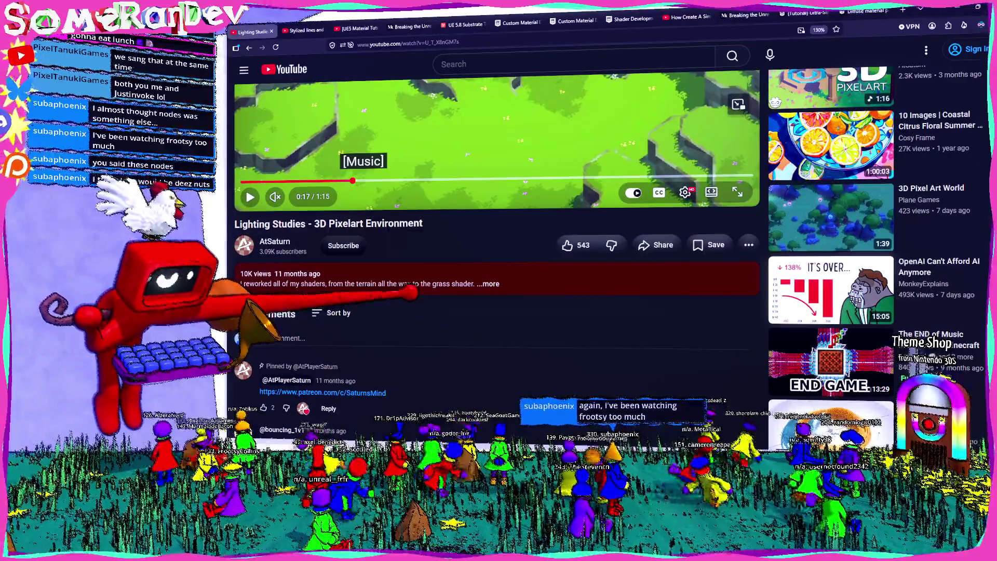
{"action": "scroll", "coordinate": [493, 234], "scroll_direction": "up", "scroll_amount": 3}
{"action": "key", "text": "space"}
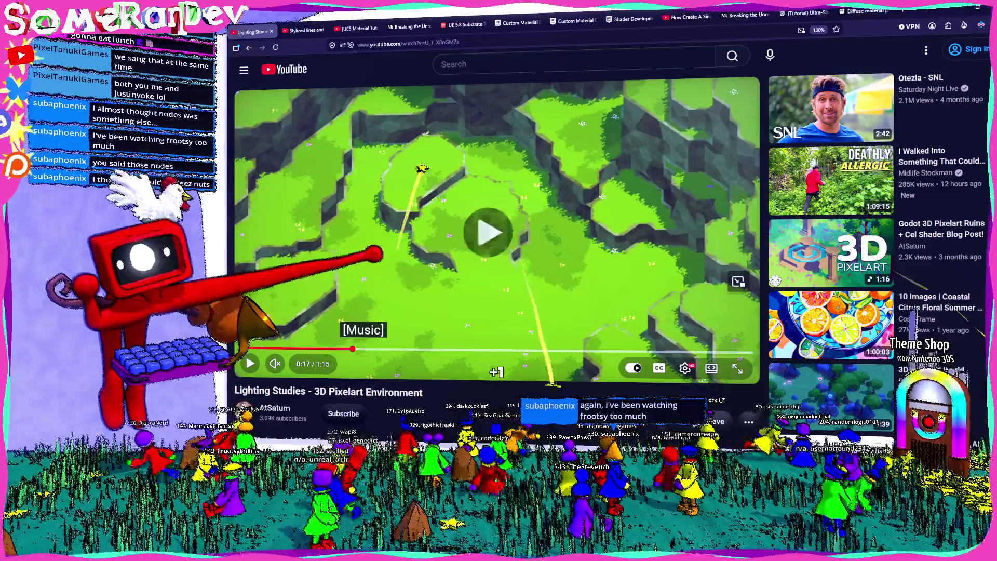
{"action": "key", "text": "space"}
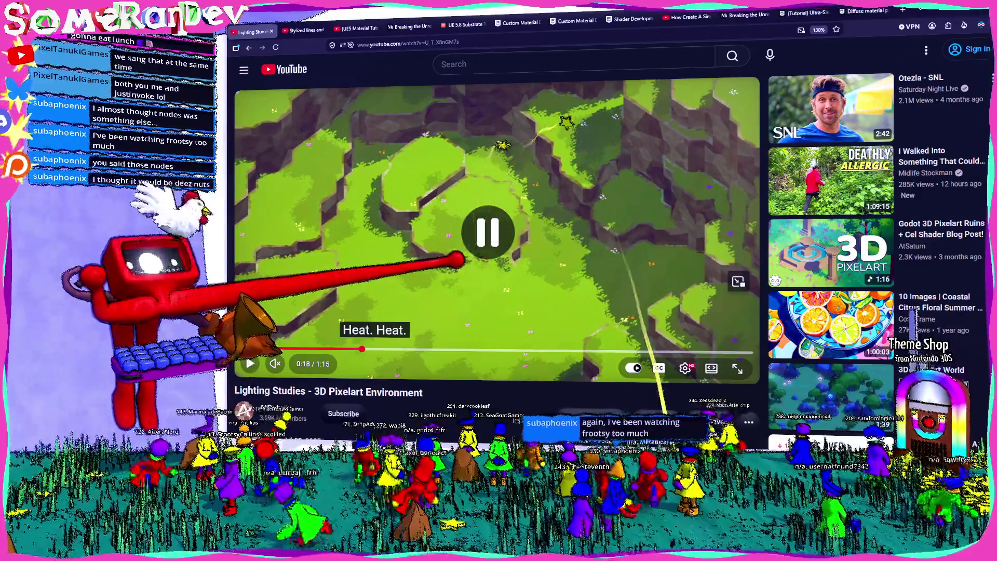
- Skip ahead to 0:27, pause, resume, then seek forward to 0:32
{"action": "left_click_drag", "start_coordinate": [362, 348], "coordinate": [417, 350]}
{"action": "key", "text": "space"}
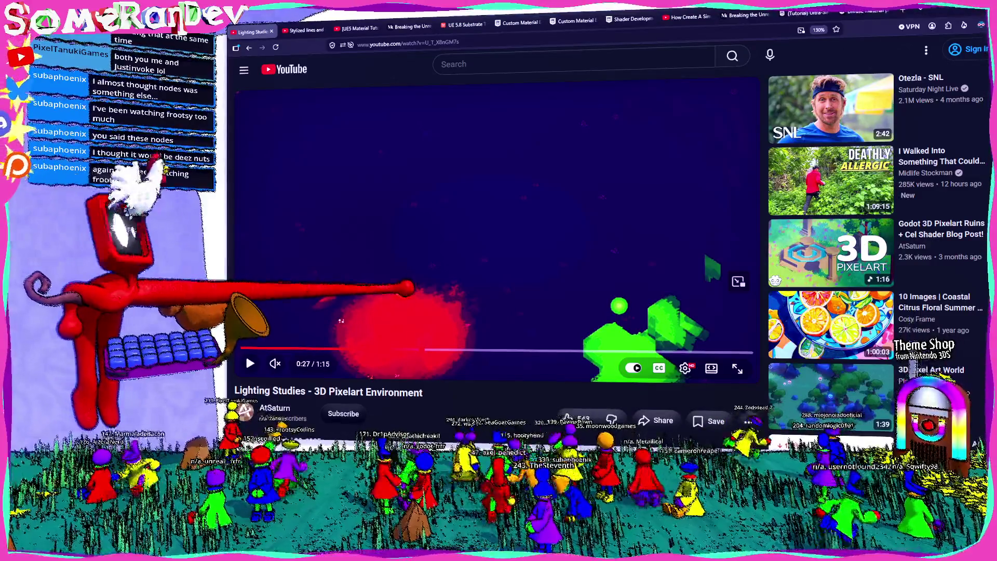
{"action": "key", "text": "space"}
{"action": "mouse_move", "coordinate": [428, 351]}
{"action": "left_mouse_down"}
{"action": "mouse_move", "coordinate": [529, 351]}
{"action": "mouse_move", "coordinate": [394, 351]}
{"action": "left_mouse_up"}
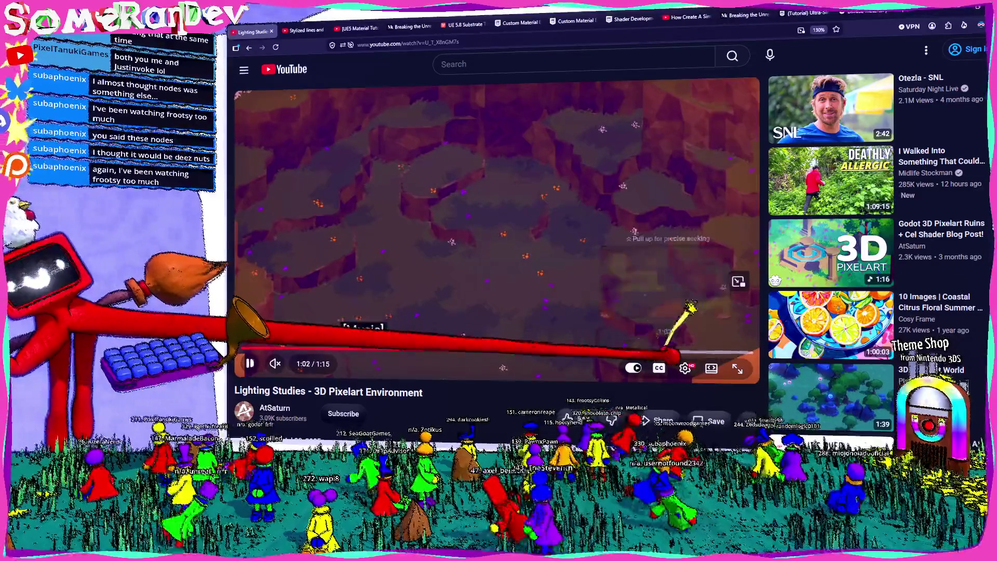
- Read the comments, expand the grass comment's replies, then minimize the browser to show Unreal
{"action": "scroll", "coordinate": [674, 311], "scroll_direction": "down", "scroll_amount": 4}
{"action": "scroll", "coordinate": [493, 260], "scroll_direction": "down", "scroll_amount": 5}
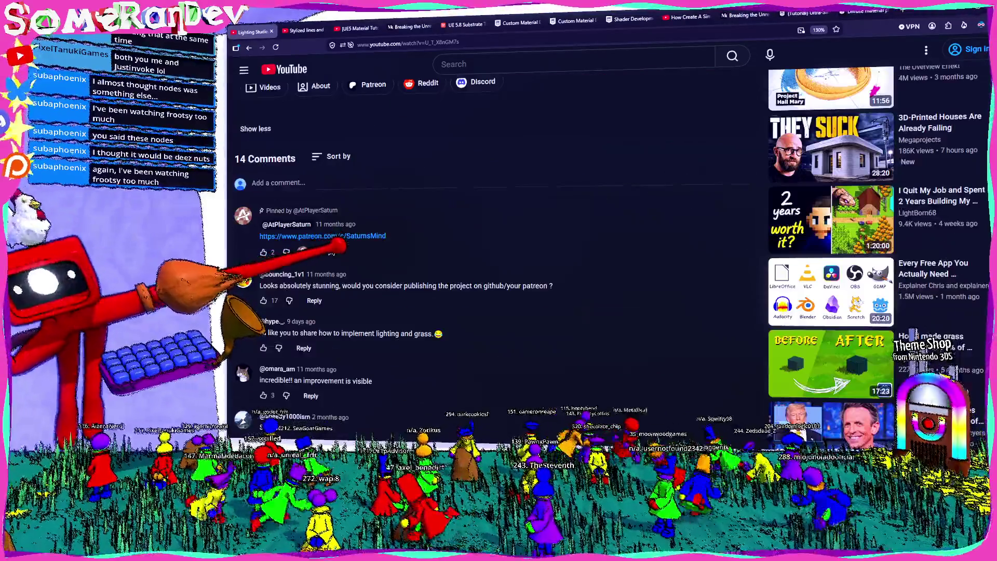
{"action": "scroll", "coordinate": [493, 260], "scroll_direction": "down", "scroll_amount": 6}
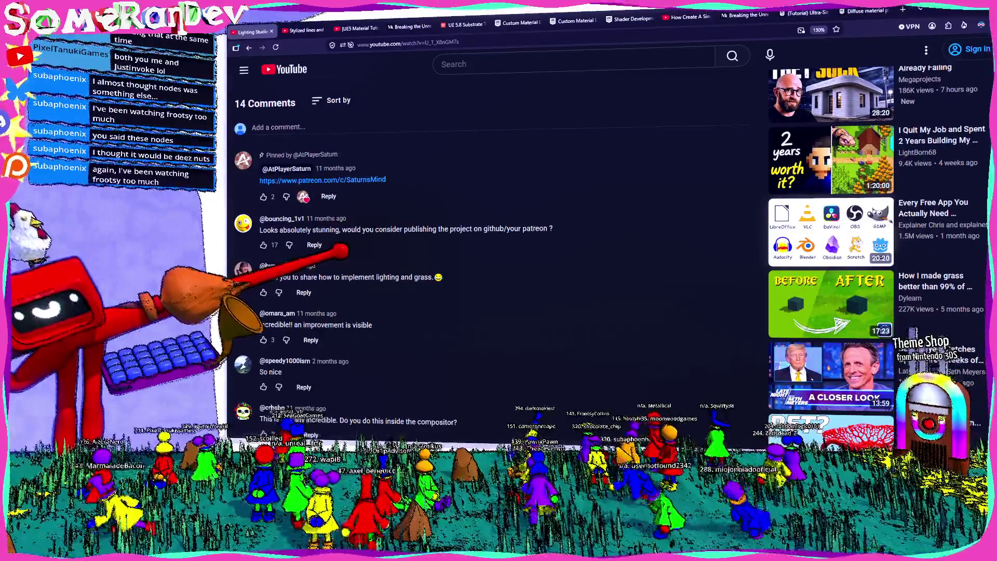
{"action": "scroll", "coordinate": [493, 233], "scroll_direction": "down", "scroll_amount": 3}
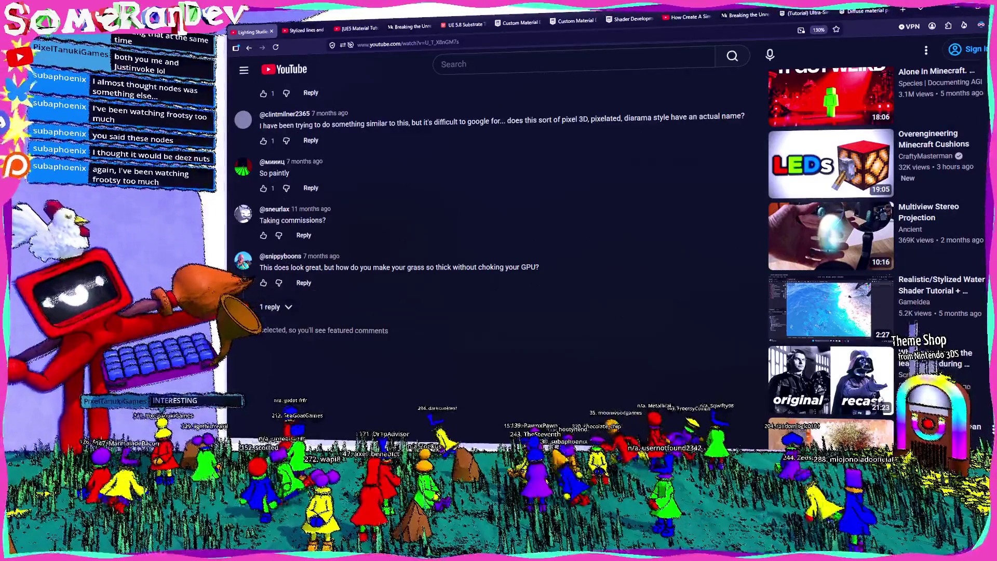
{"action": "left_click", "coordinate": [280, 306]}
{"action": "scroll", "coordinate": [494, 234], "scroll_direction": "up", "scroll_amount": 15}
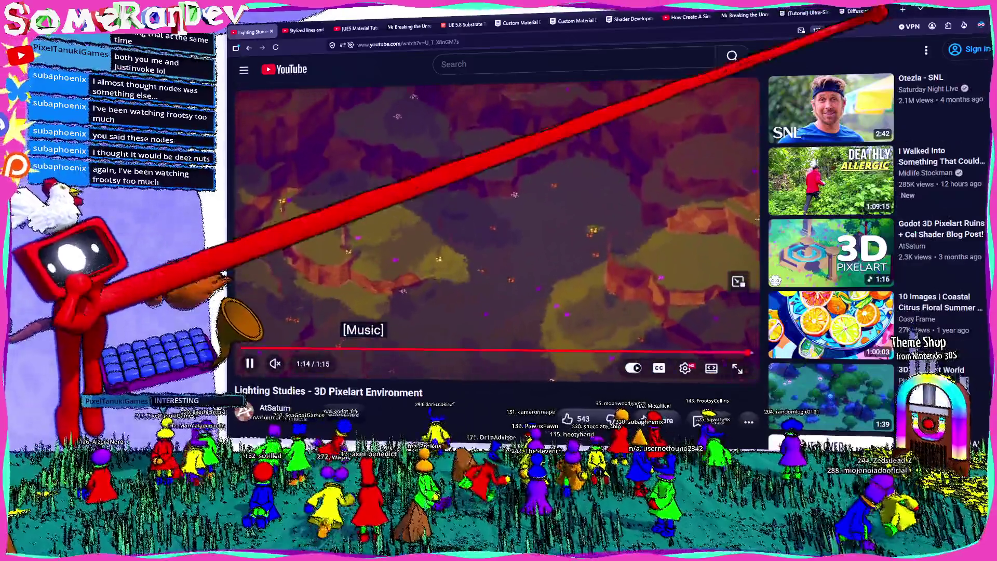
{"action": "mouse_move", "coordinate": [885, 11]}
{"action": "left_mouse_down"}
{"action": "mouse_move", "coordinate": [511, 234]}
{"action": "mouse_move", "coordinate": [373, 210]}
{"action": "left_mouse_up"}
{"action": "left_click", "coordinate": [392, 211]}
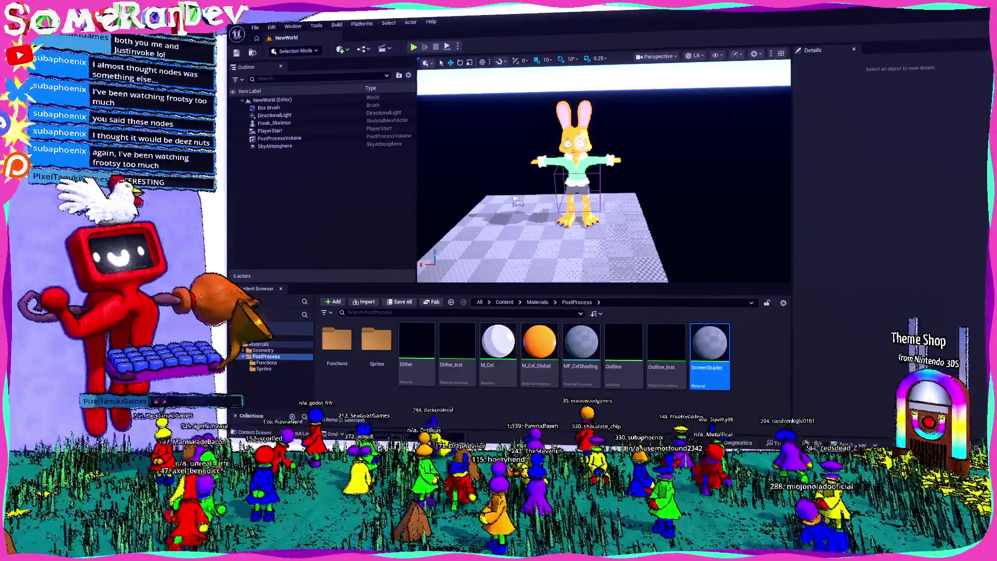
{"action": "double_click", "coordinate": [712, 349]}
{"action": "scroll", "coordinate": [823, 234], "scroll_direction": "up", "scroll_amount": 3}
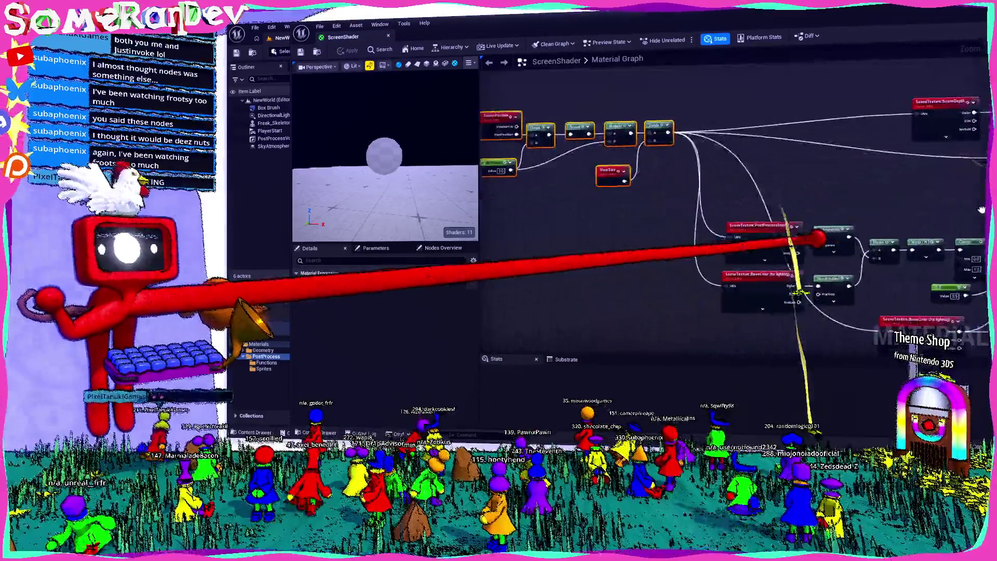
{"action": "scroll", "coordinate": [712, 262], "scroll_direction": "down", "scroll_amount": 3}
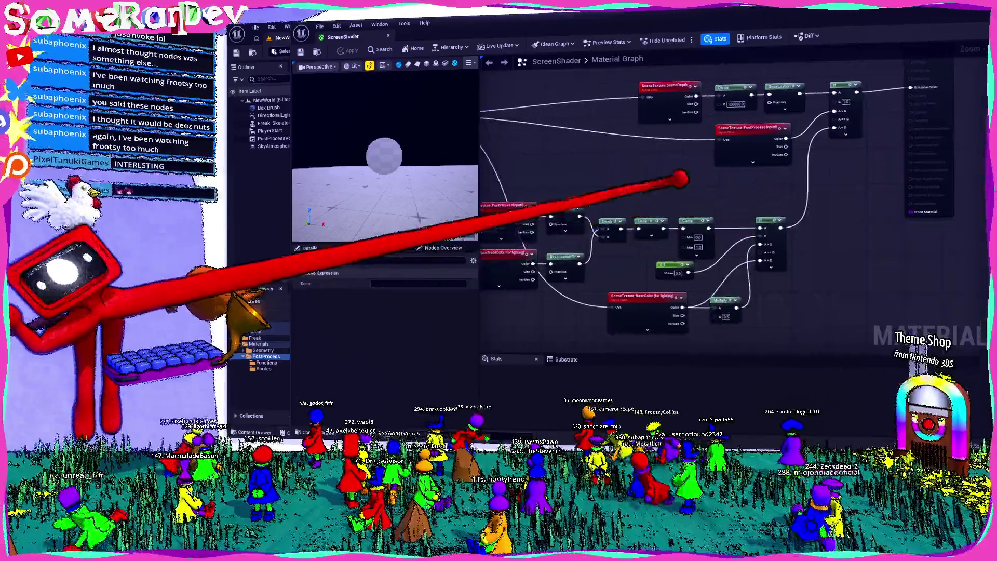
{"action": "scroll", "coordinate": [672, 161], "scroll_direction": "down", "scroll_amount": 3}
{"action": "scroll", "coordinate": [687, 200], "scroll_direction": "up", "scroll_amount": 4}
{"action": "scroll", "coordinate": [687, 200], "scroll_direction": "down", "scroll_amount": 2}
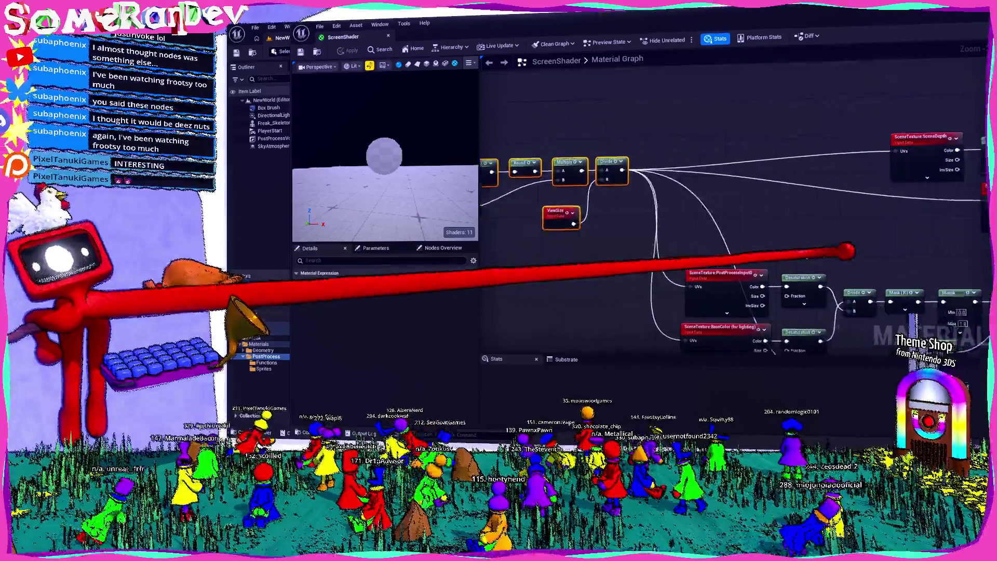
{"action": "scroll", "coordinate": [659, 195], "scroll_direction": "up", "scroll_amount": 2}
{"action": "left_click", "coordinate": [912, 8]}
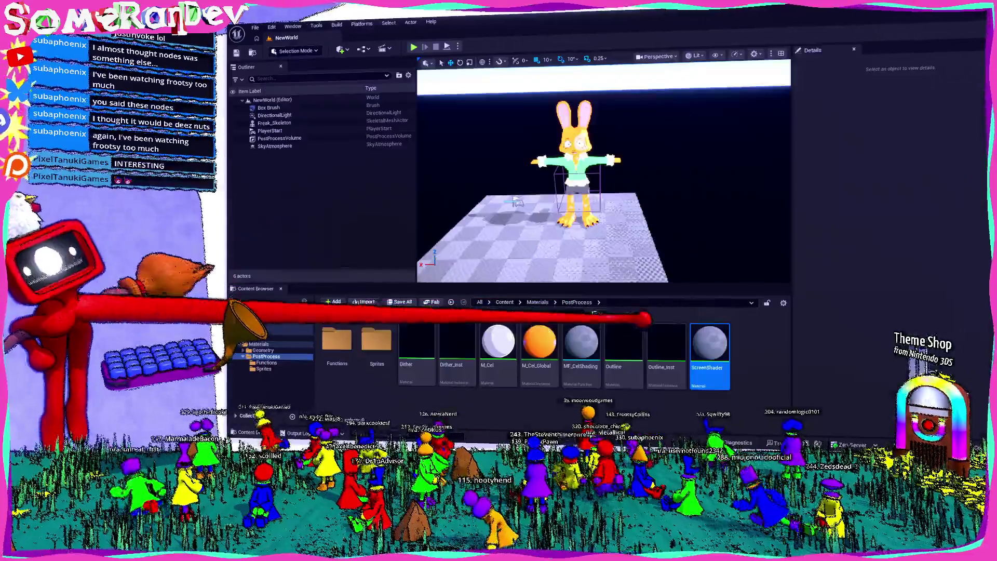
{"action": "right_click", "coordinate": [708, 353]}
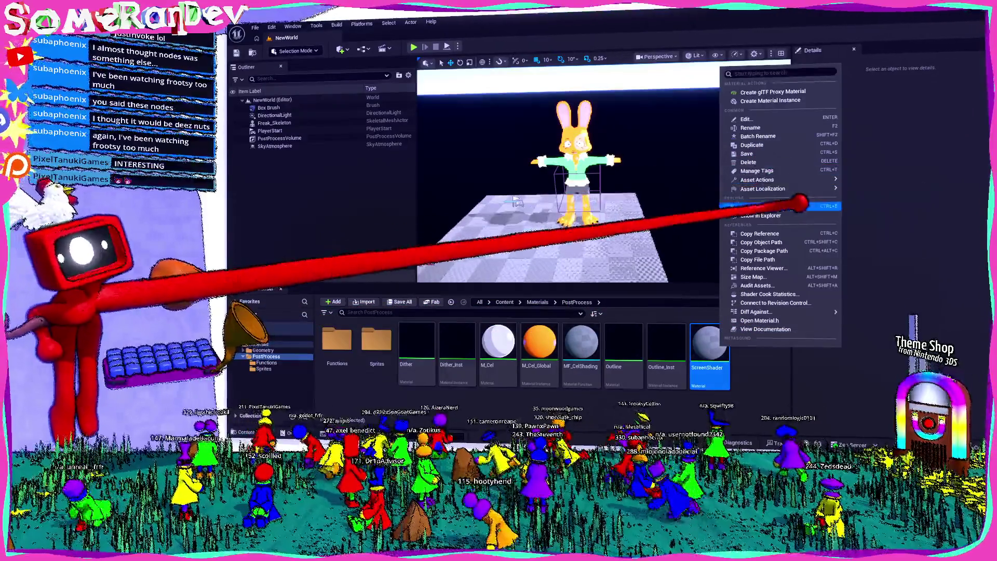
{"action": "key", "text": "Escape"}
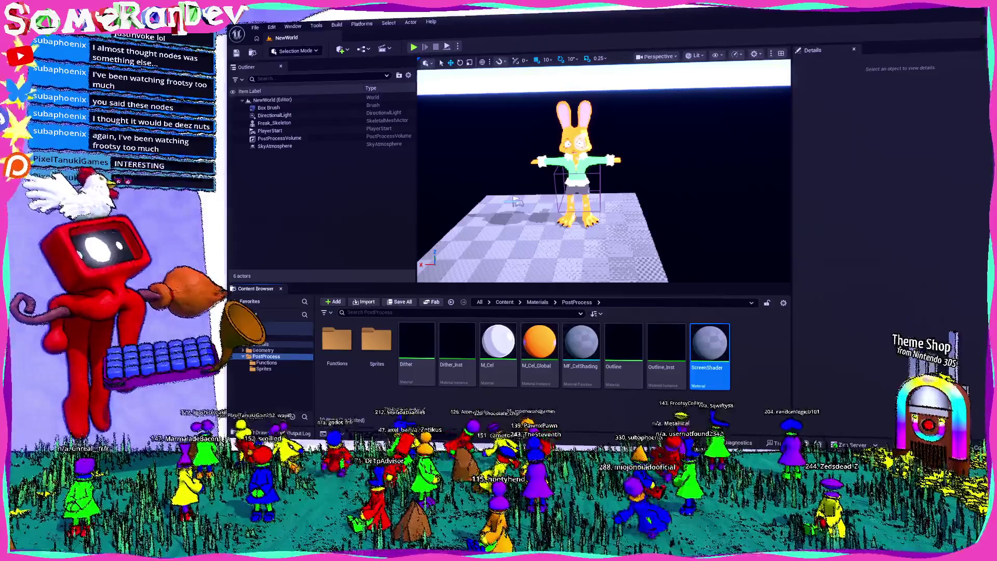
{"action": "key", "text": "alt+Tab"}
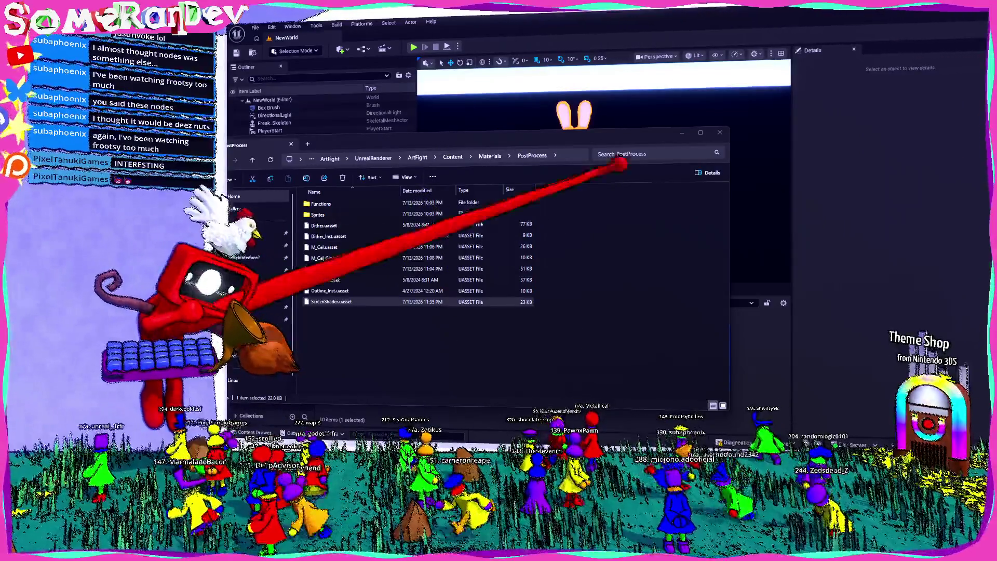
{"action": "key", "text": "alt+Tab"}
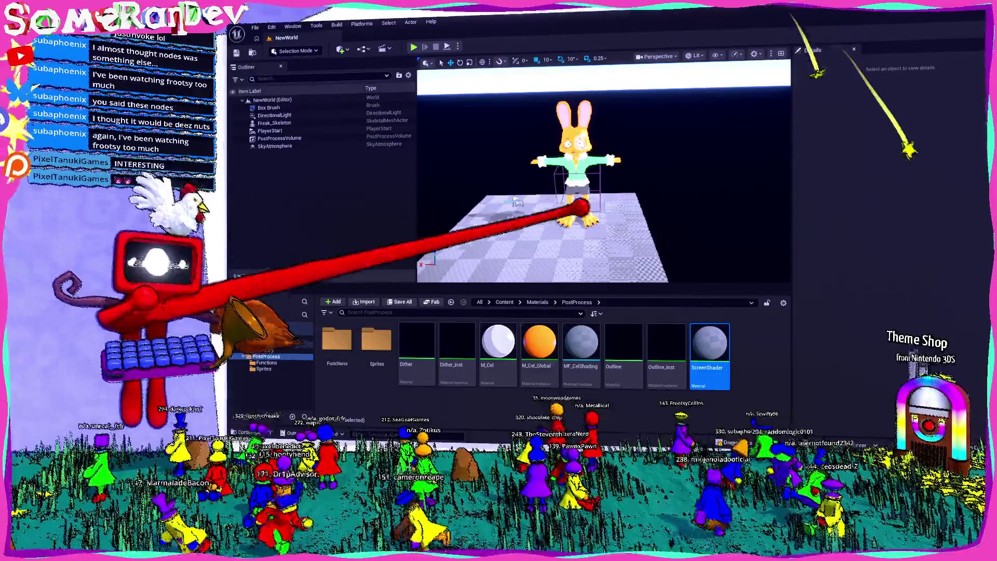
{"action": "mouse_move", "coordinate": [602, 208]}
{"action": "left_mouse_down"}
{"action": "mouse_move", "coordinate": [603, 155]}
{"action": "mouse_move", "coordinate": [602, 166]}
{"action": "mouse_move", "coordinate": [612, 171]}
{"action": "mouse_move", "coordinate": [602, 155]}
{"action": "mouse_move", "coordinate": [623, 166]}
{"action": "mouse_move", "coordinate": [602, 192]}
{"action": "left_mouse_up"}
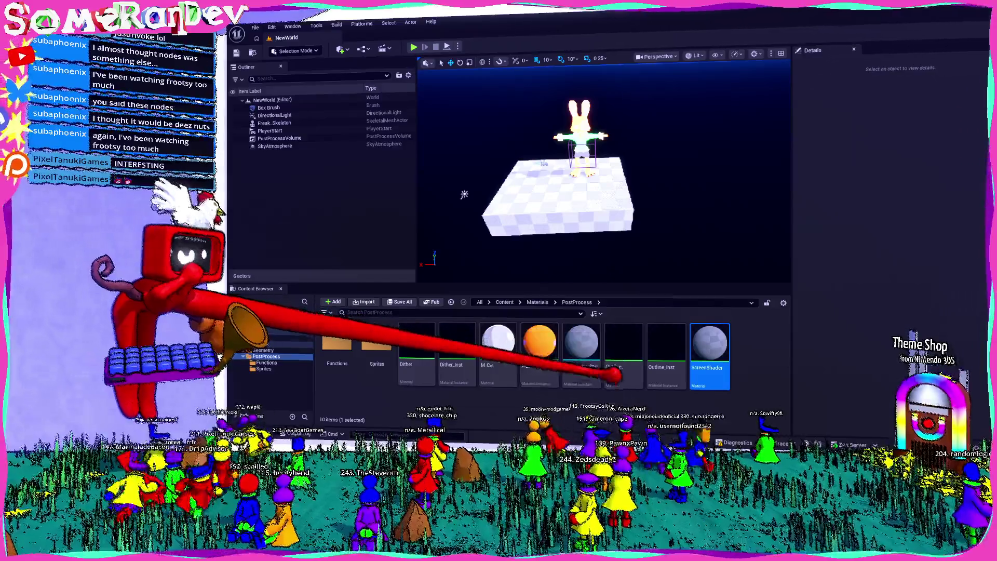
- Fly the camera toward the bunny and back out for a wider view
{"action": "key", "text": "w"}
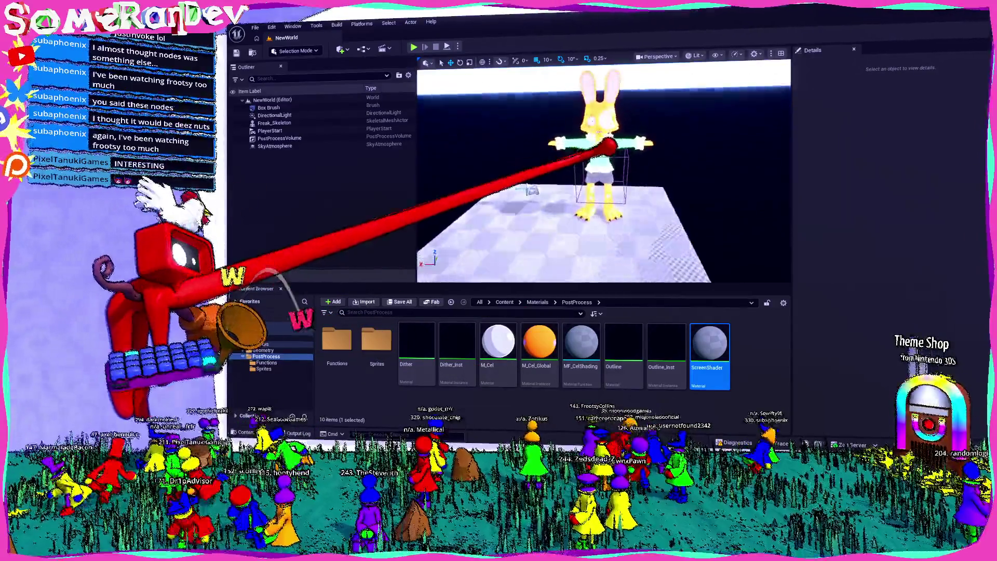
{"action": "key", "text": "w"}
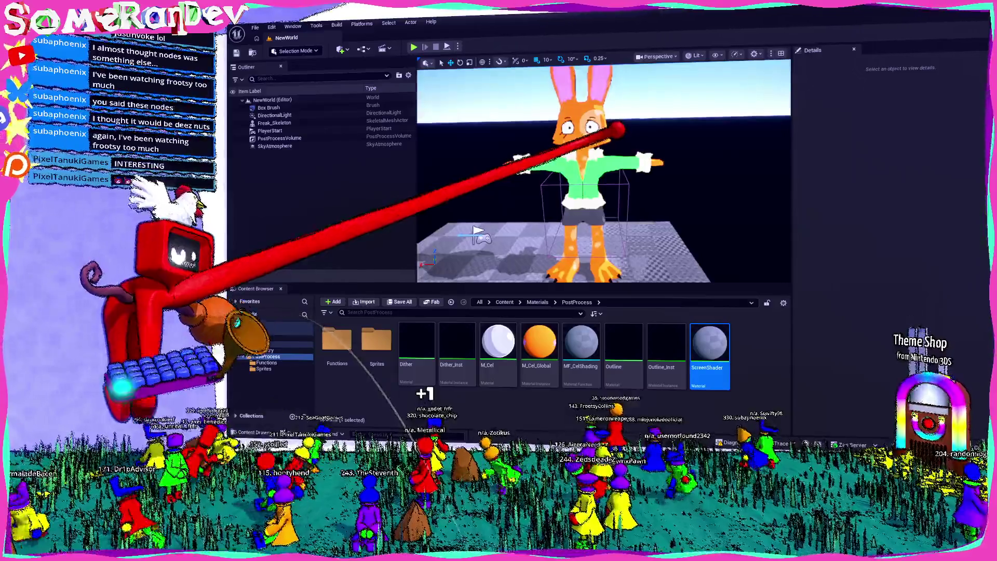
{"action": "key", "text": "s"}
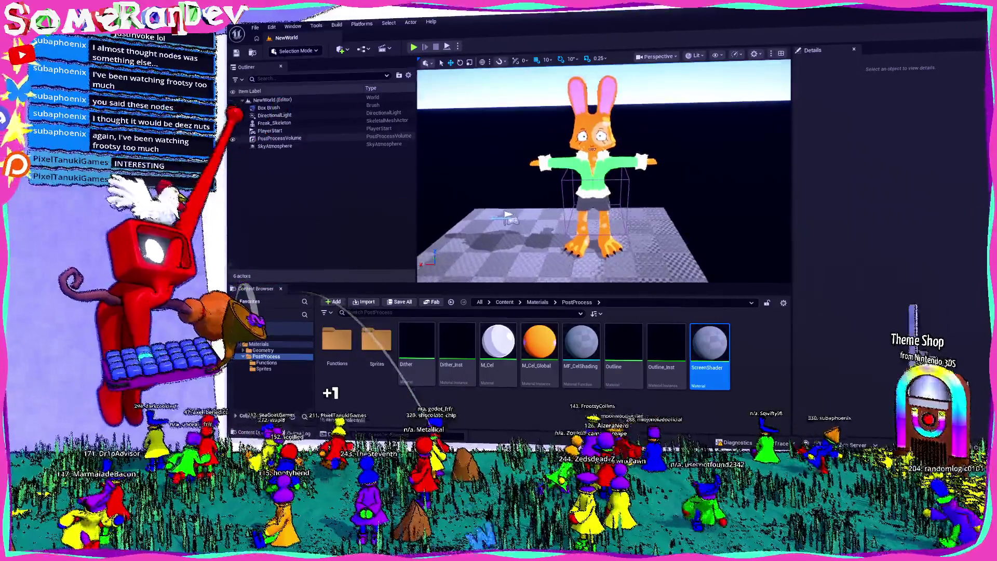
- Filter the PostProcessVolume's Details by 'expo' and collapse Exposure to show Local Exposure
{"action": "left_click", "coordinate": [279, 138]}
{"action": "left_click", "coordinate": [841, 135]}
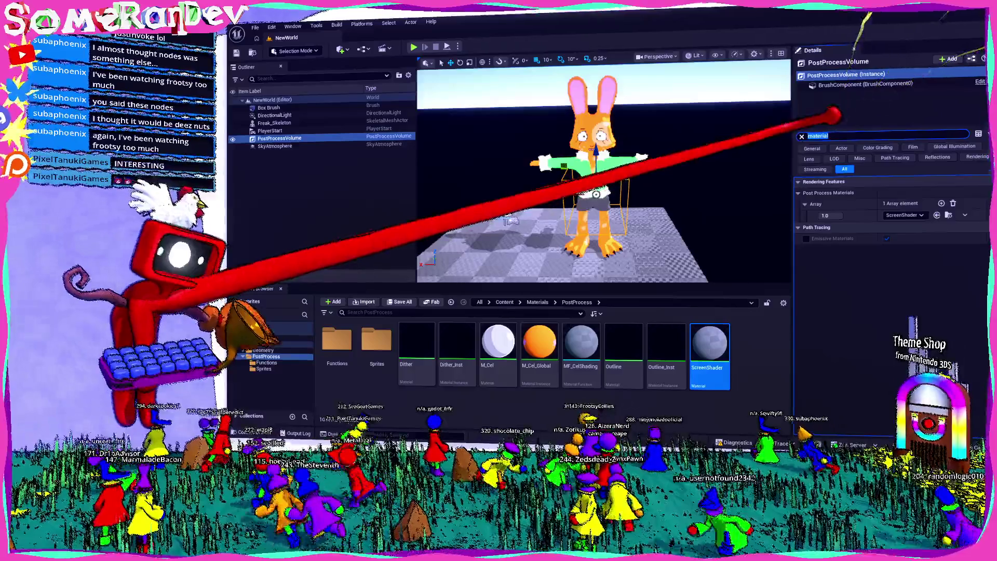
{"action": "type", "text": "expo"}
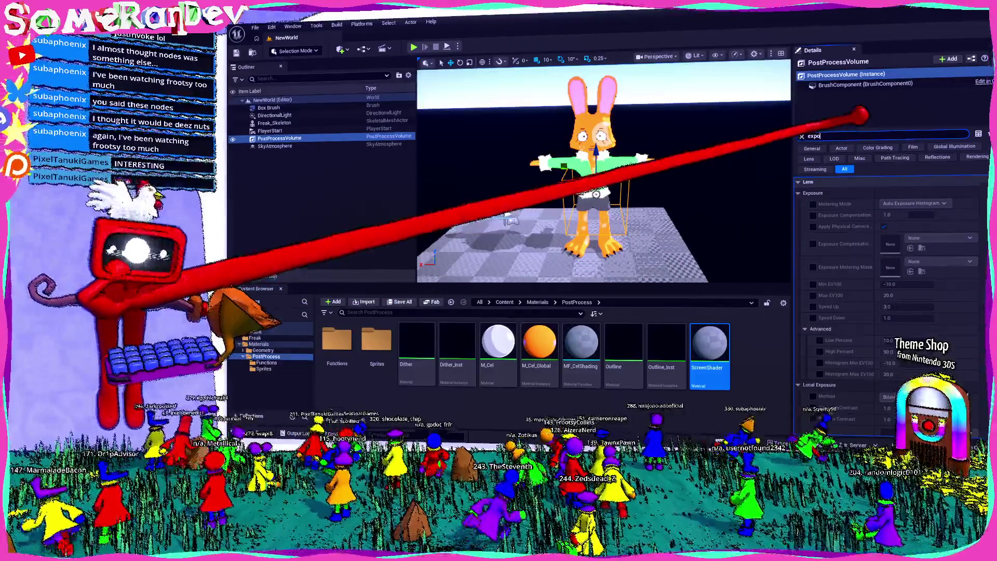
{"action": "left_click", "coordinate": [813, 193]}
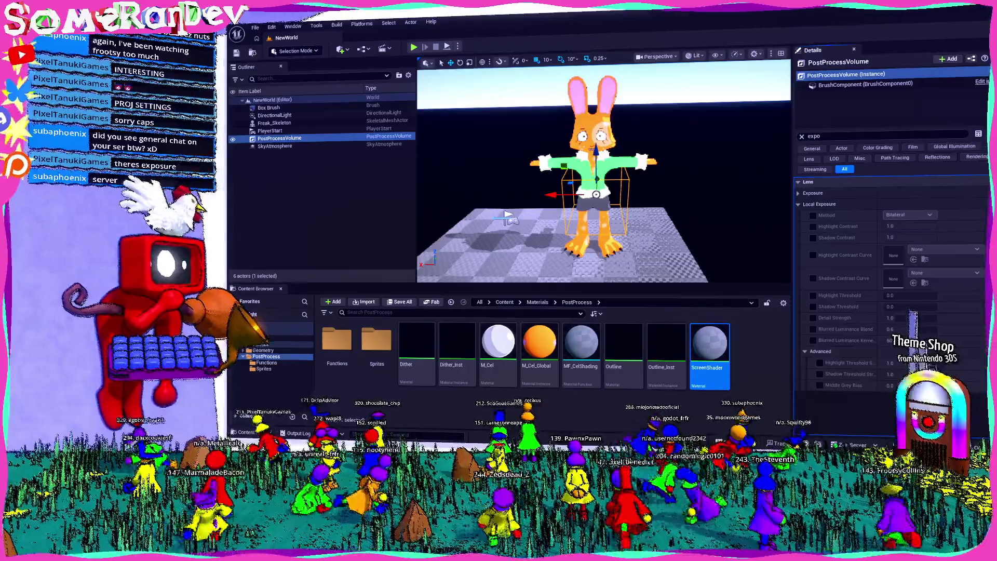
{"action": "key", "text": "alt+Tab"}
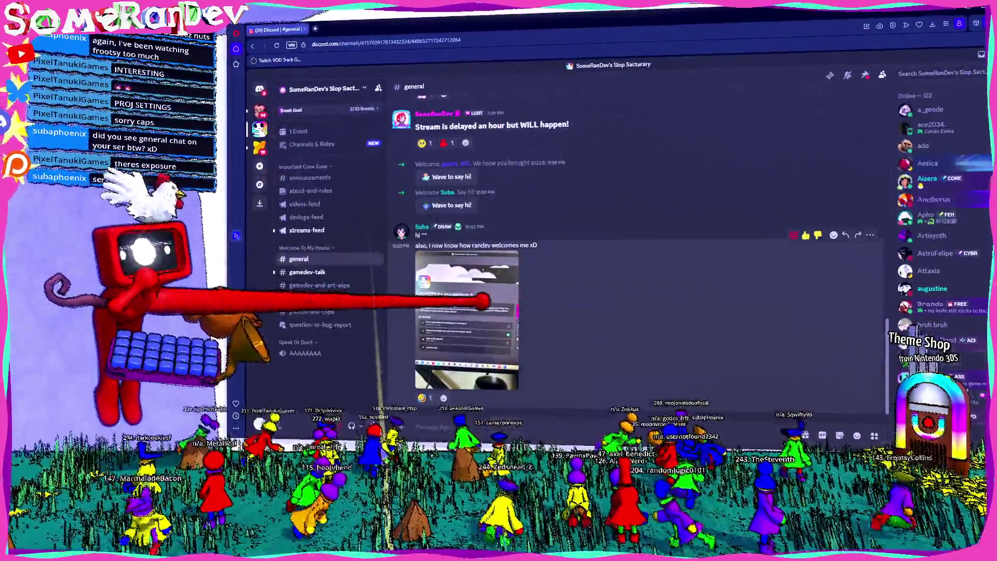
- View the shared #general screenshot full size, close it, and return to Unreal
{"action": "left_click", "coordinate": [493, 295]}
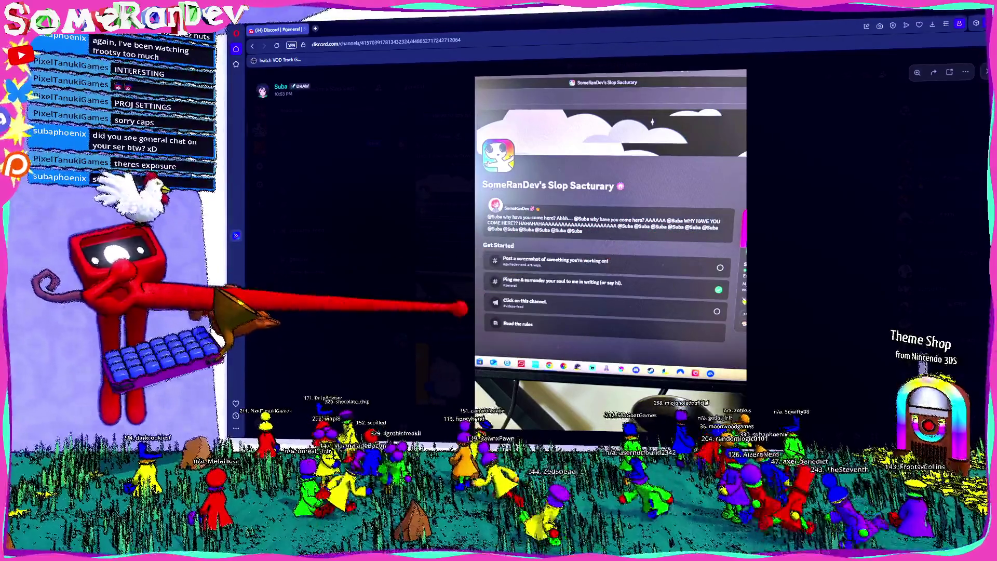
{"action": "key", "text": "Escape"}
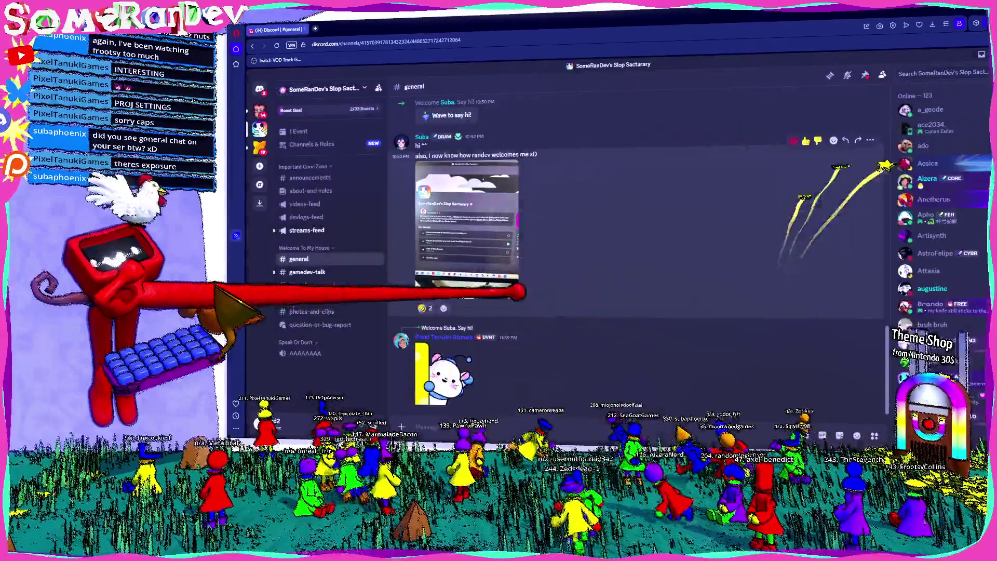
{"action": "key", "text": "alt+Tab"}
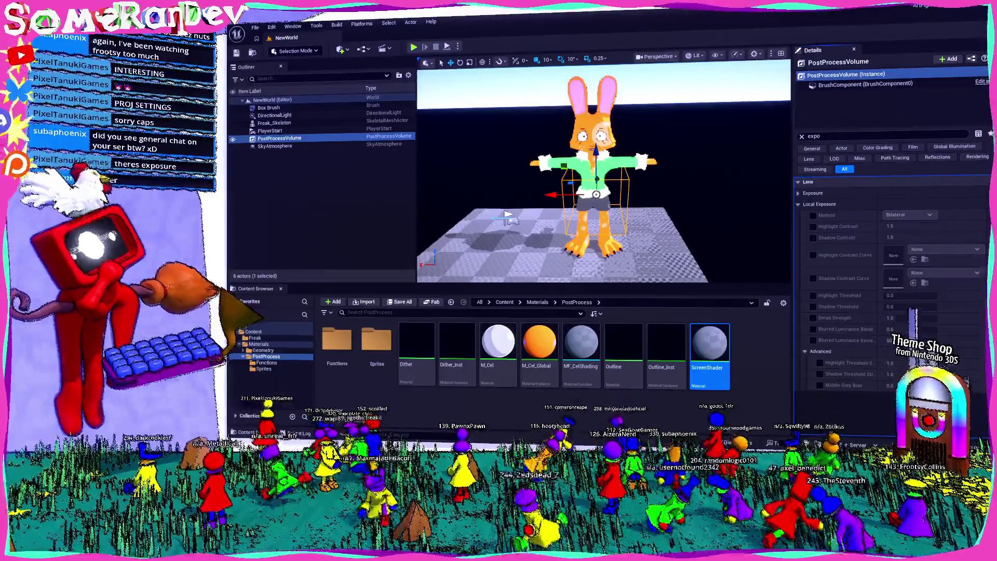
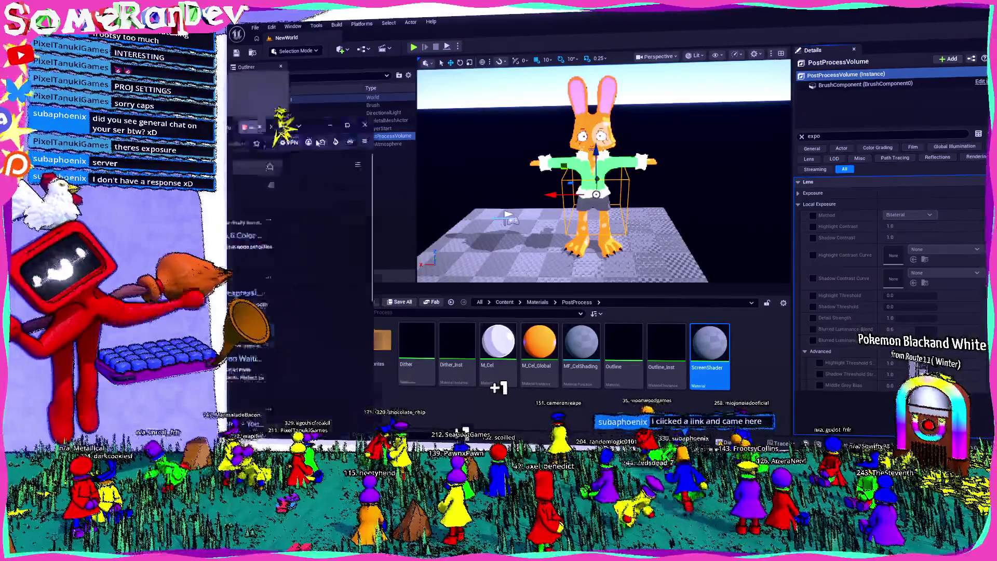
- Open the Epic Color Ramp tutorial result from the search results and skim it
{"action": "key", "text": "alt+Tab"}
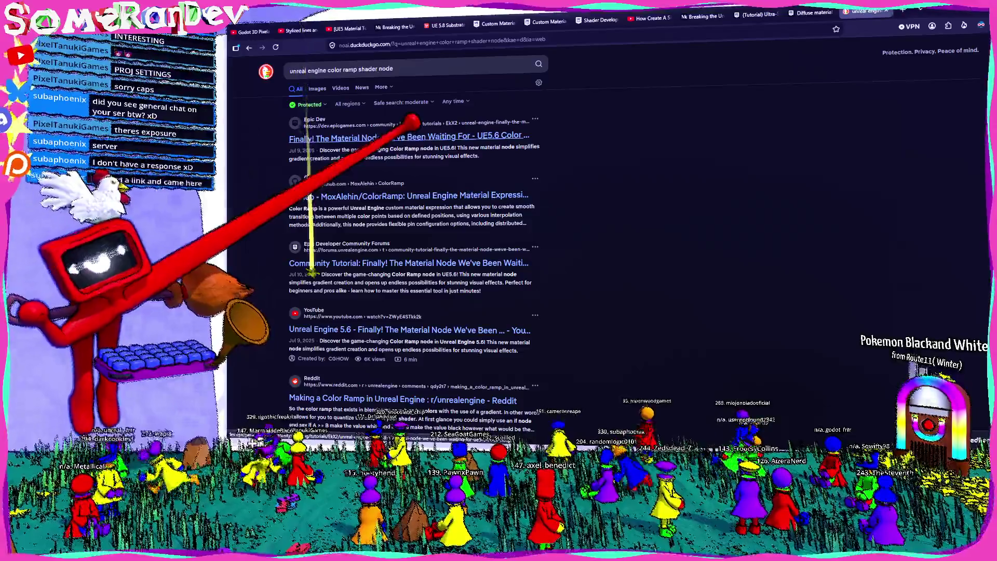
{"action": "left_click", "coordinate": [412, 134]}
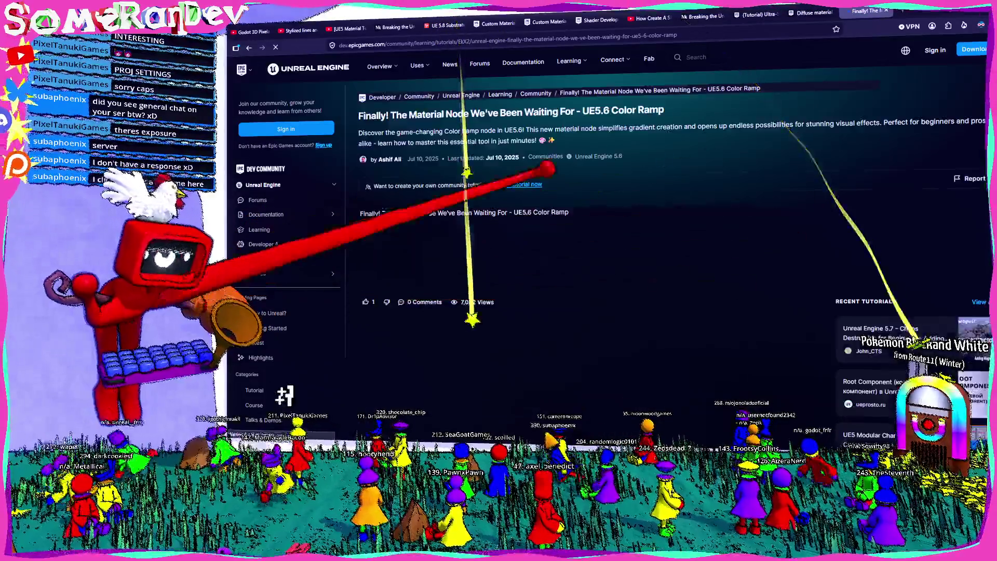
{"action": "scroll", "coordinate": [590, 285], "scroll_direction": "down", "scroll_amount": 10}
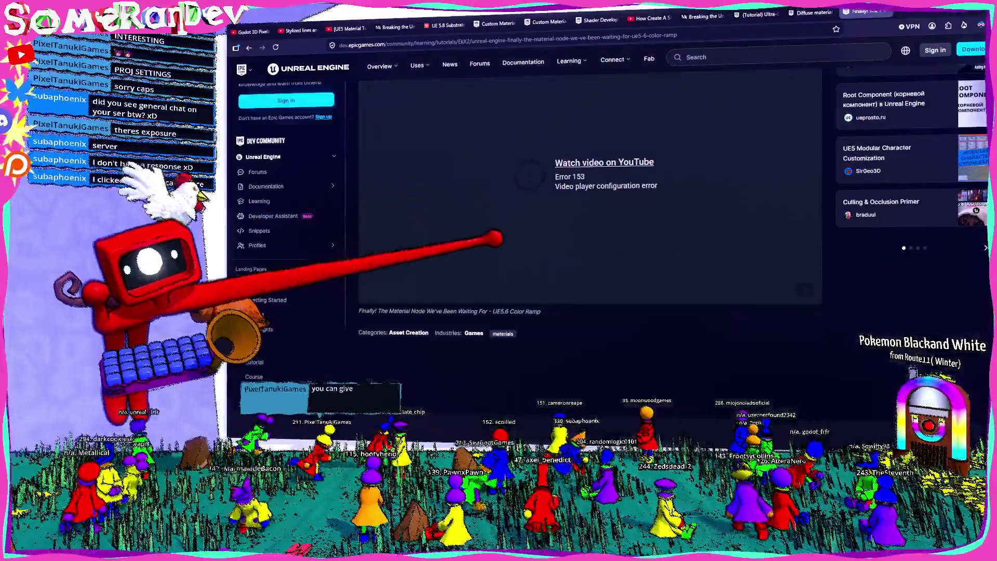
{"action": "scroll", "coordinate": [590, 285], "scroll_direction": "up", "scroll_amount": 9}
{"action": "scroll", "coordinate": [590, 233], "scroll_direction": "up", "scroll_amount": 3}
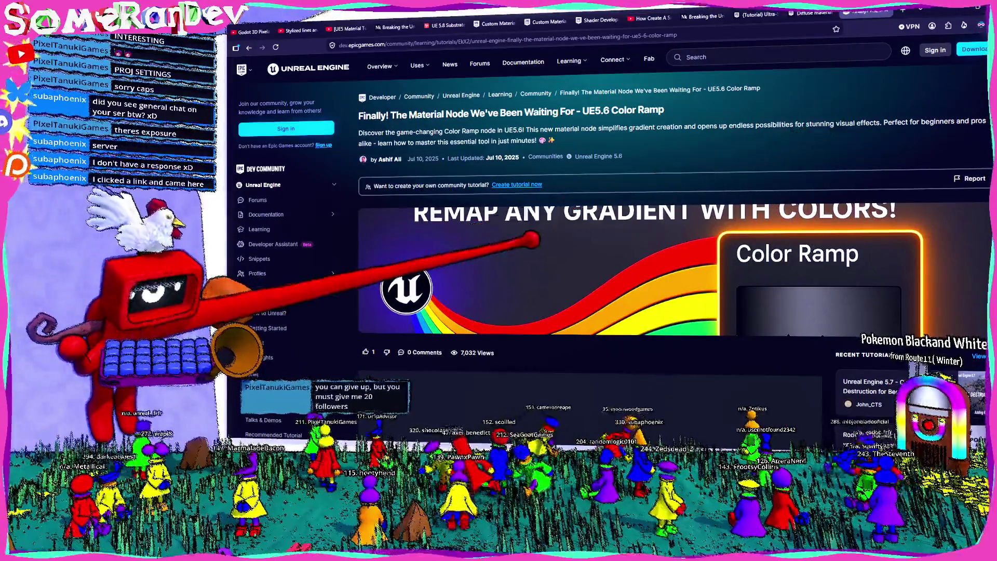
{"action": "scroll", "coordinate": [591, 233], "scroll_direction": "down", "scroll_amount": 5}
- Back in the results, refine the query by appending 'restrict colors to palette' and search
{"action": "key", "text": "alt+Left"}
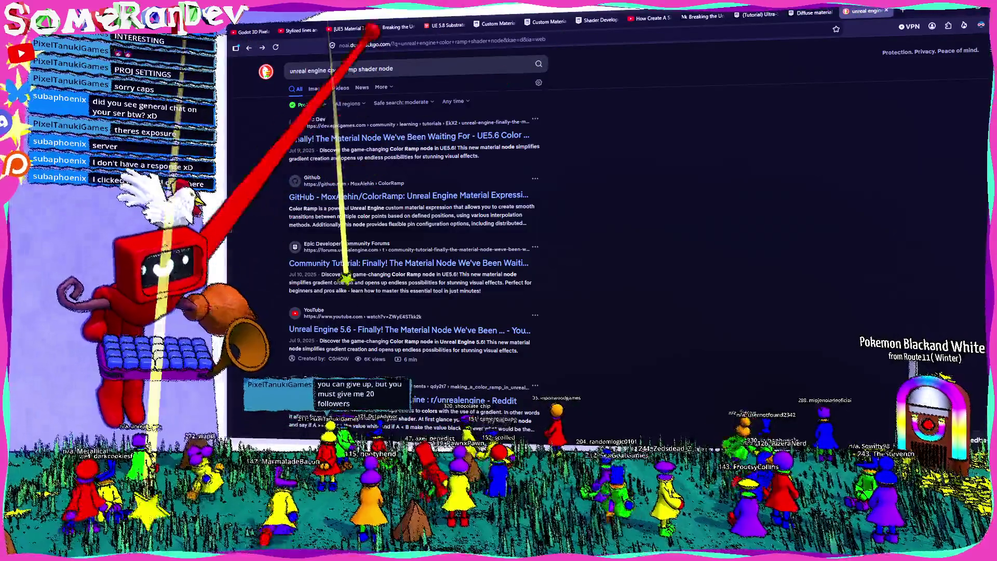
{"action": "left_click", "coordinate": [394, 69]}
{"action": "type", "text": "restr"}
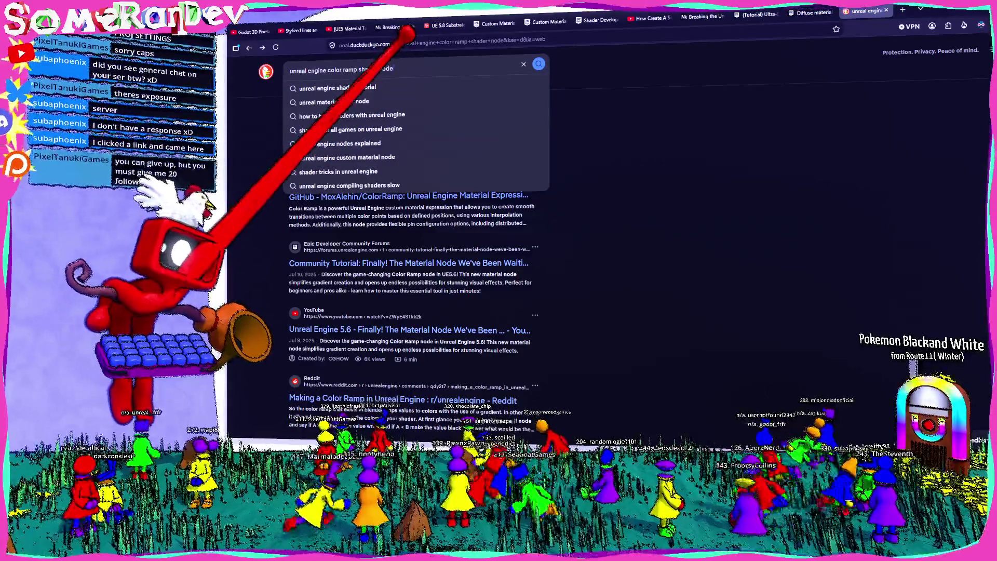
{"action": "type", "text": "ict color"}
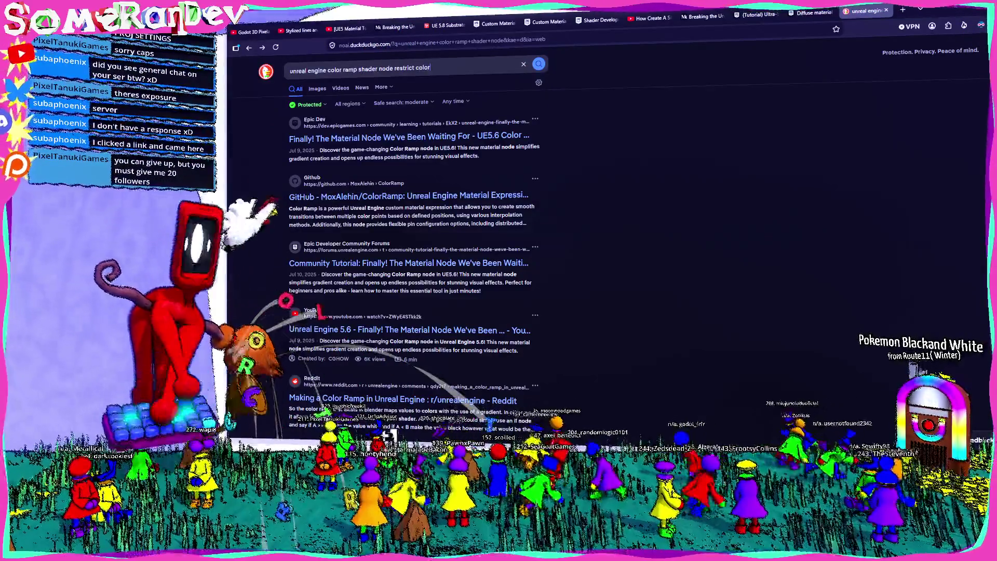
{"action": "type", "text": "s to palette"}
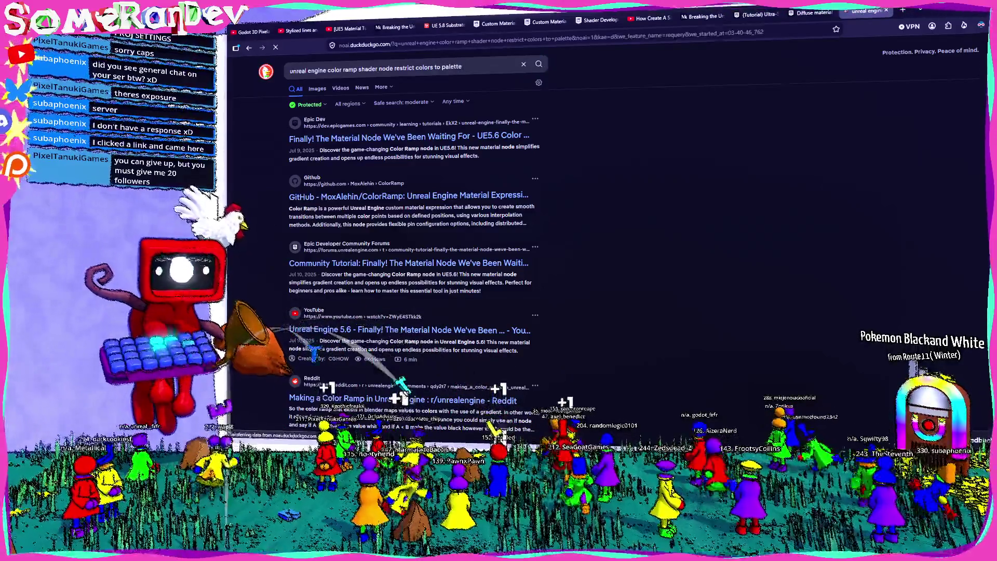
{"action": "key", "text": "Return"}
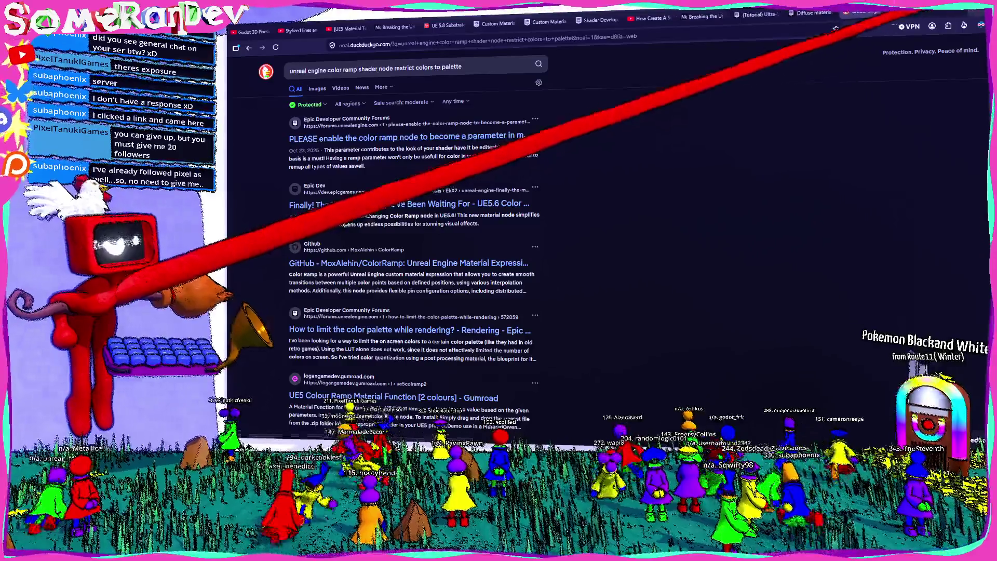
{"action": "key", "text": "alt+Tab"}
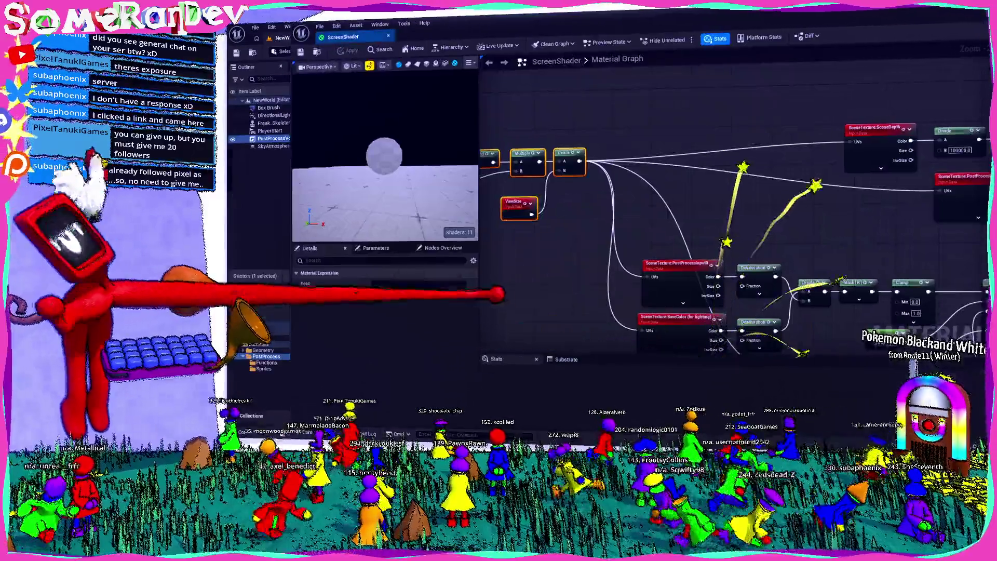
- Pan to the ViewSize node and add a Color Ramp node to the ScreenShader graph
{"action": "scroll", "coordinate": [679, 211], "scroll_direction": "up", "scroll_amount": 3}
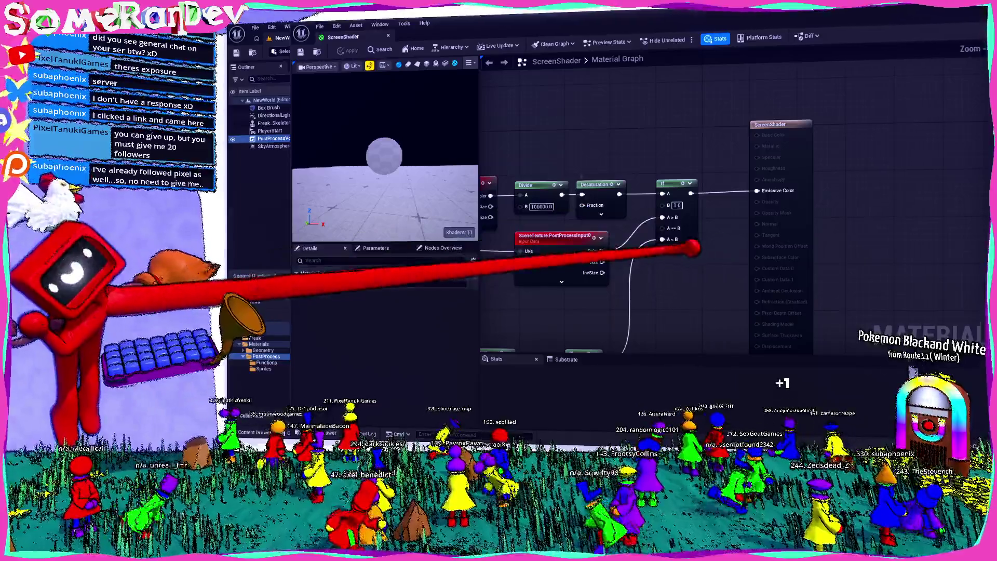
{"action": "scroll", "coordinate": [675, 208], "scroll_direction": "down", "scroll_amount": 2}
{"action": "mouse_move", "coordinate": [660, 135]}
{"action": "left_mouse_down"}
{"action": "mouse_move", "coordinate": [719, 129]}
{"action": "mouse_move", "coordinate": [757, 229]}
{"action": "mouse_move", "coordinate": [668, 212]}
{"action": "mouse_move", "coordinate": [665, 245]}
{"action": "left_mouse_up"}
{"action": "scroll", "coordinate": [768, 283], "scroll_direction": "down", "scroll_amount": 4}
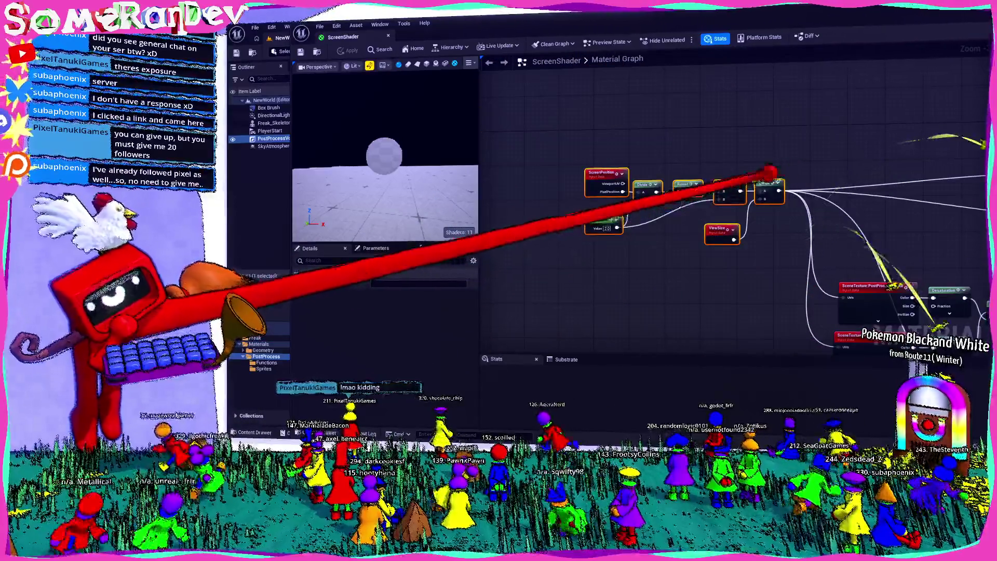
{"action": "scroll", "coordinate": [601, 178], "scroll_direction": "down", "scroll_amount": 2}
{"action": "scroll", "coordinate": [812, 189], "scroll_direction": "up", "scroll_amount": 3}
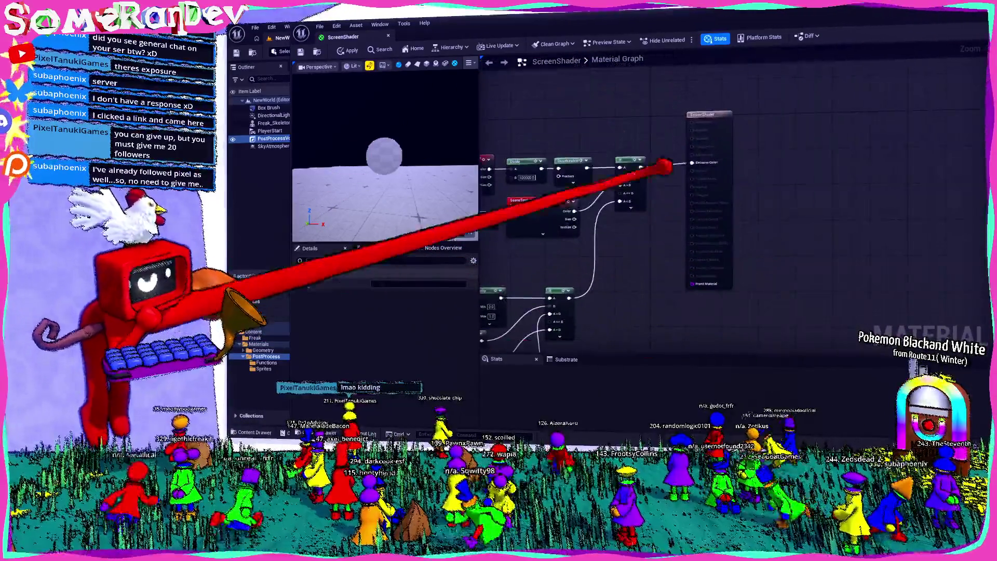
{"action": "scroll", "coordinate": [689, 234], "scroll_direction": "up", "scroll_amount": 4}
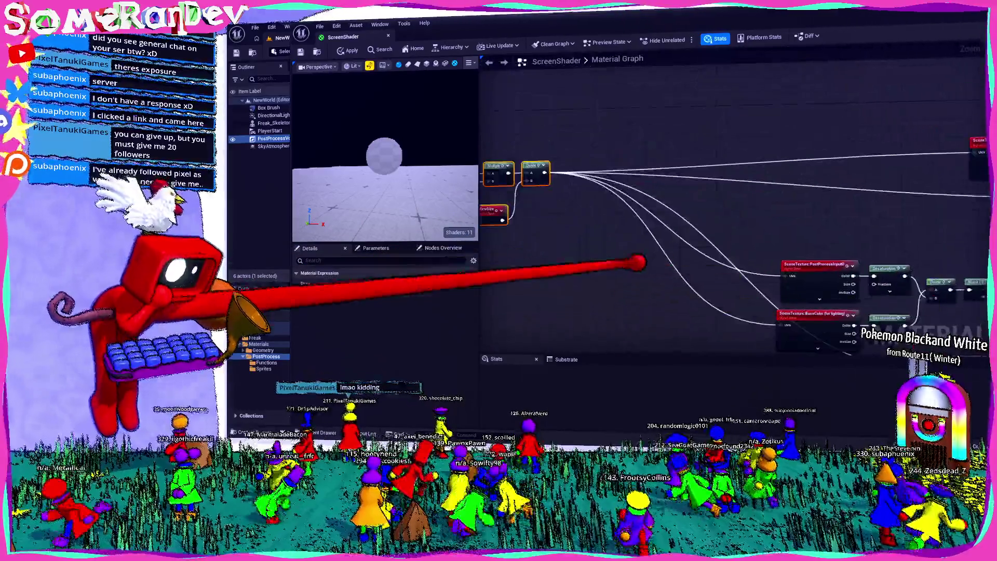
{"action": "scroll", "coordinate": [675, 244], "scroll_direction": "down", "scroll_amount": 2}
{"action": "right_click", "coordinate": [703, 228]}
{"action": "type", "text": "color"}
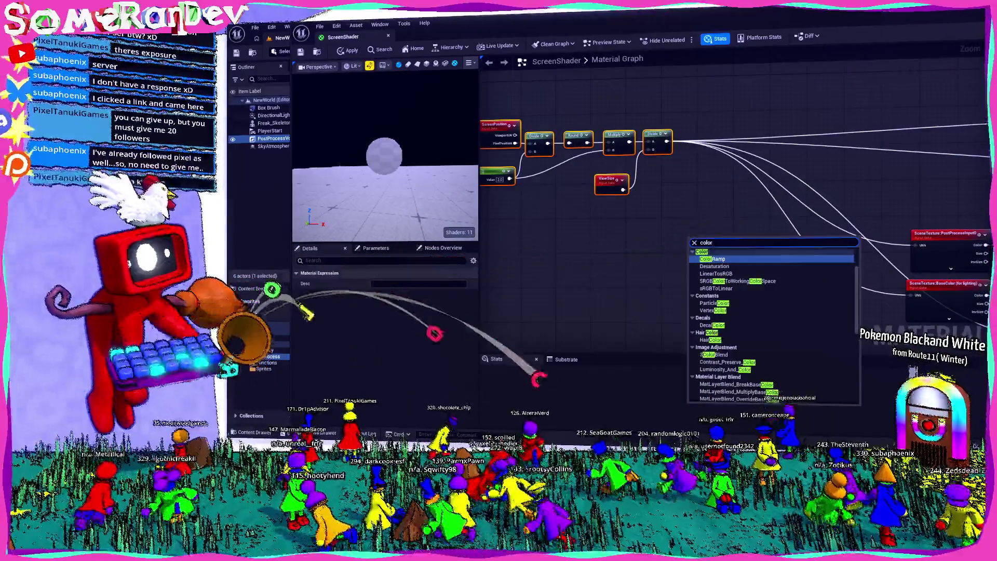
{"action": "key", "text": "Return"}
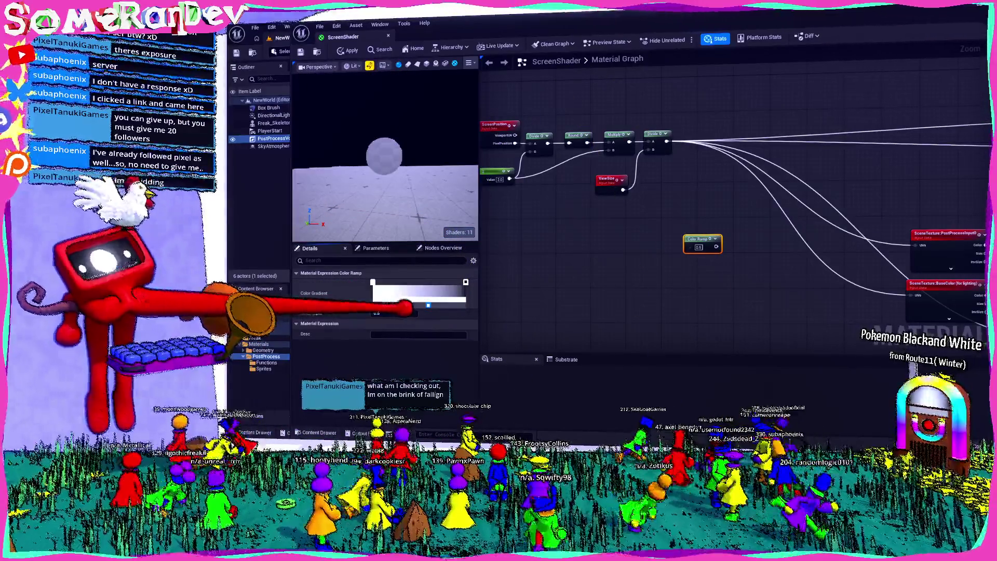
- Undo the Color Ramp node, fit the whole network in view, and return to the search results
{"action": "scroll", "coordinate": [693, 269], "scroll_direction": "up", "scroll_amount": 2}
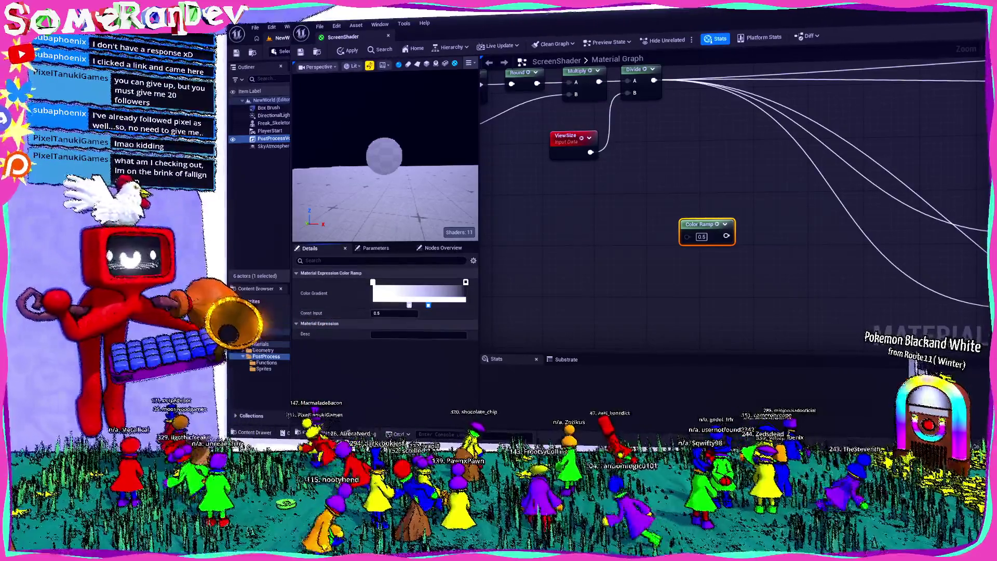
{"action": "left_click", "coordinate": [669, 179]}
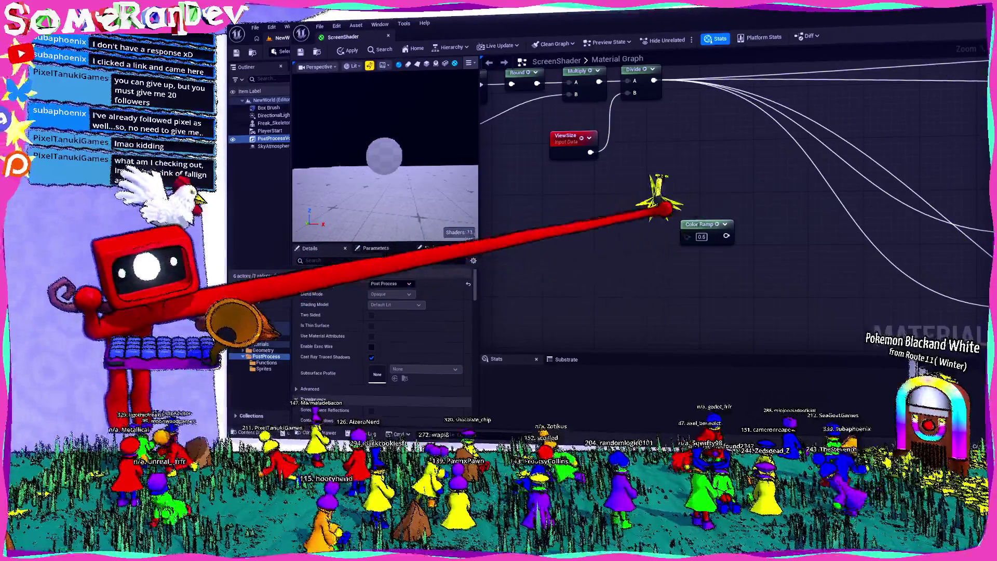
{"action": "key", "text": "ctrl+z"}
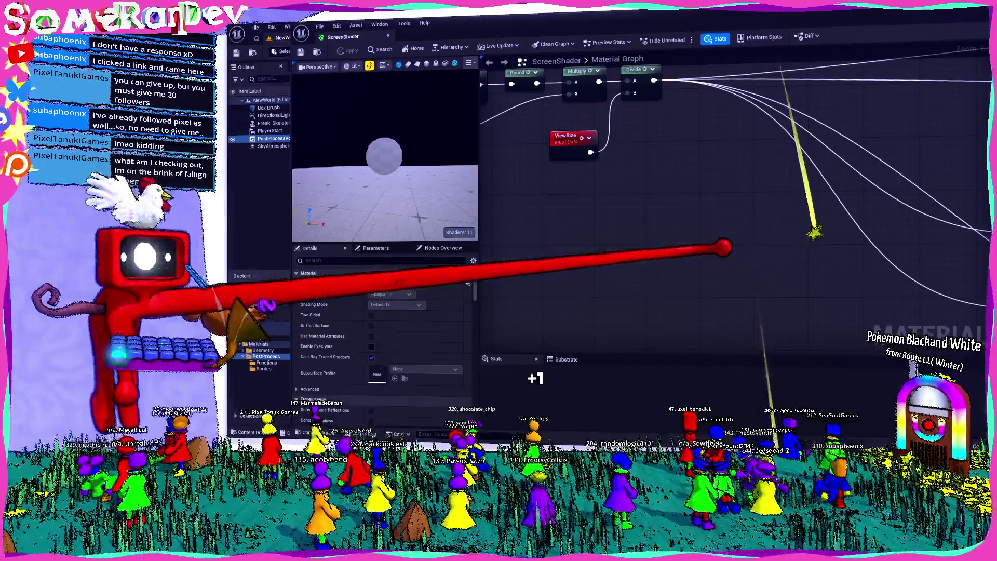
{"action": "key", "text": "Home"}
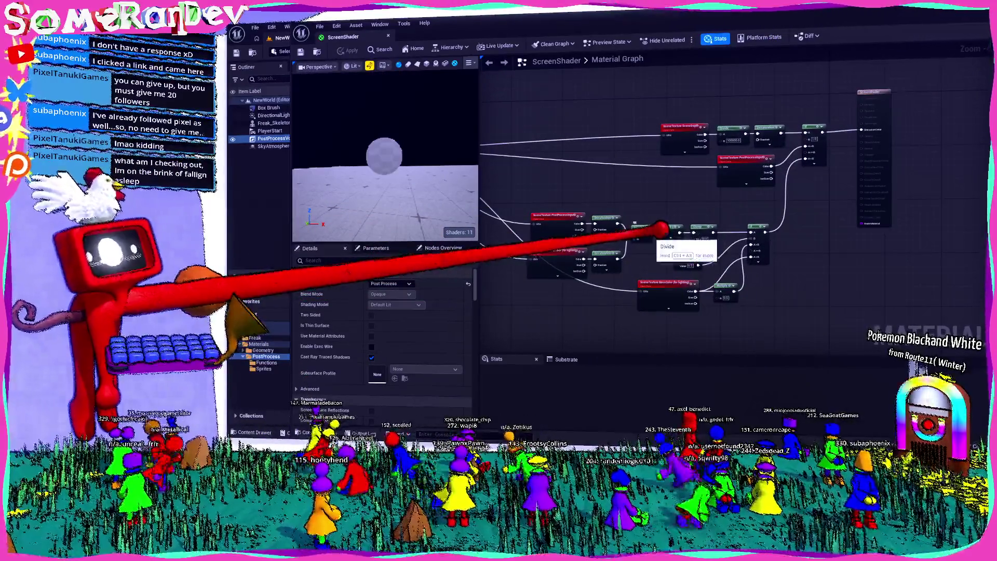
{"action": "key", "text": "alt+Tab"}
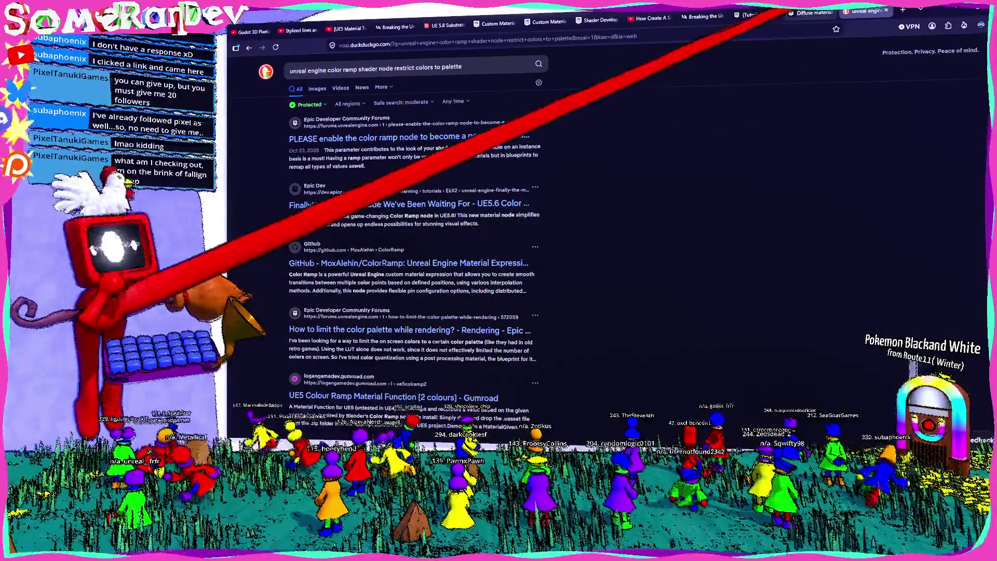
- Glance at the material editor, then return to the 'How to limit the color palette while rendering?' thread
{"action": "key", "text": "alt+Tab"}
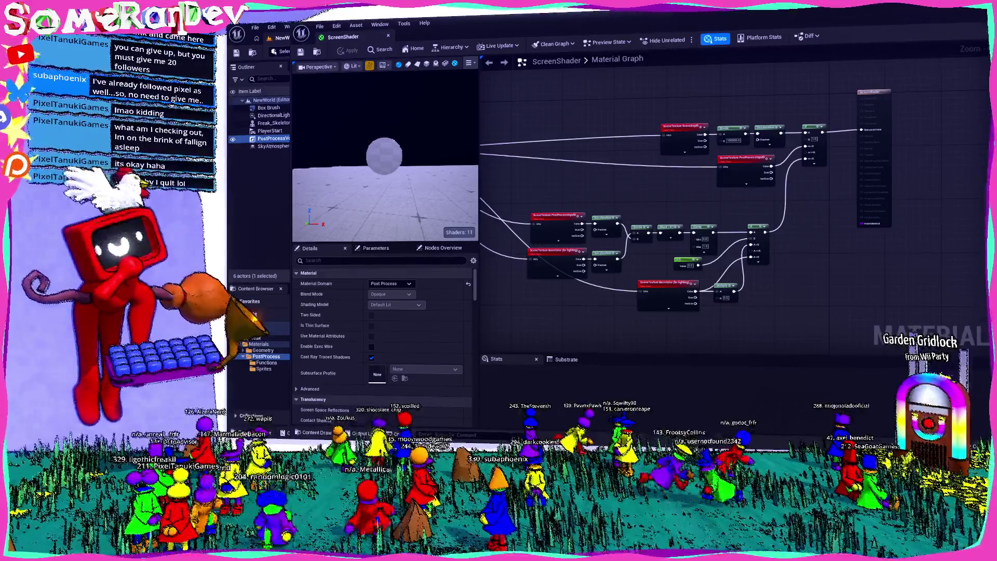
{"action": "key", "text": "alt+Tab"}
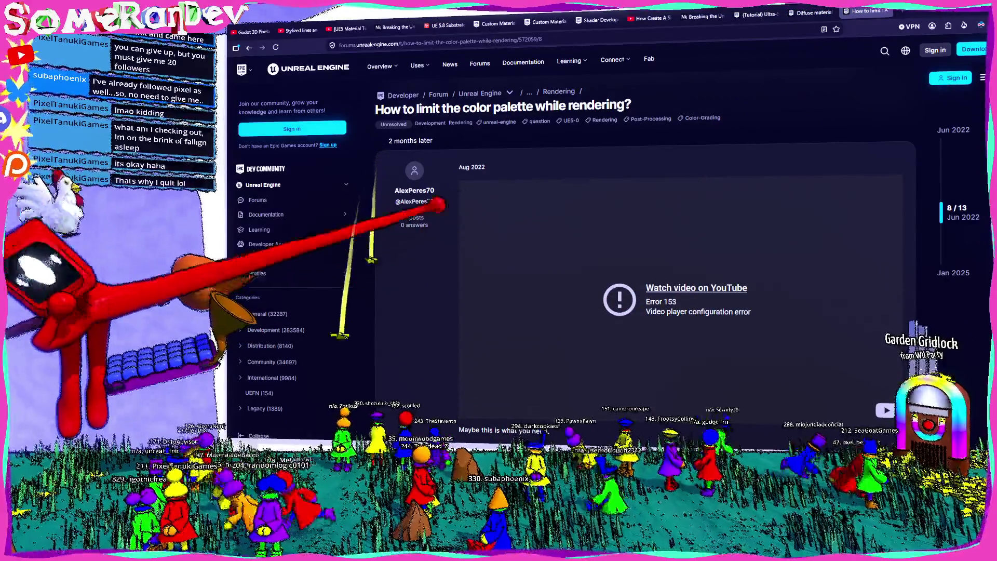
- Scroll the thread to the reply with the embedded Low Resolution Post-Process video and open it on YouTube
{"action": "scroll", "coordinate": [413, 402], "scroll_direction": "down", "scroll_amount": 5}
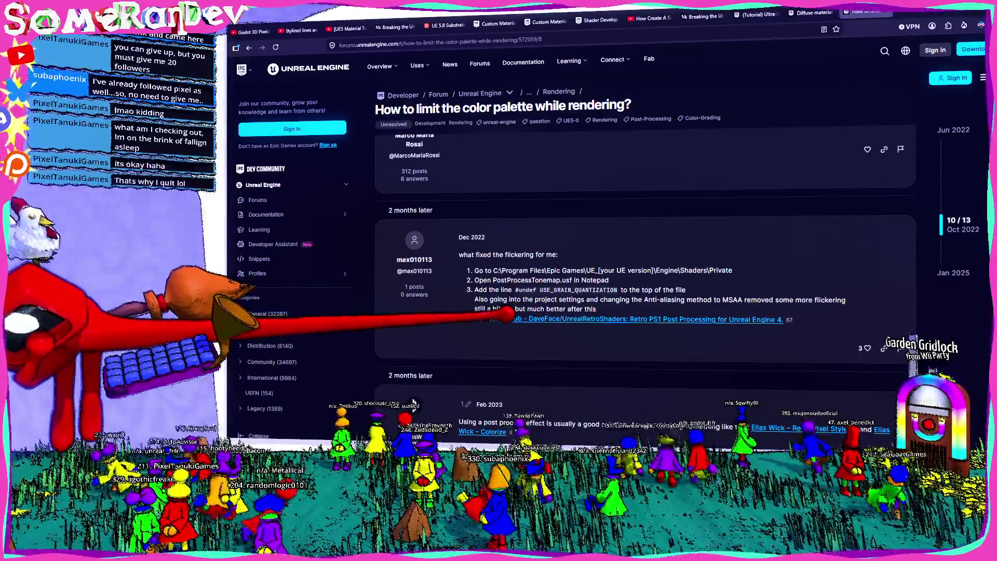
{"action": "scroll", "coordinate": [413, 403], "scroll_direction": "down", "scroll_amount": 10}
{"action": "scroll", "coordinate": [412, 403], "scroll_direction": "up", "scroll_amount": 15}
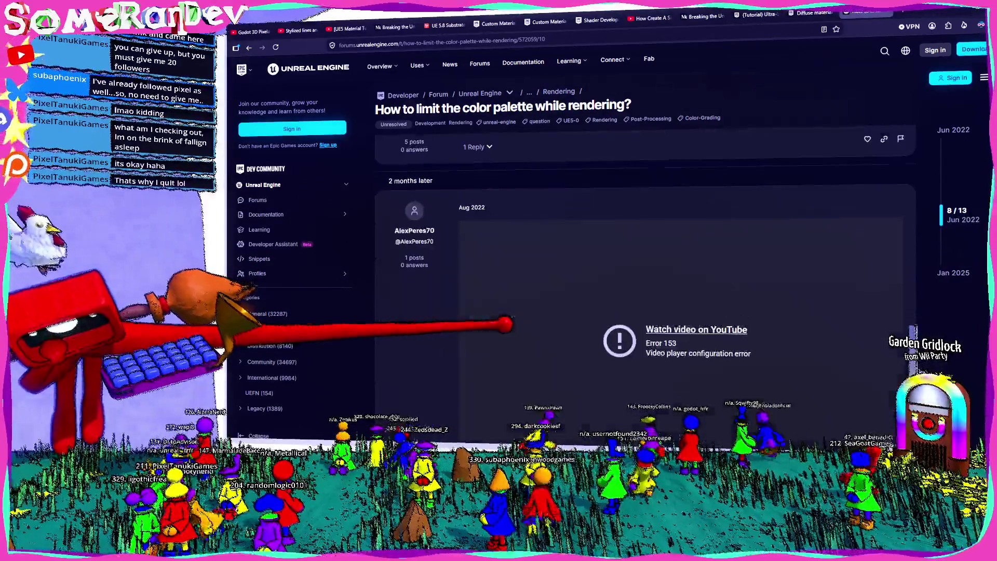
{"action": "scroll", "coordinate": [413, 403], "scroll_direction": "down", "scroll_amount": 6}
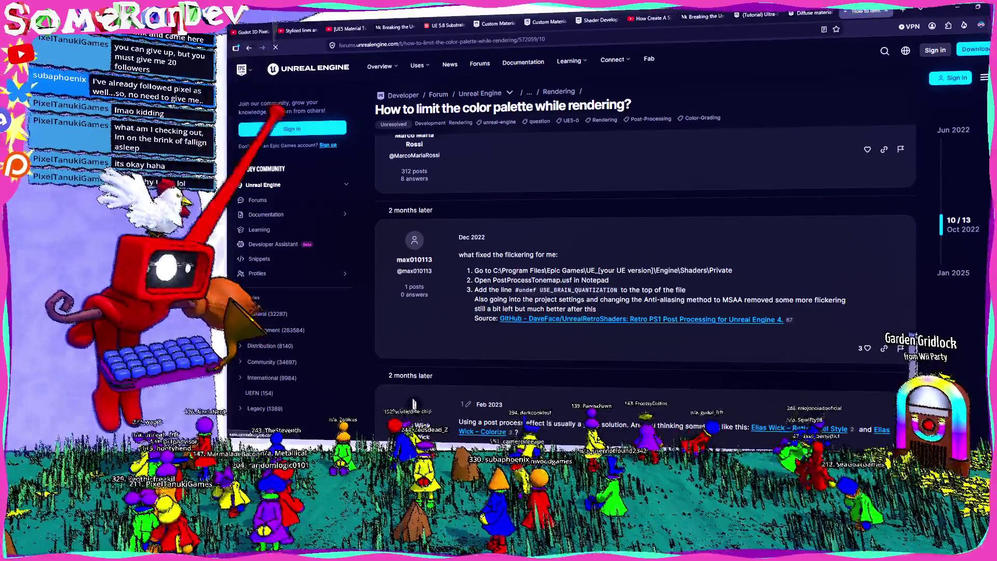
{"action": "scroll", "coordinate": [414, 403], "scroll_direction": "down", "scroll_amount": 10}
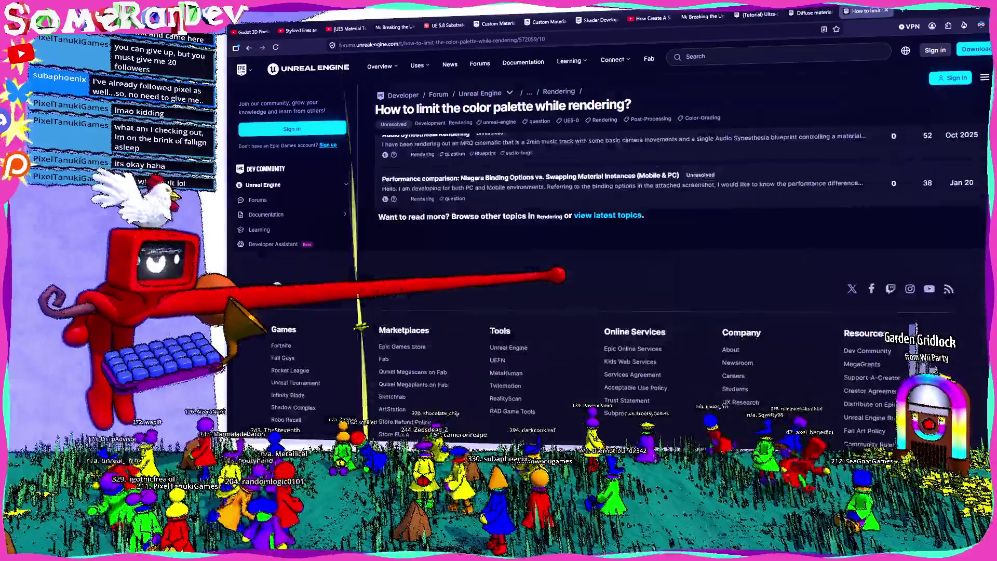
{"action": "scroll", "coordinate": [414, 404], "scroll_direction": "up", "scroll_amount": 15}
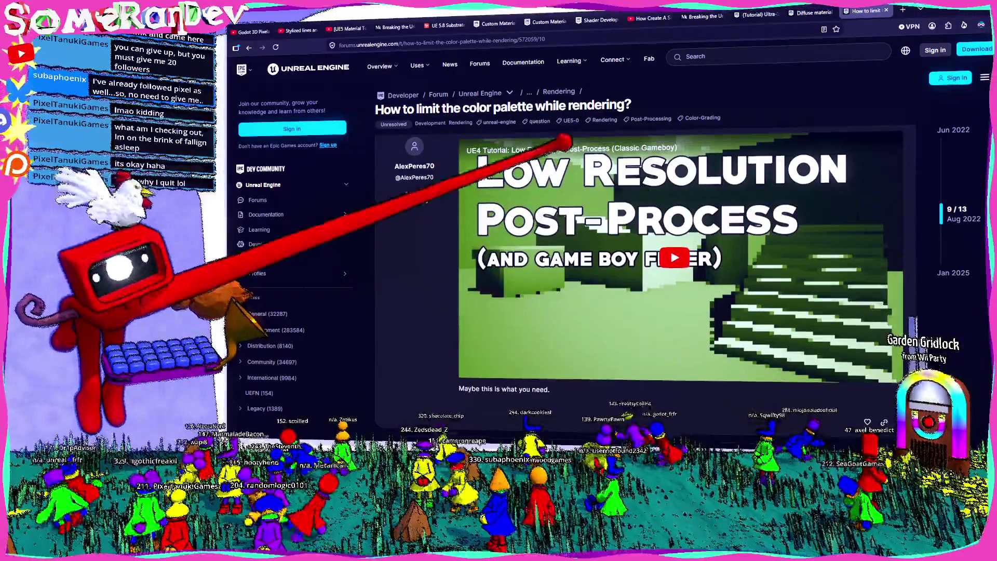
{"action": "left_click", "coordinate": [569, 146]}
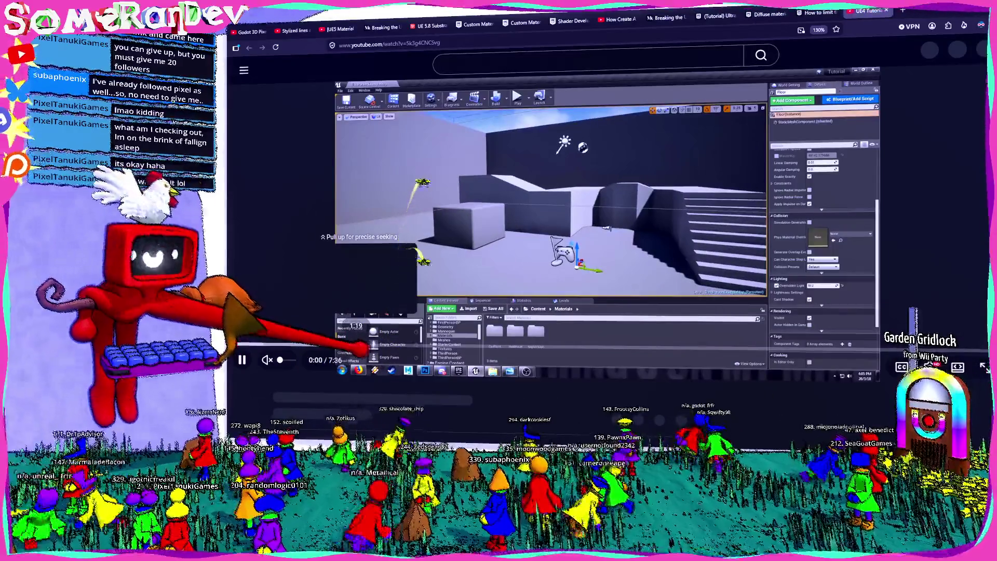
- Skim the Low Resolution Post-Process tutorial through 1:38, 2:11, 3:11 and 3:43, briefly watching full screen
{"action": "left_click_drag", "start_coordinate": [363, 347], "coordinate": [390, 356]}
{"action": "left_click", "coordinate": [480, 358]}
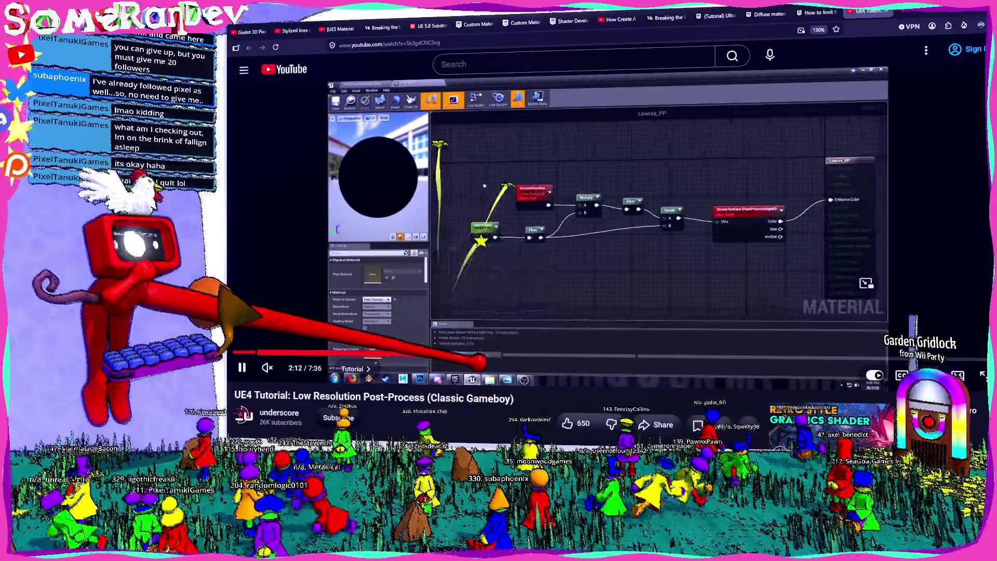
{"action": "left_click", "coordinate": [565, 359]}
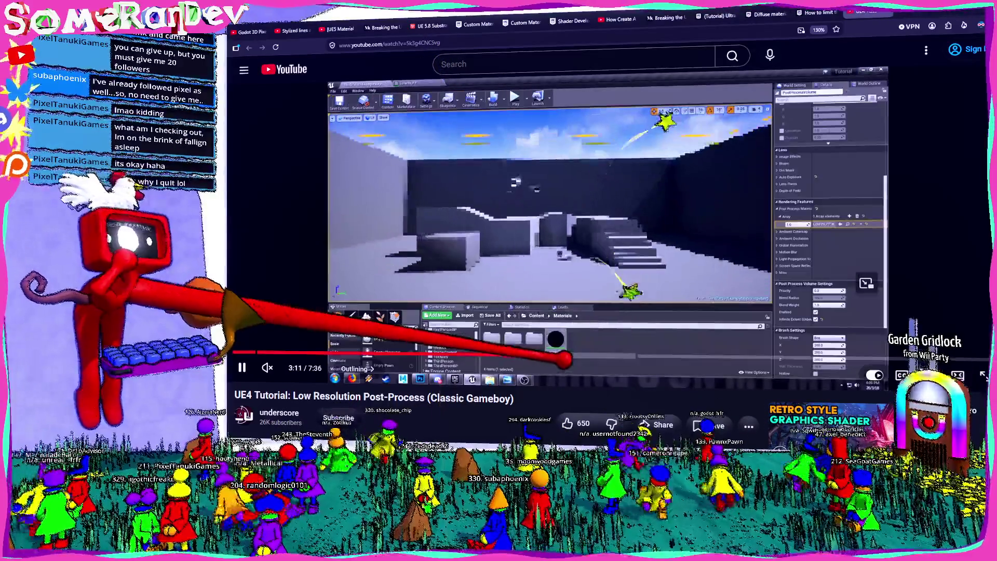
{"action": "left_click_drag", "start_coordinate": [524, 358], "coordinate": [869, 357]}
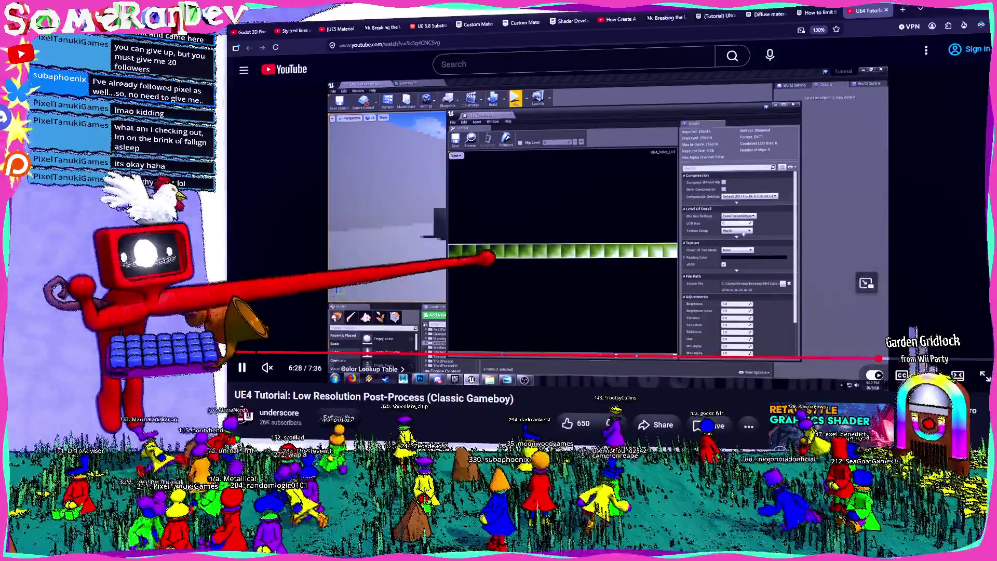
{"action": "double_click", "coordinate": [699, 197]}
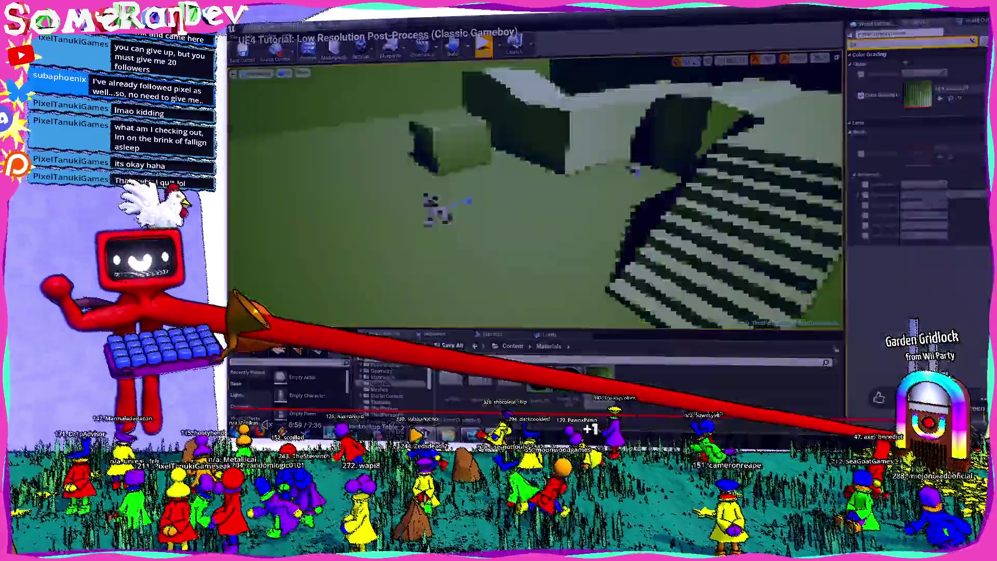
{"action": "key", "text": "Escape"}
- Pause the tutorial and enter 'unreal engine palette shader' in the YouTube search box
{"action": "left_click", "coordinate": [535, 197]}
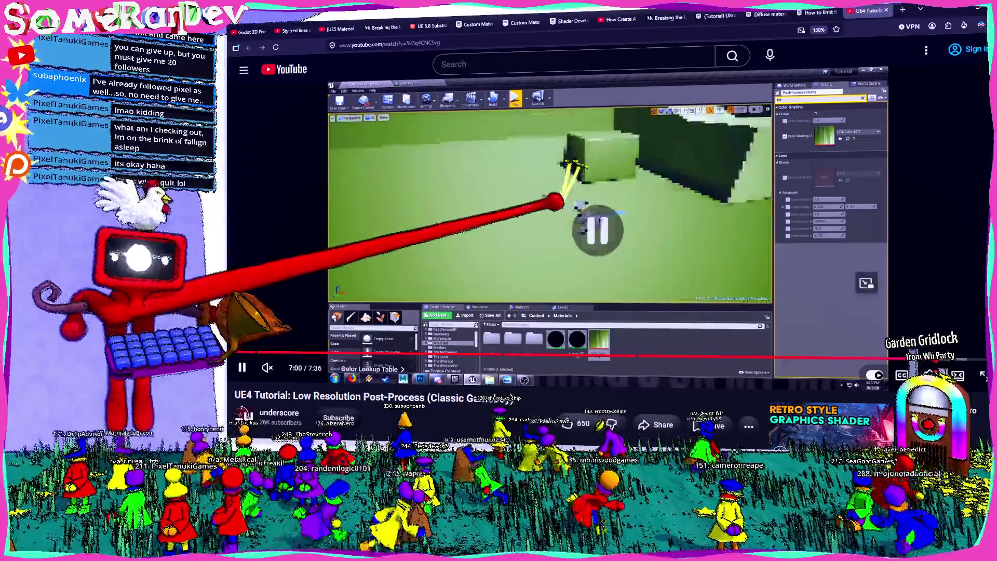
{"action": "left_click", "coordinate": [602, 62]}
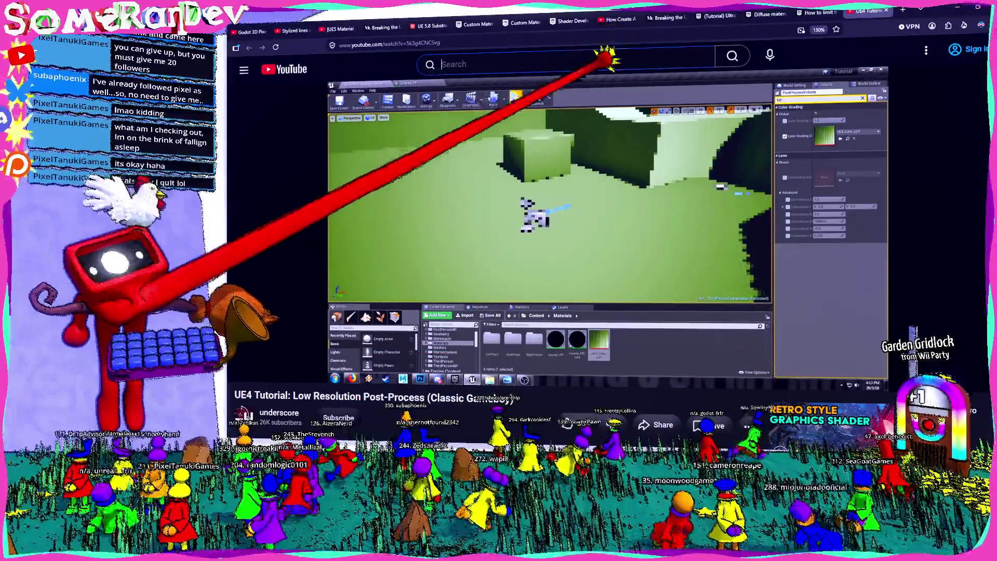
{"action": "type", "text": "unreal engine palette "}
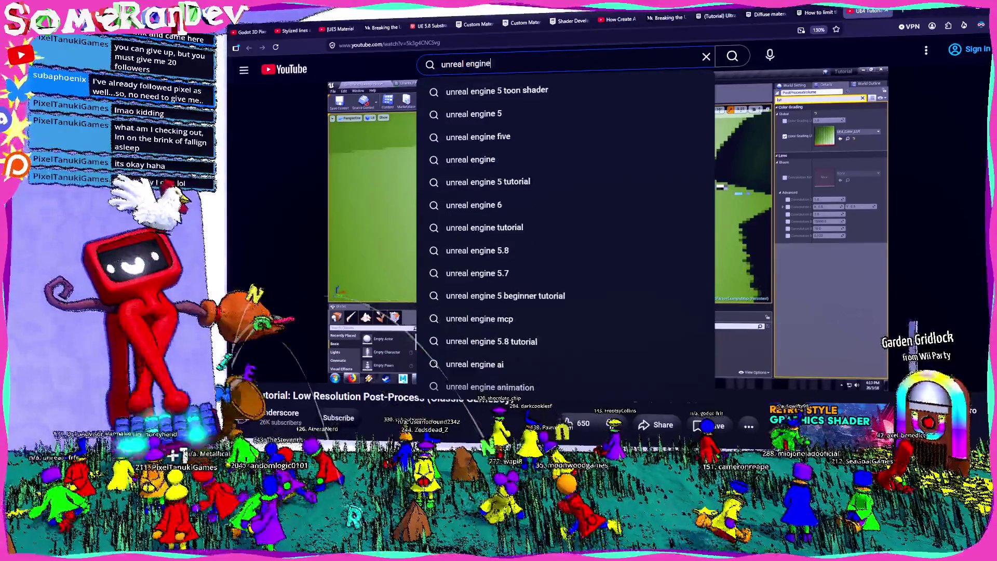
{"action": "type", "text": "shader"}
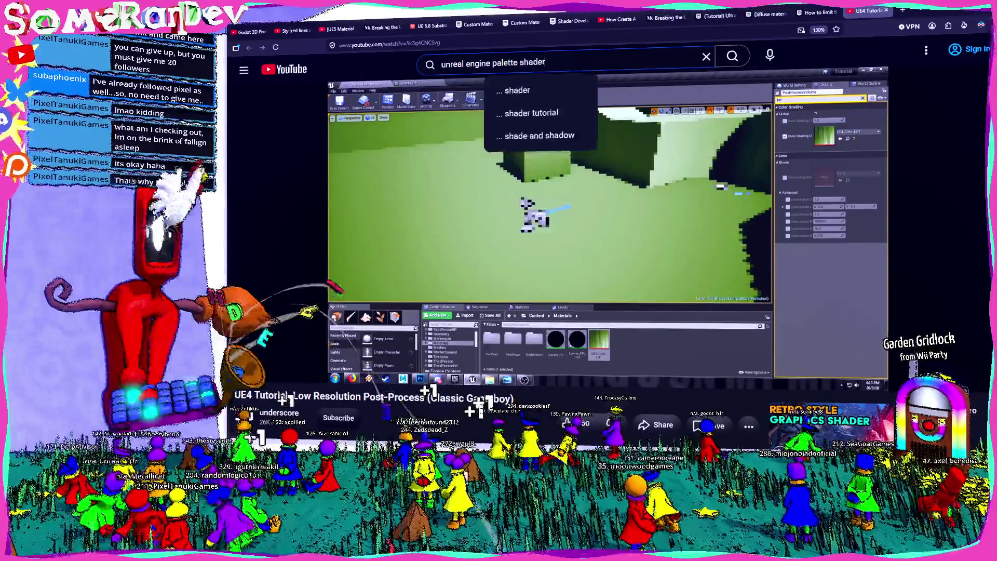
- Run the 'unreal engine palette shader' search and scroll down to the UE5 Real Color Palette video
{"action": "key", "text": "Return"}
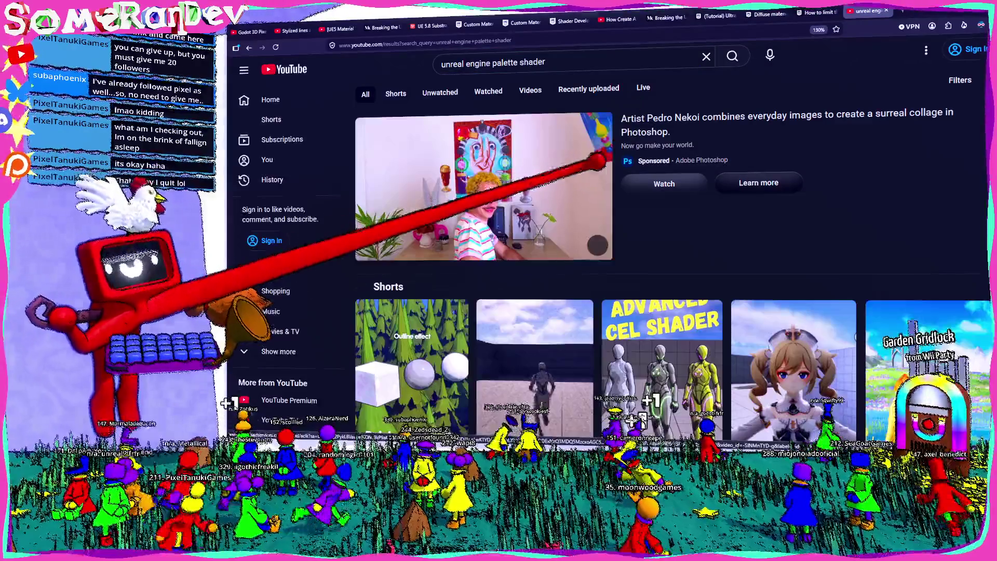
{"action": "scroll", "coordinate": [527, 174], "scroll_direction": "down", "scroll_amount": 4}
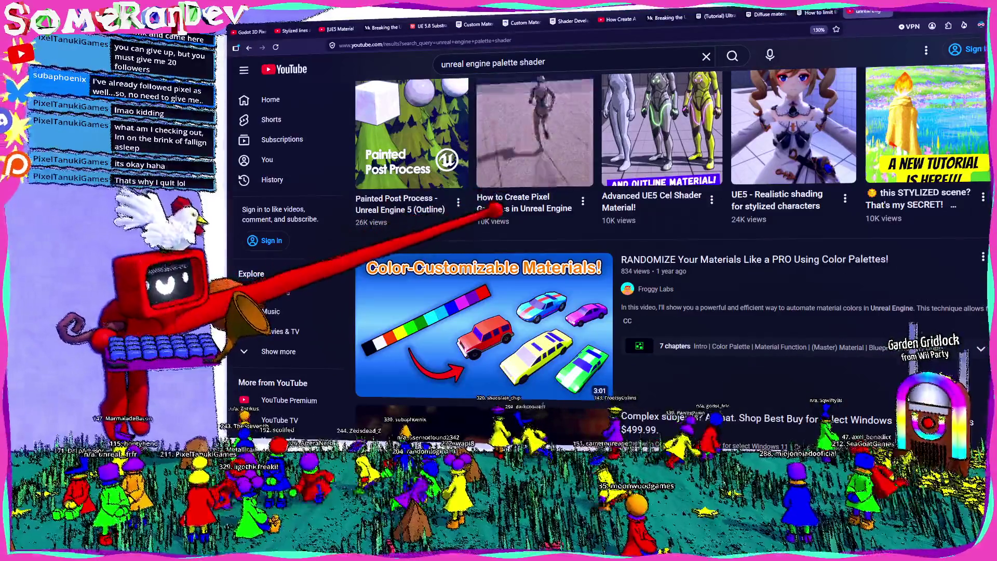
{"action": "scroll", "coordinate": [478, 231], "scroll_direction": "down", "scroll_amount": 2}
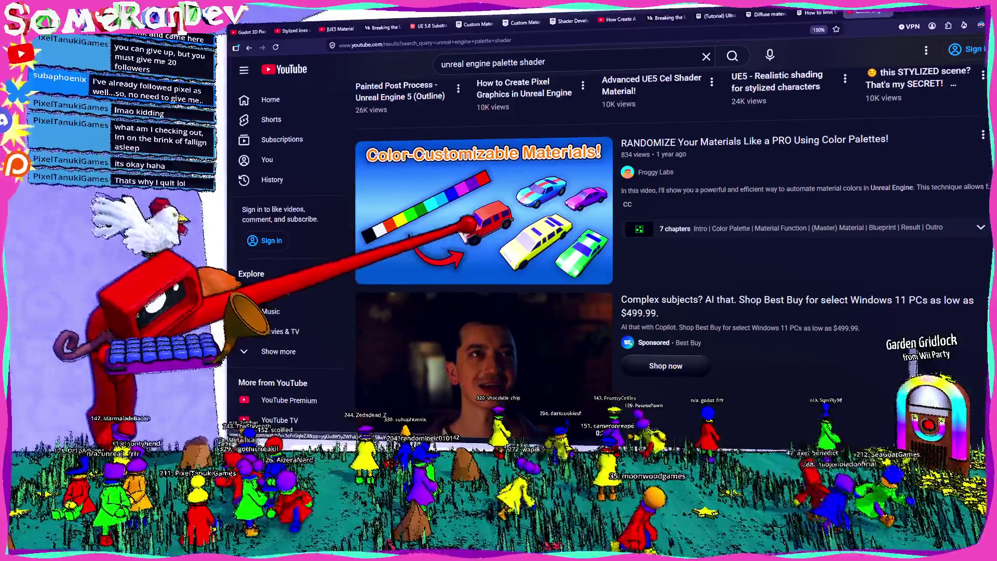
{"action": "scroll", "coordinate": [540, 235], "scroll_direction": "down", "scroll_amount": 5}
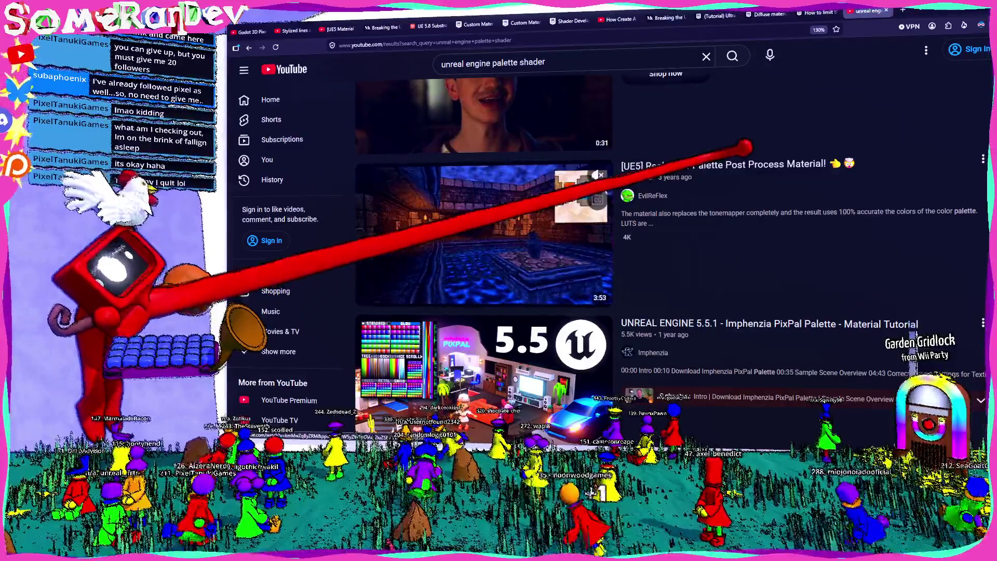
- Open the Real Color Palette demo, skim it via 1:38, the cave scene, 3:03 and 3:19, then pause
{"action": "left_click", "coordinate": [722, 165]}
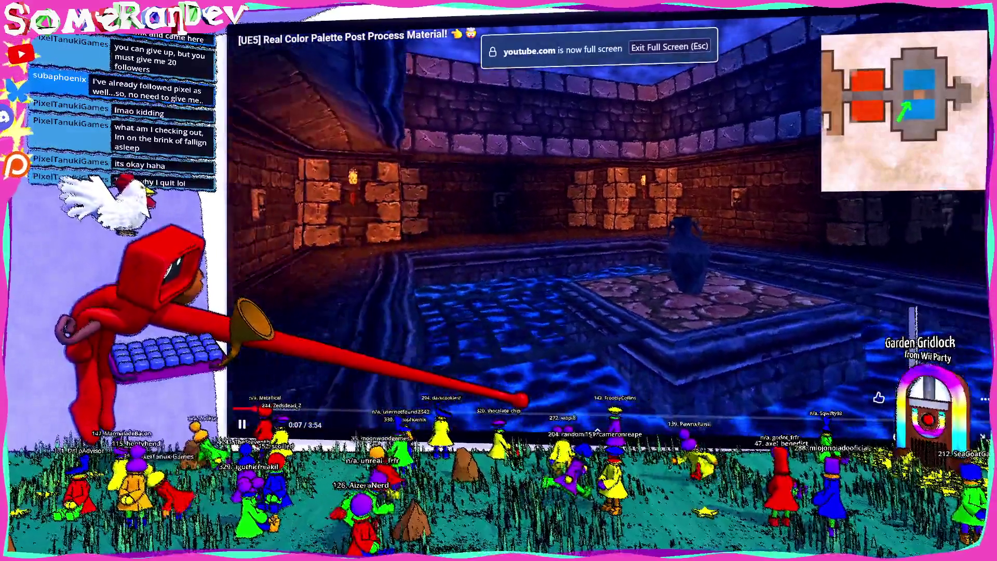
{"action": "left_click_drag", "start_coordinate": [255, 410], "coordinate": [565, 413]}
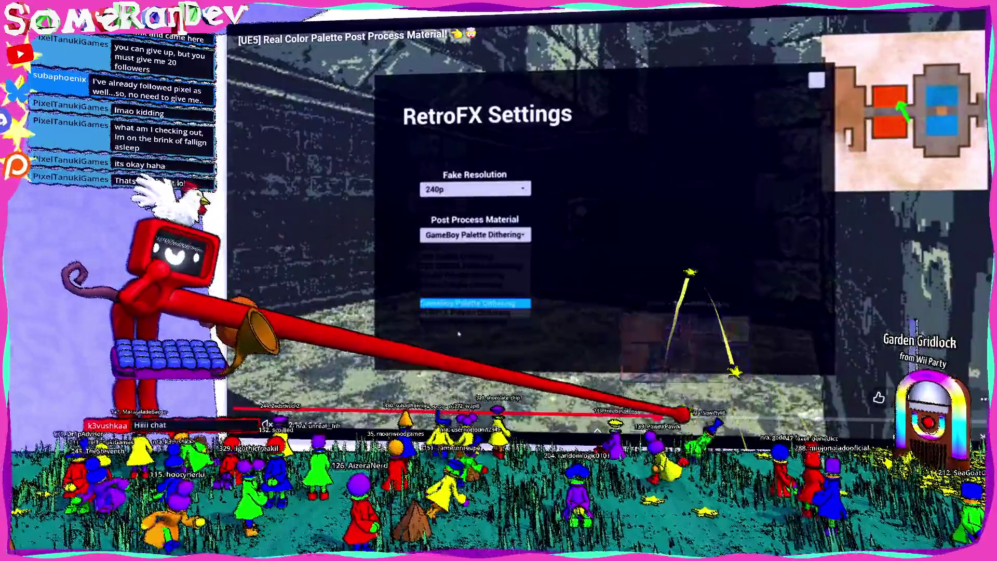
{"action": "left_click", "coordinate": [743, 417]}
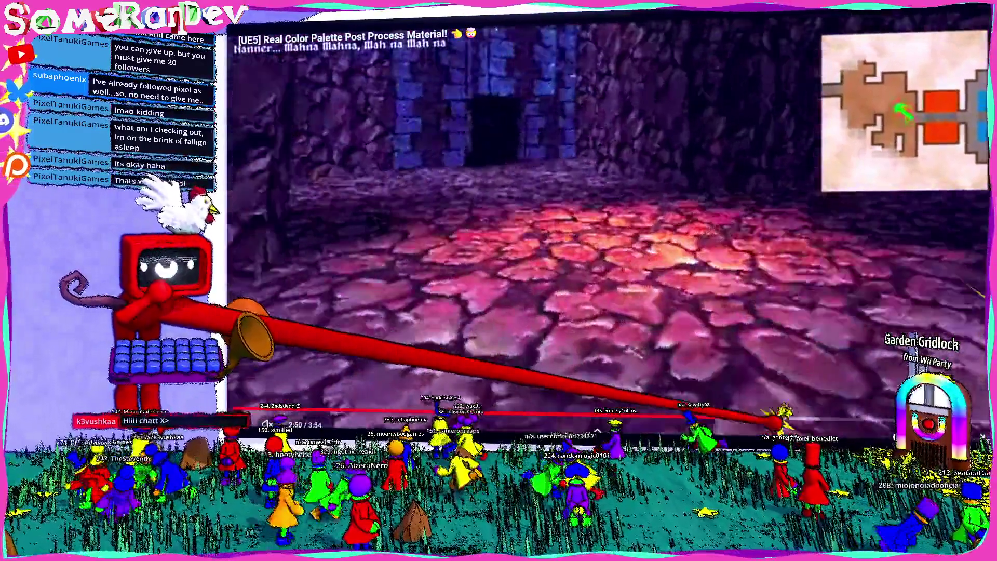
{"action": "left_click", "coordinate": [826, 417]}
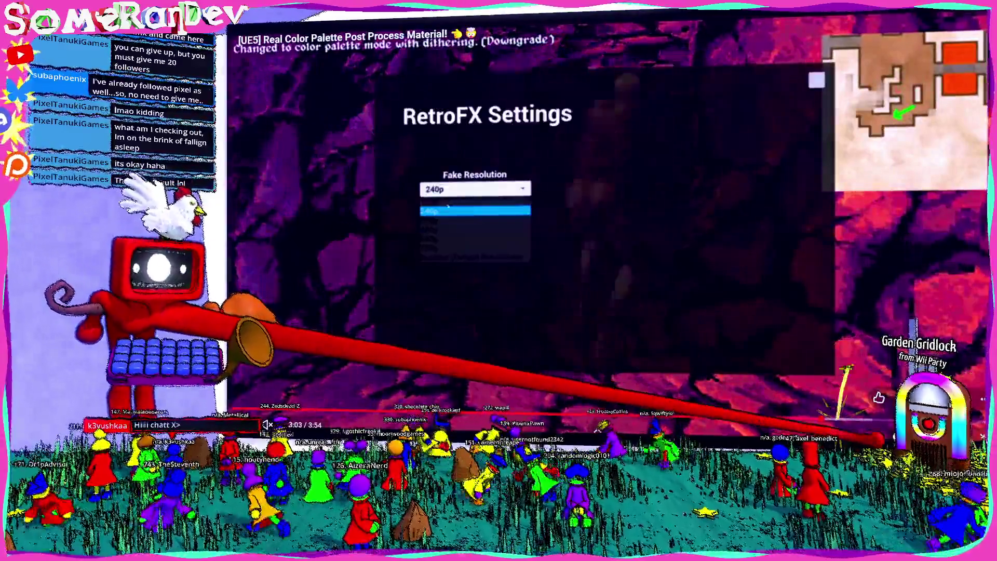
{"action": "left_click", "coordinate": [885, 417]}
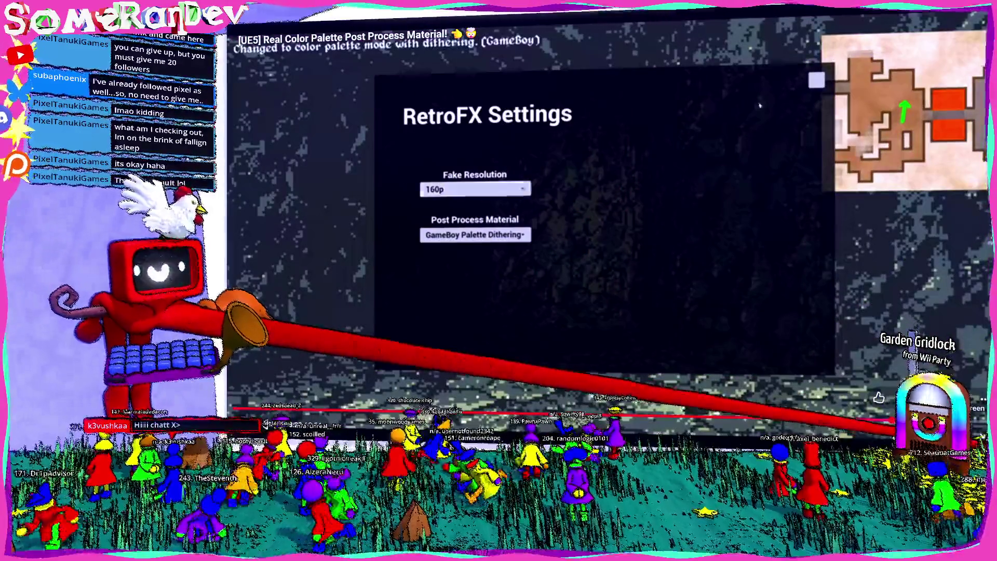
{"action": "key", "text": "Escape"}
{"action": "left_click", "coordinate": [759, 105]}
{"action": "scroll", "coordinate": [759, 105], "scroll_direction": "down", "scroll_amount": 5}
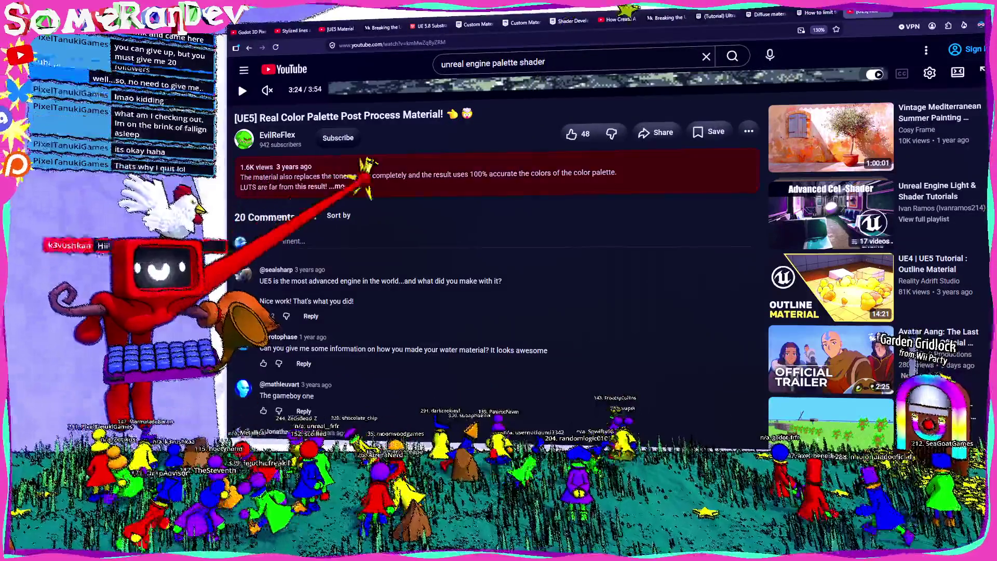
- Expand the video description, scroll through the comments, and toggle full screen on and off
{"action": "left_click", "coordinate": [367, 177]}
{"action": "scroll", "coordinate": [486, 178], "scroll_direction": "down", "scroll_amount": 5}
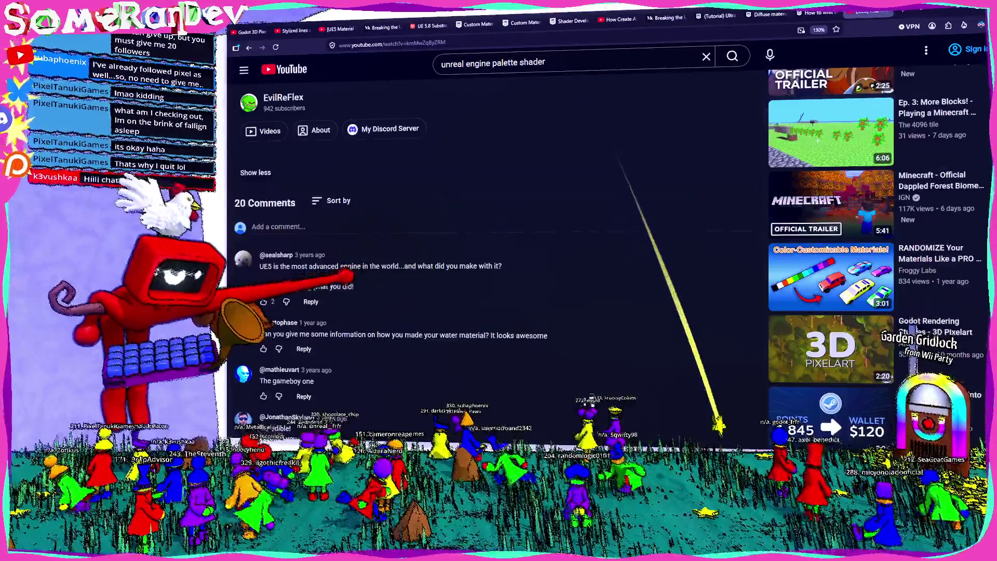
{"action": "scroll", "coordinate": [488, 250], "scroll_direction": "down", "scroll_amount": 4}
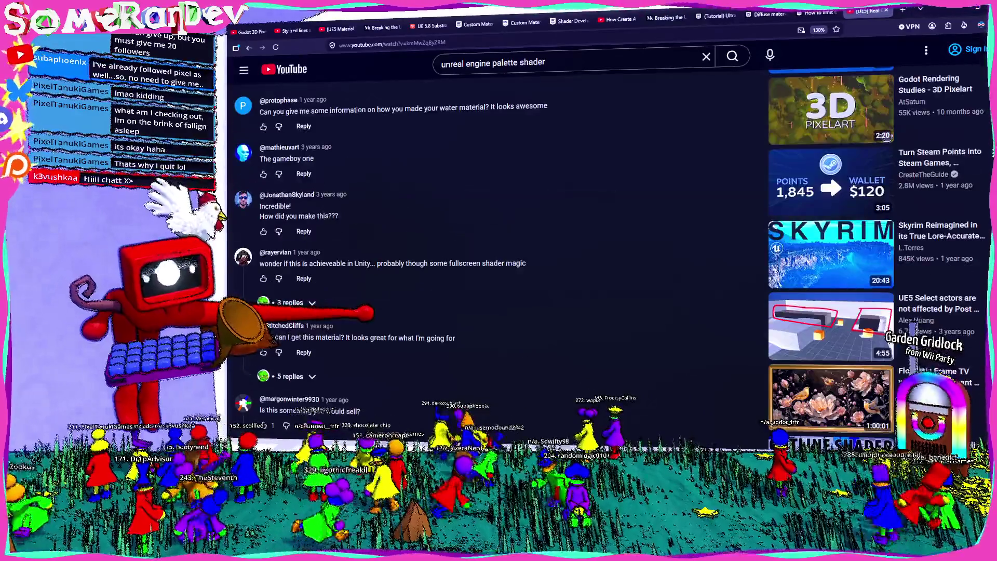
{"action": "scroll", "coordinate": [302, 215], "scroll_direction": "down", "scroll_amount": 6}
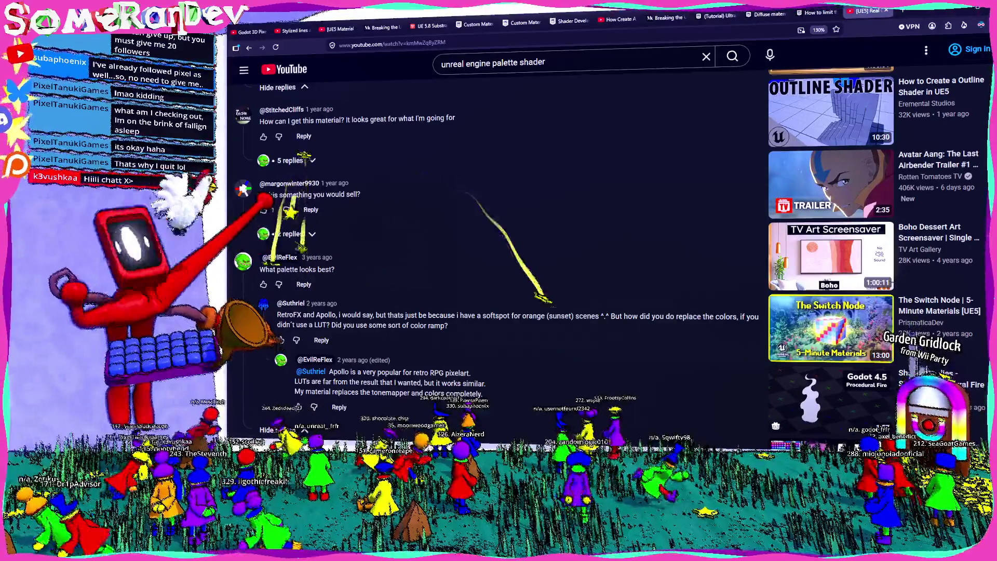
{"action": "scroll", "coordinate": [361, 67], "scroll_direction": "up", "scroll_amount": 10}
{"action": "scroll", "coordinate": [360, 66], "scroll_direction": "up", "scroll_amount": 8}
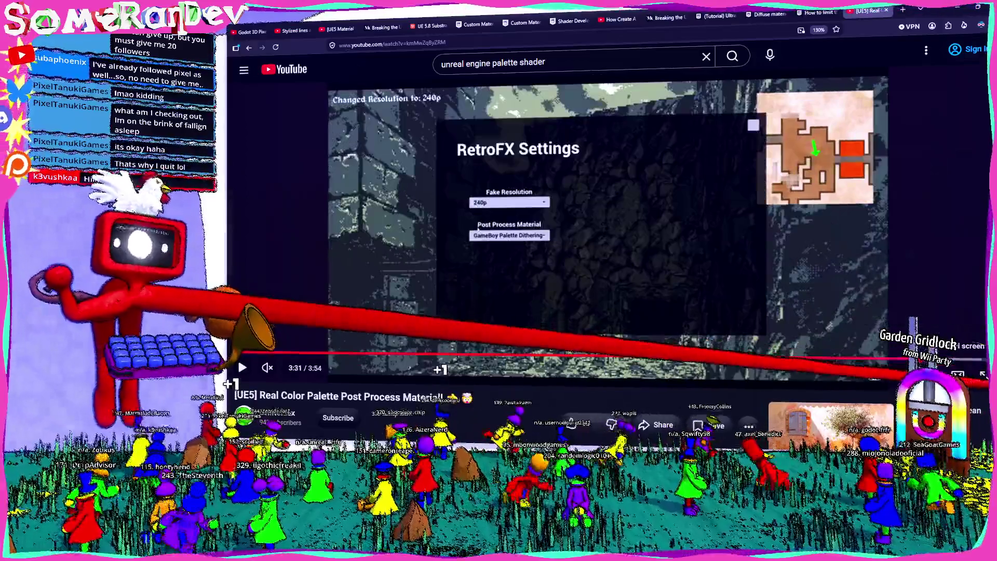
{"action": "double_click", "coordinate": [477, 225]}
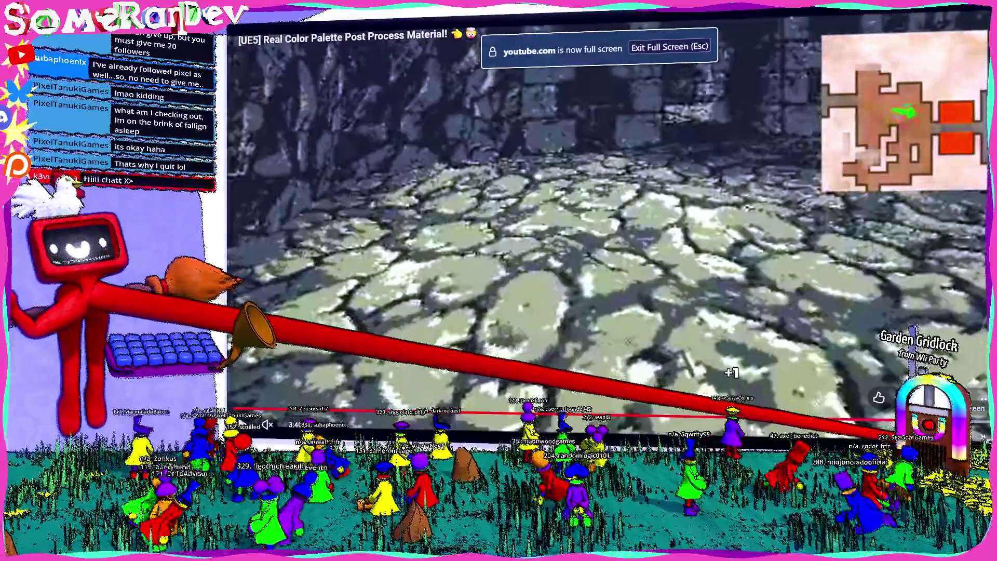
{"action": "double_click", "coordinate": [552, 220]}
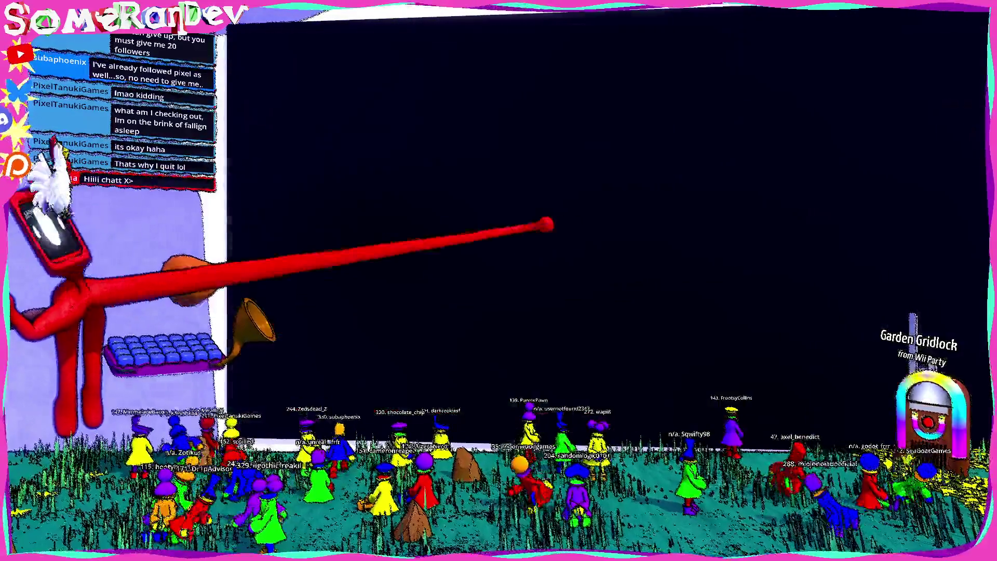
- Go back to the 'unreal engine palette shader' results and scroll further down the list
{"action": "scroll", "coordinate": [472, 229], "scroll_direction": "down", "scroll_amount": 6}
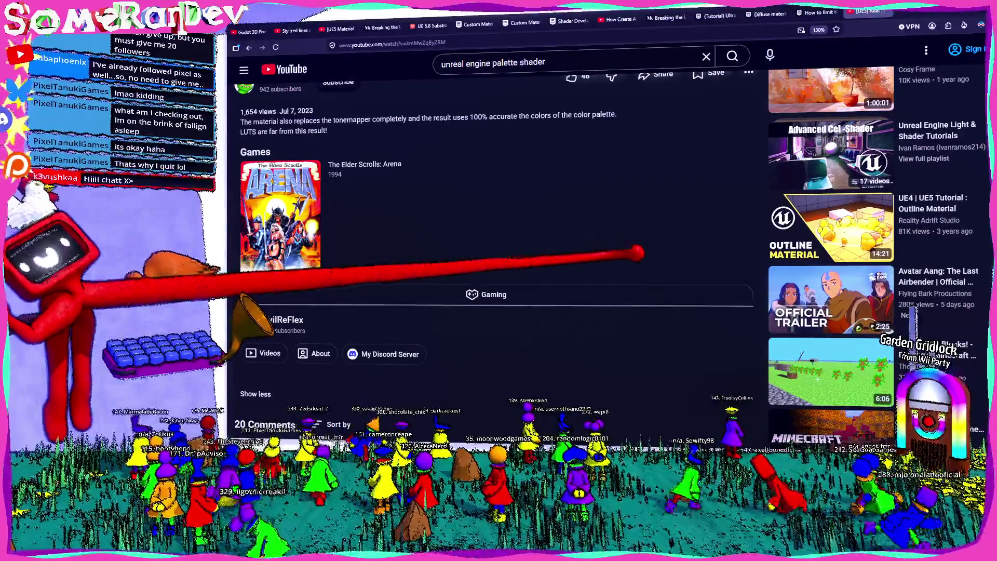
{"action": "scroll", "coordinate": [723, 264], "scroll_direction": "up", "scroll_amount": 4}
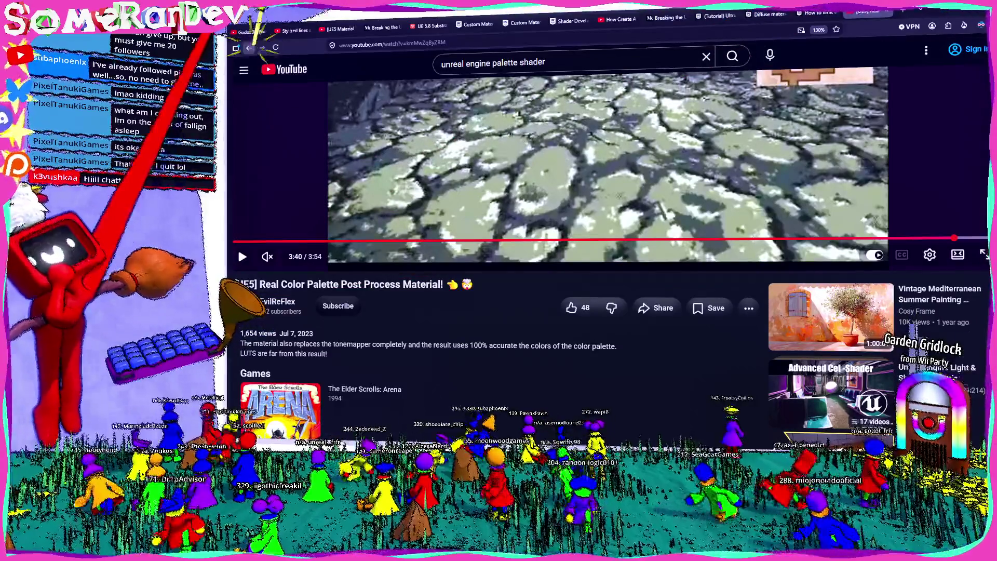
{"action": "key", "text": "alt+Left"}
{"action": "scroll", "coordinate": [607, 234], "scroll_direction": "down", "scroll_amount": 4}
{"action": "scroll", "coordinate": [608, 234], "scroll_direction": "down", "scroll_amount": 4}
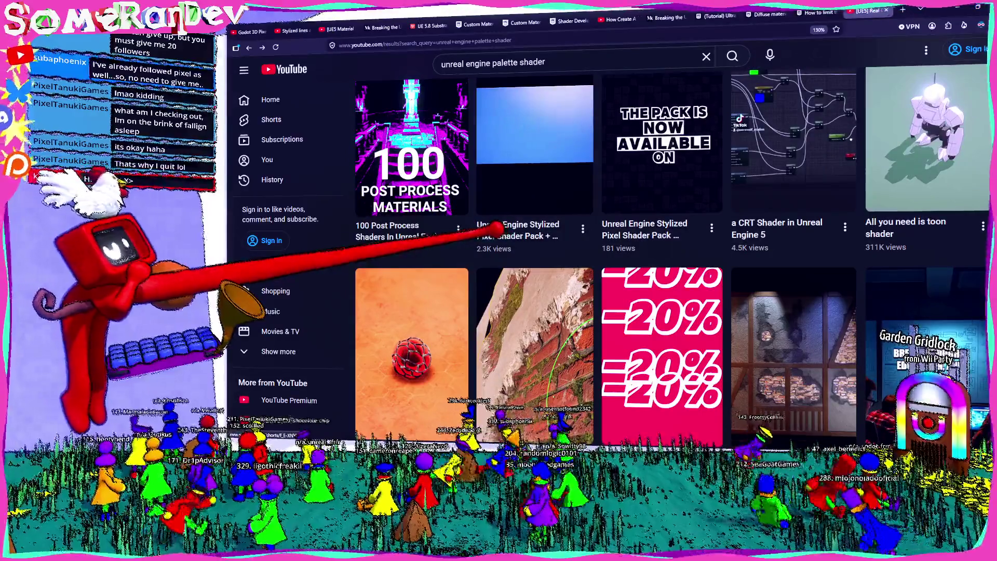
{"action": "scroll", "coordinate": [608, 234], "scroll_direction": "down", "scroll_amount": 3}
{"action": "scroll", "coordinate": [571, 228], "scroll_direction": "up", "scroll_amount": 5}
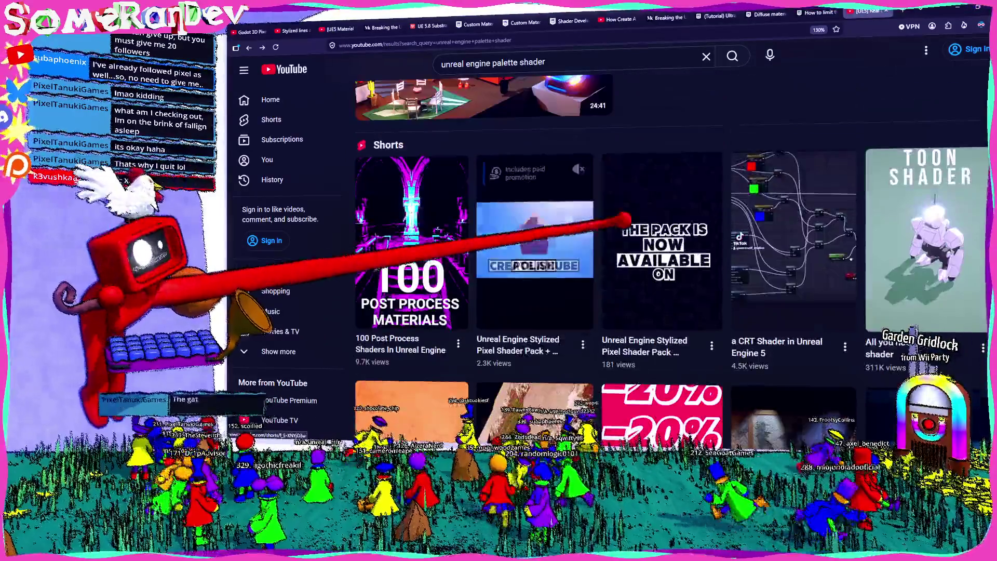
{"action": "left_click", "coordinate": [670, 223]}
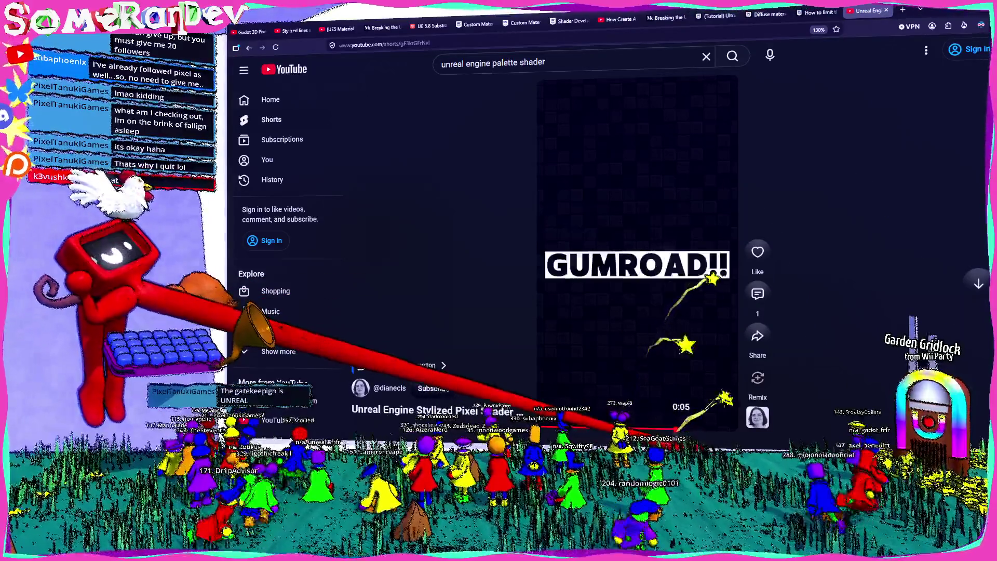
{"action": "left_click", "coordinate": [639, 304]}
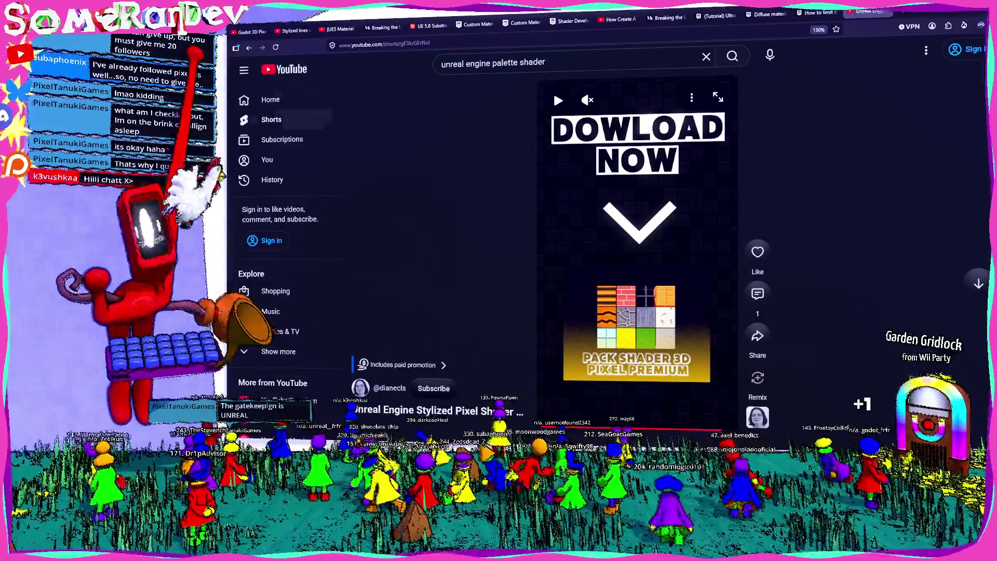
{"action": "key", "text": "alt+Left"}
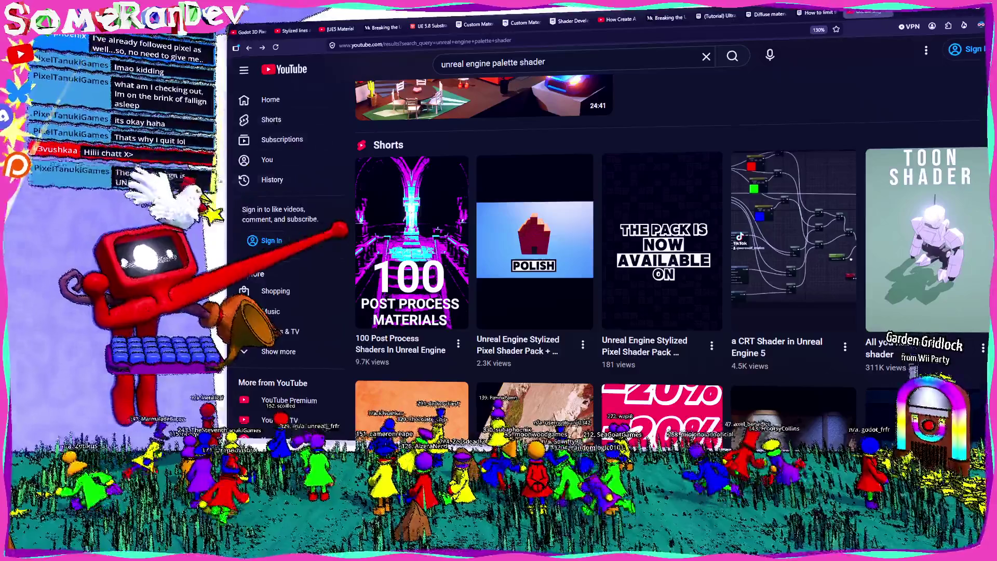
{"action": "mouse_move", "coordinate": [587, 287]}
{"action": "scroll", "coordinate": [601, 286], "scroll_direction": "down", "scroll_amount": 10}
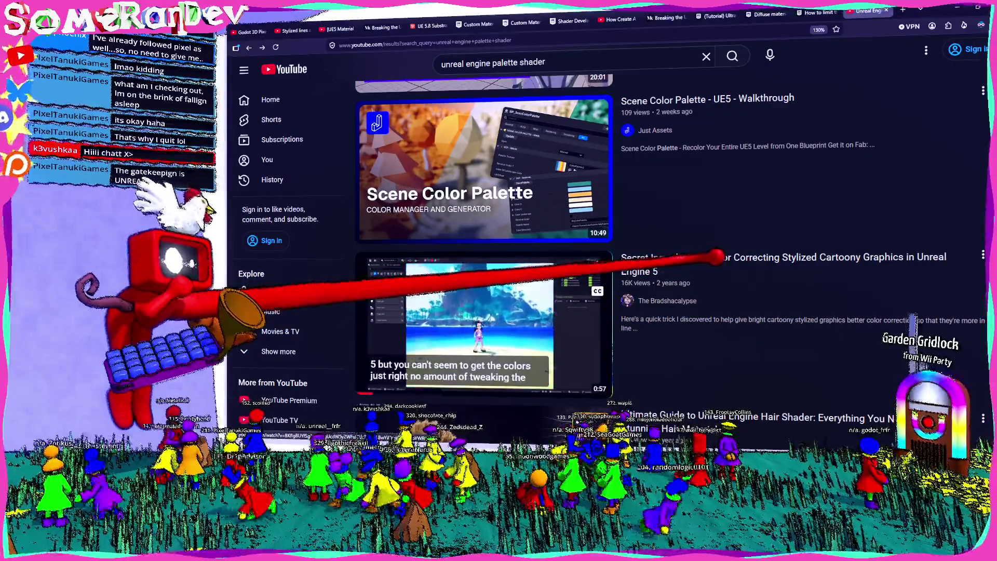
{"action": "left_click", "coordinate": [698, 257]}
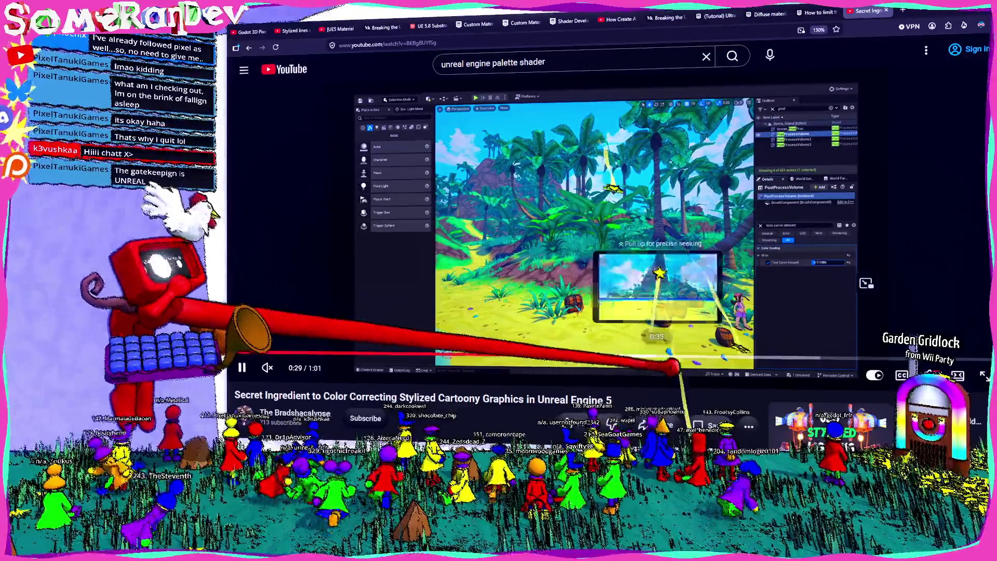
{"action": "left_click", "coordinate": [667, 356]}
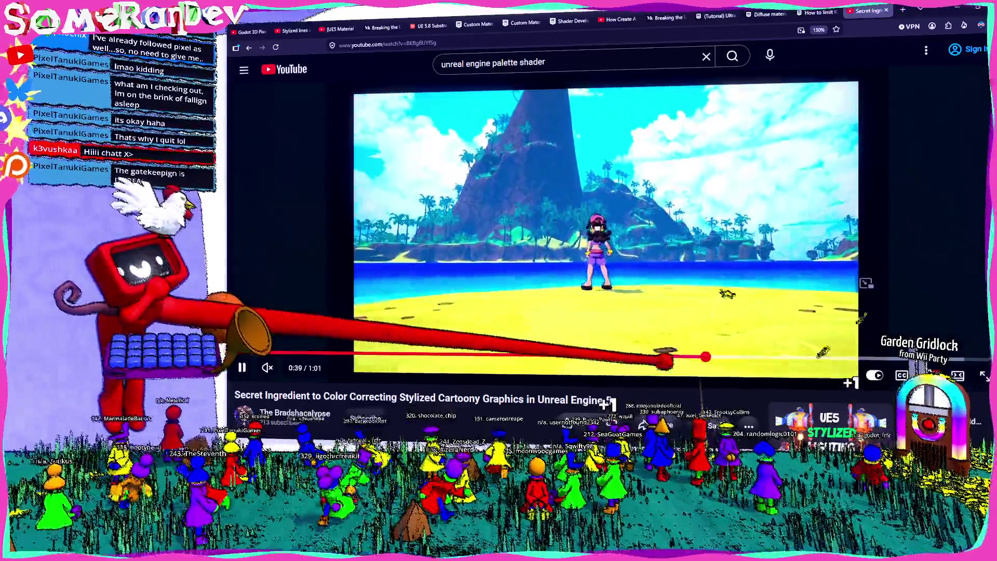
{"action": "left_click", "coordinate": [610, 356]}
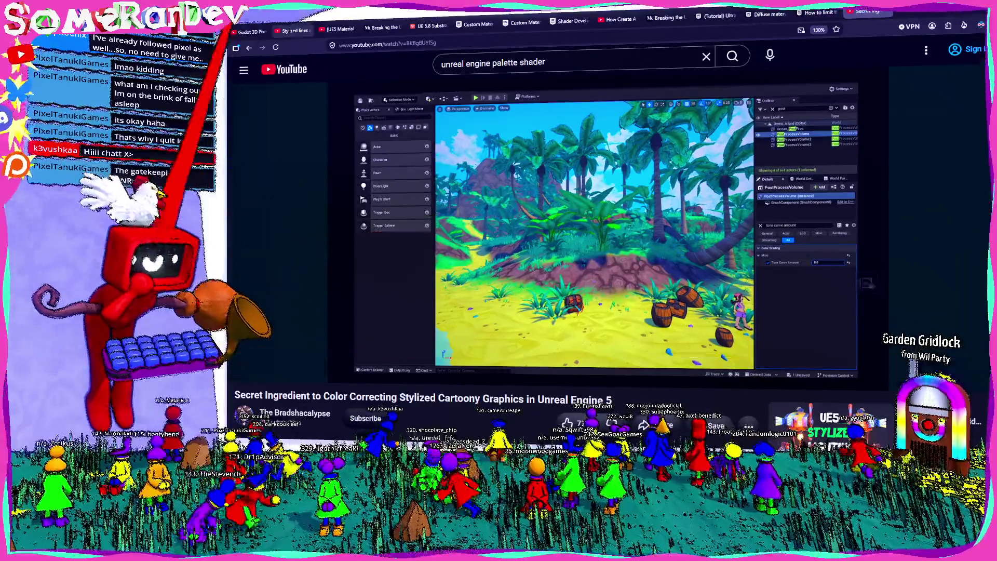
{"action": "left_click", "coordinate": [248, 47]}
{"action": "scroll", "coordinate": [423, 278], "scroll_direction": "down", "scroll_amount": 10}
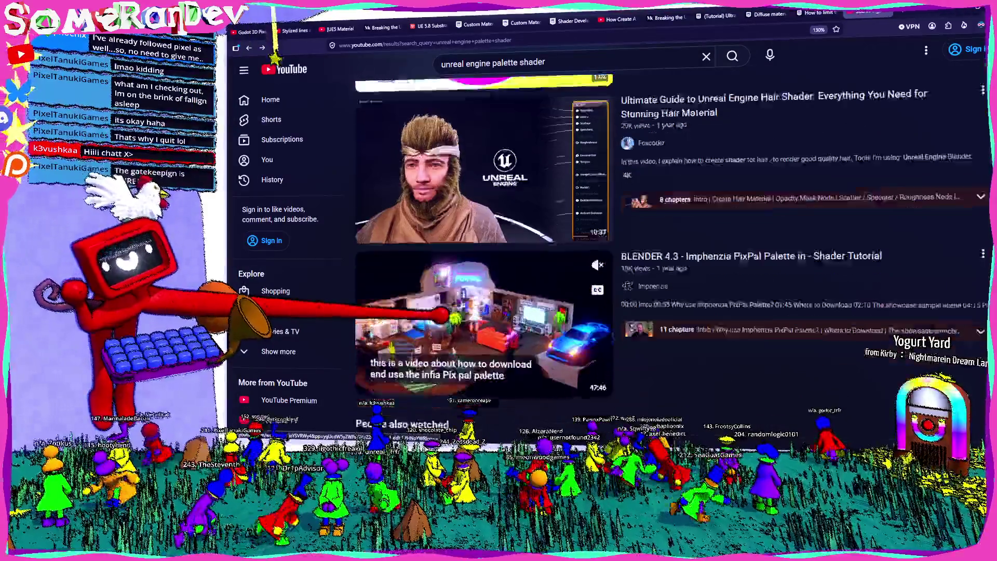
{"action": "scroll", "coordinate": [425, 311], "scroll_direction": "down", "scroll_amount": 15}
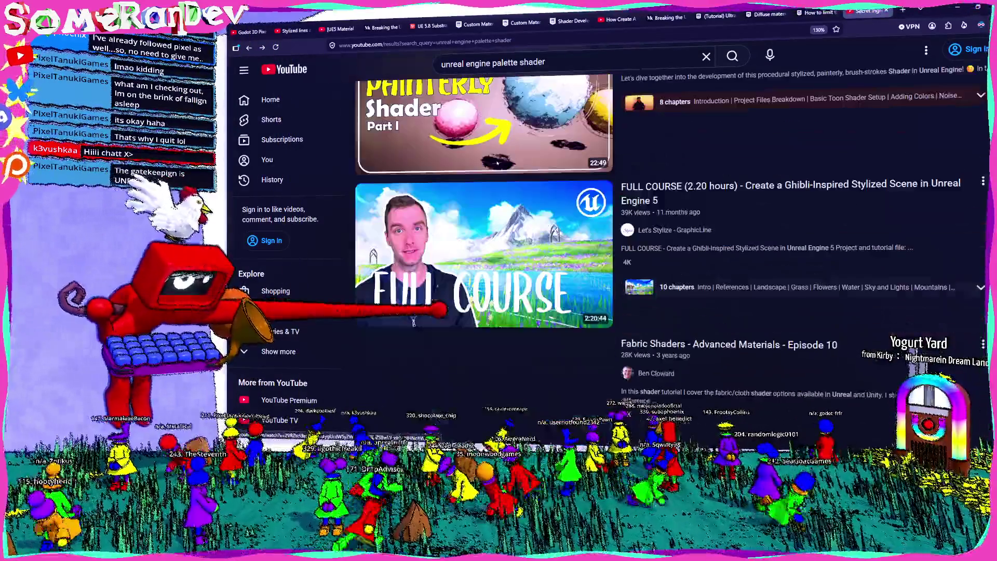
{"action": "scroll", "coordinate": [414, 320], "scroll_direction": "up", "scroll_amount": 2}
{"action": "mouse_move", "coordinate": [673, 167]}
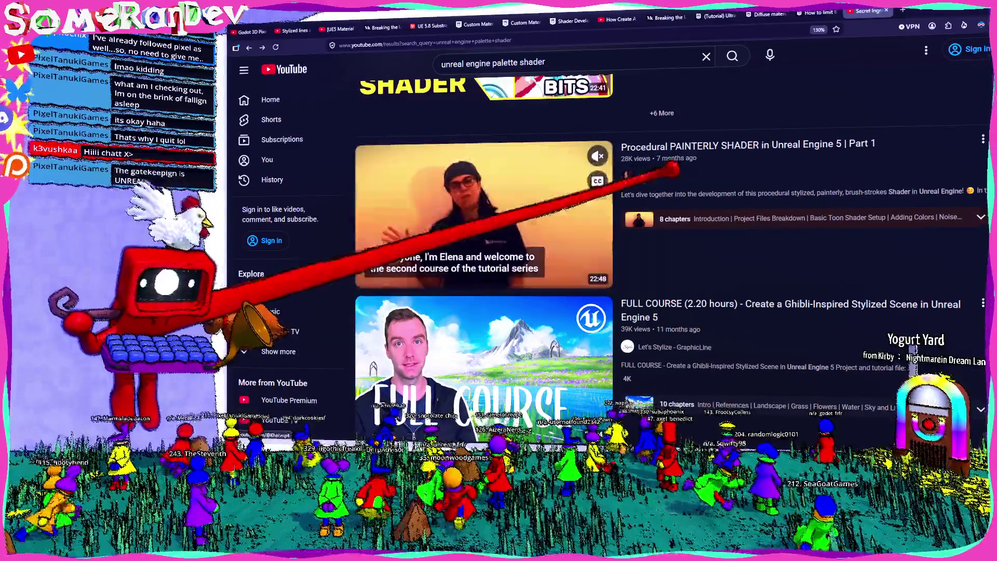
- Open the Procedural PAINTERLY SHADER Part 1 tutorial, skim to about 22:32, and watch full screen
{"action": "left_click", "coordinate": [732, 145]}
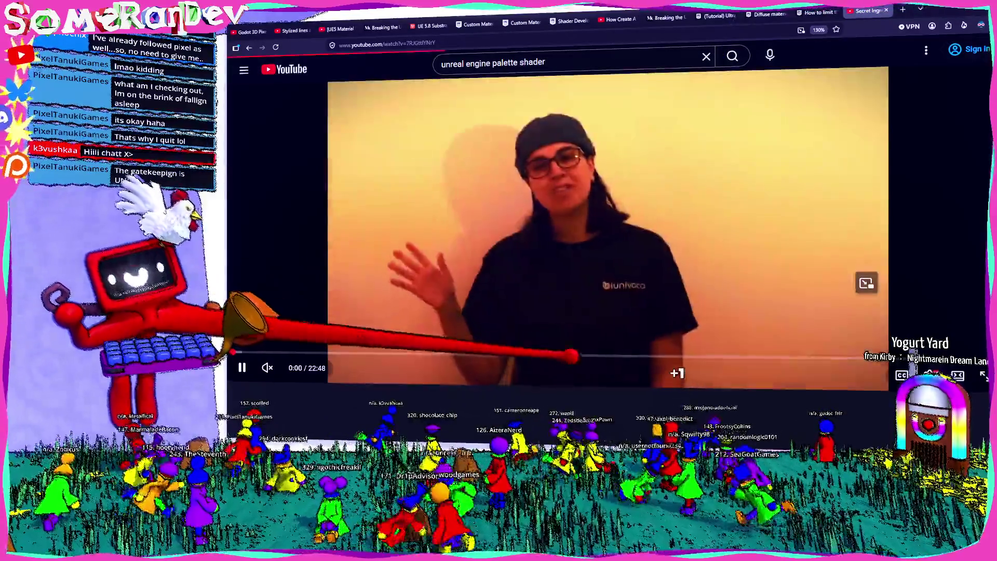
{"action": "left_click", "coordinate": [597, 354]}
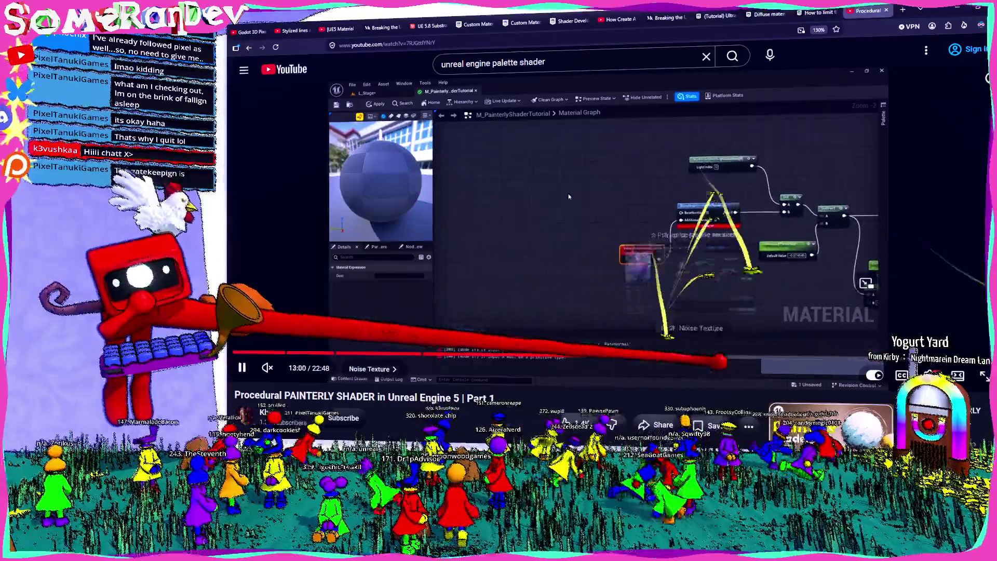
{"action": "key", "text": "Right"}
{"action": "key", "text": "Right"}
{"action": "key", "text": "Right"}
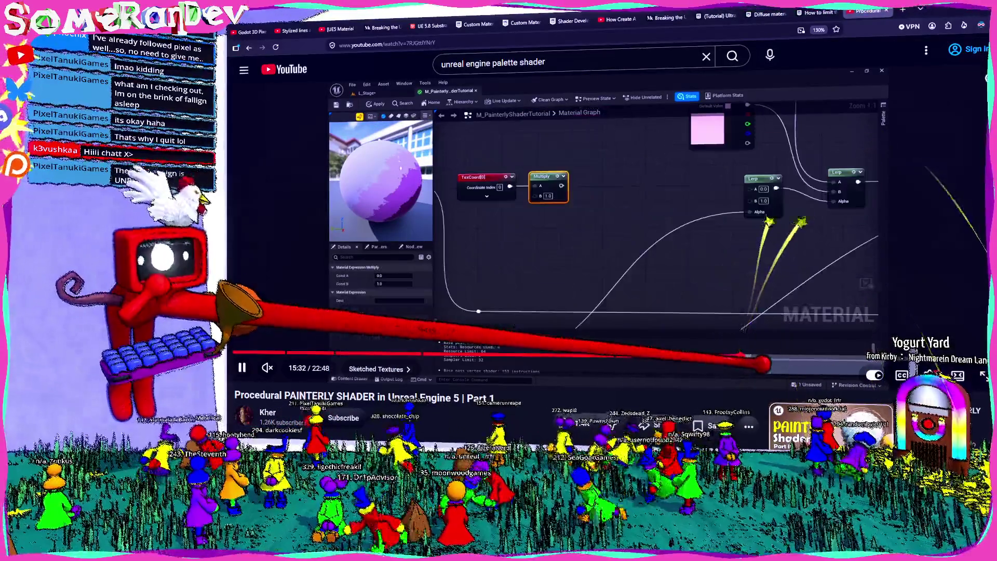
{"action": "left_click_drag", "start_coordinate": [743, 353], "coordinate": [976, 356]}
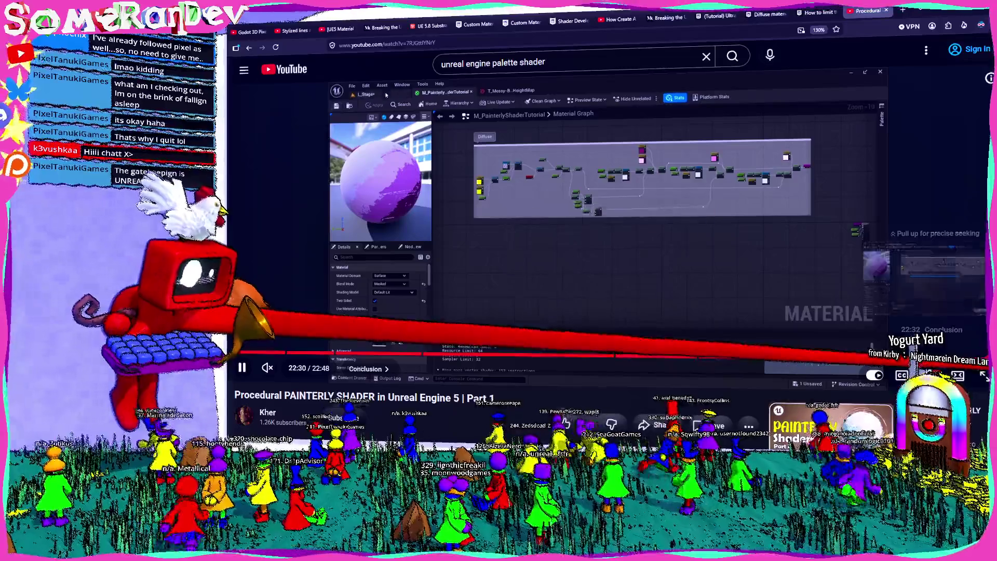
{"action": "double_click", "coordinate": [675, 234]}
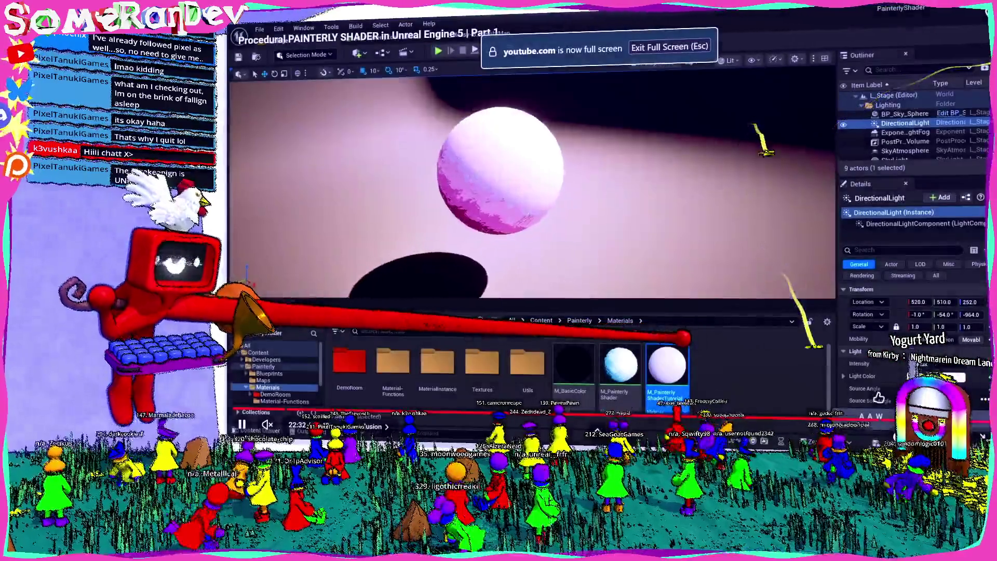